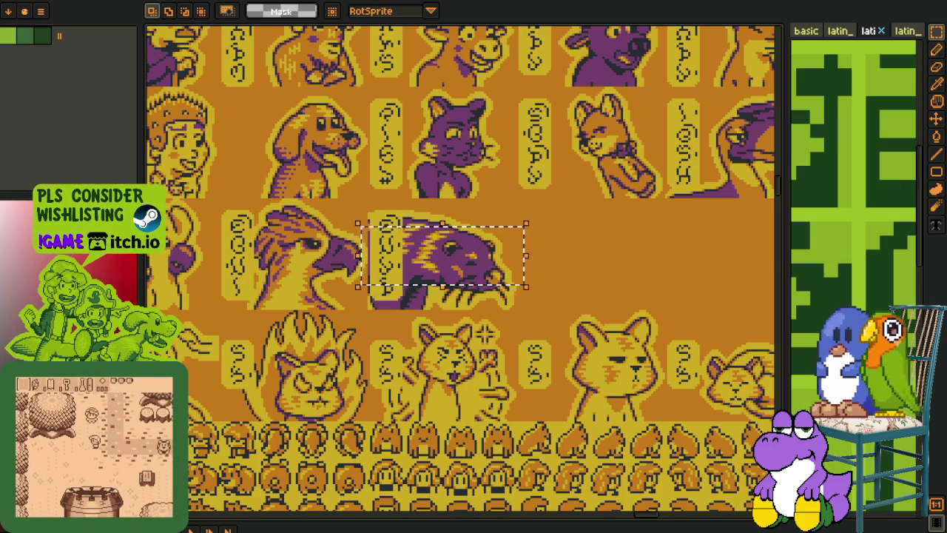
# Step: Clear the selection and bring the font sheet into view, zoomed in
pyautogui.hotkey('ctrl', 'd')
pyautogui.hotkey('ctrl', 'Tab')
pyautogui.scroll(3, 254, 338)
pyautogui.moveTo(331, 249); pyautogui.dragTo(383, 272)
pyautogui.press('m')
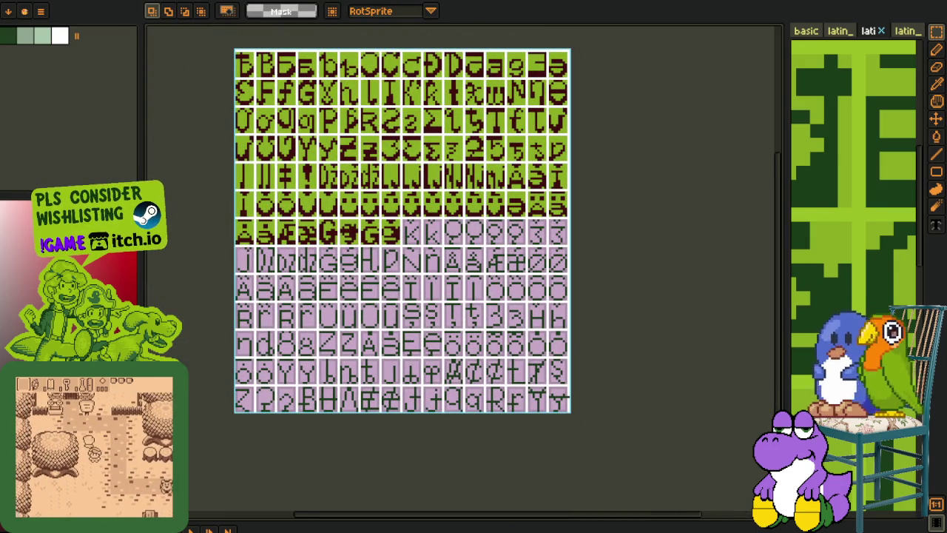
# Step: Widen the latin_extended reference panel by moving the split divider left
pyautogui.scroll(1, 365, 212)
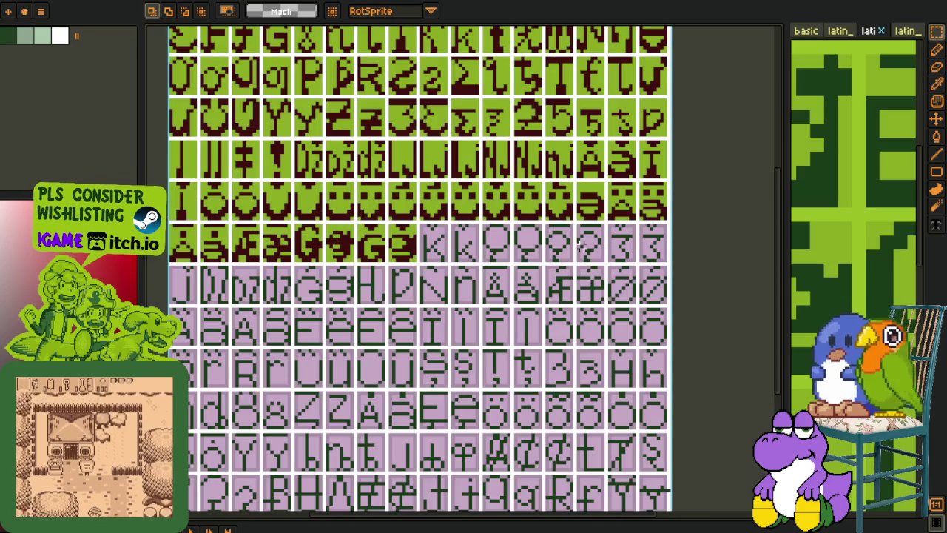
pyautogui.scroll(-2, 809, 250)
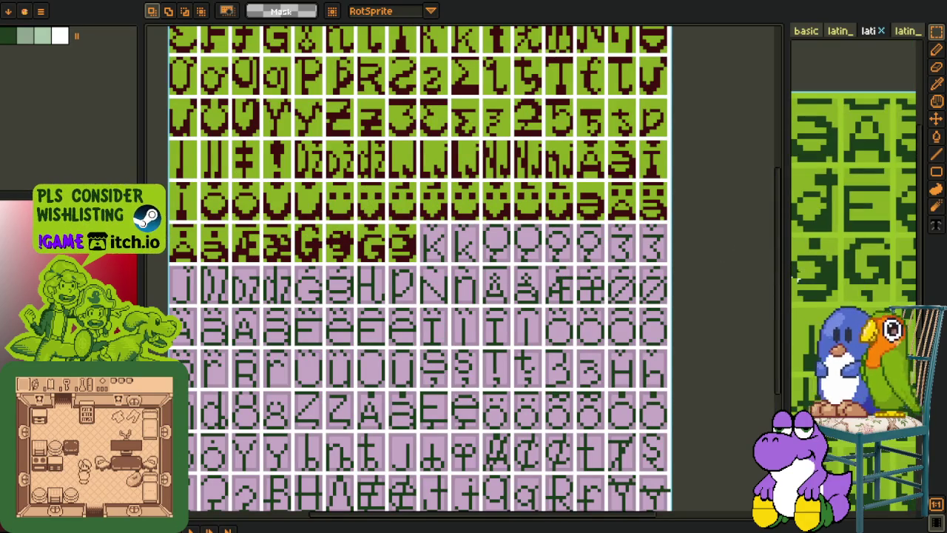
pyautogui.moveTo(785, 278); pyautogui.dragTo(545, 275)
pyautogui.scroll(-2, 609, 306)
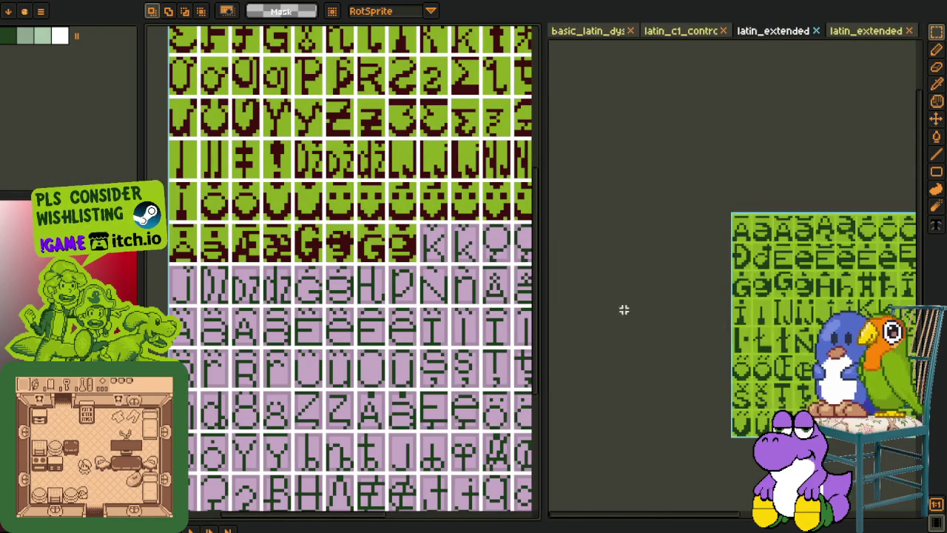
pyautogui.press('h')
pyautogui.scroll(2, 599, 303)
pyautogui.moveTo(711, 299); pyautogui.dragTo(714, 297)
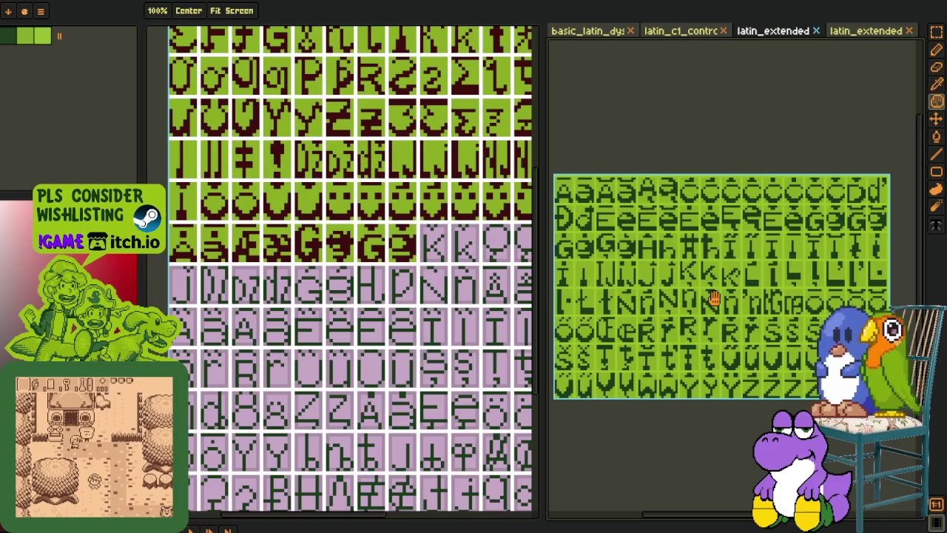
pyautogui.press('r')
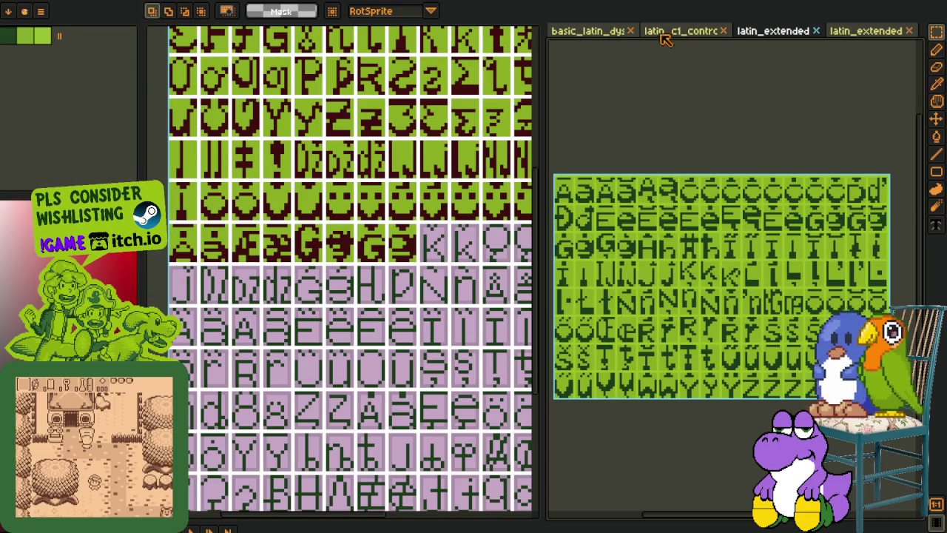
pyautogui.click(674, 34)
pyautogui.scroll(-2, 704, 68)
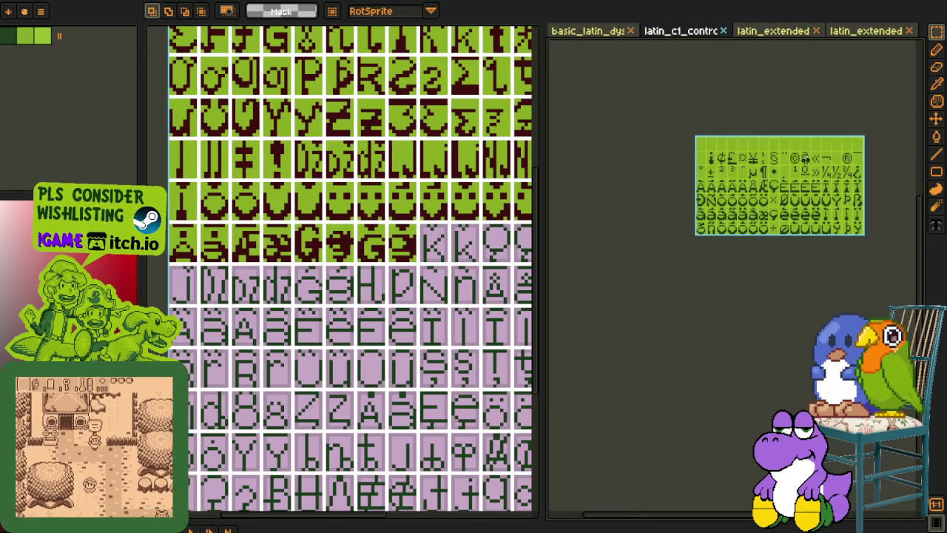
pyautogui.scroll(2, 807, 161)
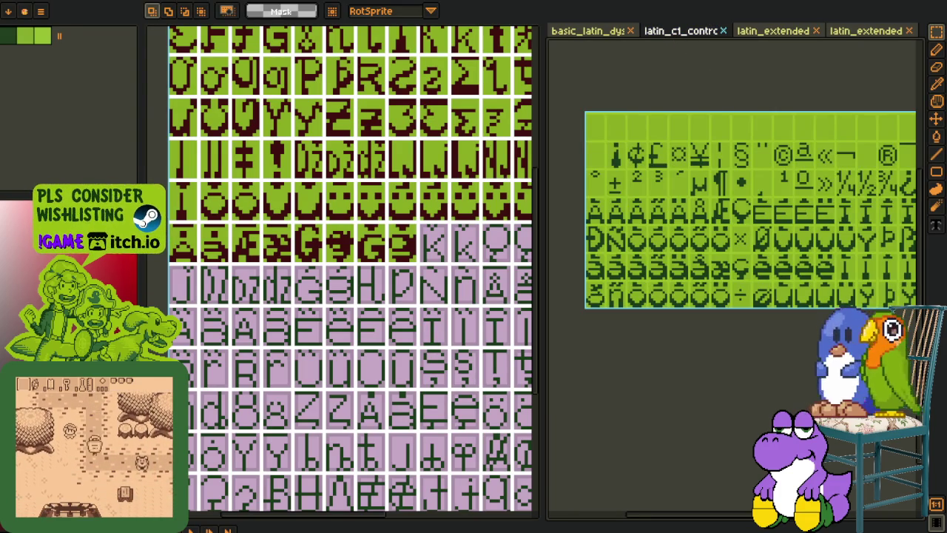
pyautogui.moveTo(705, 285); pyautogui.dragTo(671, 301)
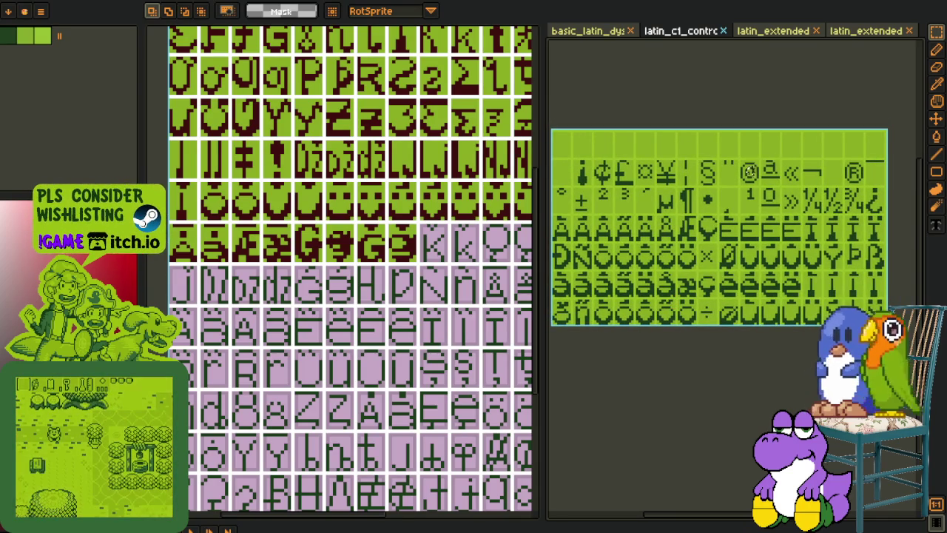
pyautogui.moveTo(749, 172); pyautogui.dragTo(770, 200)
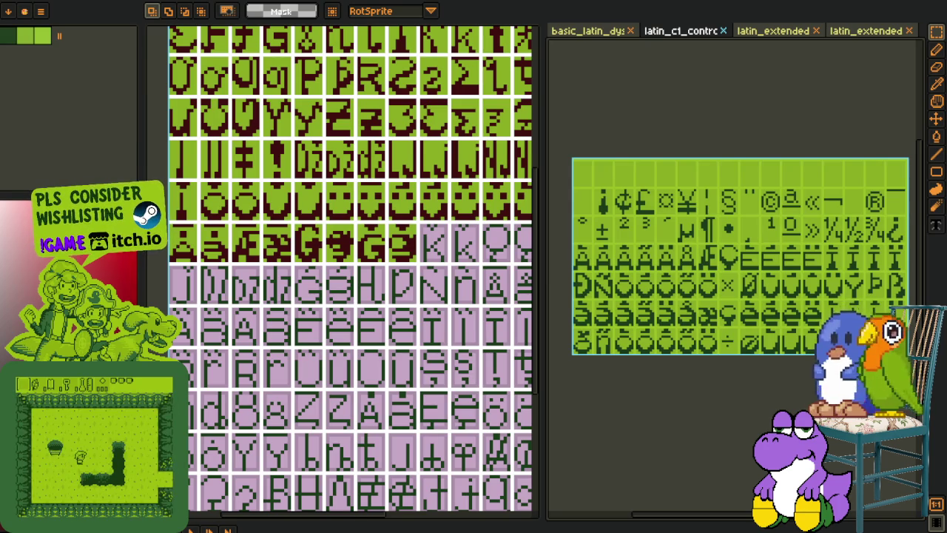
pyautogui.scroll(-1, 689, 336)
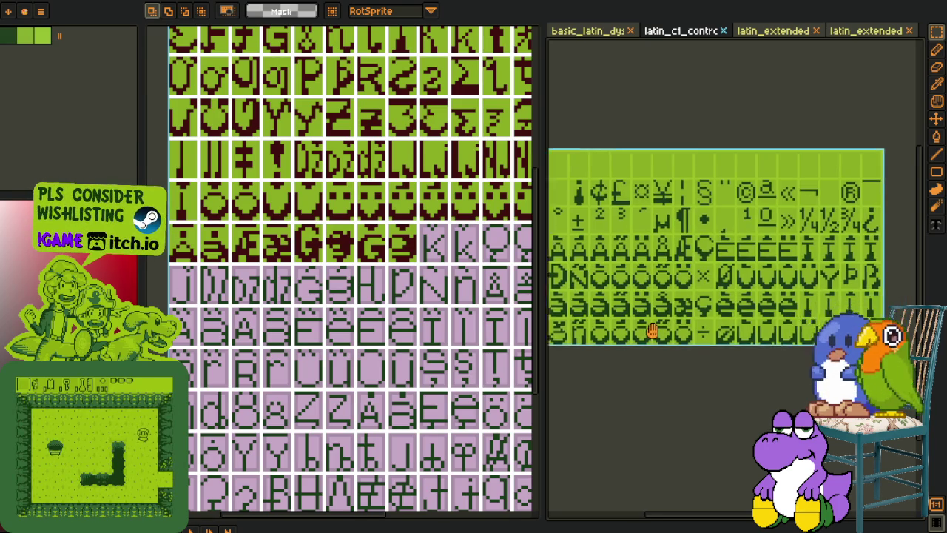
pyautogui.click(796, 32)
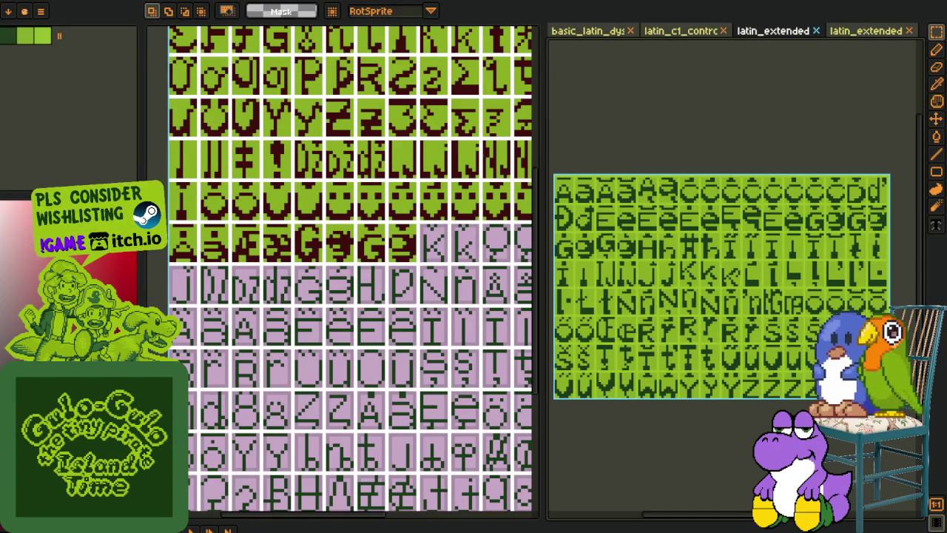
# Step: Copy a k glyph from latin_extended into the first empty lilac cell
pyautogui.scroll(-5, 354, 291)
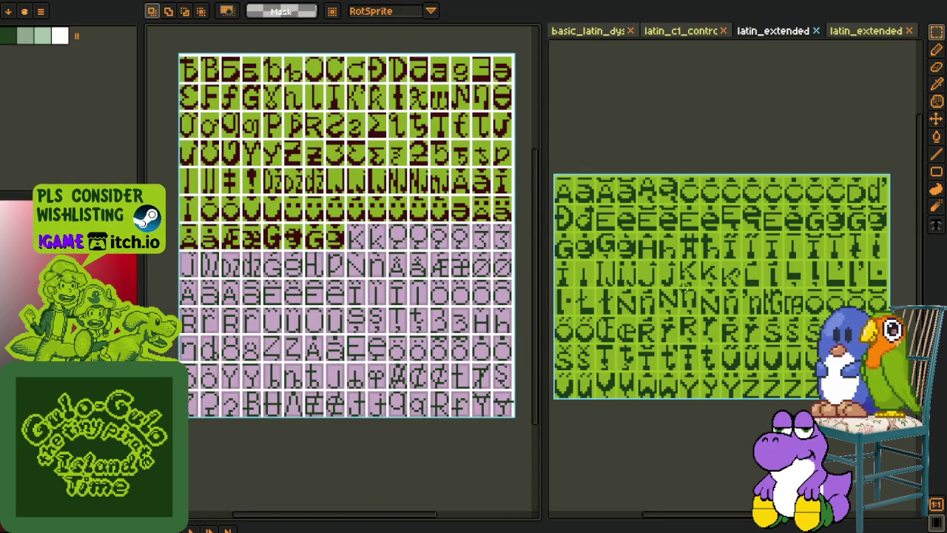
pyautogui.scroll(2, 688, 278)
pyautogui.scroll(1, 688, 278)
pyautogui.moveTo(688, 280); pyautogui.dragTo(730, 247)
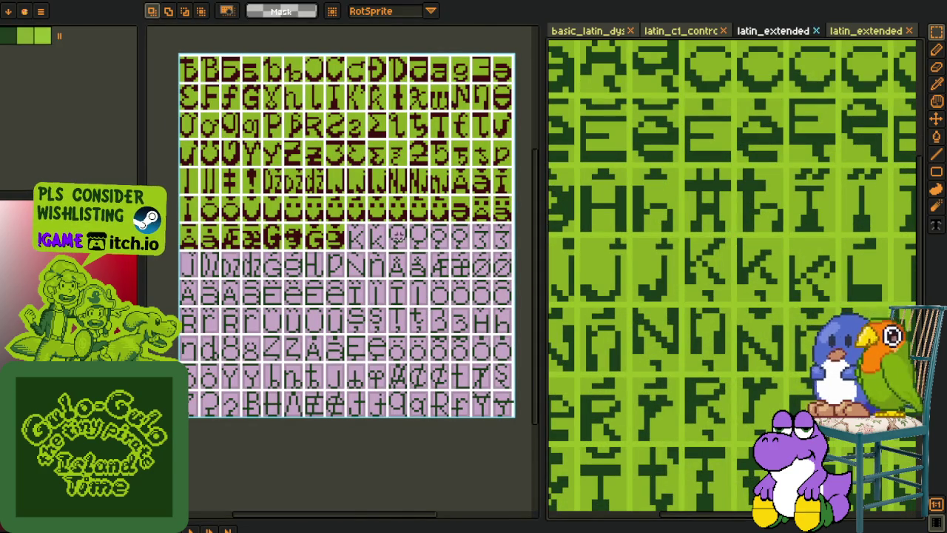
pyautogui.scroll(3, 352, 220)
pyautogui.scroll(1, 352, 220)
pyautogui.scroll(2, 352, 221)
pyautogui.hotkey('ctrl', 'v')
pyautogui.moveTo(222, 279)
pyautogui.mouseDown()
pyautogui.moveTo(324, 317)
pyautogui.moveTo(389, 318)
pyautogui.mouseUp()
pyautogui.press('Return')
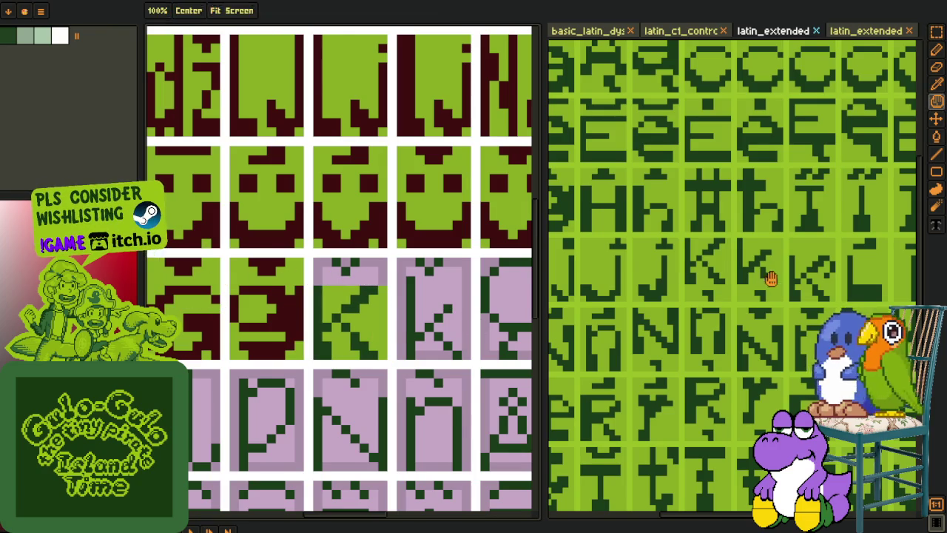
# Step: Copy a second k glyph from the reference into the next empty lilac cell
pyautogui.scroll(1, 743, 270)
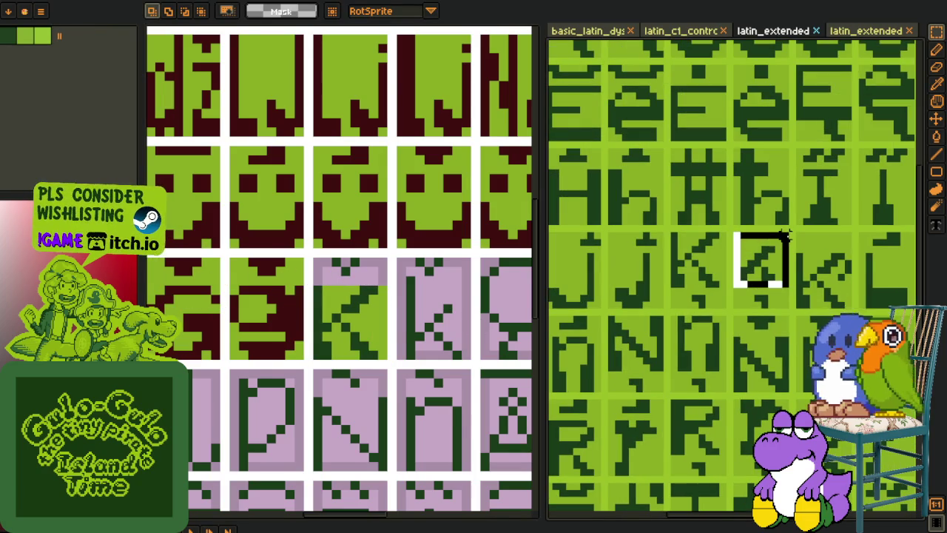
pyautogui.moveTo(733, 227); pyautogui.dragTo(793, 295)
pyautogui.click(373, 316)
pyautogui.scroll(1, 373, 315)
pyautogui.scroll(1, 373, 316)
pyautogui.hotkey('ctrl', 'v')
pyautogui.moveTo(363, 302); pyautogui.dragTo(377, 403)
pyautogui.press('Return')
pyautogui.scroll(-1, 206, 309)
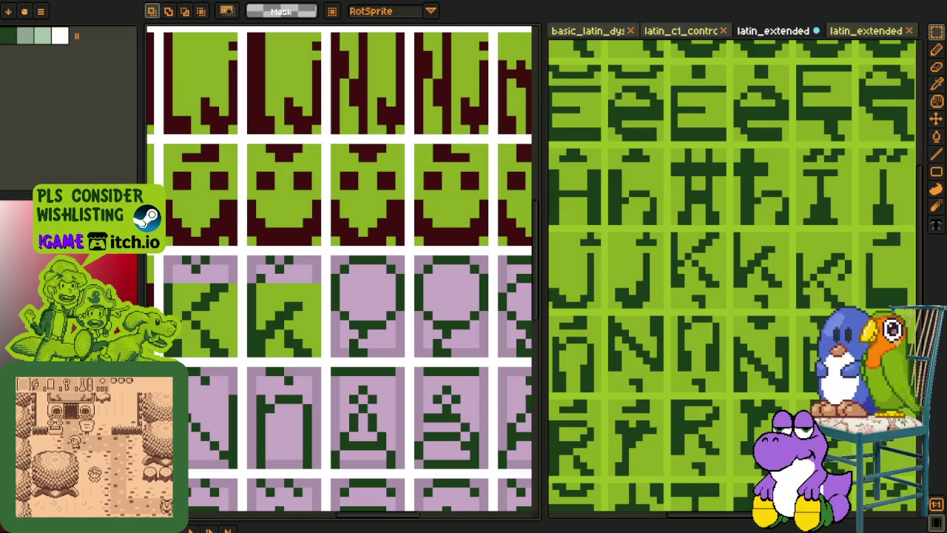
pyautogui.scroll(-2, 287, 250)
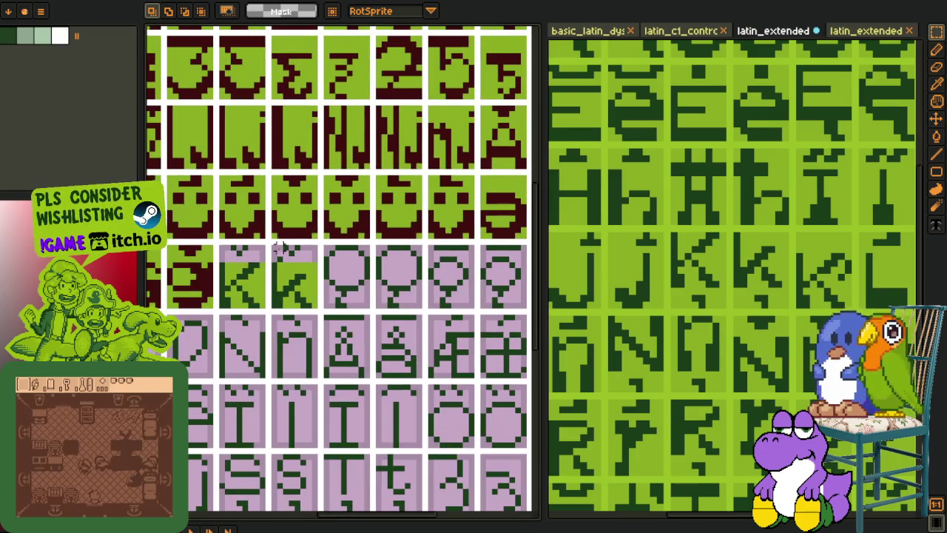
# Step: Add a dark green pixel to the left k, fill its cell light green and top blob maroon
pyautogui.scroll(2, 287, 250)
pyautogui.scroll(2, 244, 229)
pyautogui.press('b')
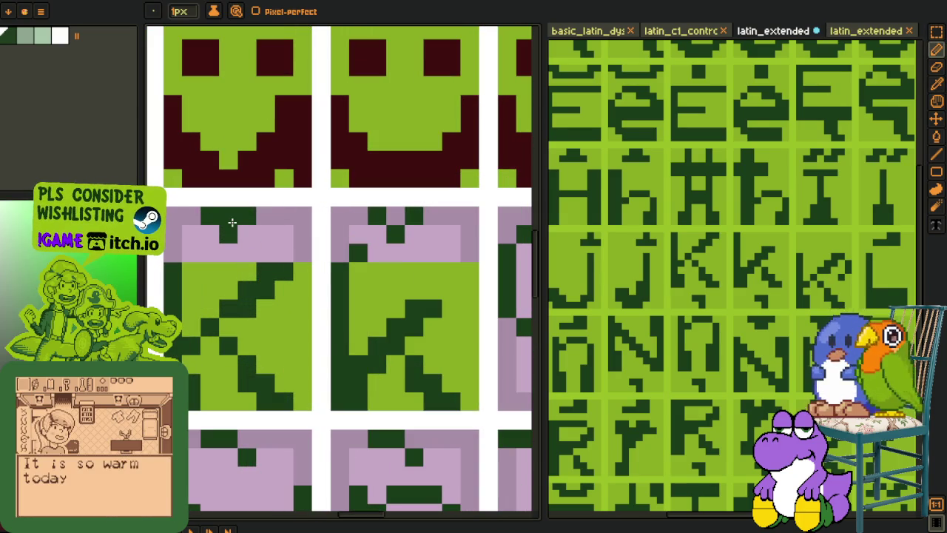
pyautogui.click(257, 216)
pyautogui.keyDown('alt'); pyautogui.click(302, 264); pyautogui.keyUp('alt')
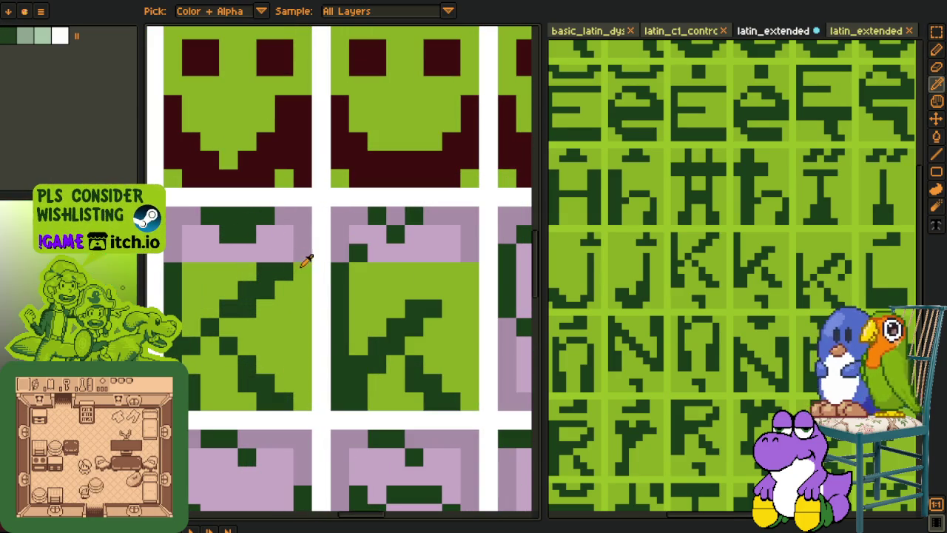
pyautogui.press('g')
pyautogui.click(204, 250)
pyautogui.keyDown('alt'); pyautogui.click(224, 177); pyautogui.keyUp('alt')
pyautogui.click(234, 230)
# Step: Fill the right k cell's lilac column dark green and top light green, painting its top row maroon
pyautogui.keyDown('alt'); pyautogui.click(349, 285); pyautogui.keyUp('alt')
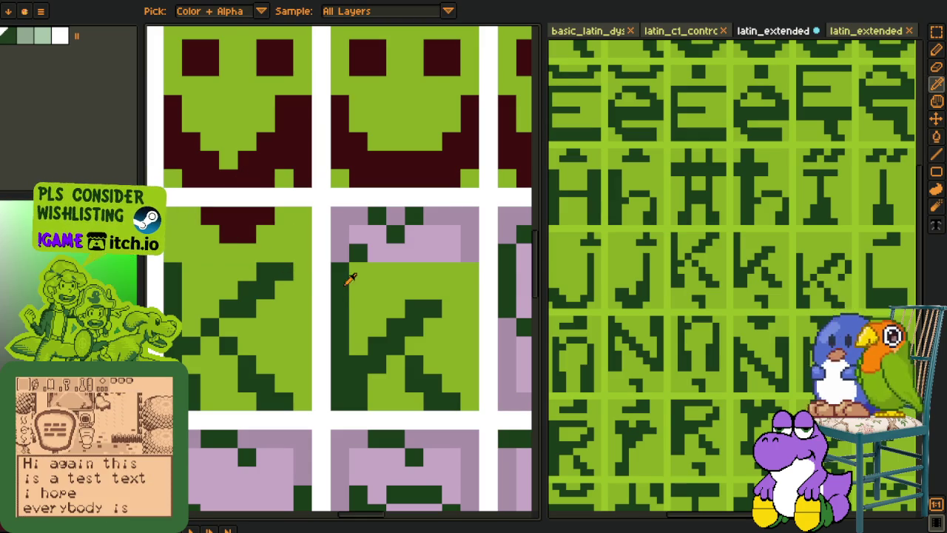
pyautogui.click(340, 244)
pyautogui.keyDown('alt'); pyautogui.click(369, 280); pyautogui.keyUp('alt')
pyautogui.click(436, 244)
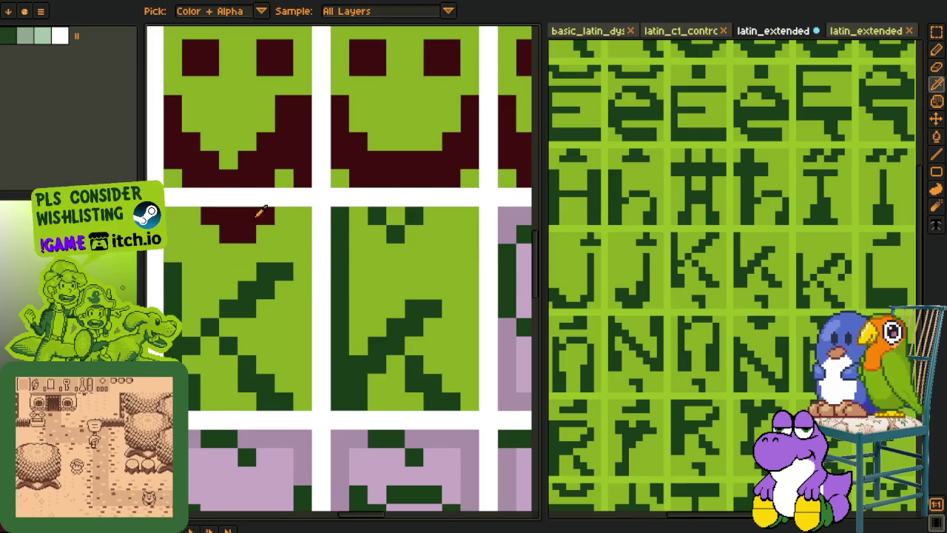
pyautogui.keyDown('alt'); pyautogui.click(399, 170); pyautogui.keyUp('alt')
pyautogui.press('b')
pyautogui.moveTo(378, 216)
pyautogui.mouseDown()
pyautogui.moveTo(431, 220)
pyautogui.moveTo(389, 234)
pyautogui.mouseUp()
# Step: Undo a wrong maroon fill of the right k's strokes and recolour the middle k's stem maroon
pyautogui.scroll(-2, 405, 234)
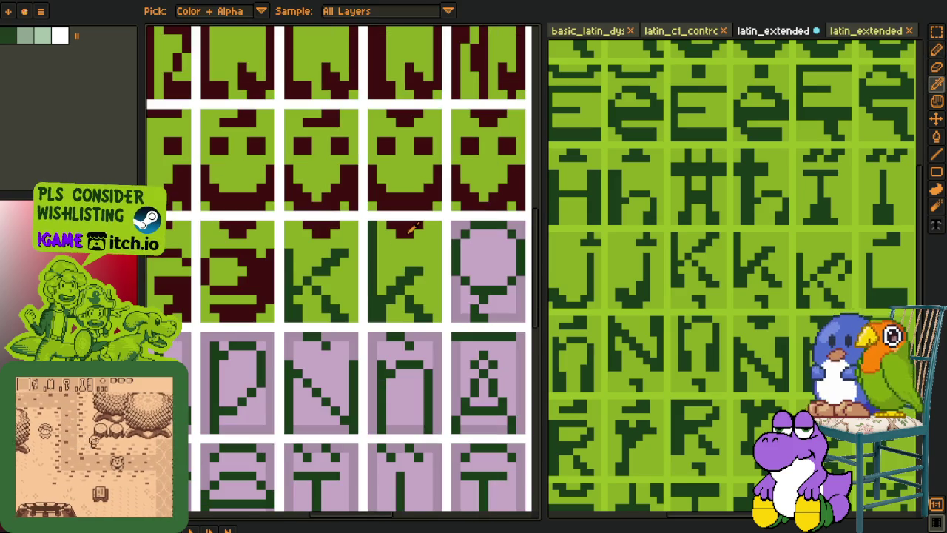
pyautogui.press('g')
pyautogui.click(412, 306)
pyautogui.hotkey('ctrl', 'z')
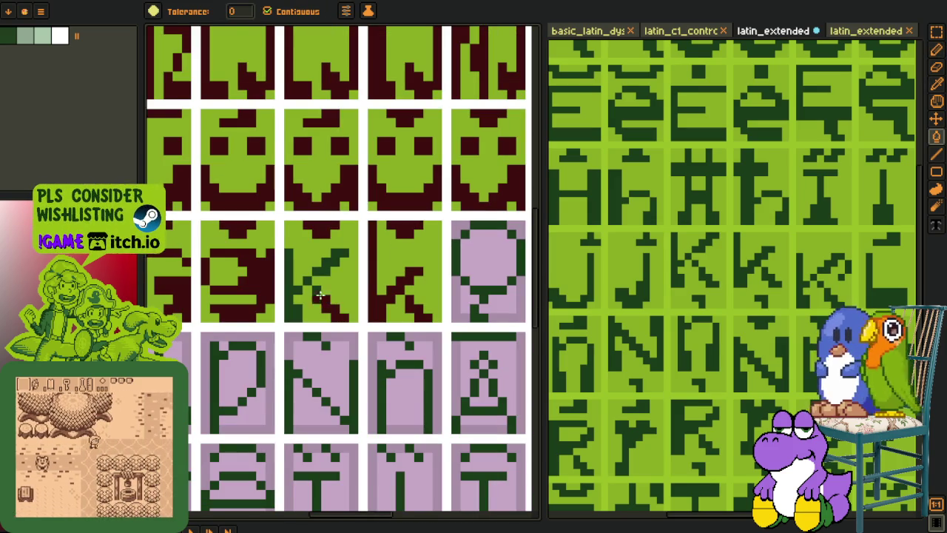
pyautogui.click(299, 281)
pyautogui.scroll(-3, 305, 278)
pyautogui.press('o')
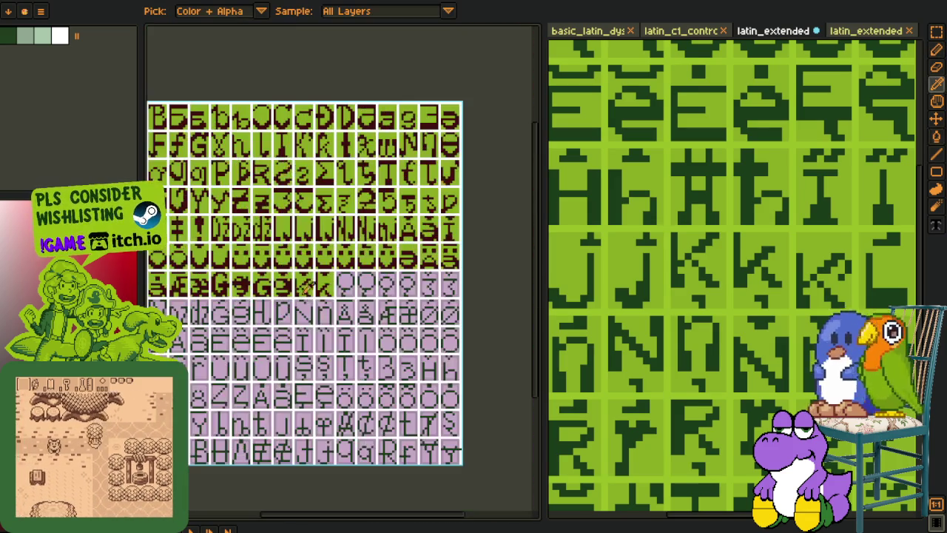
pyautogui.scroll(-3, 770, 259)
# Step: Reposition both canvases and select the heart glyph on the reference sheet
pyautogui.press('p')
pyautogui.moveTo(373, 315)
pyautogui.mouseDown()
pyautogui.moveTo(433, 275)
pyautogui.moveTo(333, 288)
pyautogui.moveTo(418, 313)
pyautogui.moveTo(474, 355)
pyautogui.moveTo(455, 355)
pyautogui.mouseUp()
pyautogui.scroll(-3, 791, 394)
pyautogui.moveTo(749, 339)
pyautogui.mouseDown()
pyautogui.moveTo(757, 377)
pyautogui.moveTo(809, 348)
pyautogui.mouseUp()
pyautogui.press('o')
pyautogui.scroll(3, 699, 332)
pyautogui.press('r')
pyautogui.scroll(3, 725, 288)
pyautogui.scroll(3, 739, 266)
pyautogui.moveTo(716, 260)
pyautogui.mouseDown()
pyautogui.moveTo(804, 374)
pyautogui.moveTo(866, 407)
pyautogui.mouseUp()
# Step: Paste the heart glyphs onto the empty lilac cells of the font sheet
pyautogui.press('h')
pyautogui.moveTo(416, 378); pyautogui.dragTo(263, 324)
pyautogui.scroll(3, 263, 324)
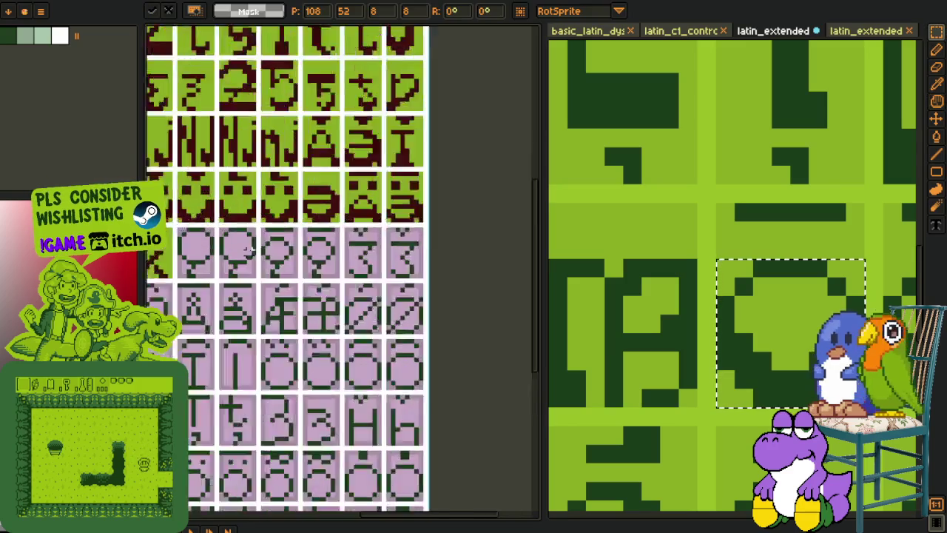
pyautogui.scroll(3, 306, 281)
pyautogui.scroll(3, 306, 281)
pyautogui.hotkey('ctrl', 'v')
pyautogui.moveTo(486, 296)
pyautogui.mouseDown()
pyautogui.moveTo(247, 314)
pyautogui.moveTo(378, 318)
pyautogui.mouseUp()
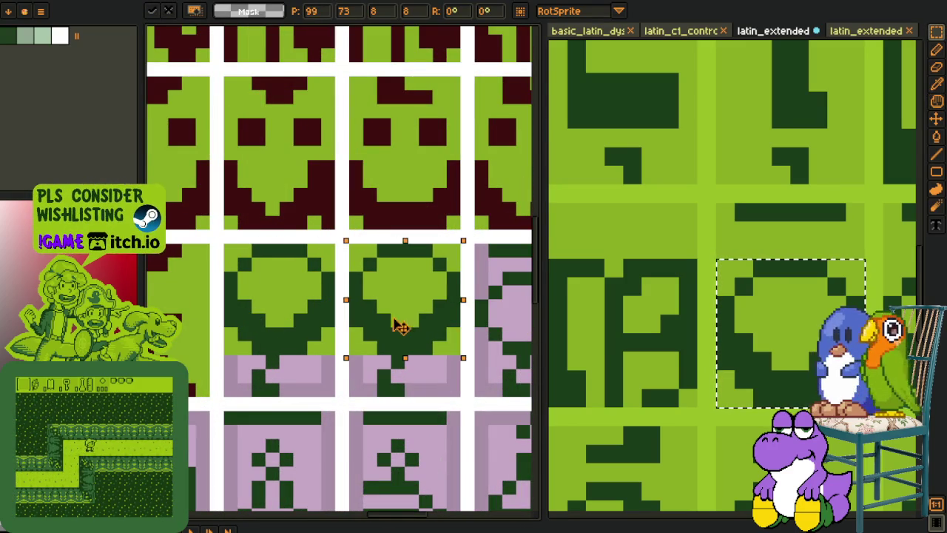
pyautogui.press('Return')
pyautogui.scroll(-3, 318, 331)
pyautogui.scroll(4, 288, 298)
# Step: Recolour both hearts' outlines, top bars, corners and stems dark red
pyautogui.press('i')
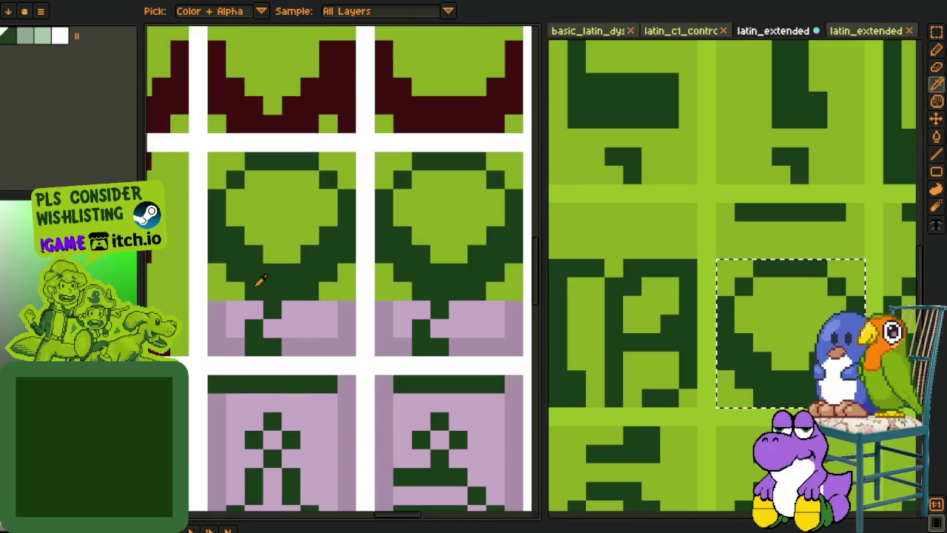
pyautogui.press('g')
pyautogui.click(274, 287)
pyautogui.click(422, 281)
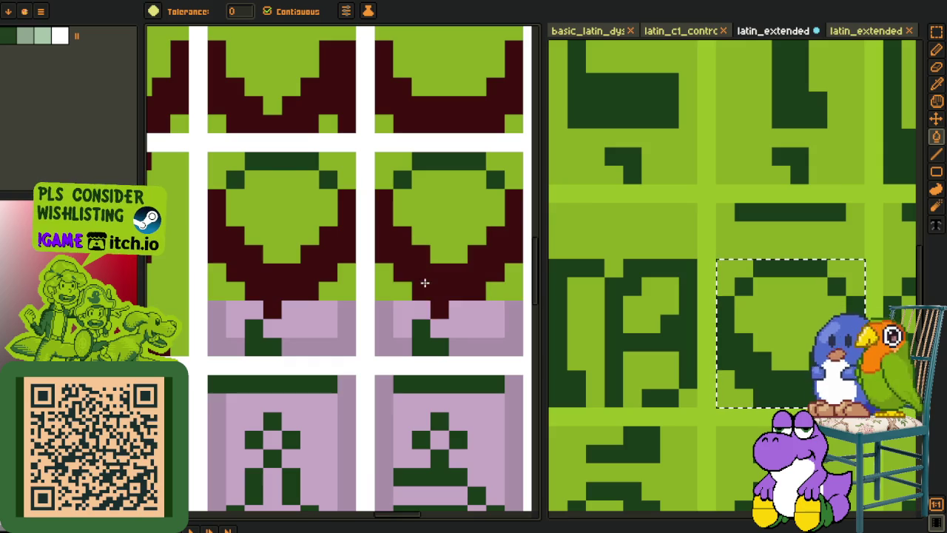
pyautogui.click(405, 176)
pyautogui.click(443, 161)
pyautogui.click(486, 180)
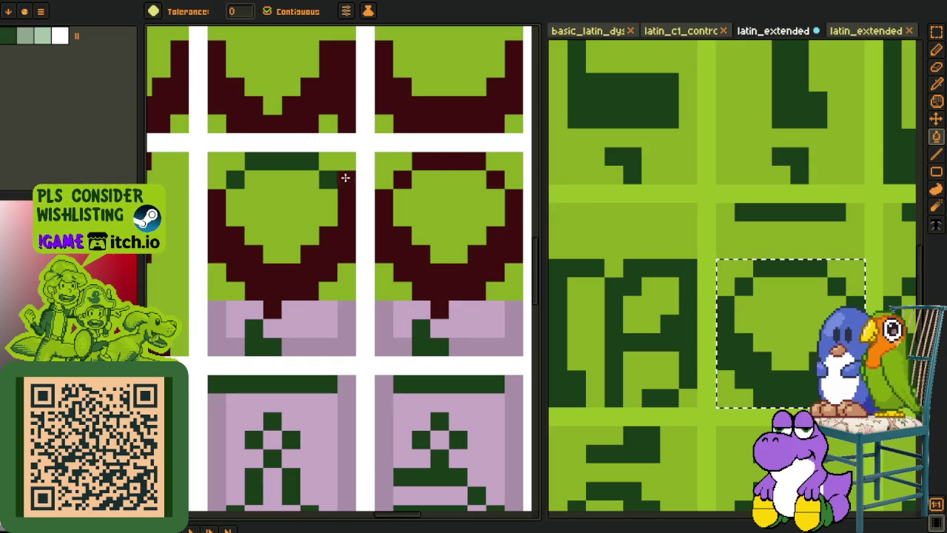
pyautogui.click(293, 161)
pyautogui.click(236, 180)
pyautogui.click(266, 329)
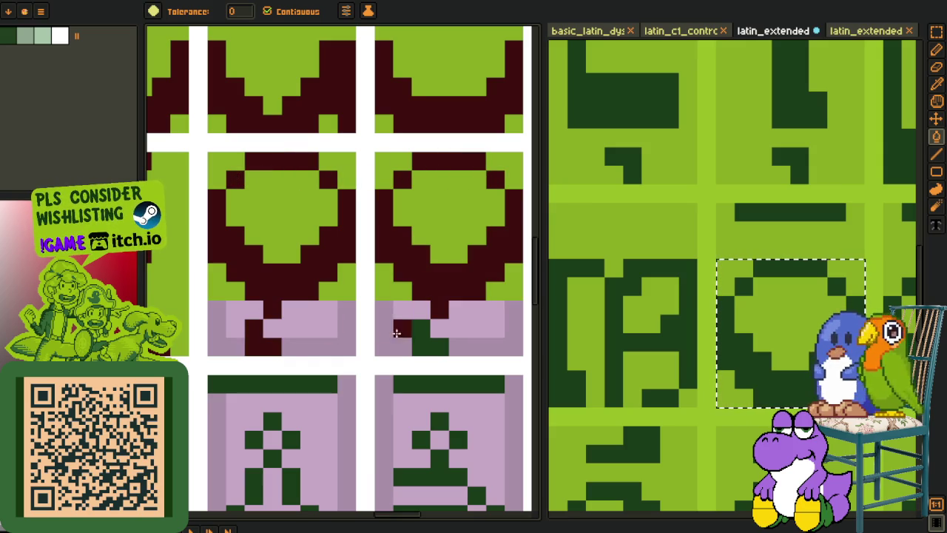
pyautogui.click(411, 337)
# Step: Fill the lilac backgrounds of both heart tiles light green
pyautogui.keyDown('alt'); pyautogui.click(402, 285); pyautogui.keyUp('alt')
pyautogui.click(386, 328)
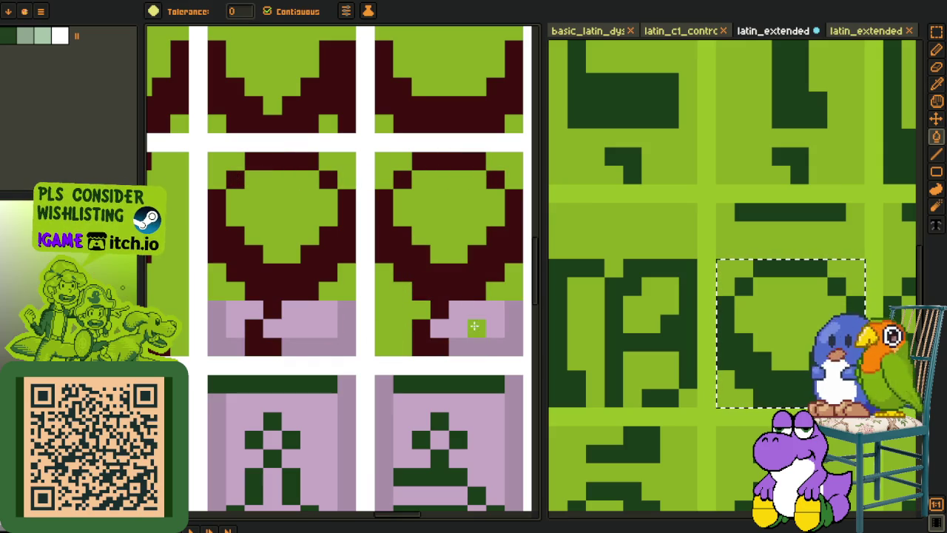
pyautogui.click(475, 326)
pyautogui.click(331, 344)
pyautogui.scroll(-3, 234, 333)
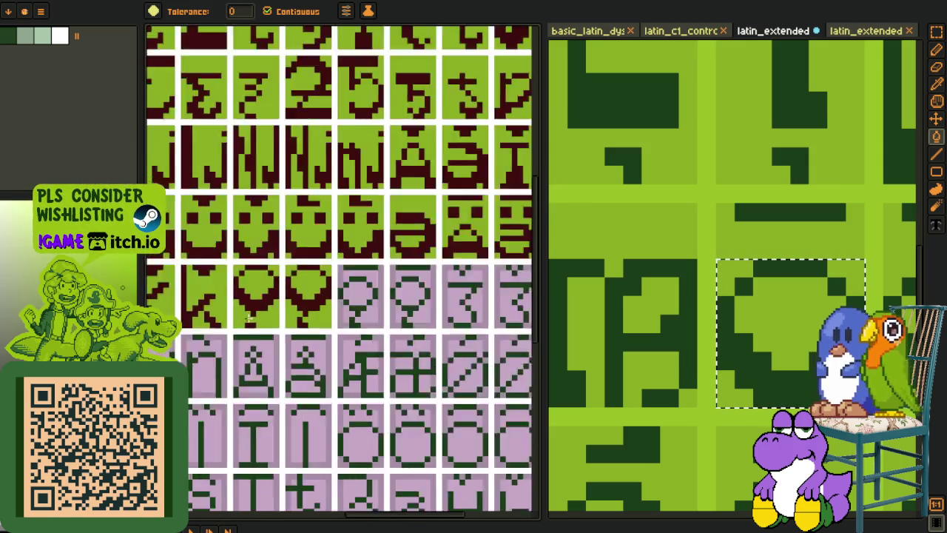
pyautogui.scroll(-2, 234, 332)
# Step: Show the second Latin Extended reference sheet, after viewing the Latin-1 and latin_extended tabs
pyautogui.press('r')
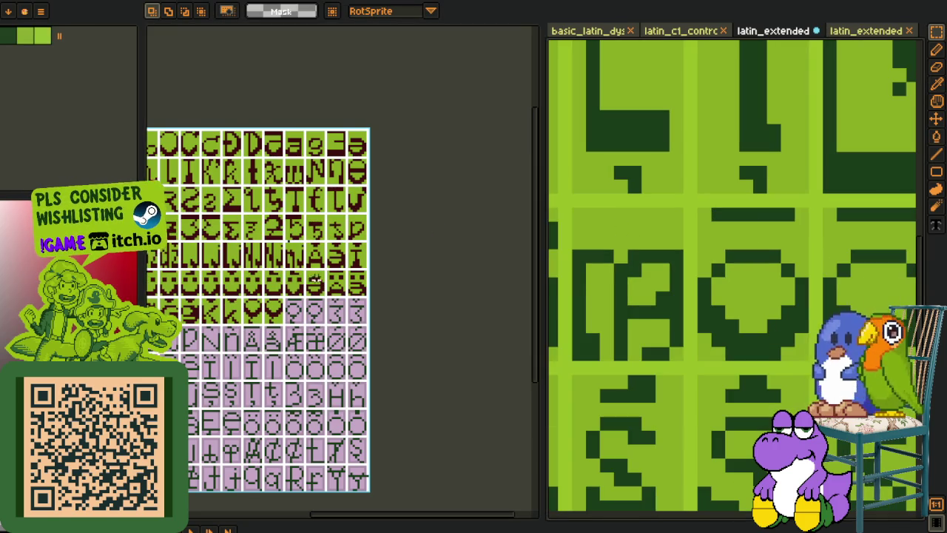
pyautogui.scroll(2, 244, 259)
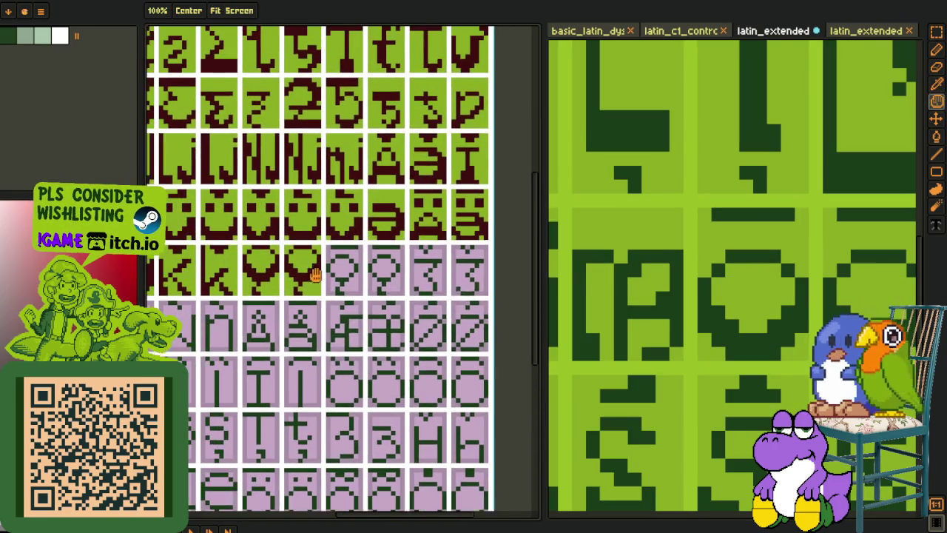
pyautogui.scroll(-2, 814, 305)
pyautogui.scroll(-1, 813, 305)
pyautogui.scroll(-1, 814, 306)
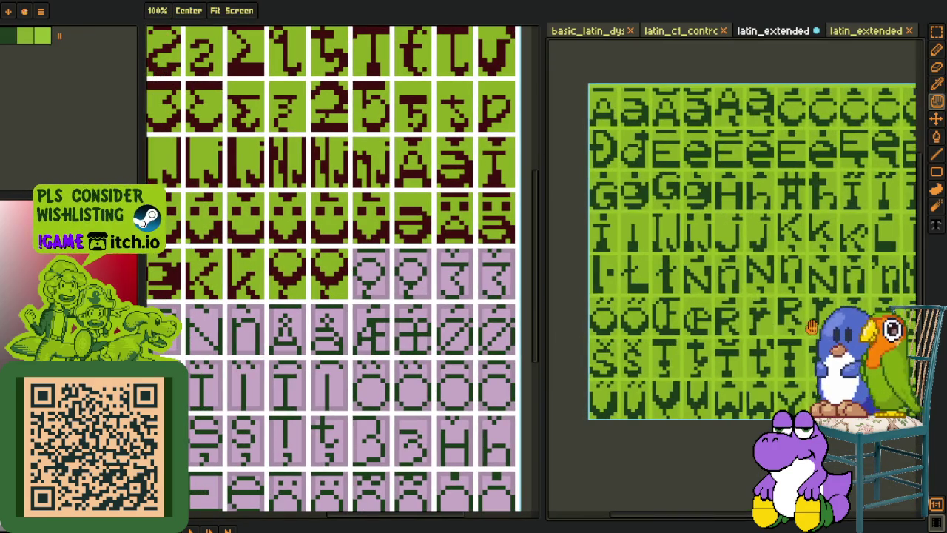
pyautogui.scroll(1, 677, 300)
pyautogui.press('r')
pyautogui.scroll(-2, 367, 220)
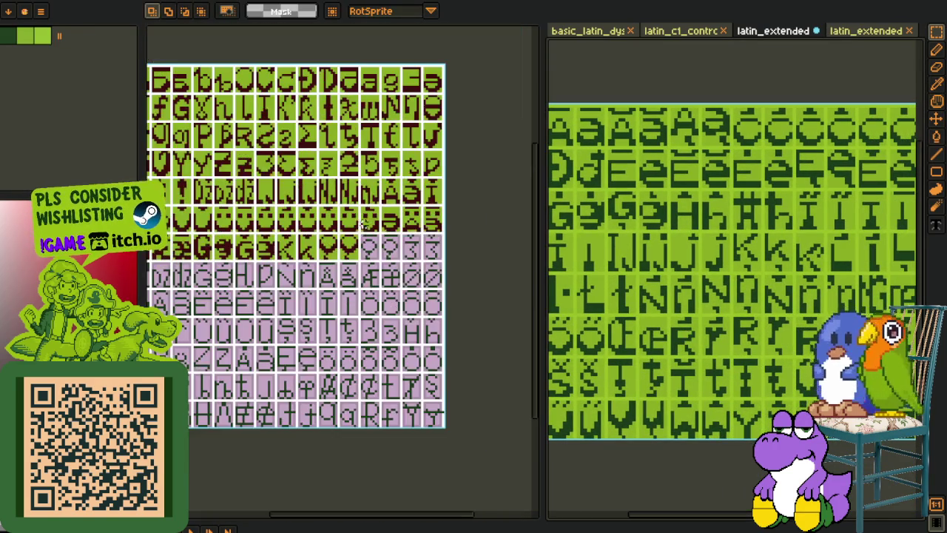
pyautogui.scroll(1, 287, 205)
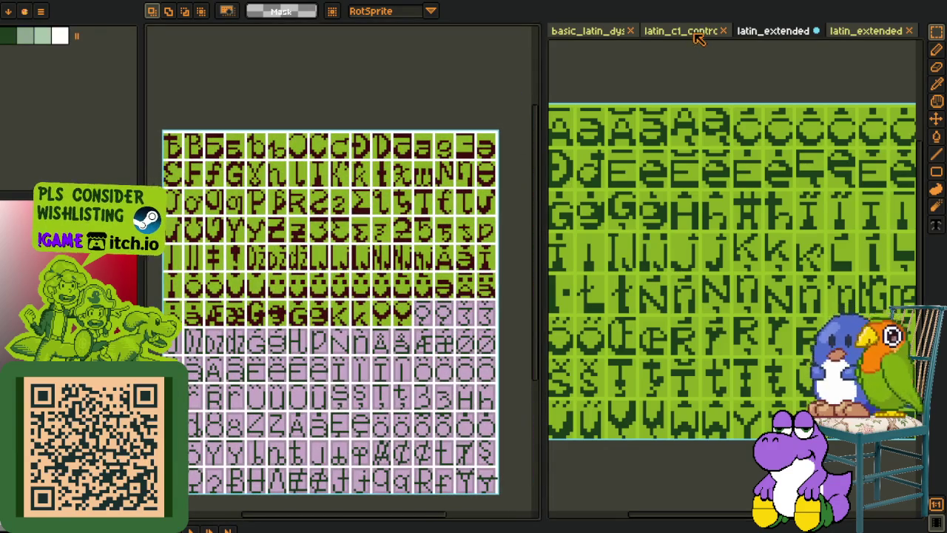
pyautogui.click(696, 34)
pyautogui.click(778, 33)
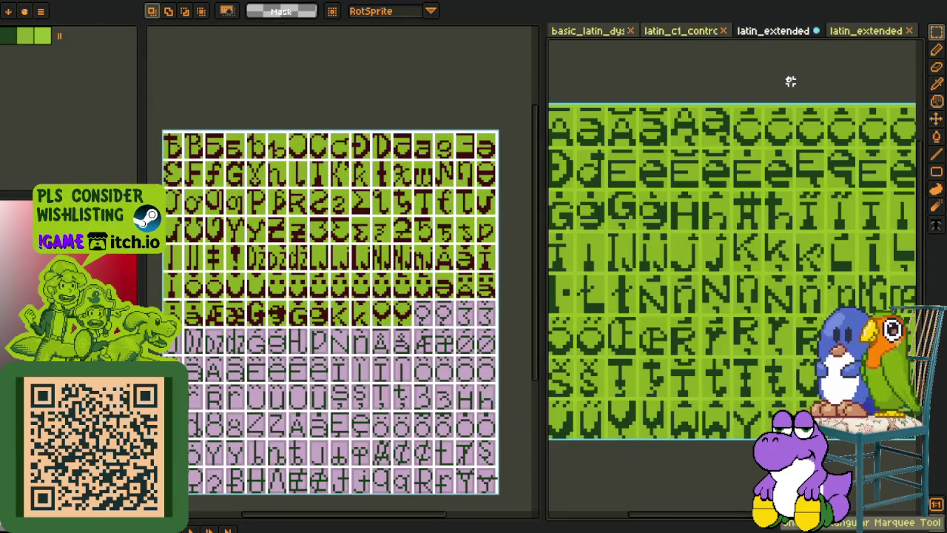
pyautogui.click(875, 35)
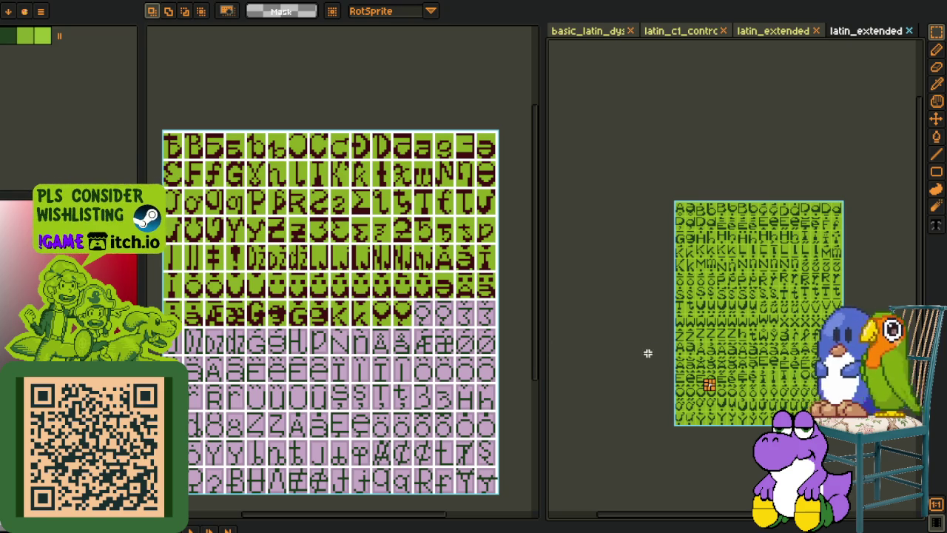
# Step: Select the two tailed round ogonek glyphs on the reference sheet, restoring an accidental delete
pyautogui.moveTo(645, 354); pyautogui.dragTo(590, 294)
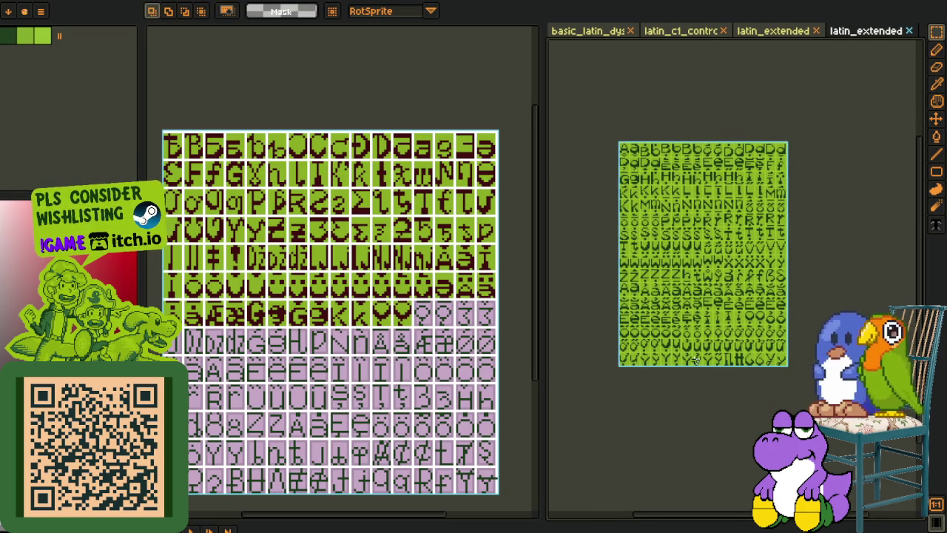
pyautogui.scroll(3, 696, 360)
pyautogui.scroll(1, 691, 355)
pyautogui.scroll(1, 673, 315)
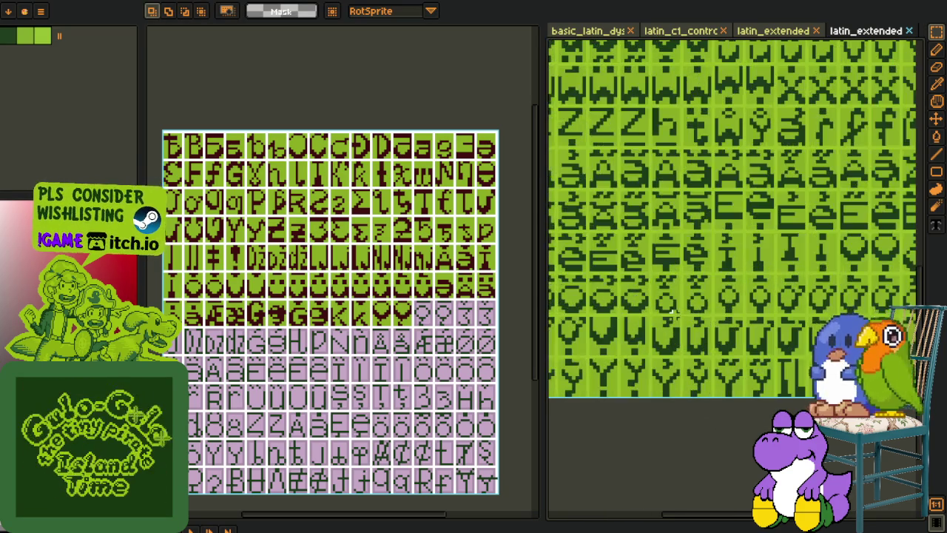
pyautogui.scroll(2, 622, 292)
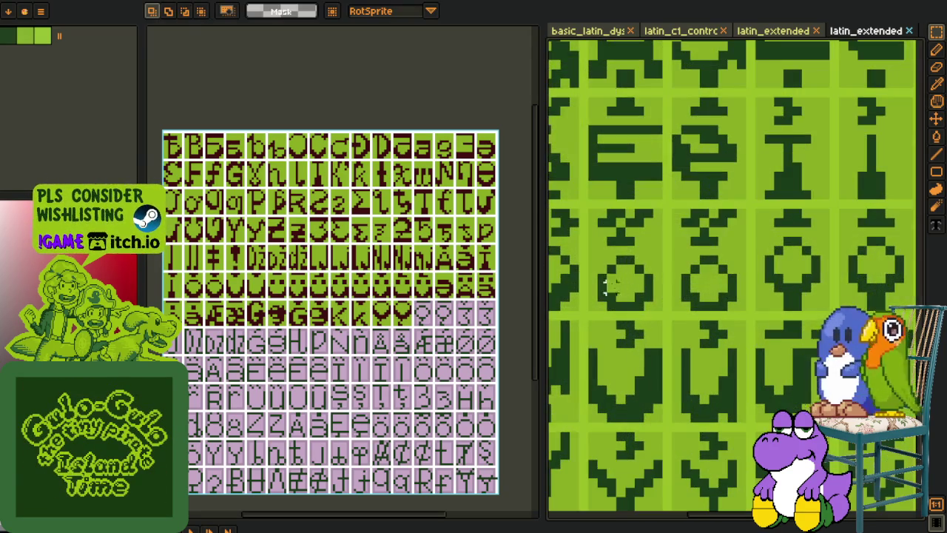
pyautogui.moveTo(592, 257); pyautogui.dragTo(745, 310)
pyautogui.press('Delete')
pyautogui.hotkey('ctrl', 'z')
pyautogui.hotkey('ctrl', 'z')
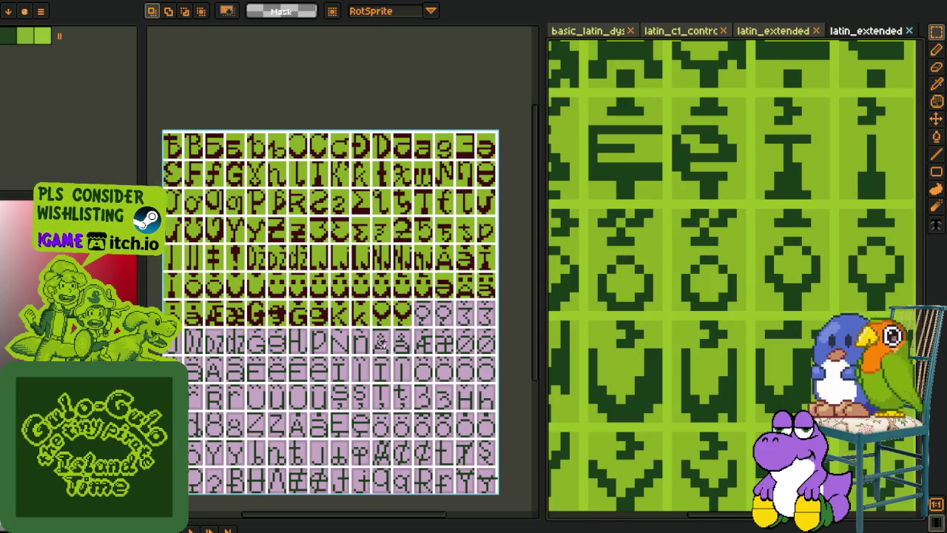
# Step: Place the pasted ogonek glyphs over two pink cells, nudged up one pixel
pyautogui.press('m')
pyautogui.moveTo(395, 332); pyautogui.dragTo(276, 324)
pyautogui.scroll(2, 328, 323)
pyautogui.moveTo(253, 265)
pyautogui.mouseDown()
pyautogui.moveTo(346, 302)
pyautogui.moveTo(313, 273)
pyautogui.mouseUp()
pyautogui.scroll(1, 312, 281)
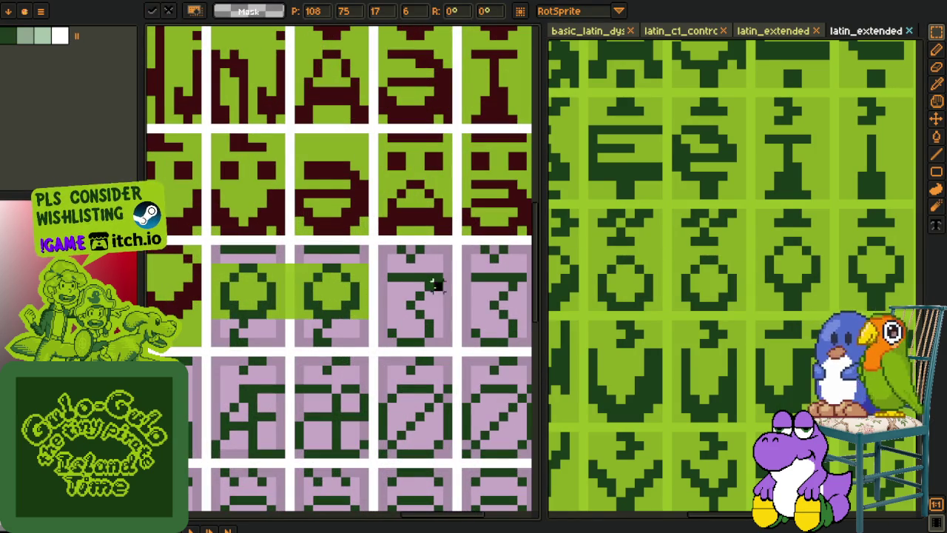
pyautogui.moveTo(161, 308); pyautogui.dragTo(244, 296)
pyautogui.scroll(1, 244, 295)
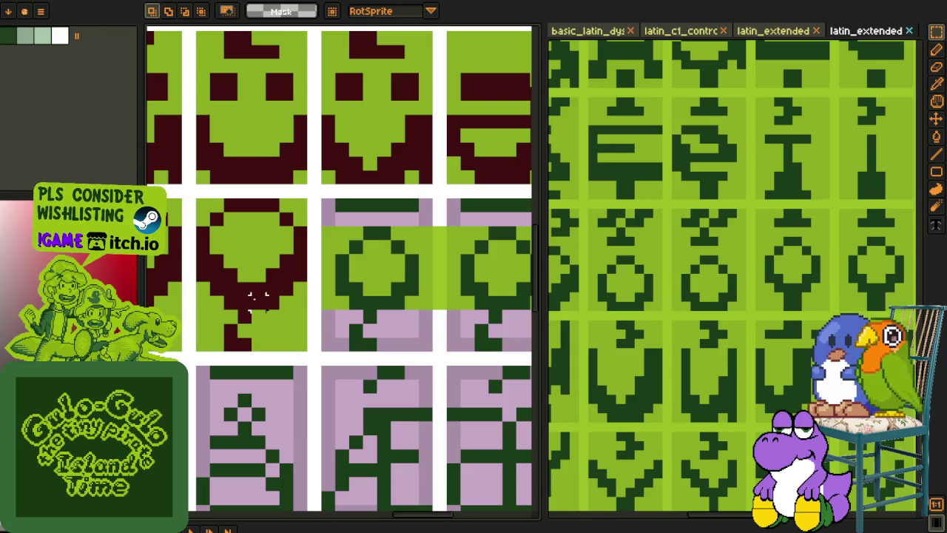
# Step: Sample the dark red colour and fill both round glyphs' outlines with it
pyautogui.press('o')
pyautogui.click(255, 296)
pyautogui.press('g')
pyautogui.click(367, 313)
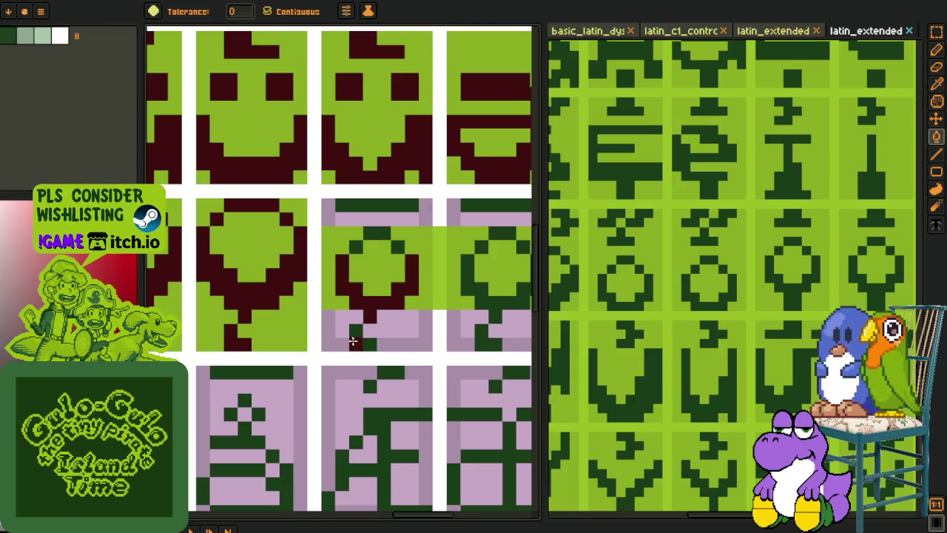
pyautogui.scroll(-1, 352, 339)
pyautogui.scroll(1, 316, 345)
pyautogui.click(392, 317)
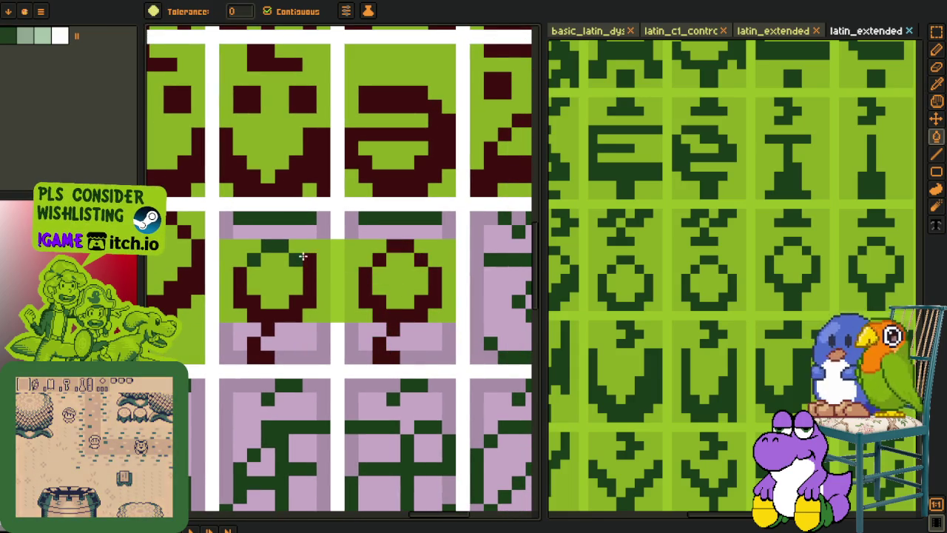
# Step: Fill both glyphs' top bars dark red and the pink below the left bar light green, checking without the grid
pyautogui.click(259, 255)
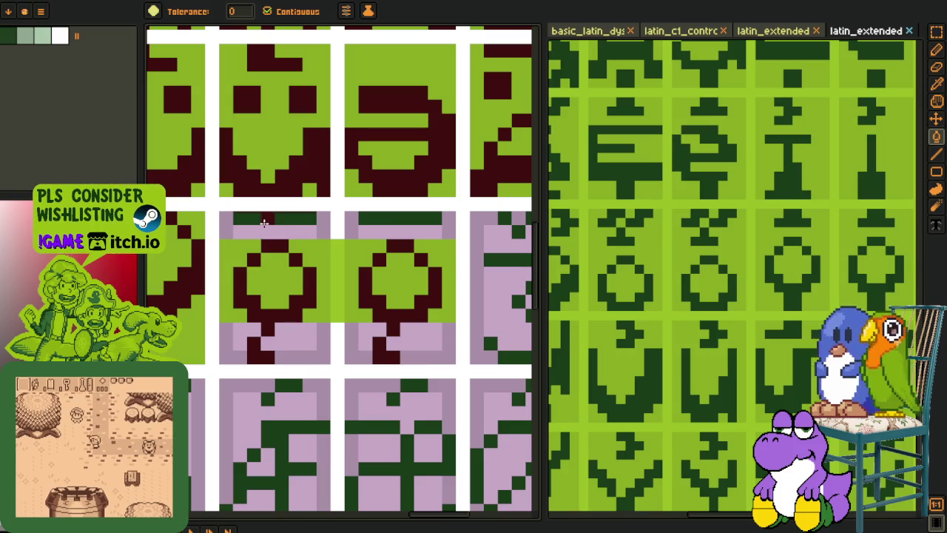
pyautogui.click(383, 217)
pyautogui.hotkey('ctrl', 'g')
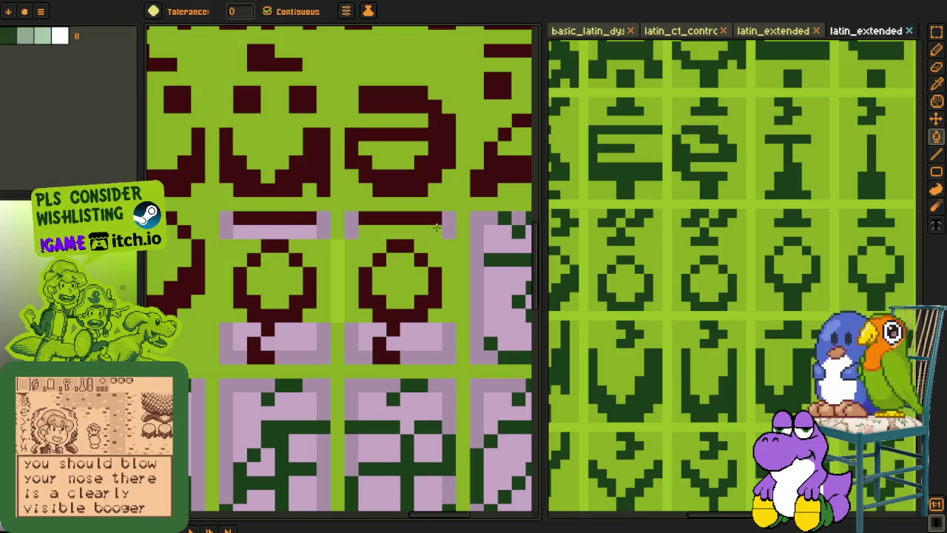
pyautogui.click(434, 226)
pyautogui.hotkey('ctrl', 'g')
# Step: Fill the remaining pink patches under the right top bar and both stems light green
pyautogui.click(289, 236)
pyautogui.click(226, 232)
pyautogui.click(249, 344)
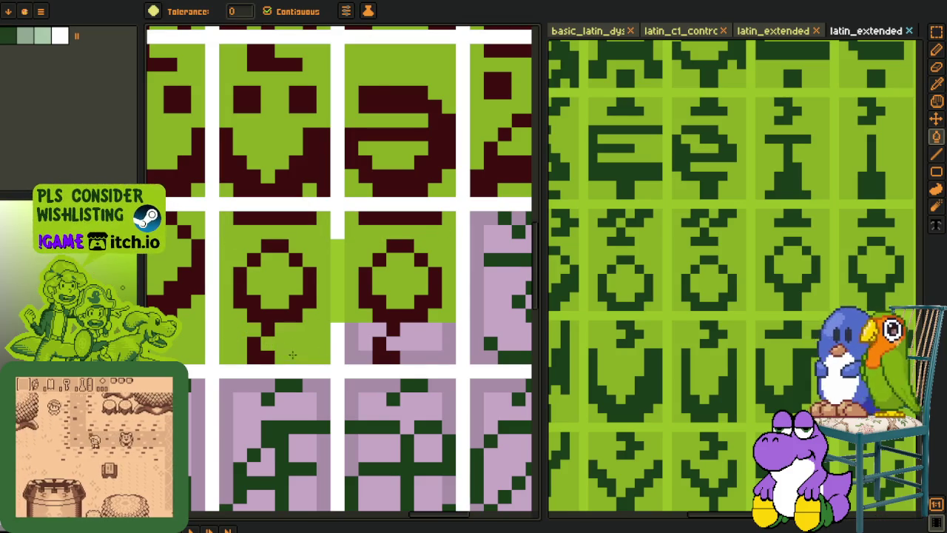
pyautogui.click(366, 331)
pyautogui.click(432, 342)
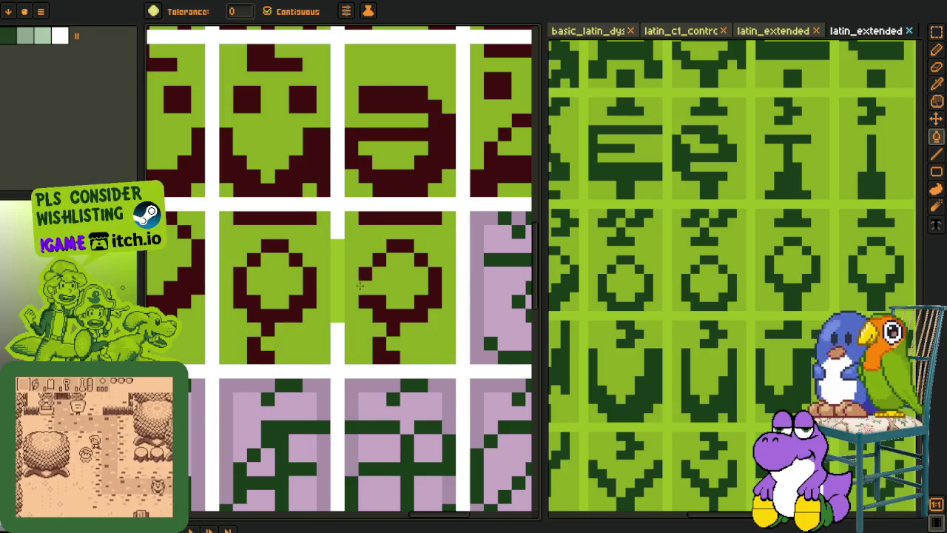
# Step: Cycle through the eraser, color picker and move tools and switch to the orange sprite-sheet document
pyautogui.press('e')
pyautogui.scroll(-3, 337, 330)
pyautogui.scroll(-3, 338, 330)
pyautogui.press('i')
pyautogui.press('v')
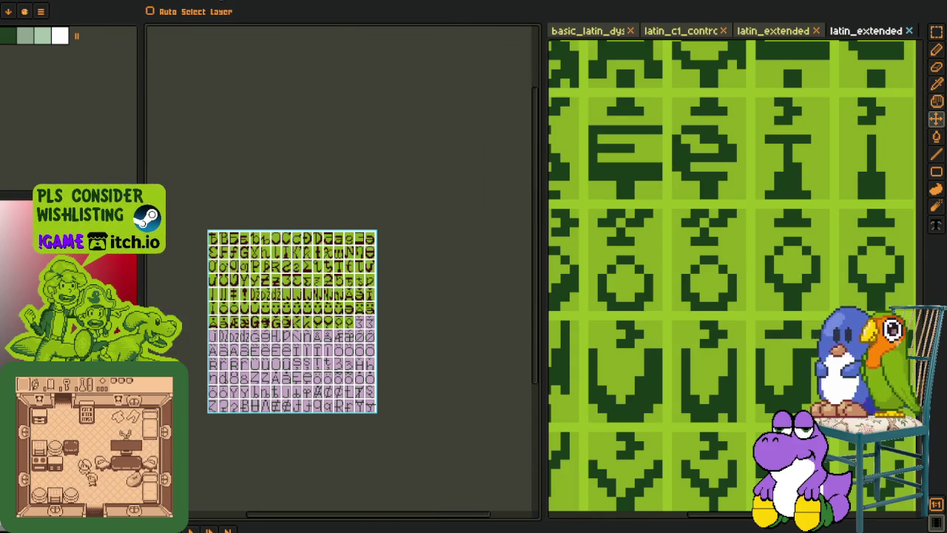
pyautogui.hotkey('ctrl', 'Tab')
pyautogui.press('i')
pyautogui.scroll(-2, 340, 270)
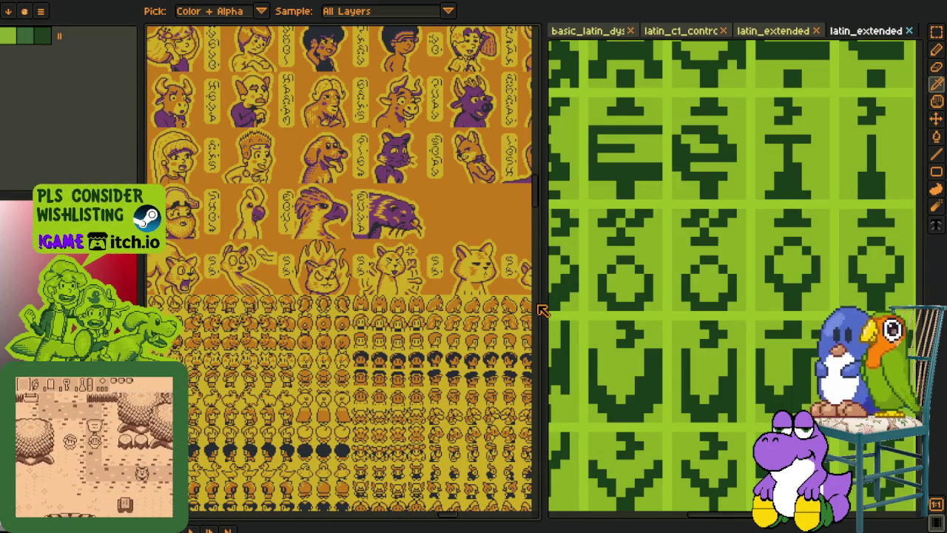
# Step: Widen the sprite-sheet panel by dragging the divider right, then zoom and pan around the overworld map
pyautogui.moveTo(544, 309); pyautogui.dragTo(795, 309)
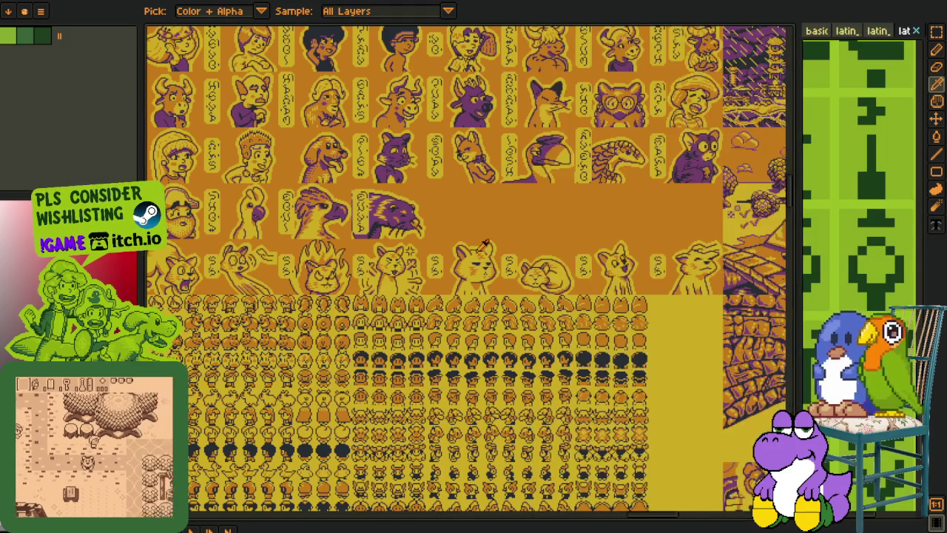
pyautogui.scroll(-3, 342, 250)
pyautogui.scroll(2, 342, 250)
pyautogui.scroll(2, 385, 332)
pyautogui.moveTo(385, 333); pyautogui.dragTo(442, 452)
pyautogui.scroll(-3, 340, 177)
pyautogui.scroll(3, 341, 178)
pyautogui.scroll(1, 340, 178)
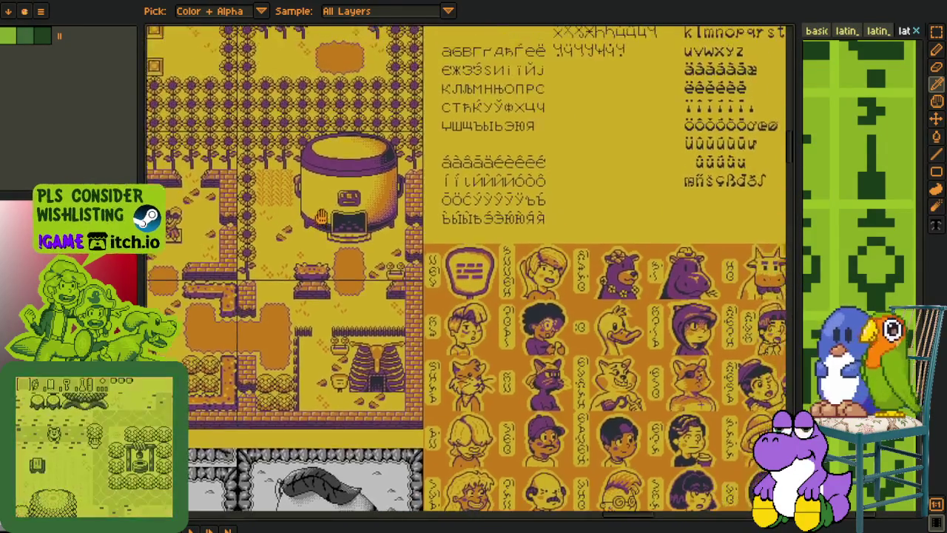
pyautogui.scroll(2, 339, 176)
pyautogui.scroll(-1, 339, 176)
pyautogui.scroll(-2, 333, 178)
pyautogui.scroll(-1, 325, 181)
pyautogui.scroll(2, 309, 185)
pyautogui.scroll(4, 309, 184)
pyautogui.scroll(-4, 553, 216)
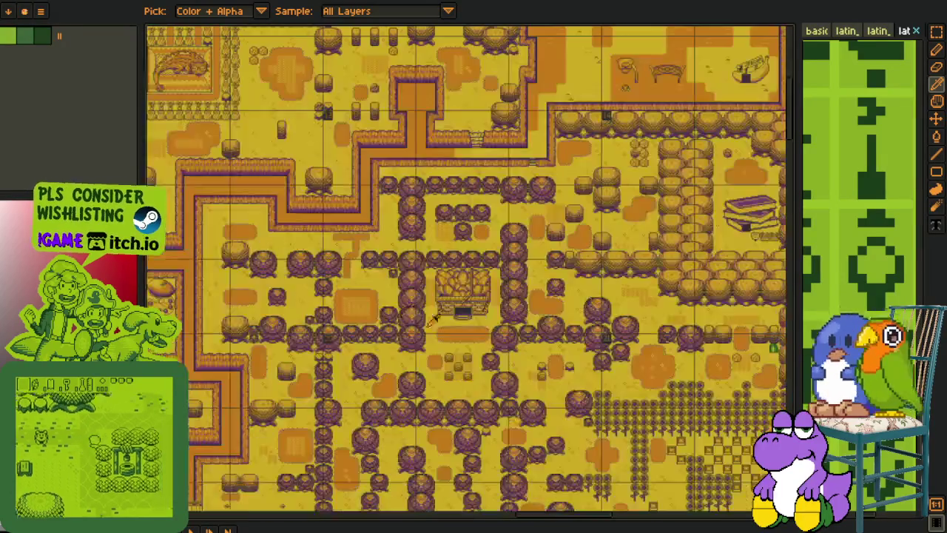
pyautogui.scroll(4, 266, 256)
pyautogui.scroll(3, 265, 257)
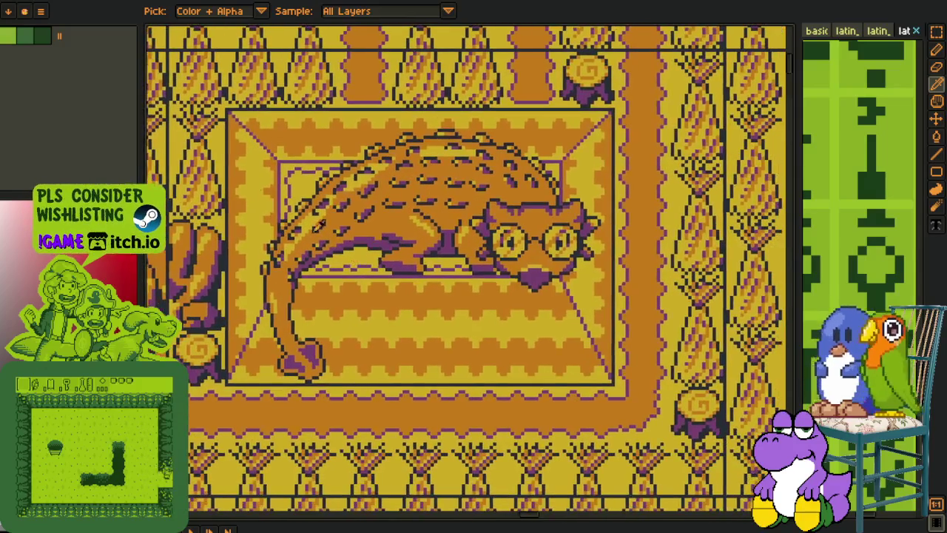
pyautogui.scroll(-5, 473, 365)
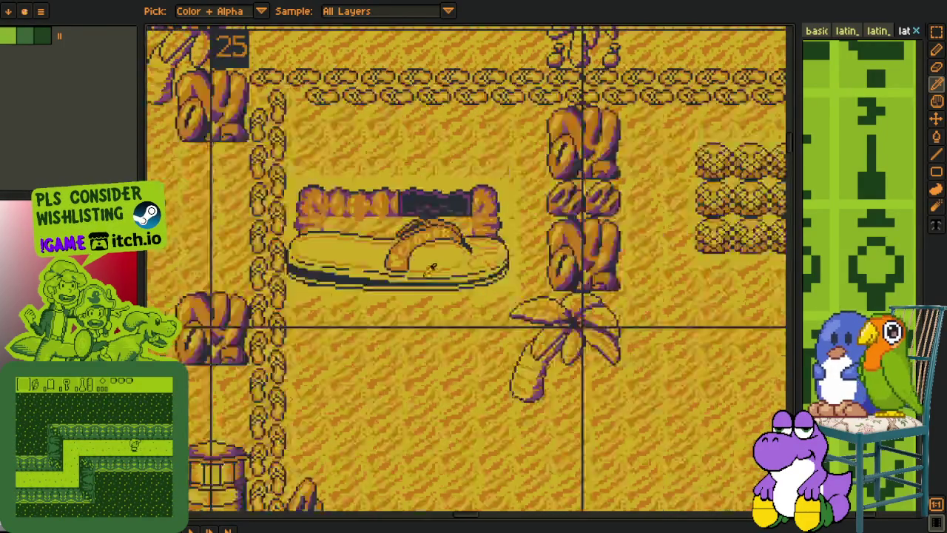
pyautogui.scroll(-5, 433, 268)
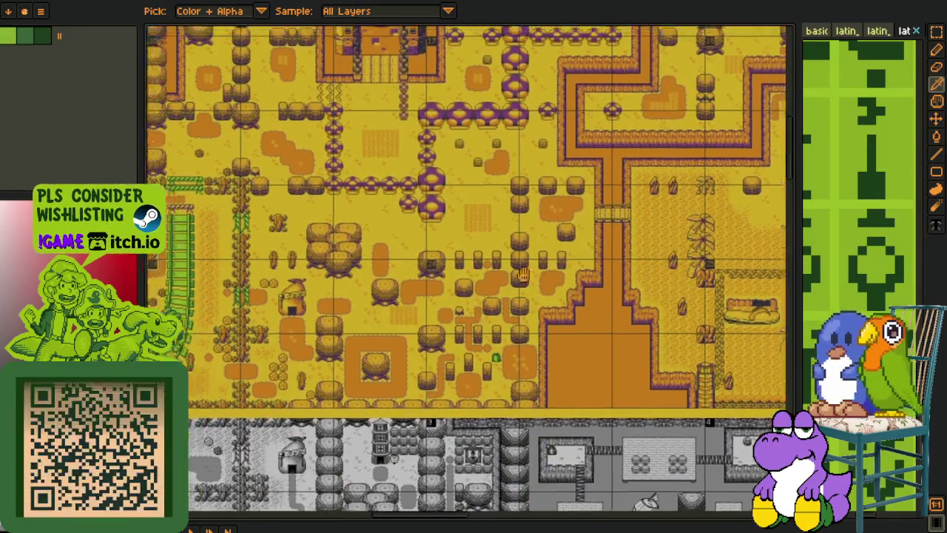
# Step: Pan to the train area and zoom in for a close-up of the green train
pyautogui.moveTo(634, 290); pyautogui.dragTo(350, 312)
pyautogui.scroll(3, 501, 297)
pyautogui.scroll(2, 501, 298)
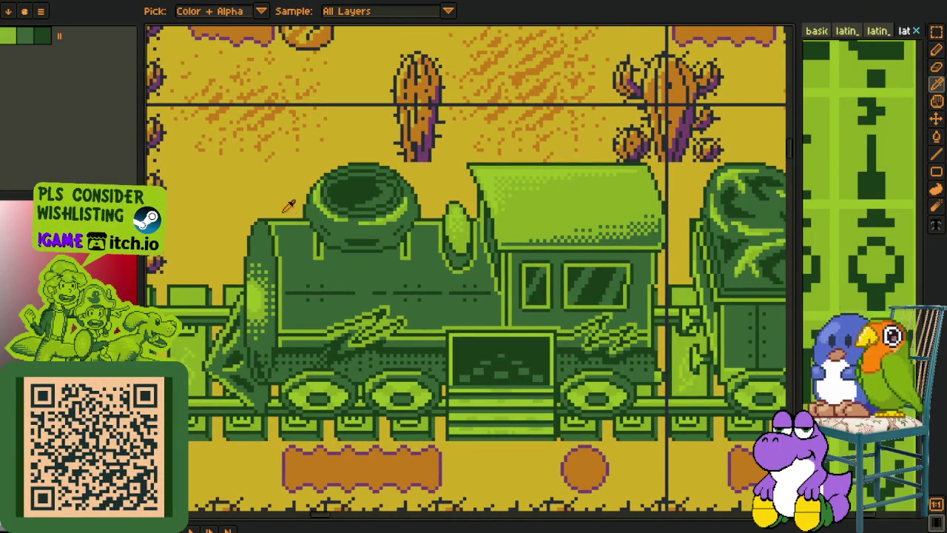
pyautogui.moveTo(493, 355); pyautogui.dragTo(514, 326)
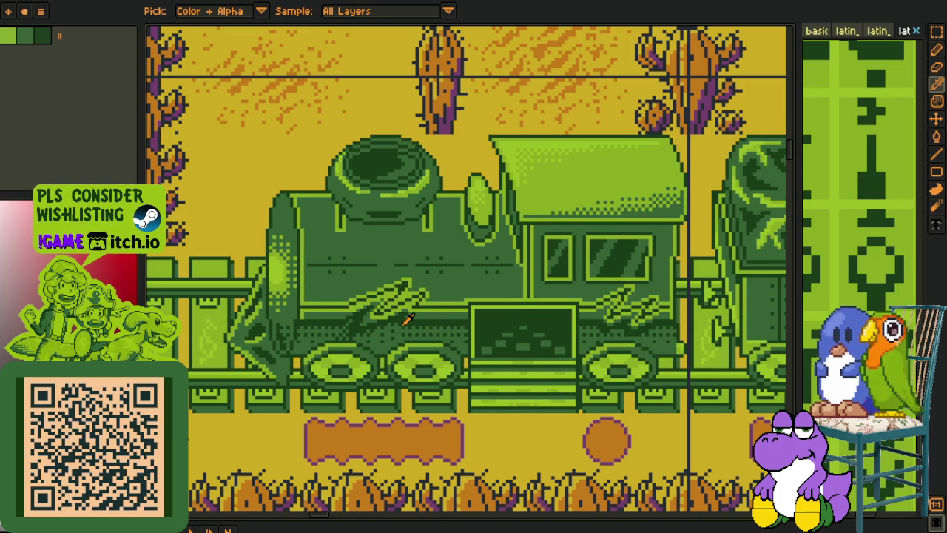
pyautogui.scroll(-3, 407, 320)
pyautogui.scroll(-2, 407, 320)
pyautogui.moveTo(407, 320); pyautogui.dragTo(454, 397)
pyautogui.scroll(2, 453, 397)
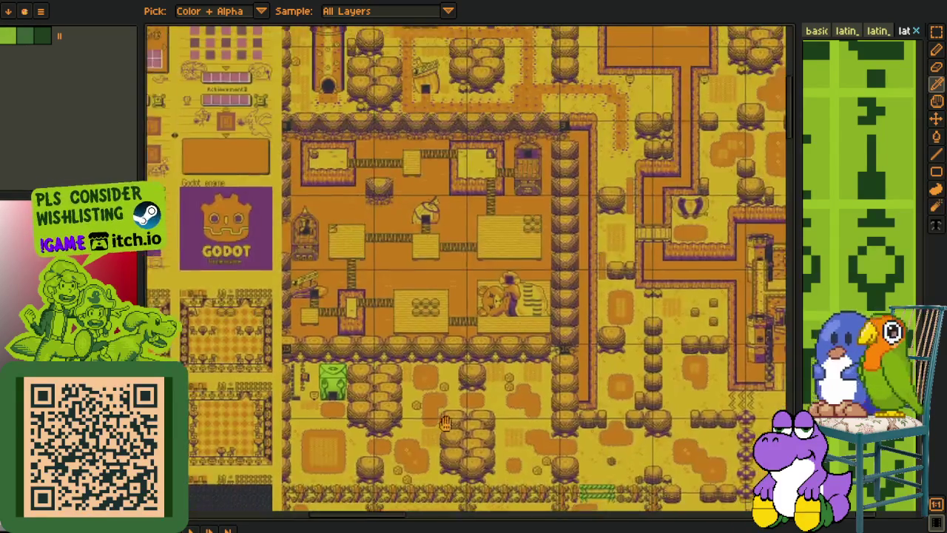
pyautogui.scroll(3, 443, 318)
pyautogui.scroll(1, 444, 285)
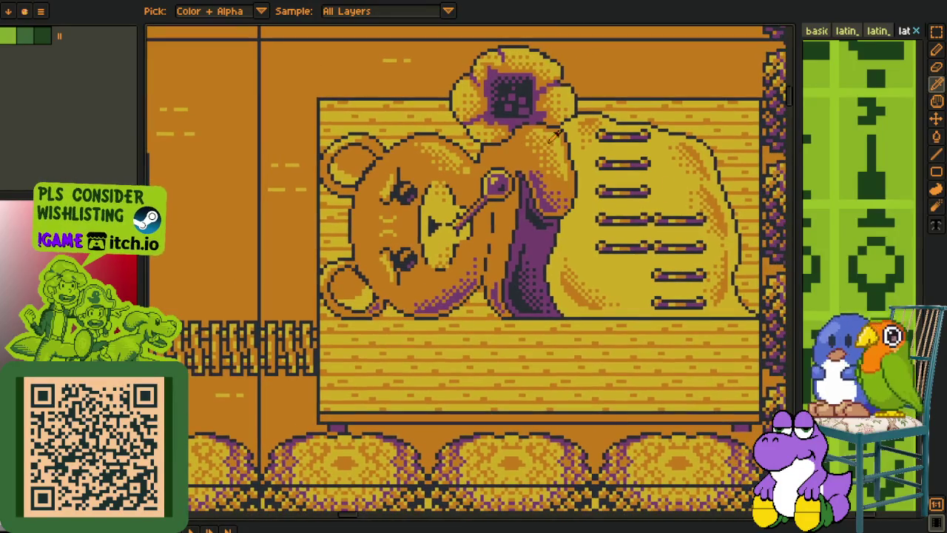
pyautogui.scroll(1, 596, 243)
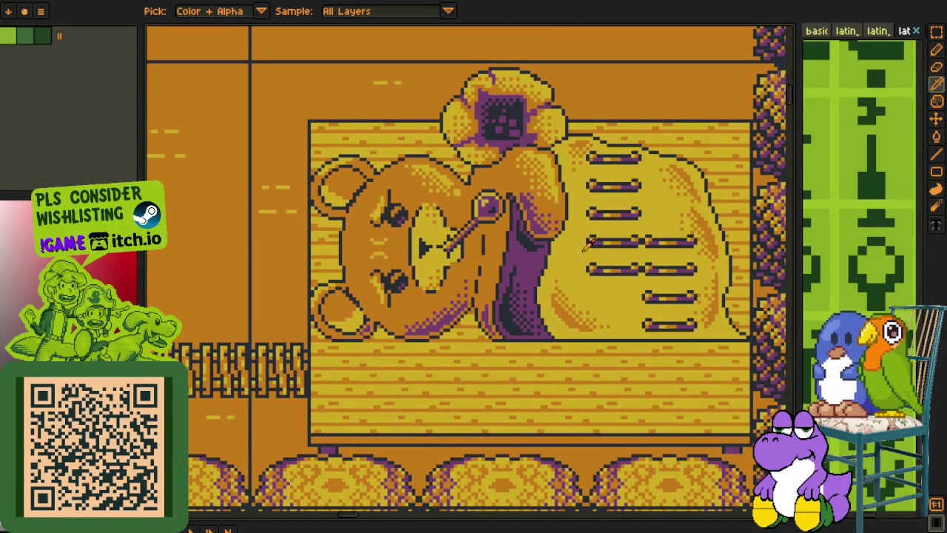
pyautogui.scroll(-3, 675, 231)
pyautogui.moveTo(527, 123)
pyautogui.mouseDown()
pyautogui.moveTo(528, 282)
pyautogui.moveTo(463, 360)
pyautogui.mouseUp()
pyautogui.scroll(2, 527, 281)
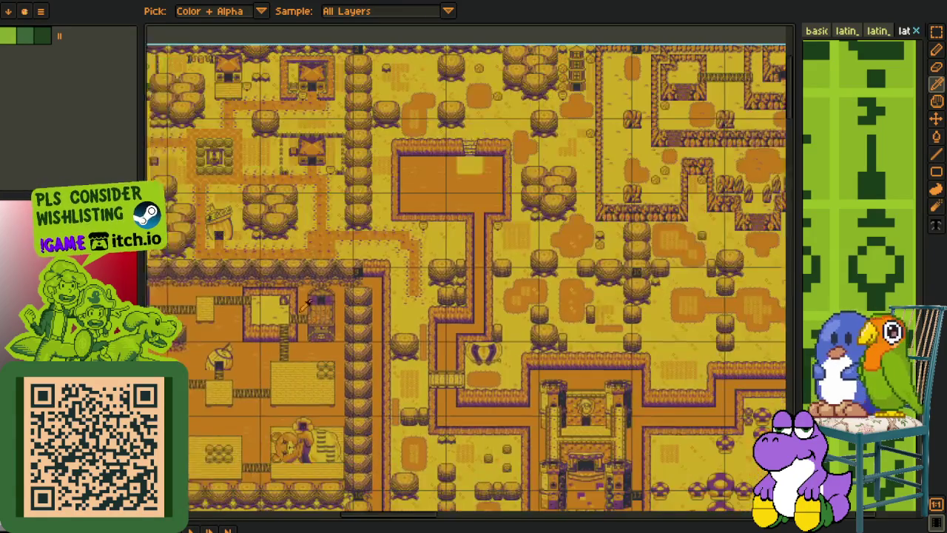
pyautogui.scroll(5, 362, 307)
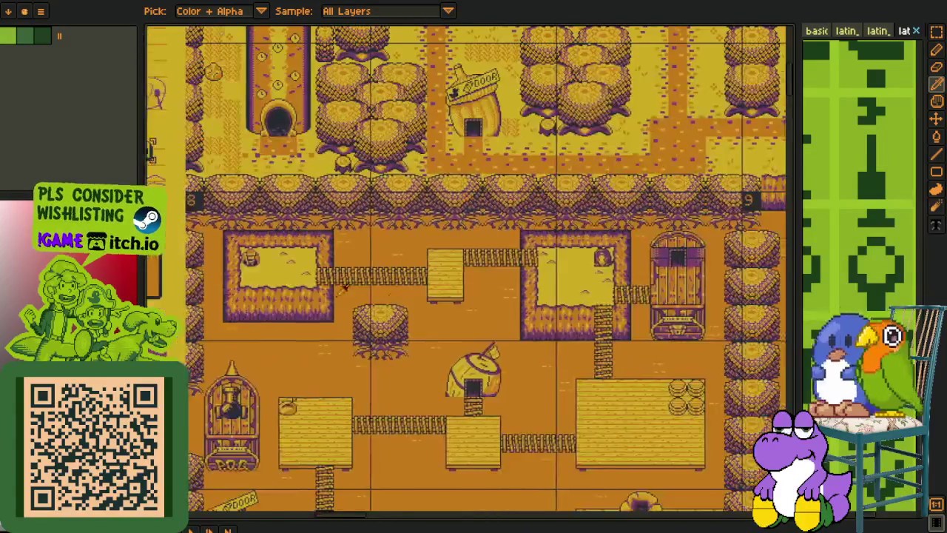
pyautogui.scroll(5, 365, 244)
pyautogui.scroll(5, 366, 178)
pyautogui.scroll(1, 368, 115)
pyautogui.scroll(-1, 369, 118)
pyautogui.scroll(3, 392, 222)
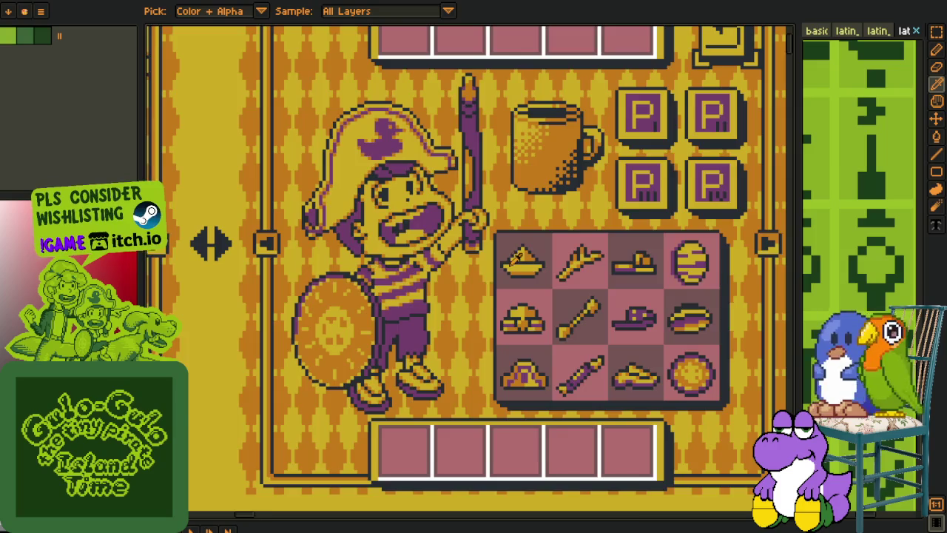
pyautogui.scroll(-3, 502, 263)
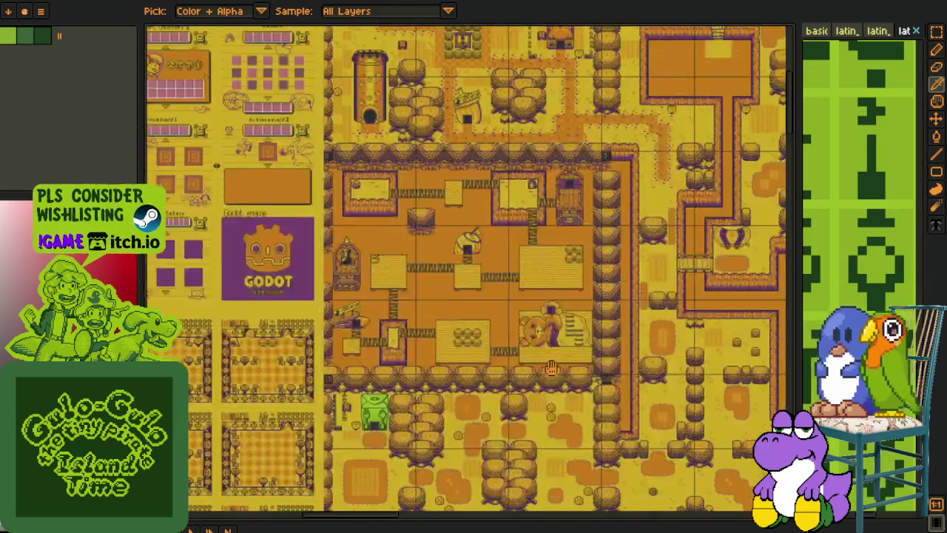
pyautogui.hscroll(5, 553, 338)
pyautogui.scroll(-2, 554, 338)
pyautogui.hscroll(5, 559, 330)
pyautogui.scroll(-2, 558, 330)
pyautogui.hscroll(3, 566, 322)
pyautogui.scroll(-1, 566, 322)
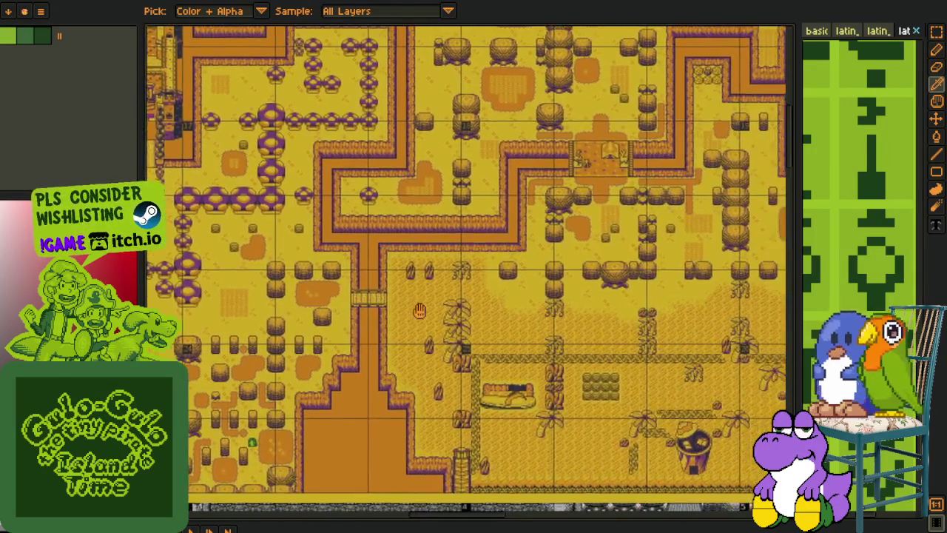
pyautogui.hscroll(5, 547, 330)
pyautogui.scroll(3, 518, 348)
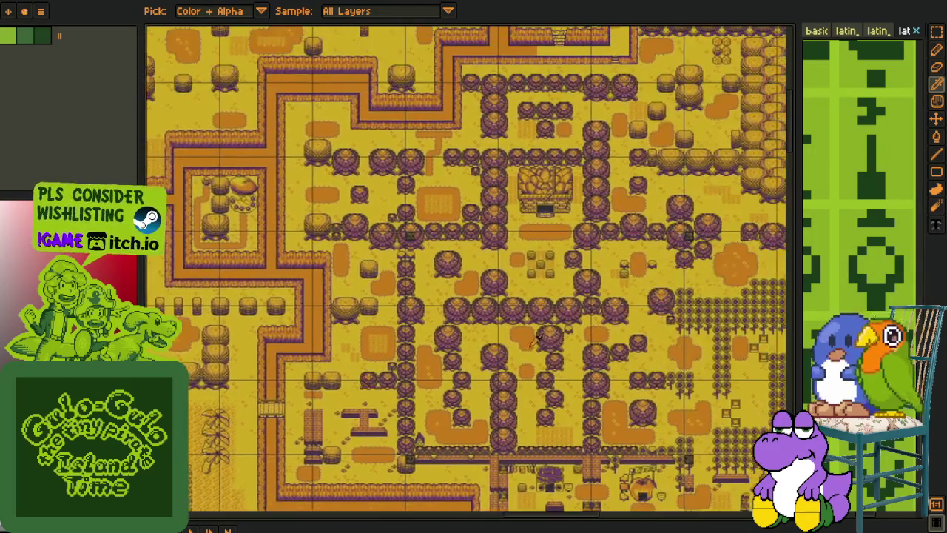
pyautogui.hscroll(2, 469, 374)
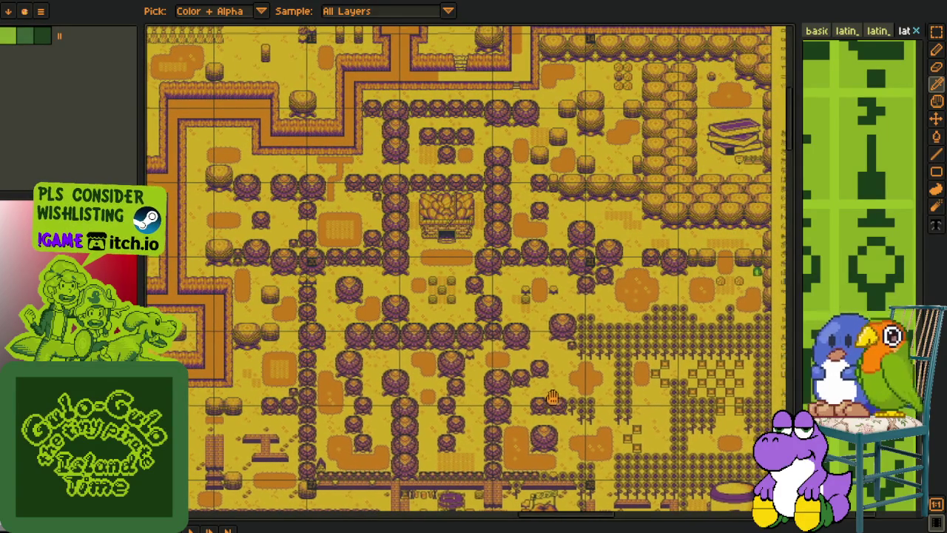
pyautogui.hscroll(2, 462, 336)
pyautogui.hscroll(2, 440, 366)
pyautogui.scroll(1, 440, 366)
pyautogui.hscroll(1, 414, 392)
pyautogui.scroll(2, 414, 384)
pyautogui.scroll(2, 443, 333)
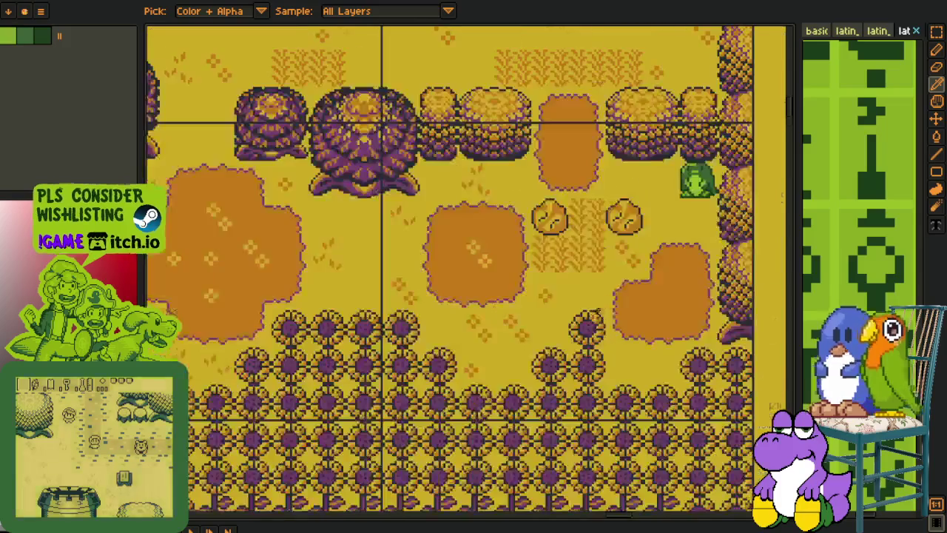
pyautogui.hscroll(2, 459, 259)
pyautogui.scroll(1, 459, 222)
pyautogui.scroll(1, 477, 191)
pyautogui.scroll(1, 477, 191)
pyautogui.scroll(2, 334, 239)
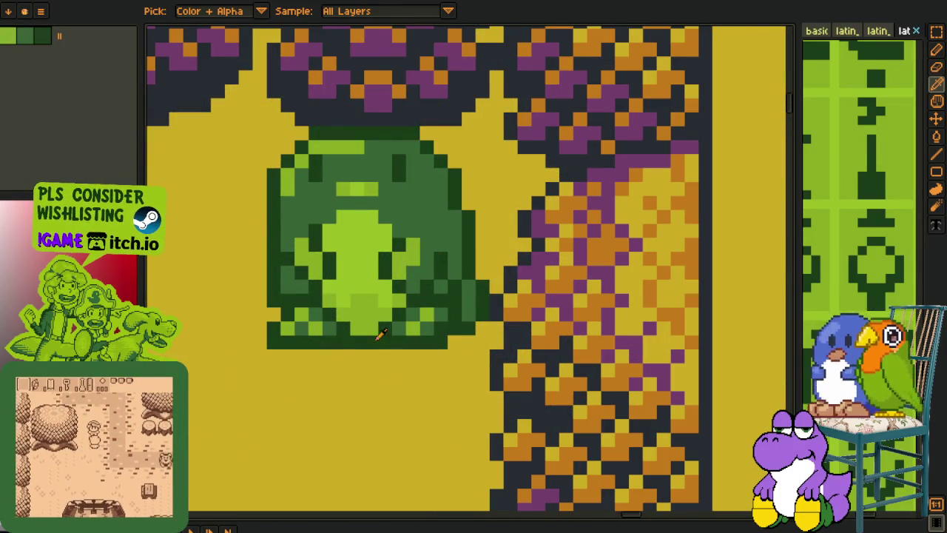
pyautogui.scroll(-2, 421, 207)
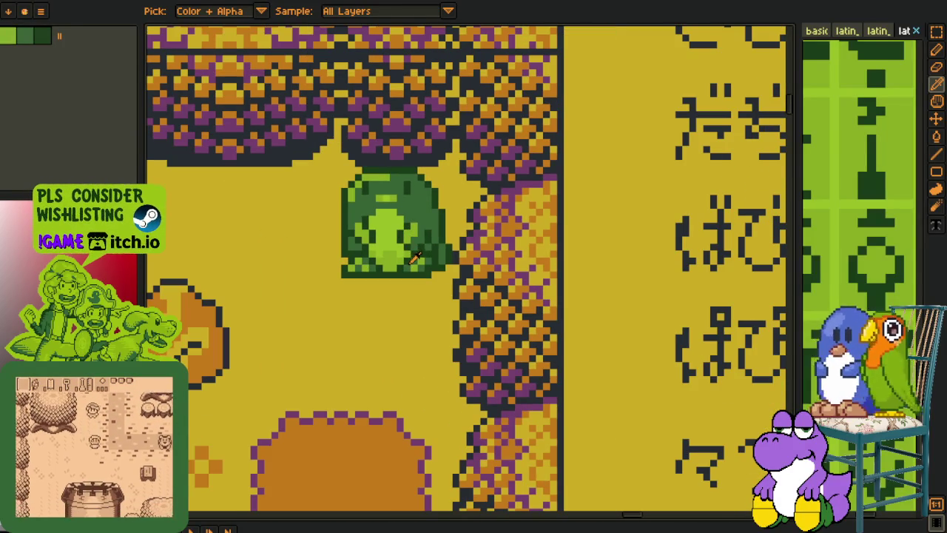
pyautogui.scroll(1, 562, 270)
pyautogui.hscroll(-1, 563, 270)
pyautogui.scroll(-2, 562, 270)
pyautogui.scroll(-1, 518, 281)
pyautogui.scroll(3, 443, 281)
pyautogui.scroll(-1, 399, 278)
pyautogui.scroll(3, 399, 278)
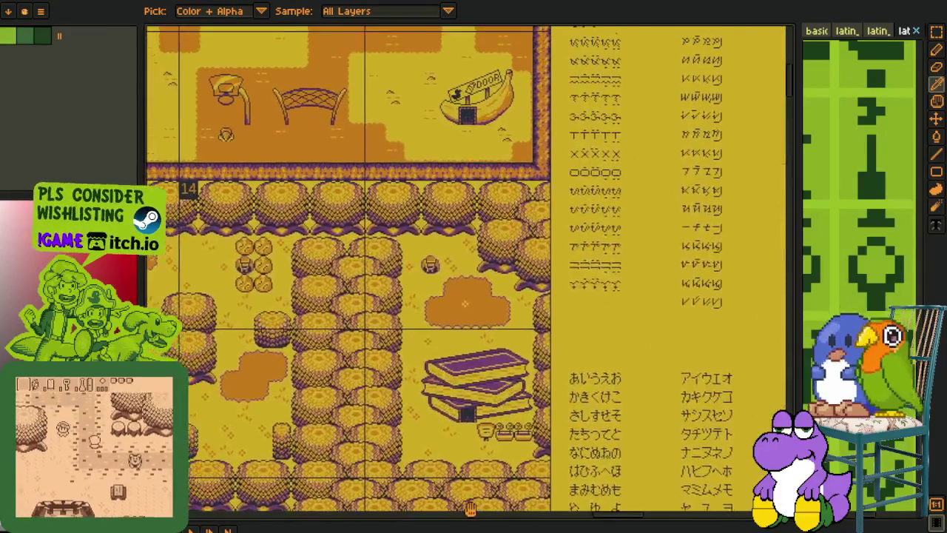
pyautogui.scroll(-1, 377, 339)
pyautogui.scroll(-1, 370, 311)
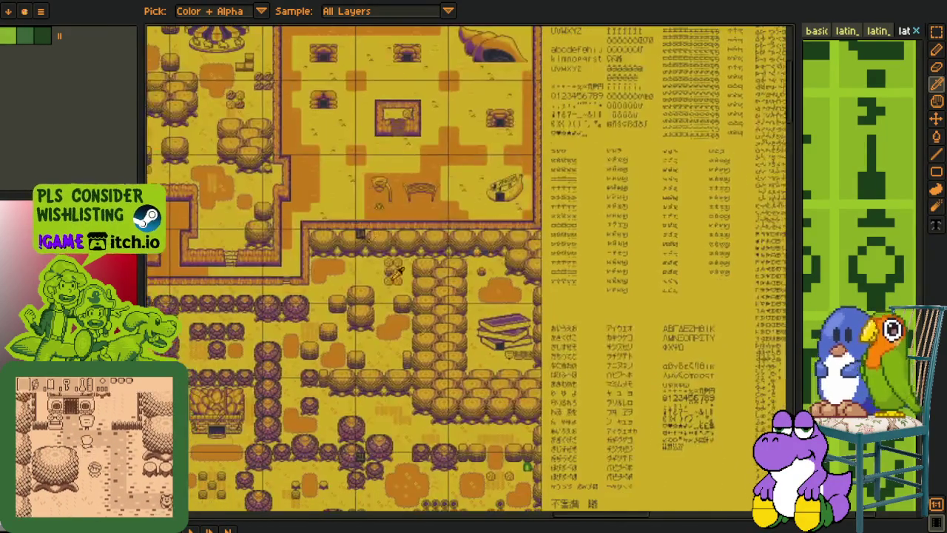
pyautogui.scroll(-2, 415, 348)
pyautogui.scroll(-1, 459, 385)
pyautogui.scroll(-2, 514, 427)
pyautogui.hscroll(1, 514, 427)
pyautogui.scroll(-2, 512, 426)
pyautogui.hscroll(1, 512, 426)
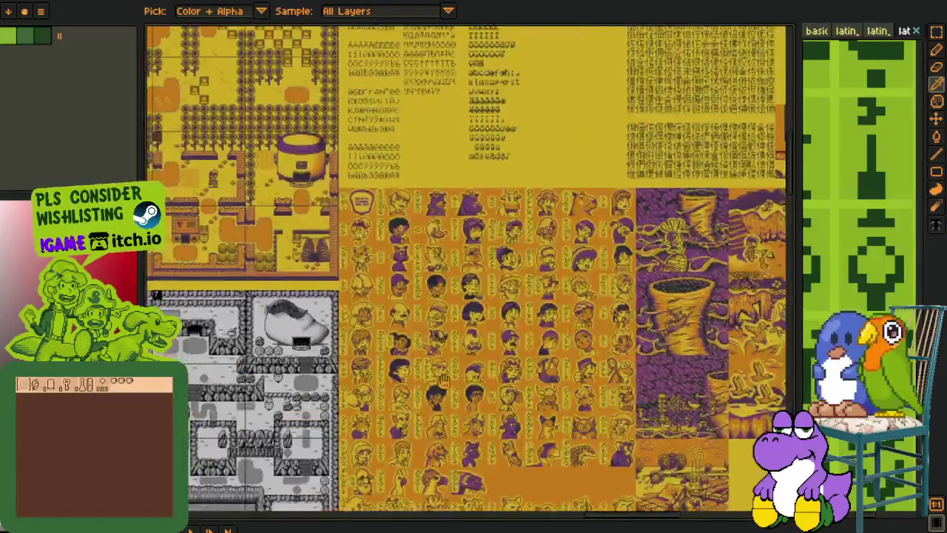
# Step: Pan from the character faces over to the overworld map and scroll around it
pyautogui.scroll(-2, 426, 405)
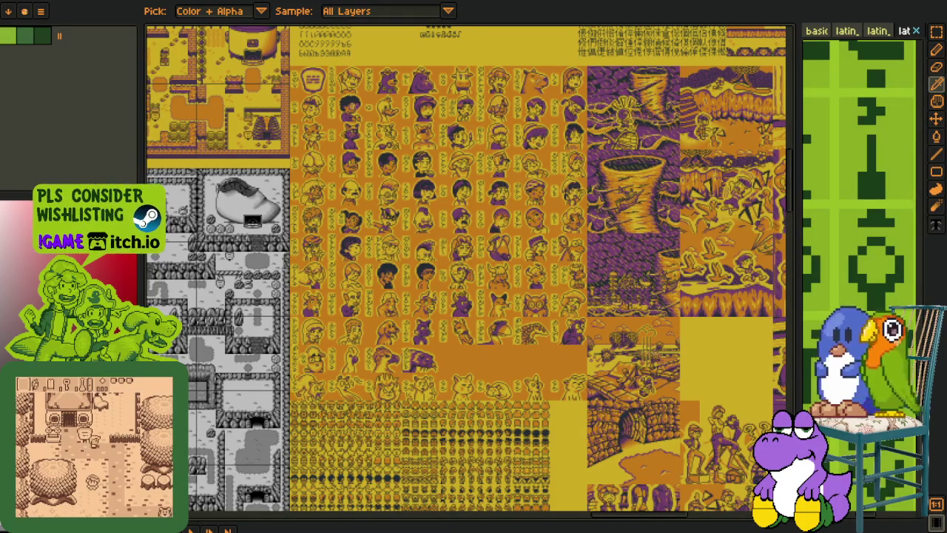
pyautogui.moveTo(405, 290)
pyautogui.mouseDown()
pyautogui.moveTo(284, 235)
pyautogui.moveTo(504, 338)
pyautogui.mouseUp()
pyautogui.scroll(3, 284, 235)
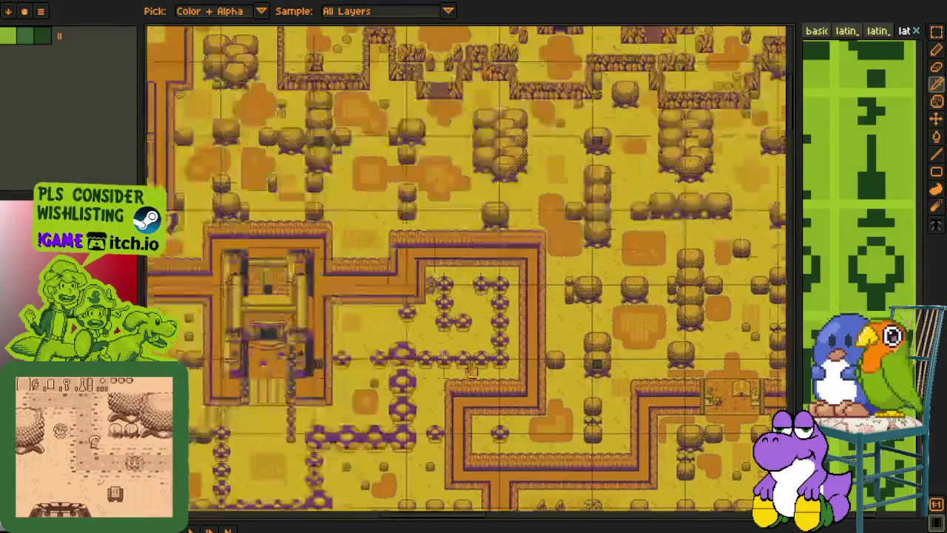
pyautogui.hscroll(-10, 504, 337)
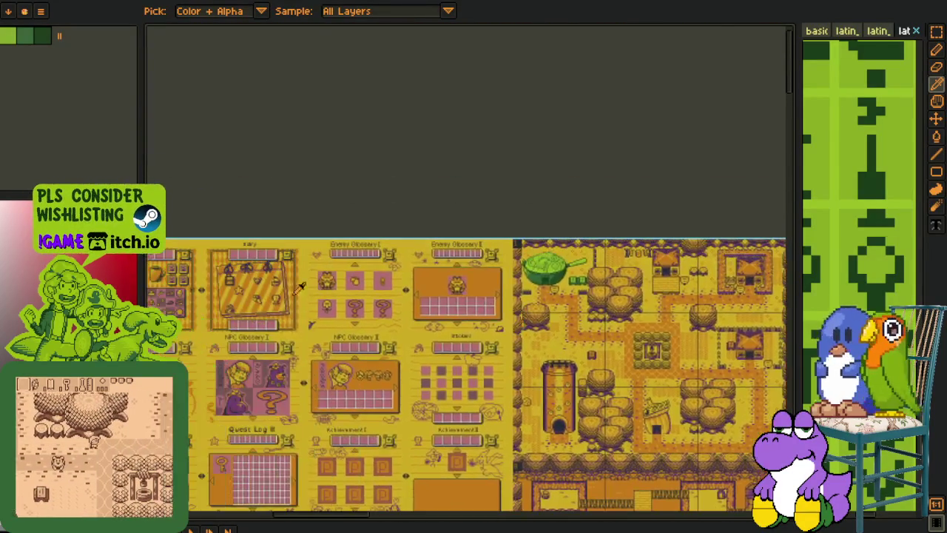
pyautogui.hscroll(-5, 444, 333)
pyautogui.hscroll(-5, 370, 330)
pyautogui.scroll(3, 326, 326)
pyautogui.scroll(-3, 327, 329)
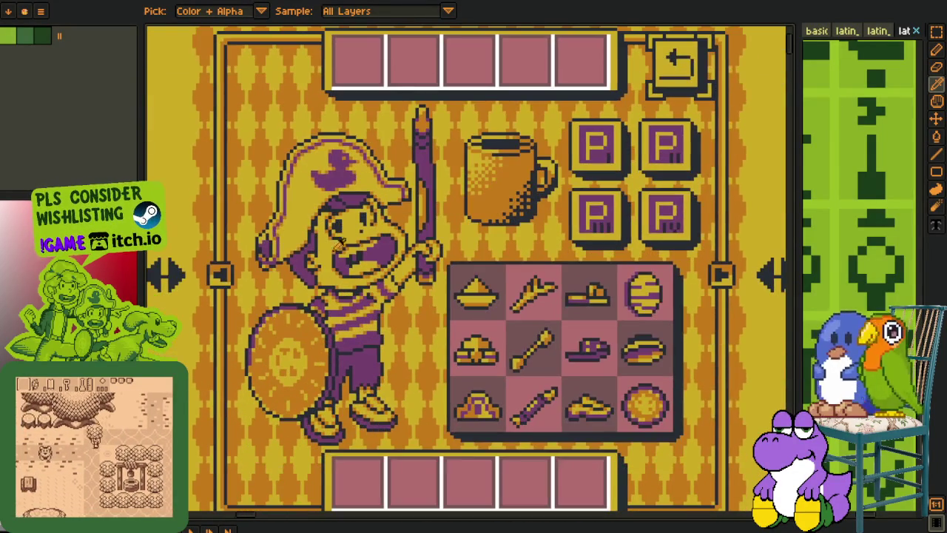
pyautogui.scroll(-2, 458, 333)
pyautogui.scroll(-2, 590, 340)
pyautogui.hscroll(5, 590, 340)
pyautogui.scroll(-2, 591, 340)
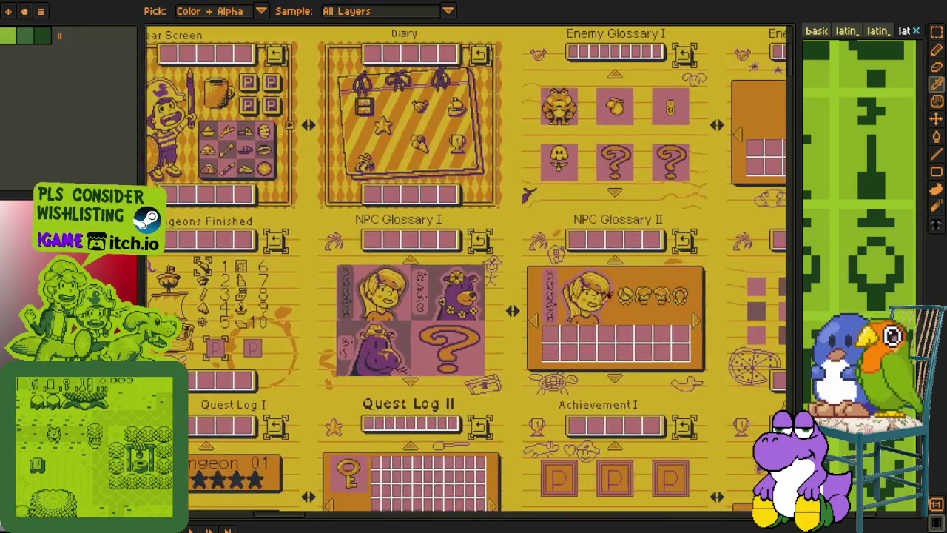
pyautogui.hscroll(5, 590, 340)
pyautogui.scroll(-1, 590, 340)
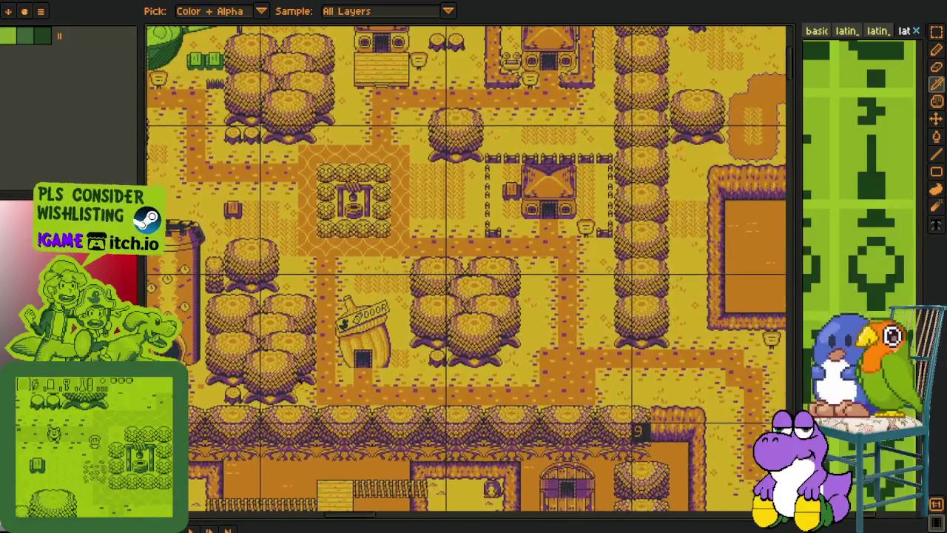
# Step: Nudge the view onto the acorn house and zoom in and out around it
pyautogui.moveTo(355, 358); pyautogui.dragTo(347, 372)
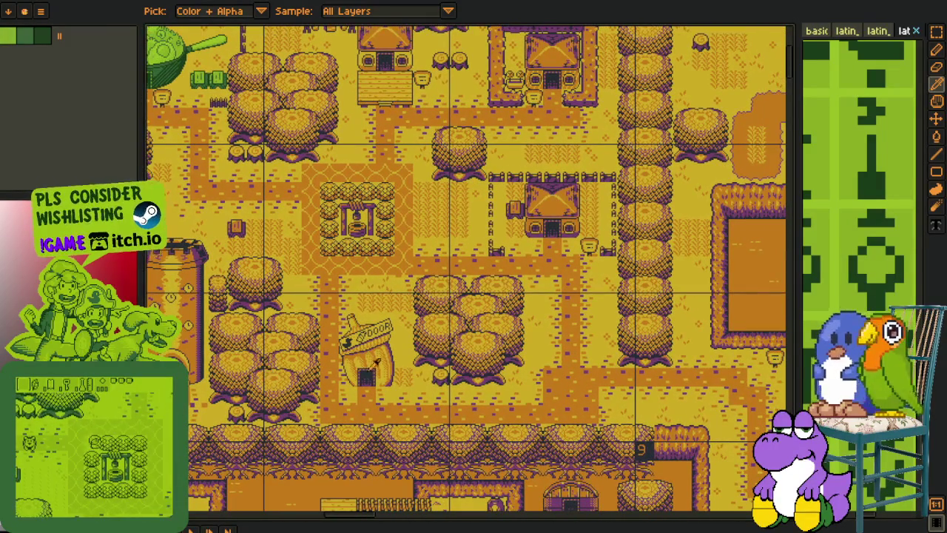
pyautogui.scroll(3, 347, 373)
pyautogui.scroll(-1, 346, 362)
pyautogui.scroll(-2, 322, 194)
pyautogui.scroll(1, 385, 290)
pyautogui.scroll(-10, 355, 296)
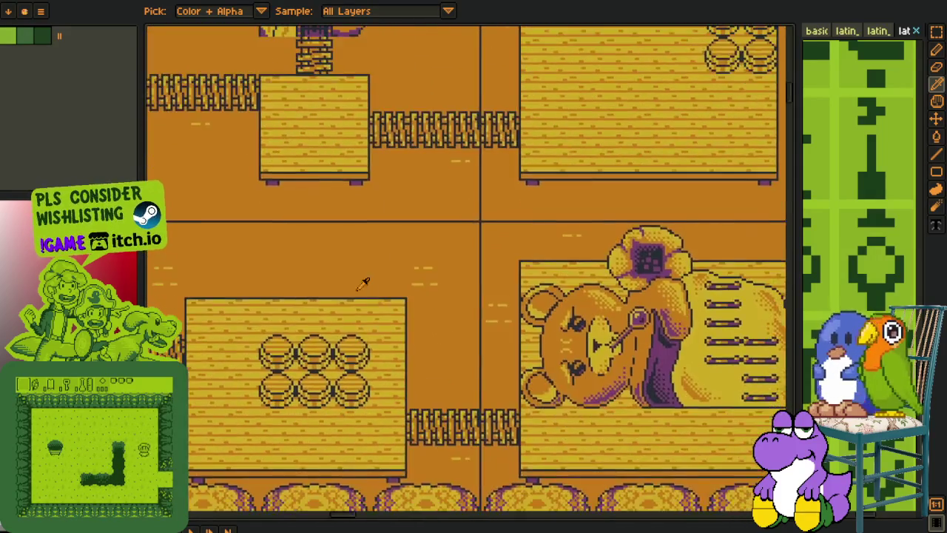
pyautogui.scroll(-1, 363, 281)
pyautogui.scroll(-2, 385, 311)
pyautogui.scroll(-1, 383, 378)
pyautogui.scroll(-3, 381, 379)
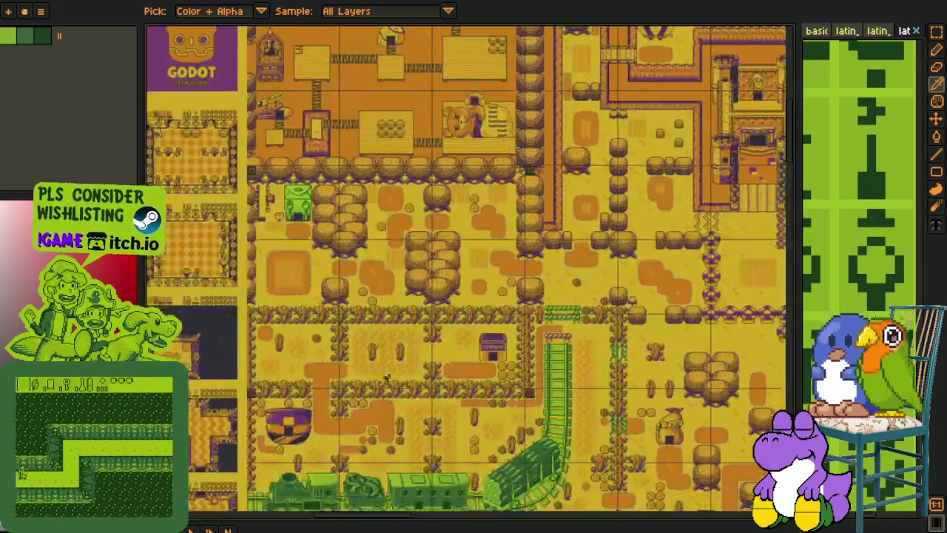
pyautogui.scroll(-3, 355, 340)
pyautogui.scroll(3, 326, 308)
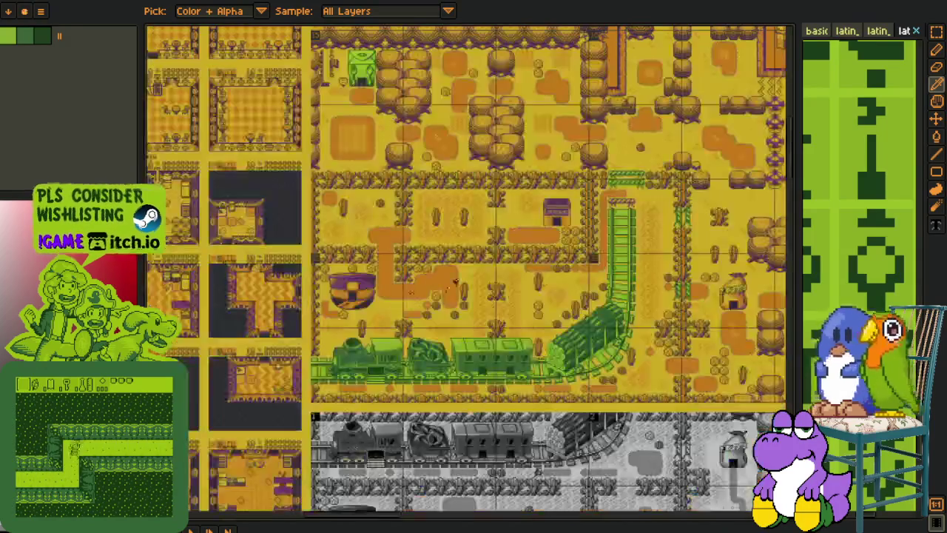
pyautogui.scroll(3, 544, 297)
pyautogui.scroll(3, 290, 126)
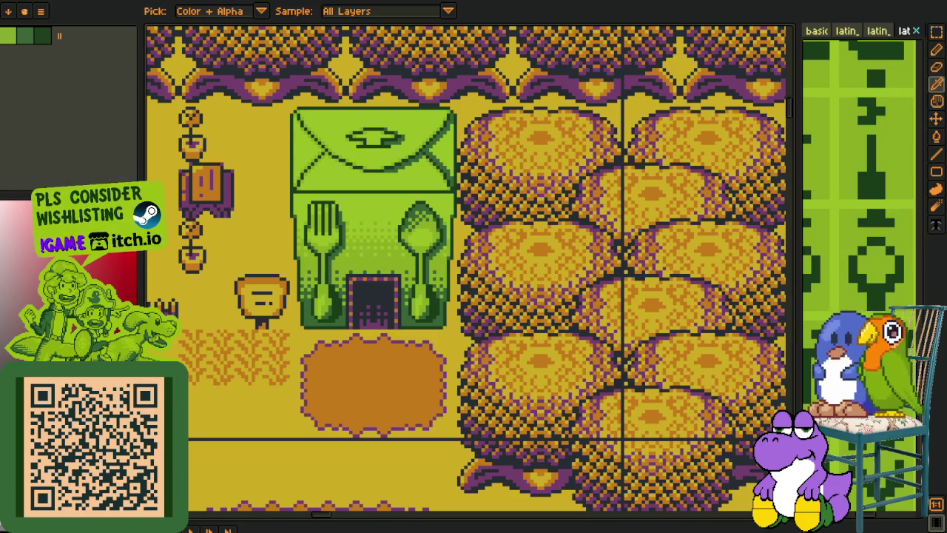
pyautogui.scroll(-5, 304, 377)
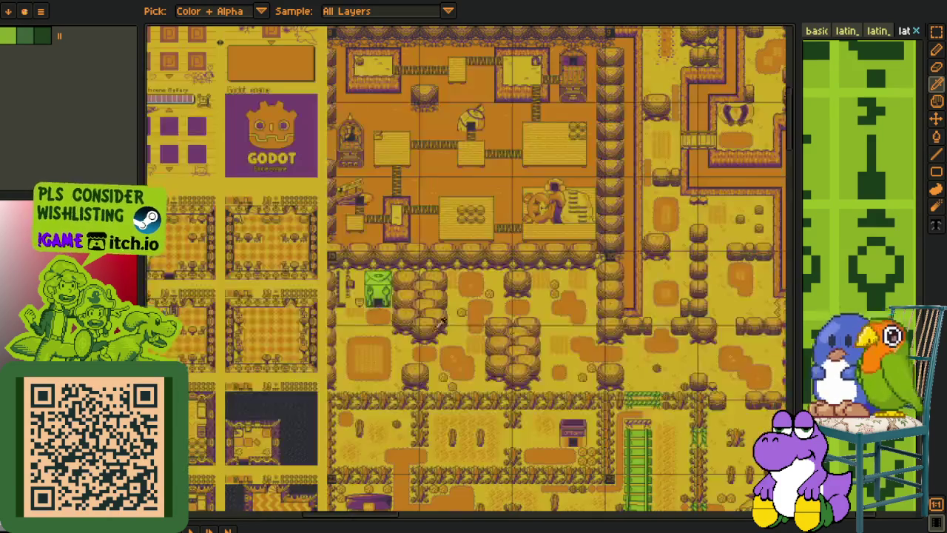
# Step: Pan across the town map to the grey town, then switch to the font sprite-sheet document
pyautogui.moveTo(304, 377)
pyautogui.mouseDown()
pyautogui.moveTo(489, 444)
pyautogui.moveTo(323, 313)
pyautogui.mouseUp()
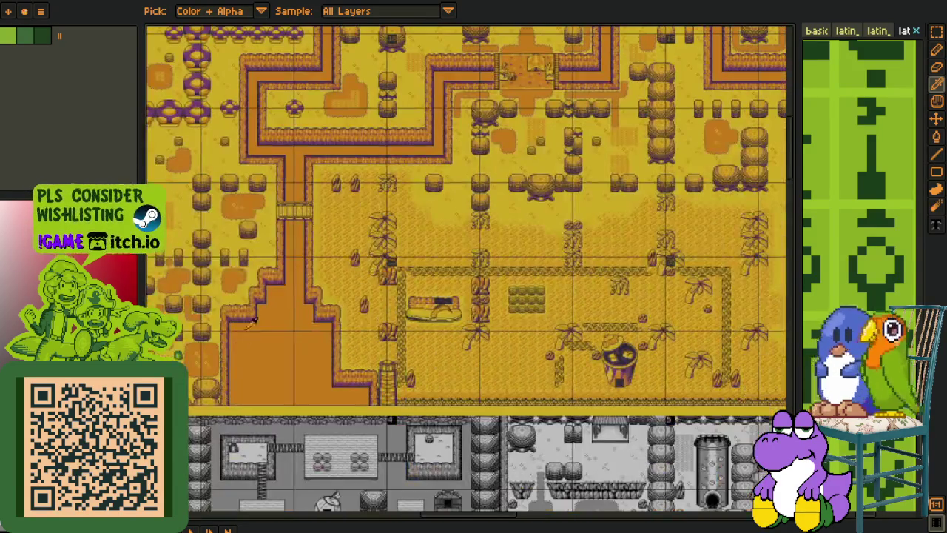
pyautogui.moveTo(476, 281); pyautogui.dragTo(398, 189)
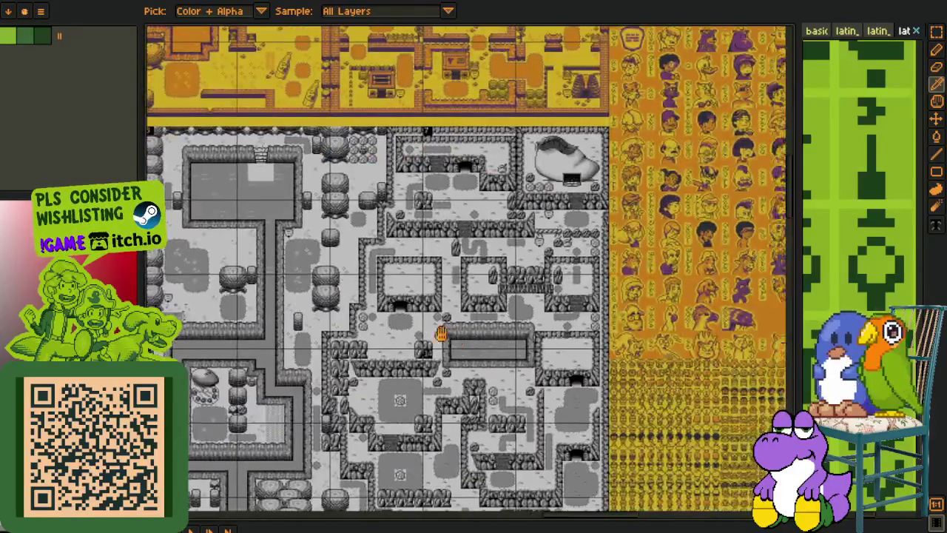
pyautogui.hotkey('ctrl', 'Tab')
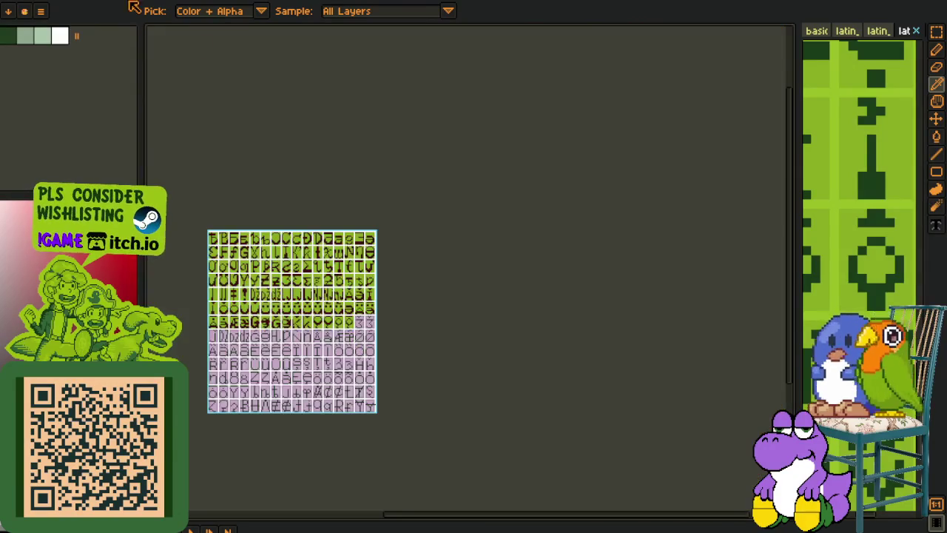
# Step: Shift the font sheet up and make a rectangular selection around a single glyph tile
pyautogui.moveTo(285, 294); pyautogui.dragTo(293, 211)
pyautogui.scroll(3, 300, 244)
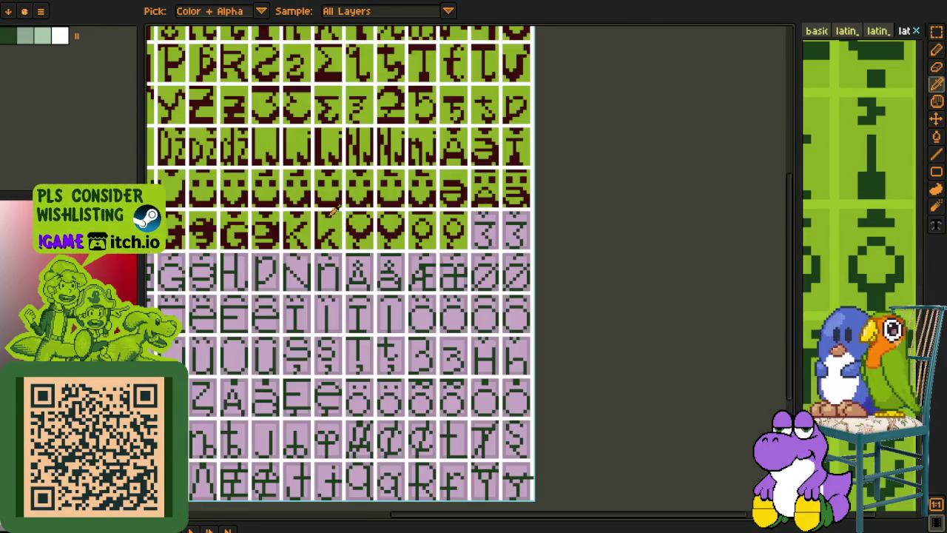
pyautogui.scroll(-1, 438, 333)
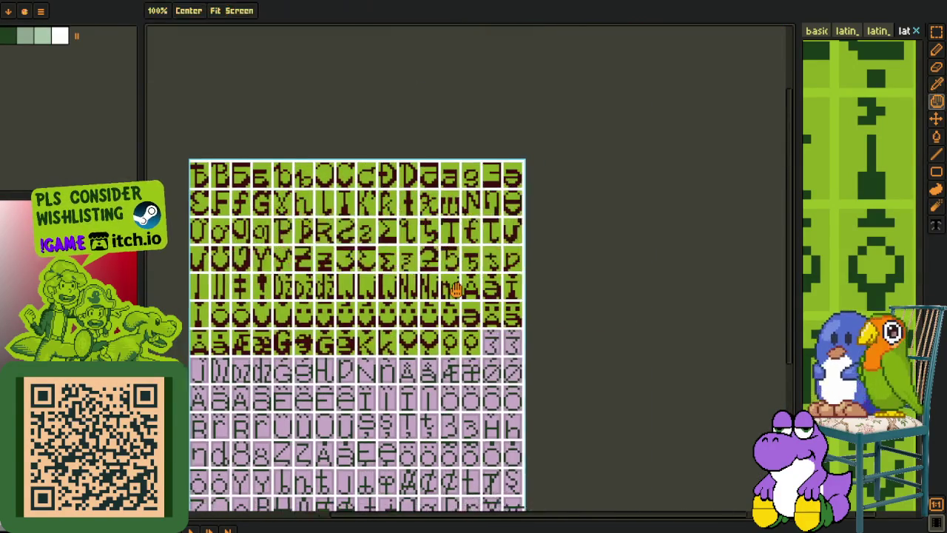
pyautogui.press('r')
pyautogui.scroll(3, 365, 270)
pyautogui.scroll(1, 373, 221)
pyautogui.moveTo(368, 216); pyautogui.dragTo(436, 291)
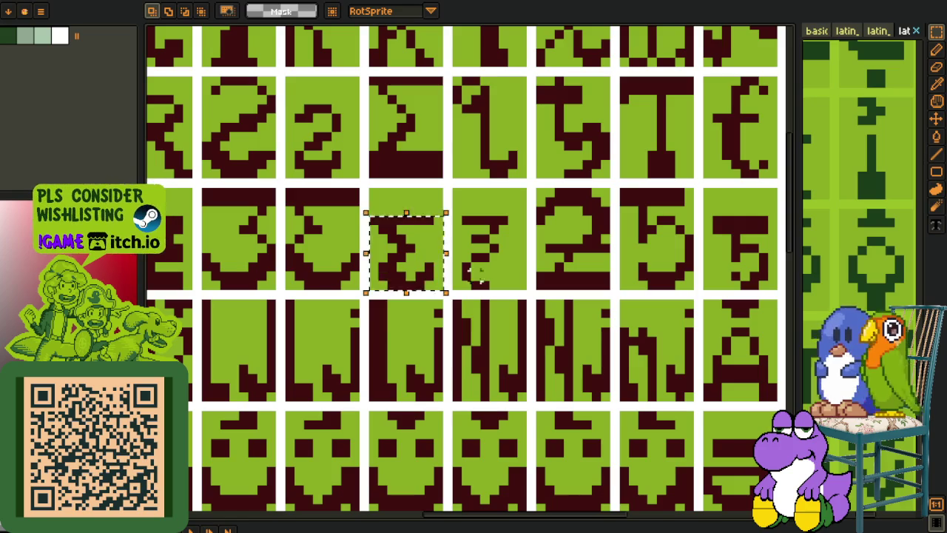
pyautogui.scroll(-2, 567, 349)
pyautogui.moveTo(568, 349); pyautogui.dragTo(567, 157)
pyautogui.scroll(2, 433, 264)
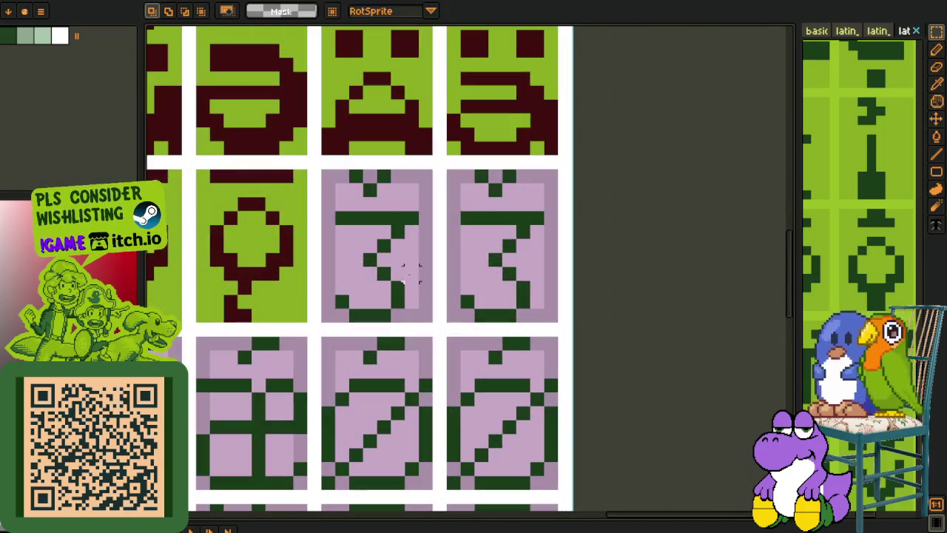
# Step: Paste two copies of the 3 glyph and place them in the middle and right empty tiles
pyautogui.hotkey('ctrl', 'v')
pyautogui.moveTo(459, 279)
pyautogui.mouseDown()
pyautogui.moveTo(376, 280)
pyautogui.moveTo(521, 302)
pyautogui.mouseUp()
pyautogui.hotkey('ctrl', 'v')
pyautogui.click(606, 258)
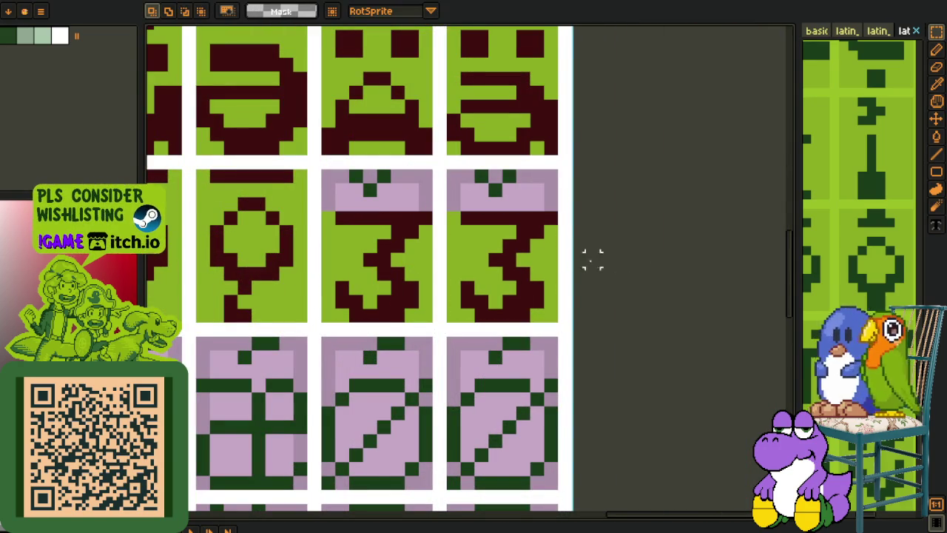
# Step: Sample the dark red and pencil it into the middle and right tiles' top bands
pyautogui.press('i')
pyautogui.click(385, 217)
pyautogui.press('b')
pyautogui.moveTo(370, 189); pyautogui.dragTo(386, 189)
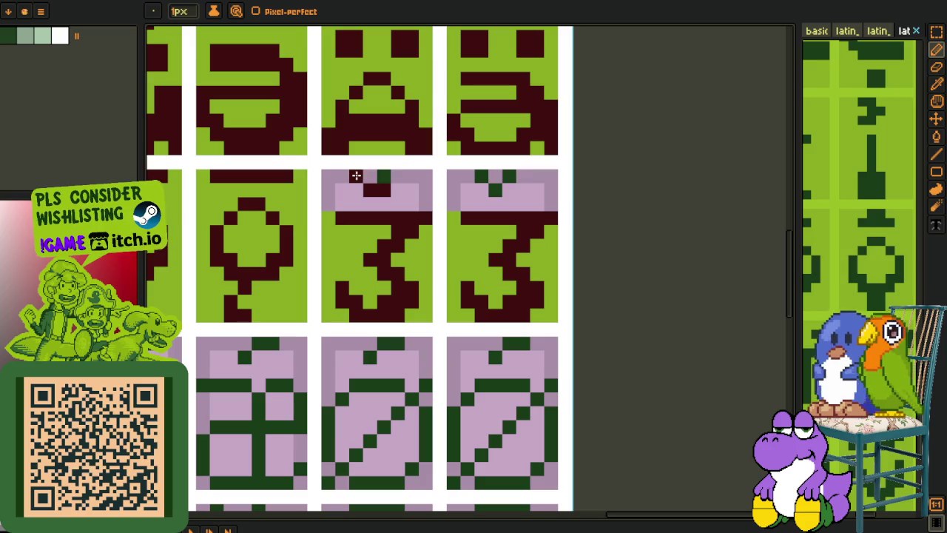
pyautogui.moveTo(484, 190)
pyautogui.mouseDown()
pyautogui.moveTo(531, 190)
pyautogui.moveTo(544, 178)
pyautogui.mouseUp()
# Step: Sample the light green and bucket-fill both tiles' pink top bands with it
pyautogui.press('i')
pyautogui.click(554, 233)
pyautogui.press('g')
pyautogui.click(488, 195)
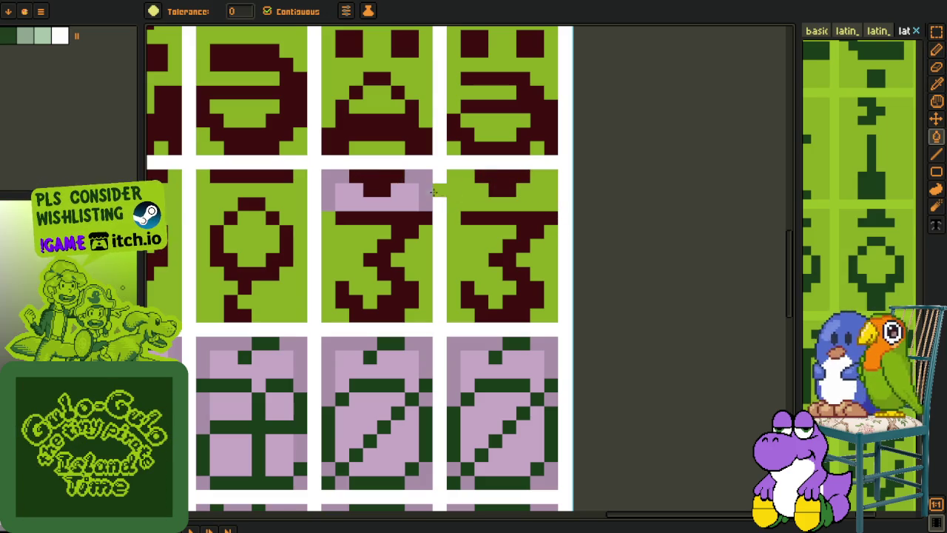
pyautogui.click(407, 195)
pyautogui.scroll(-2, 406, 195)
pyautogui.press('i')
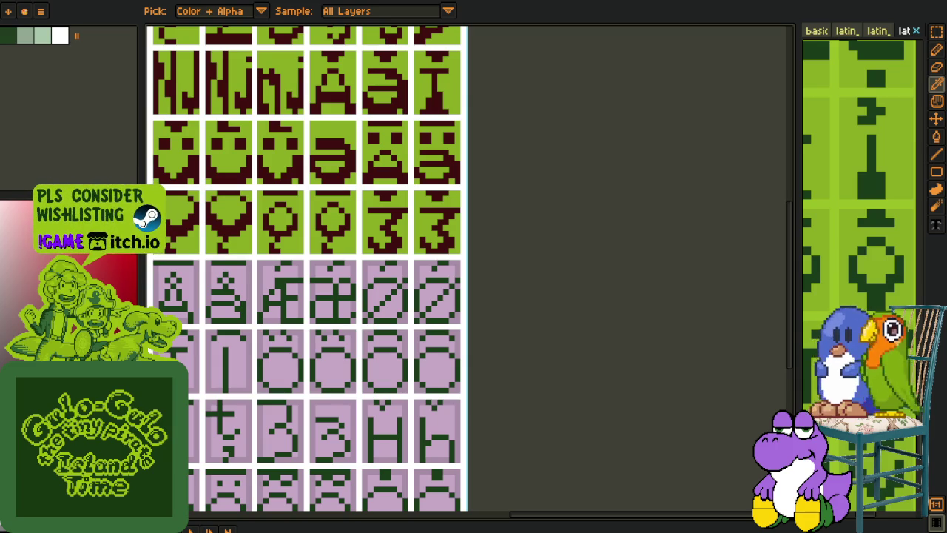
# Step: Zoom out on the font sheet and pan its lower glyph rows into view
pyautogui.scroll(-3, 401, 268)
pyautogui.scroll(-2, 402, 268)
pyautogui.scroll(1, 425, 299)
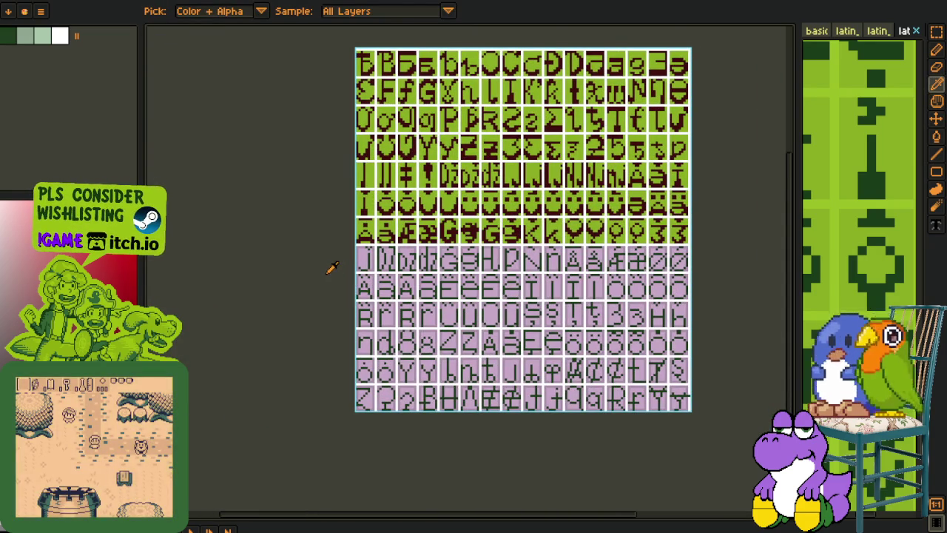
pyautogui.scroll(1, 338, 263)
pyautogui.press('p')
pyautogui.scroll(2, 389, 247)
pyautogui.moveTo(477, 247)
pyautogui.mouseDown()
pyautogui.moveTo(407, 328)
pyautogui.moveTo(326, 339)
pyautogui.mouseUp()
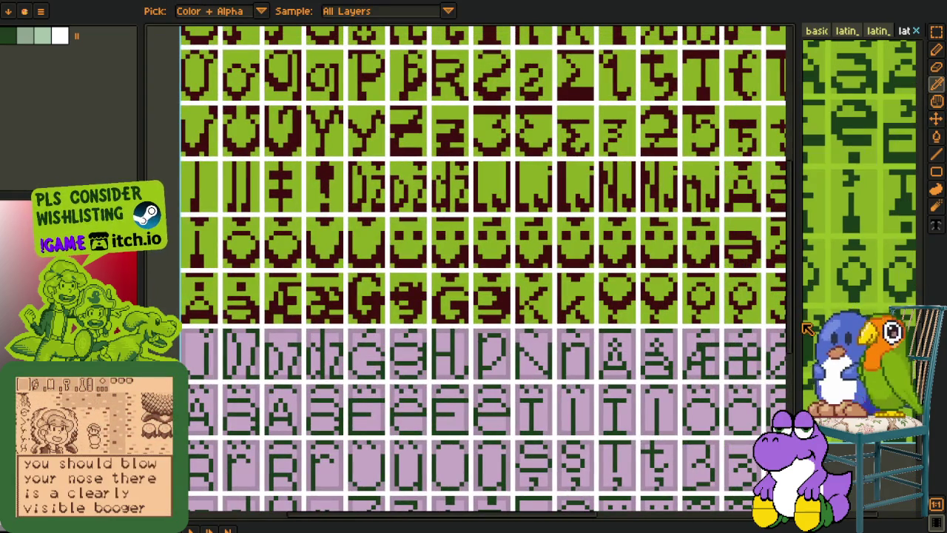
# Step: Drag the splitter left to widen the reference panel and fit the latin_extended sheet in view
pyautogui.moveTo(797, 322); pyautogui.dragTo(515, 322)
pyautogui.press('p')
pyautogui.scroll(1, 613, 333)
pyautogui.scroll(1, 590, 357)
pyautogui.scroll(-1, 651, 377)
pyautogui.scroll(-1, 699, 384)
pyautogui.scroll(1, 697, 363)
pyautogui.scroll(1, 695, 409)
pyautogui.moveTo(695, 409); pyautogui.dragTo(669, 383)
# Step: Show the basic_latin_dys reference sheet, zoom in, and rectangle-select its J glyph
pyautogui.press('o')
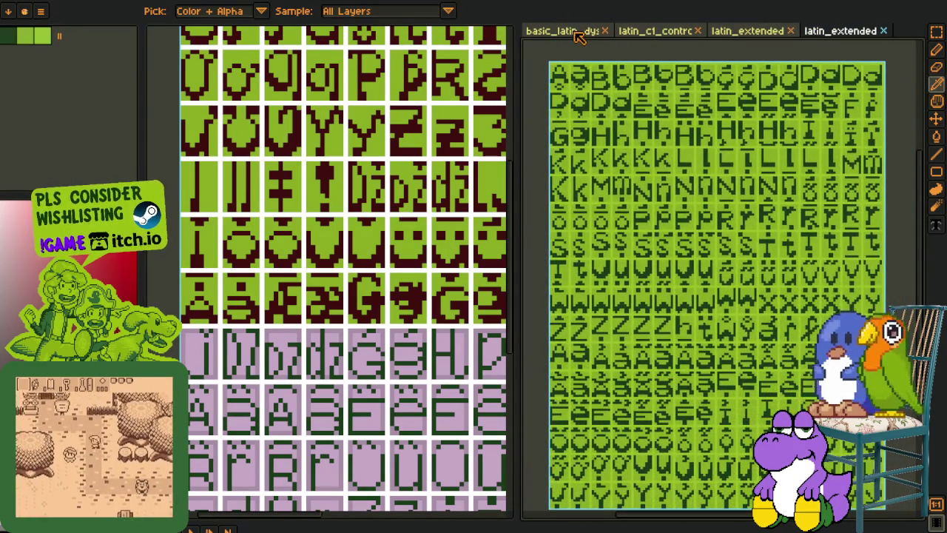
pyautogui.click(574, 33)
pyautogui.press('p')
pyautogui.moveTo(710, 232)
pyautogui.mouseDown()
pyautogui.moveTo(665, 236)
pyautogui.moveTo(687, 247)
pyautogui.mouseUp()
pyautogui.scroll(4, 699, 252)
pyautogui.press('r')
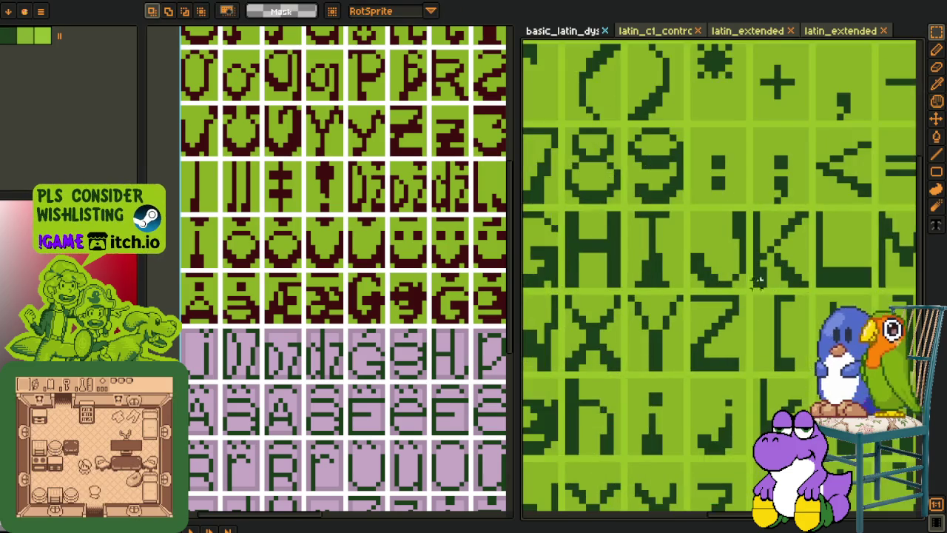
pyautogui.scroll(1, 748, 276)
pyautogui.moveTo(740, 285); pyautogui.dragTo(668, 187)
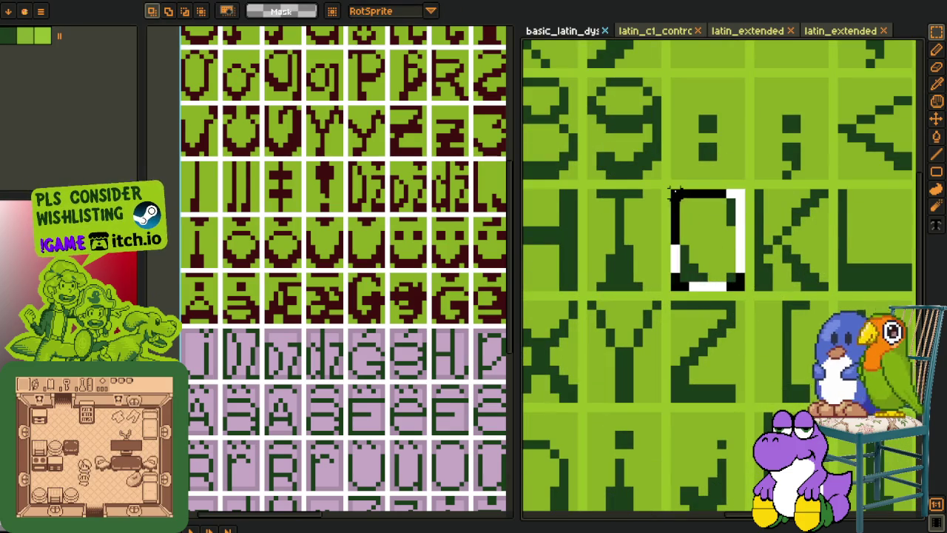
# Step: Navigate the font sheet to the first lilac cell and paste the J glyph there
pyautogui.click(842, 231)
pyautogui.scroll(-3, 320, 214)
pyautogui.press('i')
pyautogui.scroll(2, 320, 215)
pyautogui.scroll(3, 318, 209)
pyautogui.press('b')
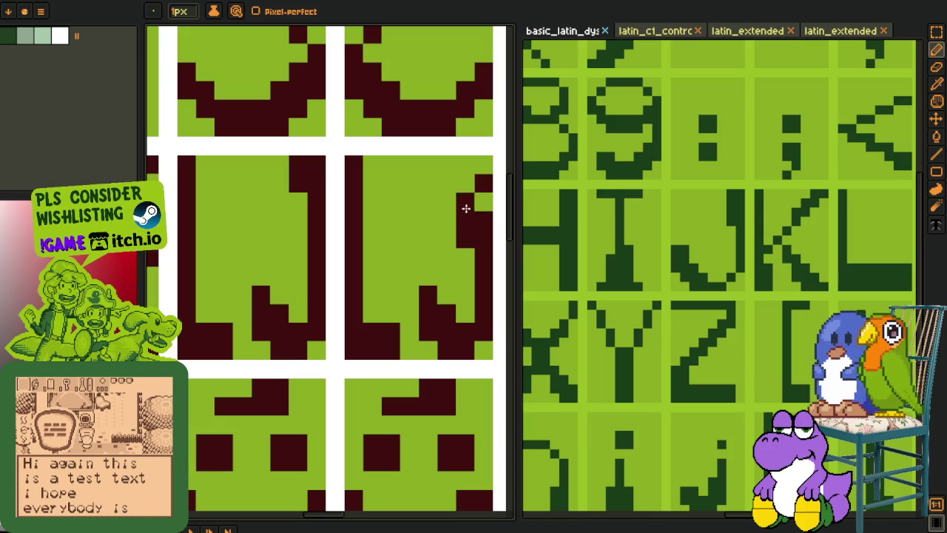
pyautogui.scroll(-3, 479, 166)
pyautogui.scroll(-3, 332, 207)
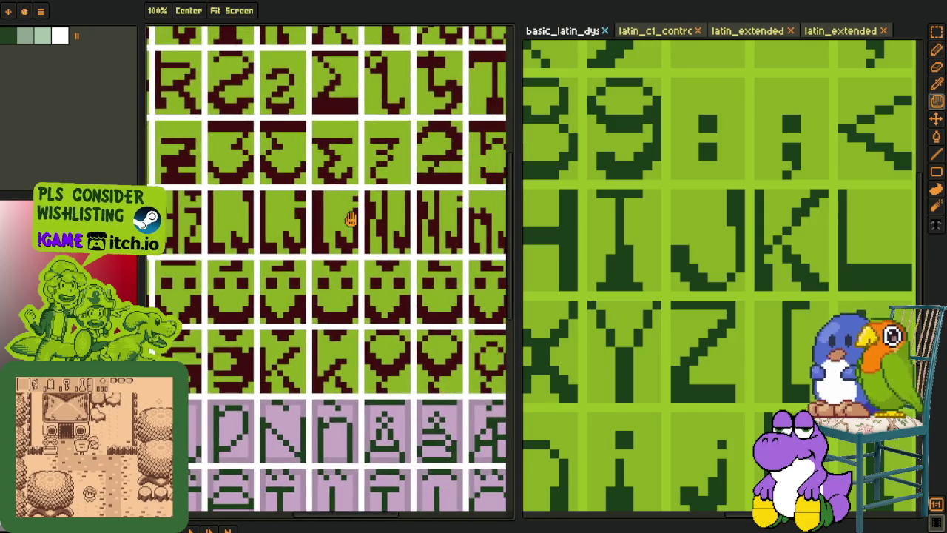
pyautogui.scroll(3, 345, 210)
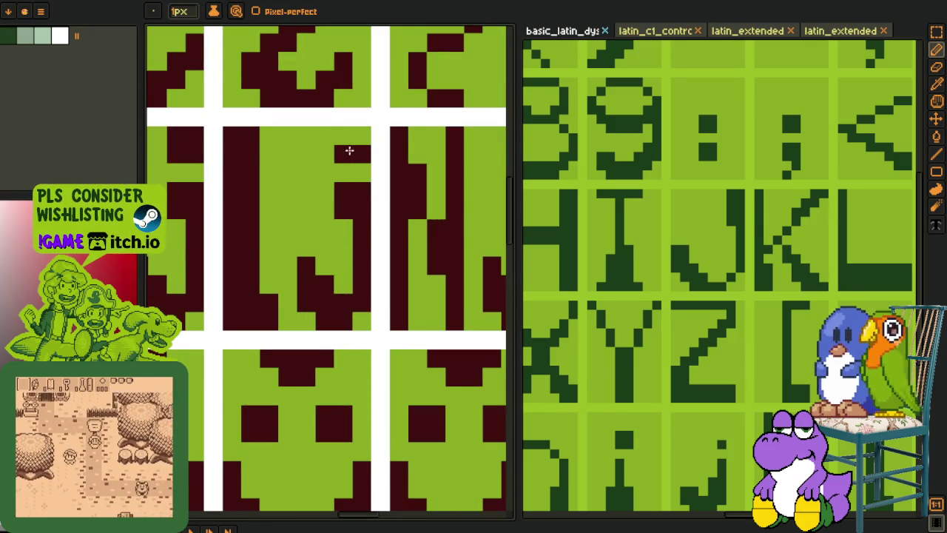
pyautogui.scroll(-5, 356, 141)
pyautogui.press('i')
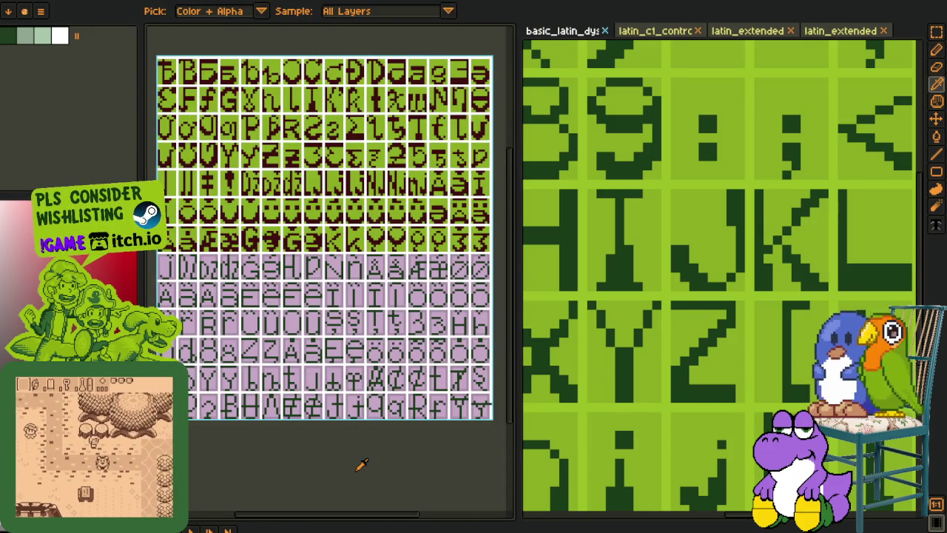
pyautogui.scroll(3, 340, 211)
pyautogui.scroll(-2, 344, 185)
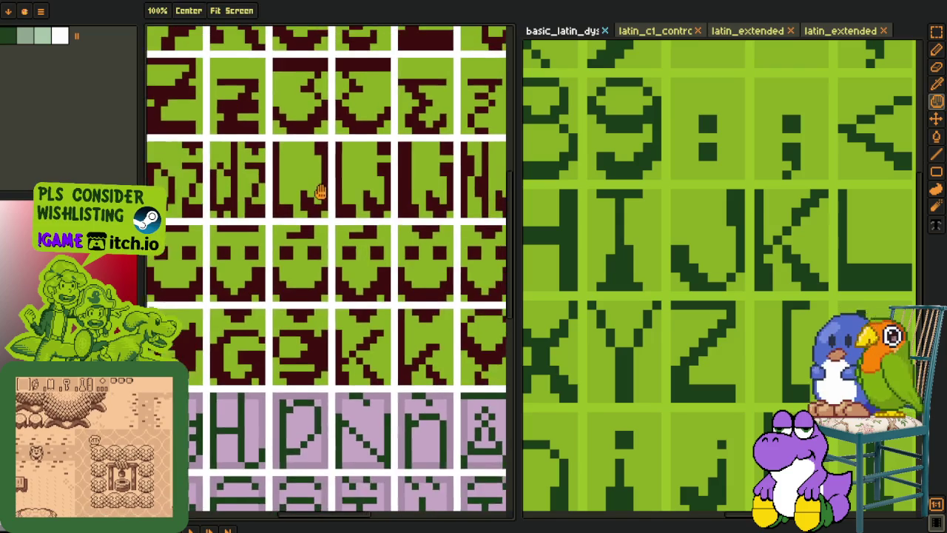
pyautogui.scroll(-3, 336, 244)
pyautogui.scroll(1, 332, 262)
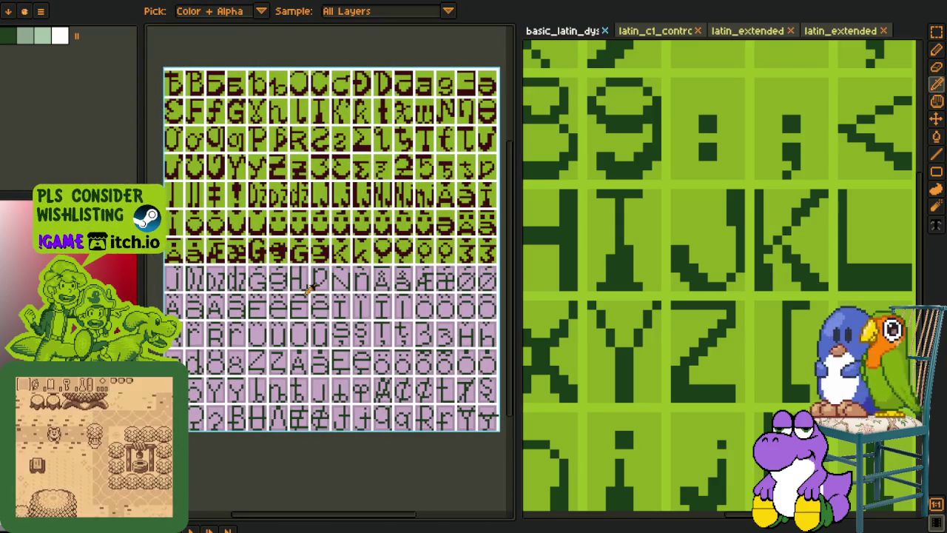
pyautogui.scroll(-1, 234, 328)
pyautogui.scroll(3, 234, 325)
pyautogui.scroll(2, 273, 295)
pyautogui.scroll(1, 274, 281)
pyautogui.hotkey('ctrl', 'v')
# Step: Place the pasted J in the first pink tile and nudge its top-right pixels down
pyautogui.moveTo(284, 262); pyautogui.dragTo(245, 261)
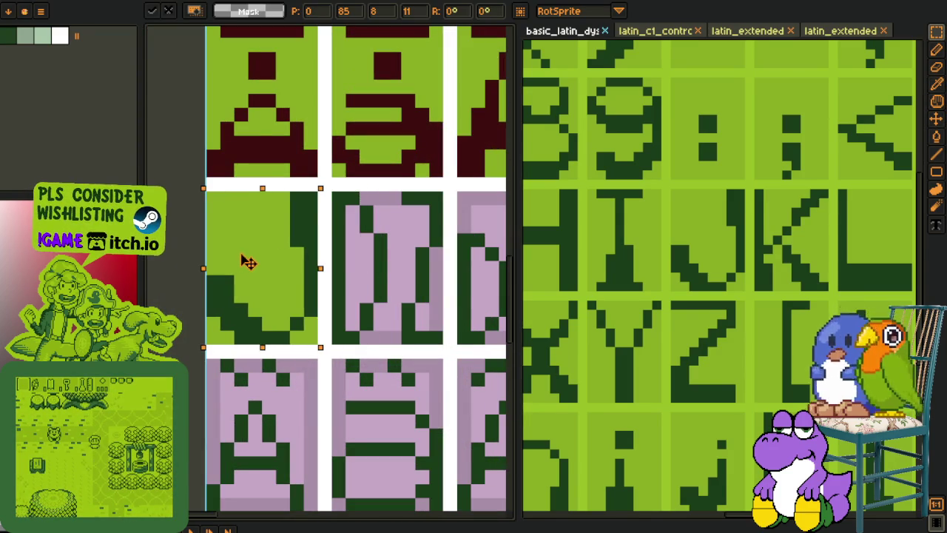
pyautogui.press('Return')
pyautogui.moveTo(215, 196); pyautogui.dragTo(306, 254)
pyautogui.click(282, 212)
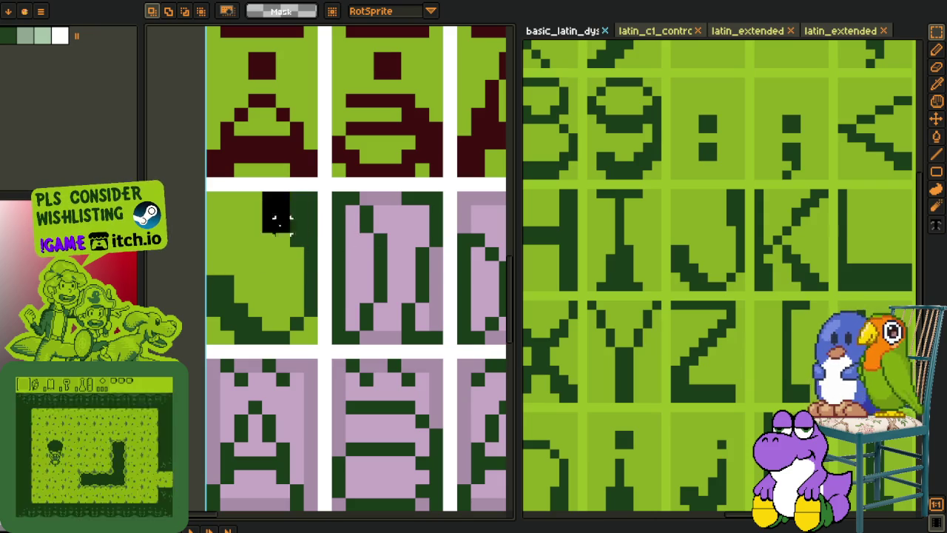
pyautogui.moveTo(261, 194); pyautogui.dragTo(318, 277)
pyautogui.press('Down')
pyautogui.press('Down')
pyautogui.click(353, 262)
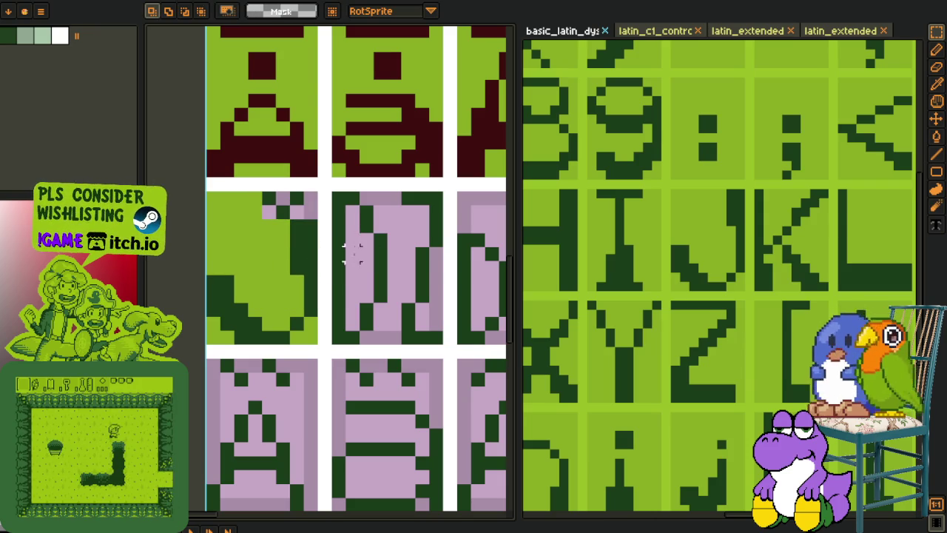
# Step: Sample the light green and bright green colours from the J's tile
pyautogui.press('o')
pyautogui.click(292, 231)
pyautogui.press('p')
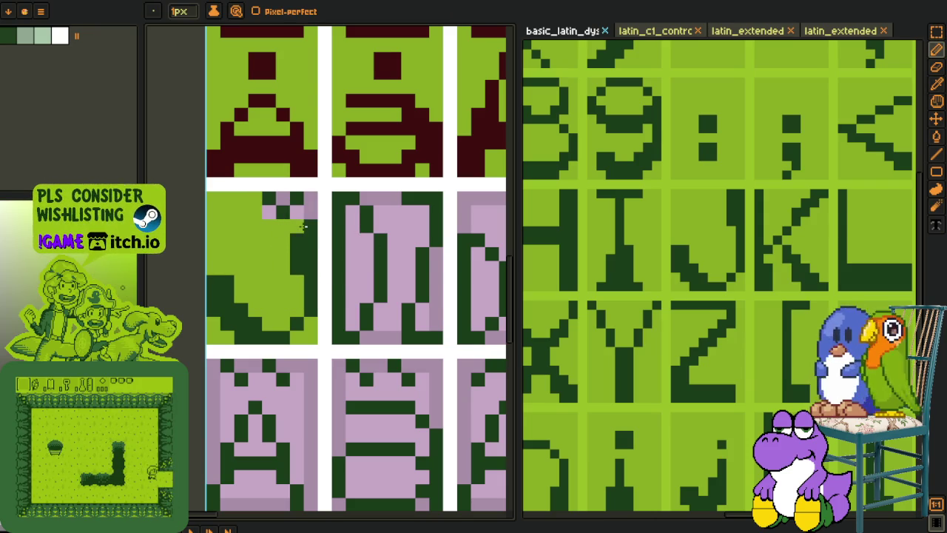
pyautogui.keyDown('alt'); pyautogui.click(281, 207); pyautogui.keyUp('alt')
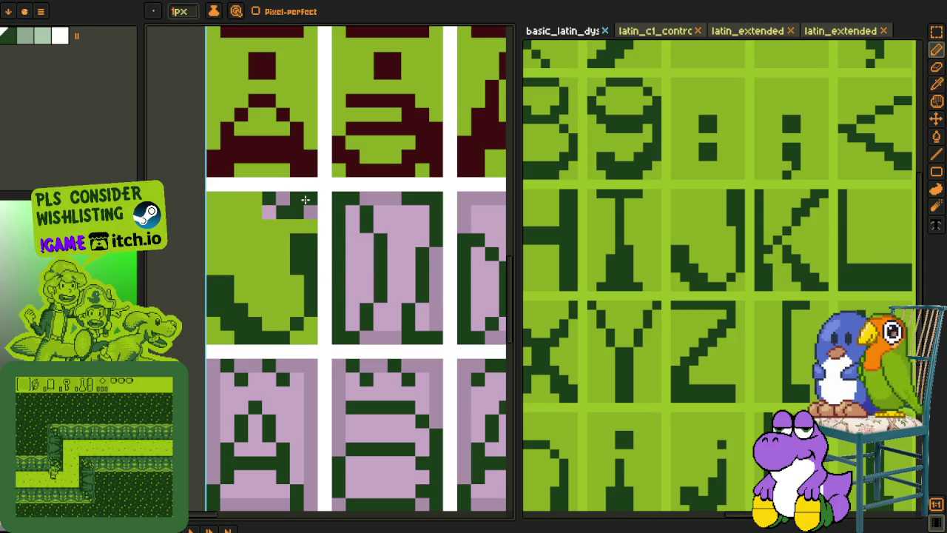
pyautogui.keyDown('alt'); pyautogui.click(271, 205); pyautogui.keyUp('alt')
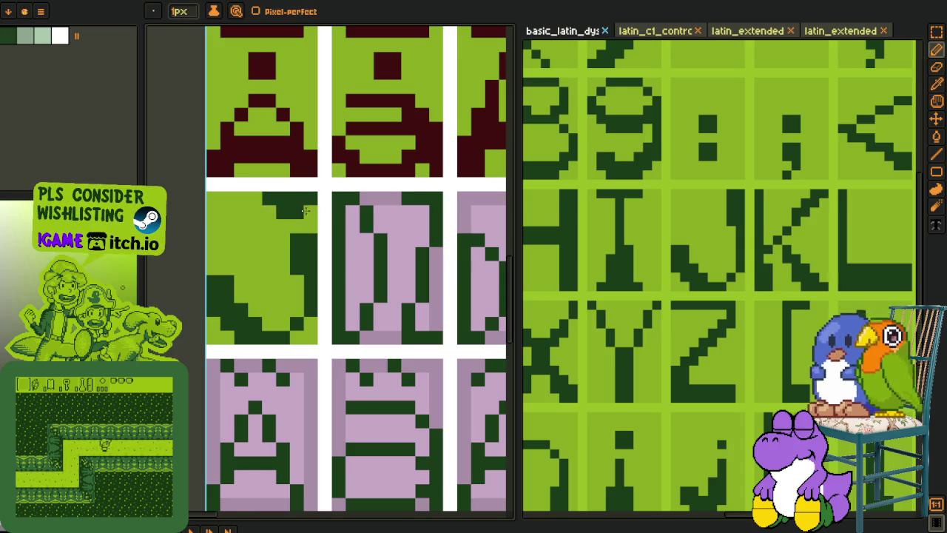
pyautogui.scroll(-2, 296, 222)
pyautogui.scroll(1, 289, 248)
# Step: Shift the J's right stroke one pixel left
pyautogui.press('m')
pyautogui.moveTo(263, 197); pyautogui.dragTo(339, 290)
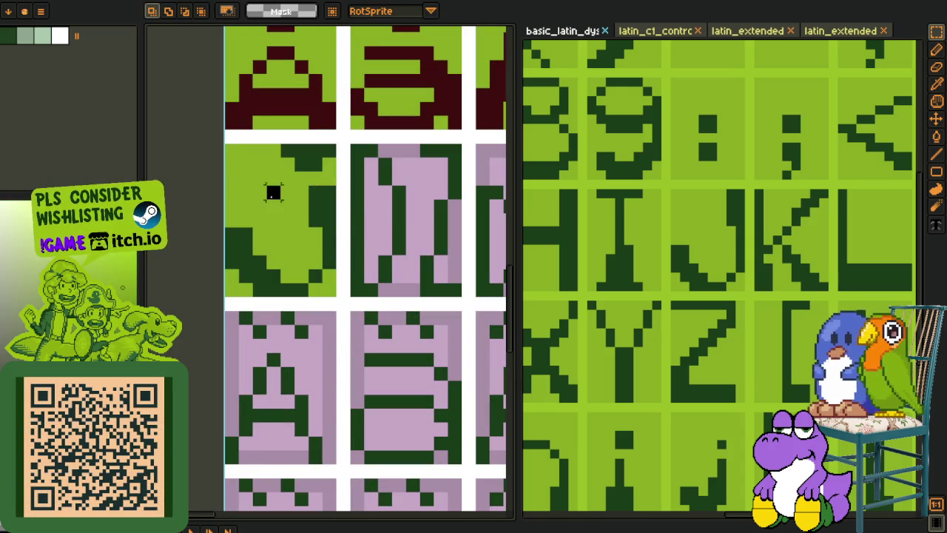
pyautogui.moveTo(273, 192); pyautogui.dragTo(347, 281)
pyautogui.moveTo(327, 230); pyautogui.dragTo(314, 230)
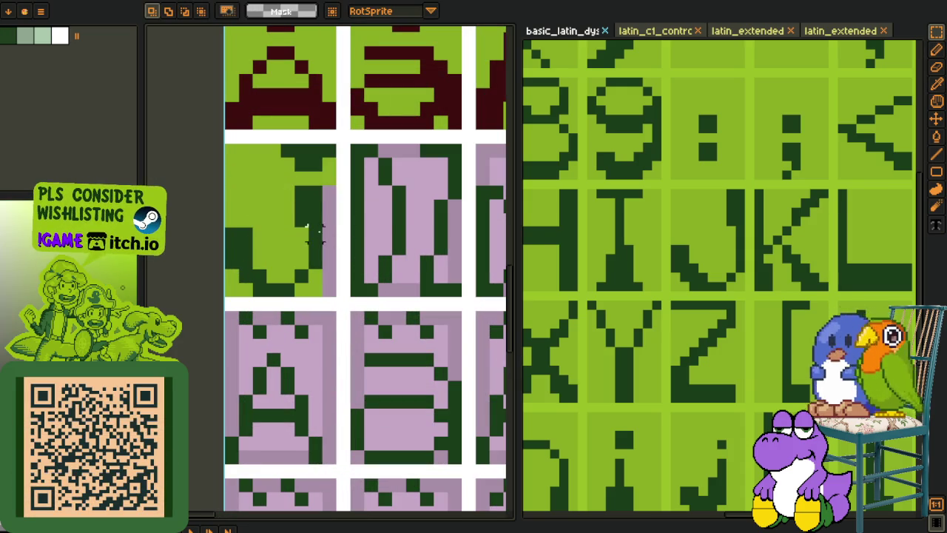
pyautogui.press('o')
pyautogui.press('f')
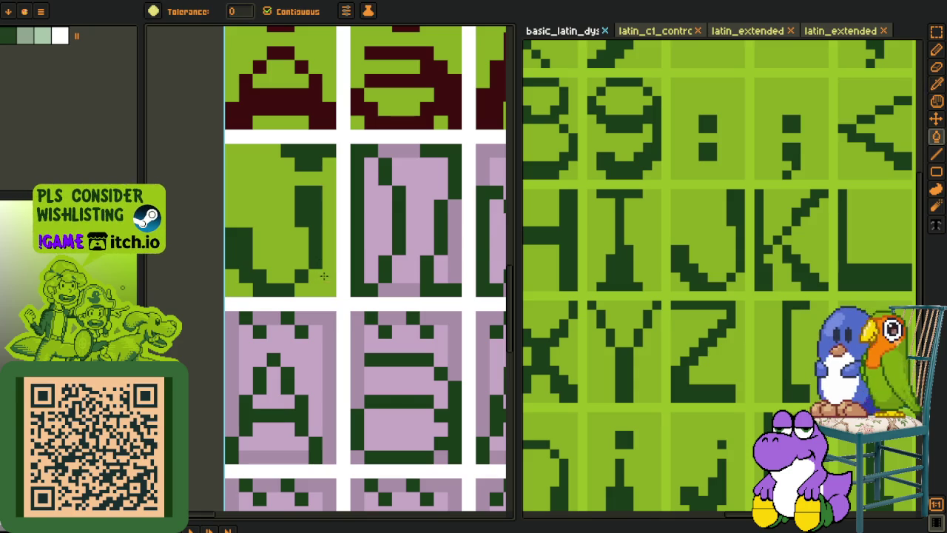
pyautogui.scroll(-5, 260, 295)
pyautogui.scroll(3, 260, 296)
# Step: Save the font sheet with Ctrl+S
pyautogui.press('b')
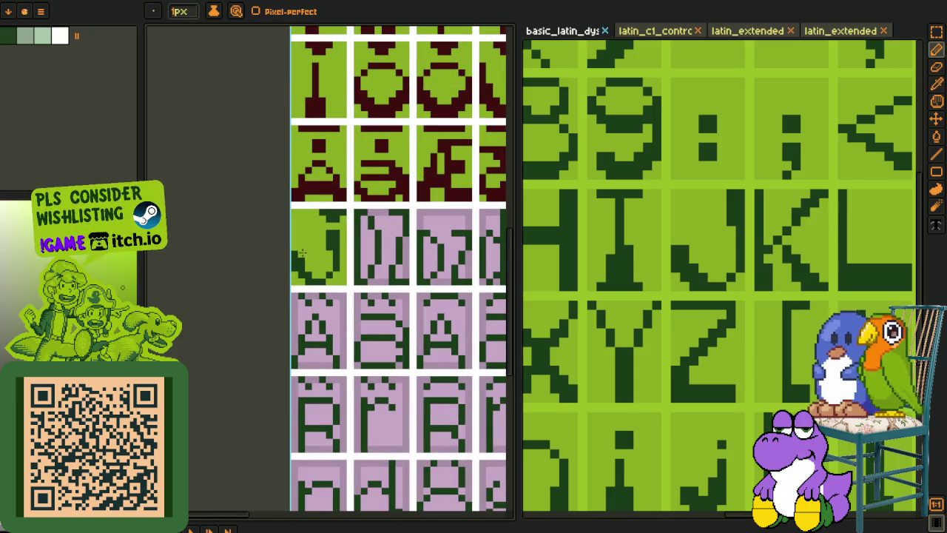
pyautogui.scroll(-2, 301, 253)
pyautogui.scroll(-1, 266, 273)
pyautogui.press('m')
pyautogui.hotkey('ctrl', 's')
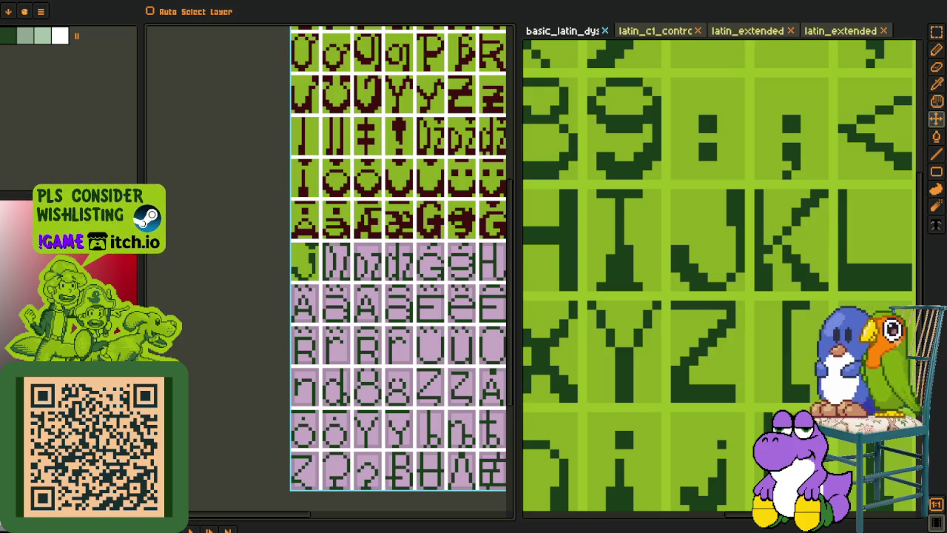
# Step: Zoom in on the J glyph's tile with the colour picker active
pyautogui.press('o')
pyautogui.scroll(-4, 310, 300)
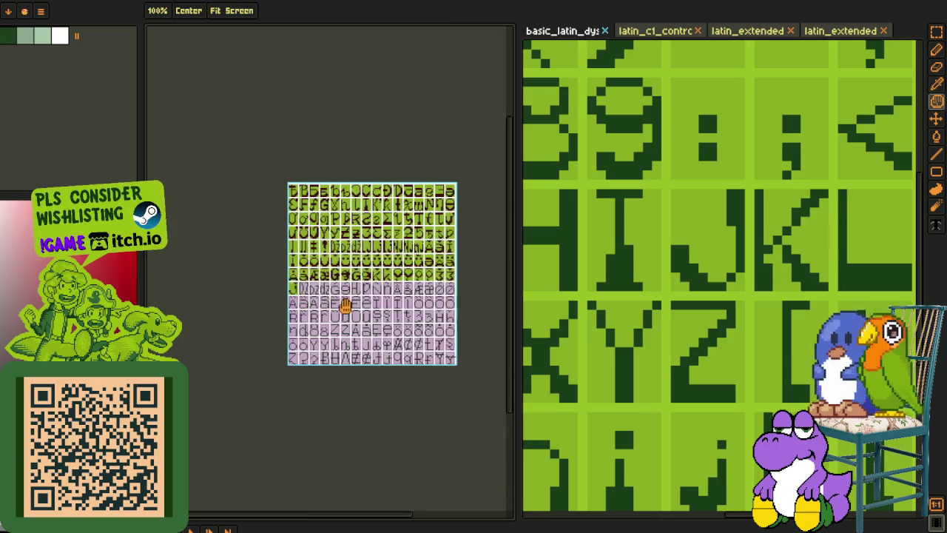
pyautogui.scroll(2, 292, 304)
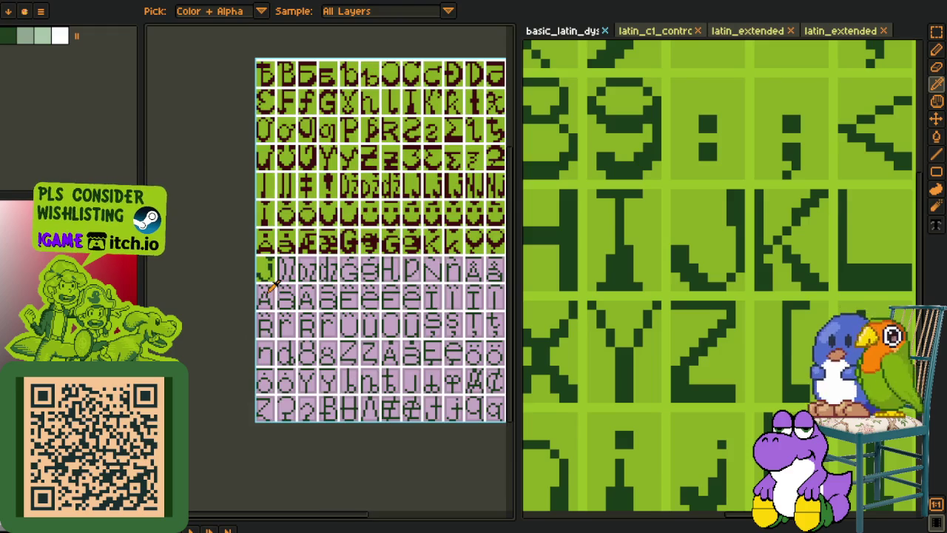
pyautogui.press('h')
pyautogui.scroll(2, 244, 270)
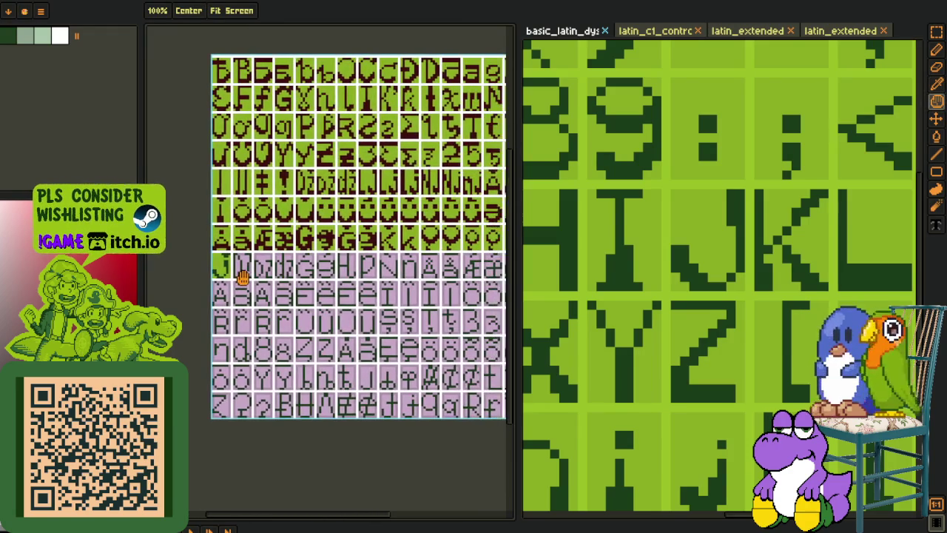
pyautogui.press('o')
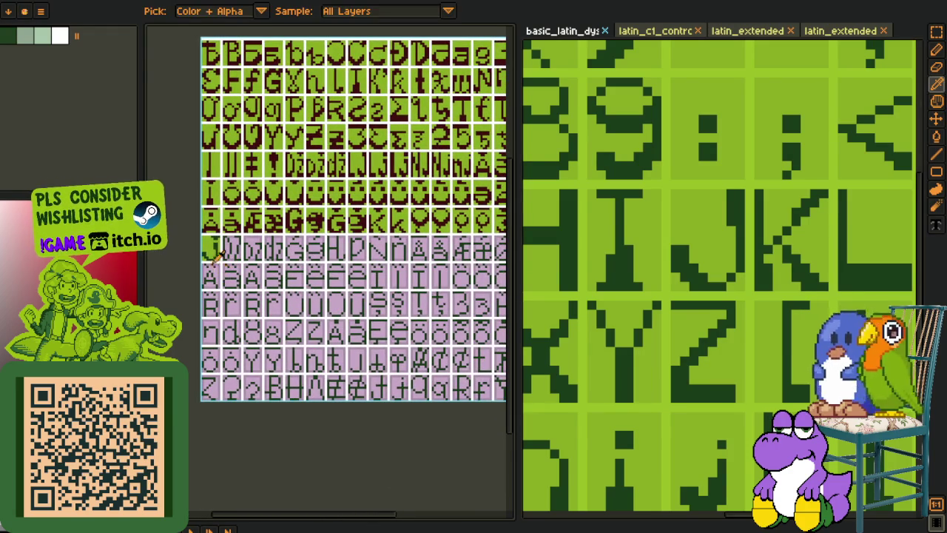
pyautogui.scroll(3, 240, 244)
pyautogui.scroll(1, 242, 244)
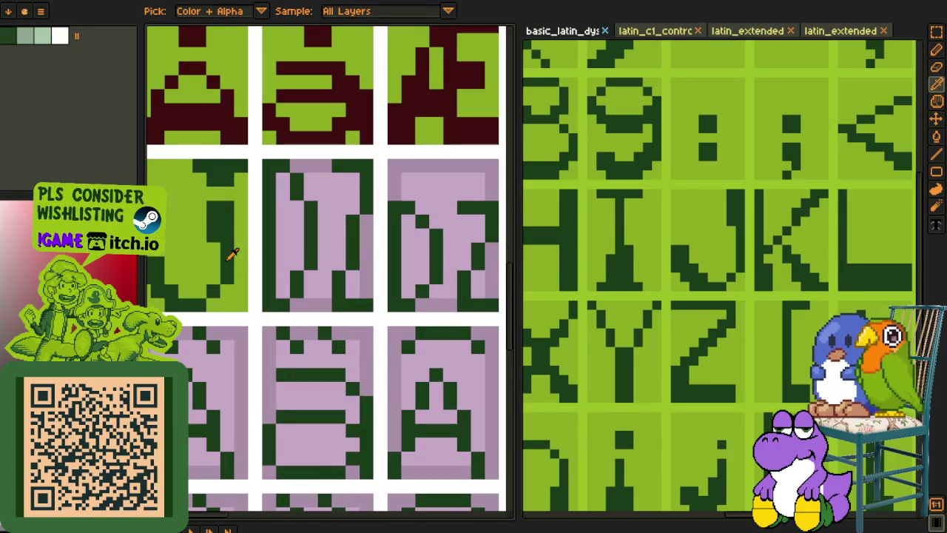
# Step: Replace the J's dark green strokes with maroon using colour replacement
pyautogui.click(226, 212)
pyautogui.hotkey('ctrl', 'shift', 'r')
pyautogui.click(374, 414)
pyautogui.press('b')
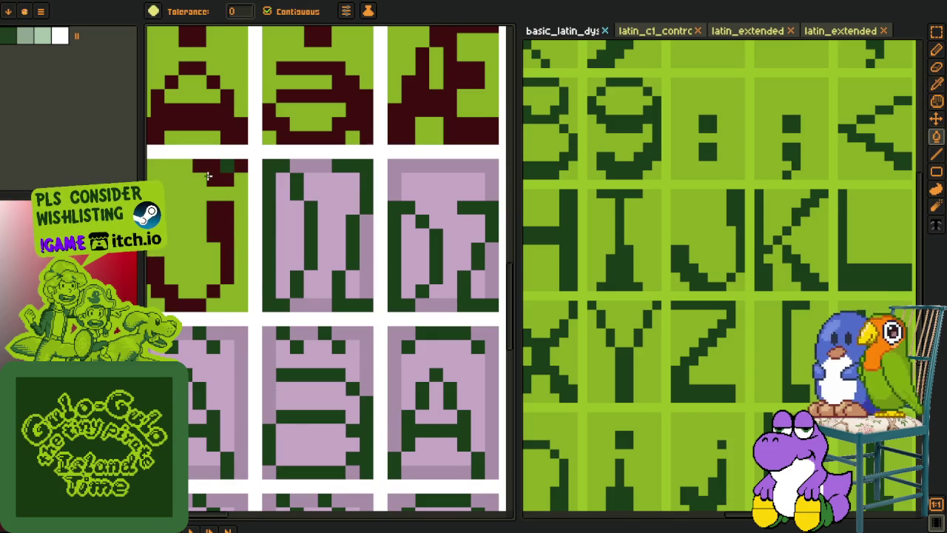
pyautogui.scroll(-3, 221, 165)
pyautogui.scroll(-2, 328, 338)
pyautogui.press('o')
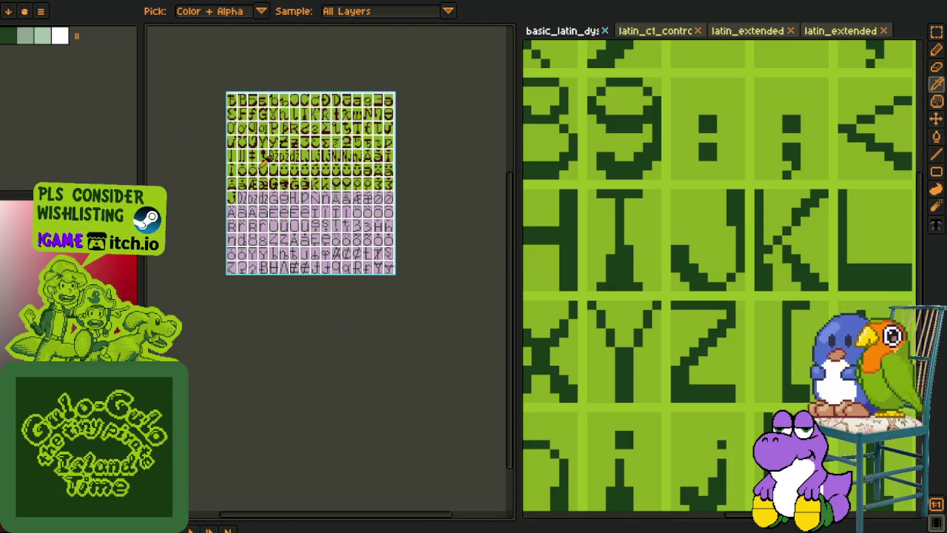
pyautogui.scroll(3, 333, 221)
# Step: Pan and zoom across the glyph sheet
pyautogui.press('h')
pyautogui.moveTo(336, 218); pyautogui.dragTo(295, 205)
pyautogui.scroll(-3, 296, 207)
pyautogui.press('o')
pyautogui.press('h')
pyautogui.moveTo(232, 329); pyautogui.dragTo(296, 396)
pyautogui.press('o')
pyautogui.scroll(-3, 582, 226)
pyautogui.scroll(-1, 533, 251)
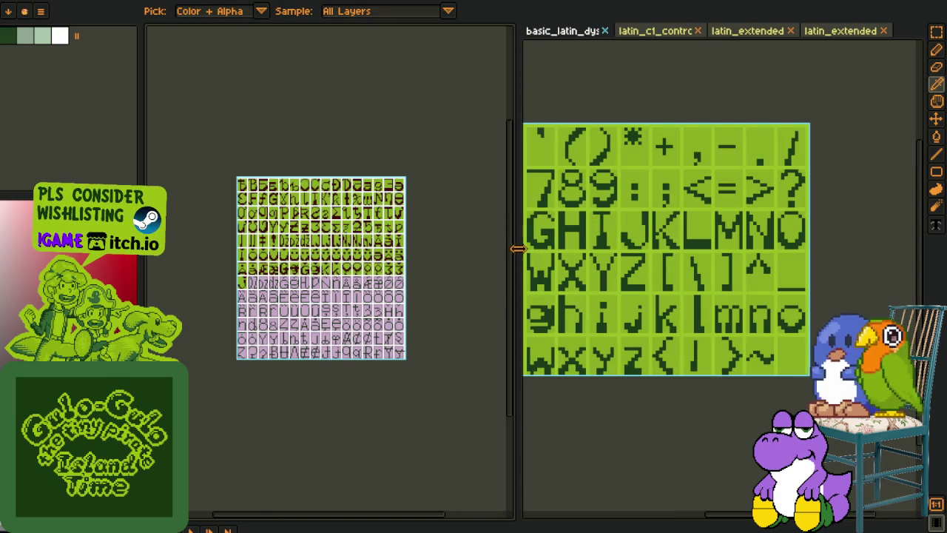
# Step: Widen the reference sheet editor and reposition the reference glyph sheet
pyautogui.moveTo(517, 249); pyautogui.dragTo(310, 248)
pyautogui.press('h')
pyautogui.moveTo(397, 245); pyautogui.dragTo(404, 192)
pyautogui.press('o')
pyautogui.moveTo(305, 227); pyautogui.dragTo(222, 226)
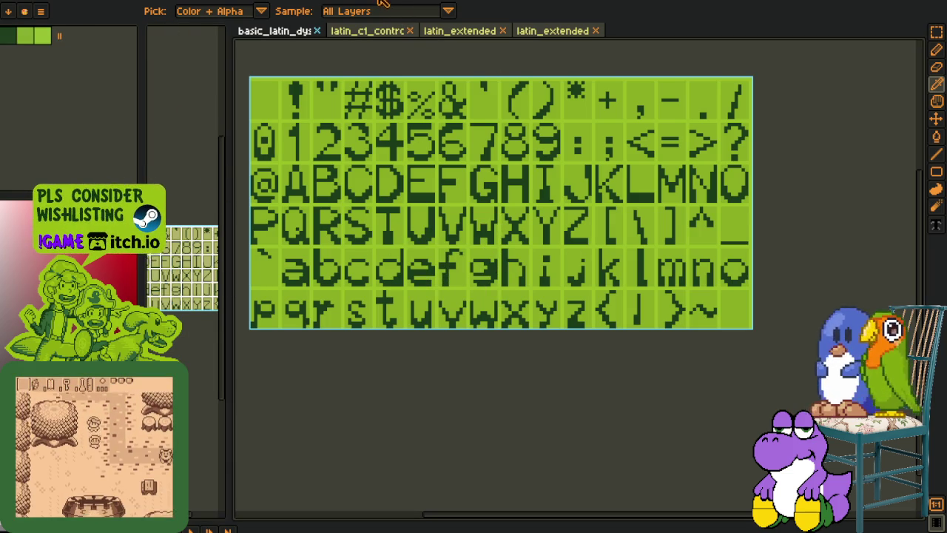
# Step: Open basic_latin.png, compare it with the basic_latin_dys sheet, then close it
pyautogui.moveTo(403, 25); pyautogui.dragTo(346, 37)
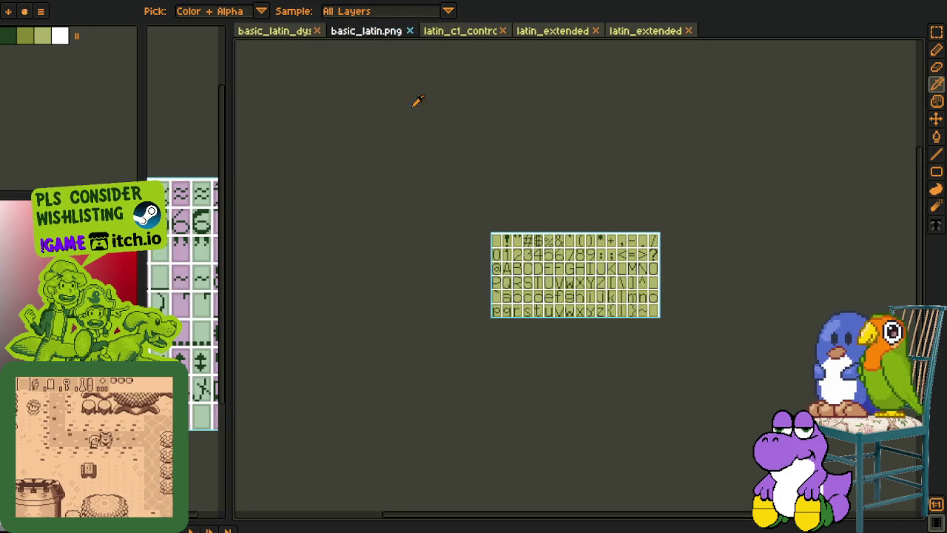
pyautogui.scroll(5, 518, 237)
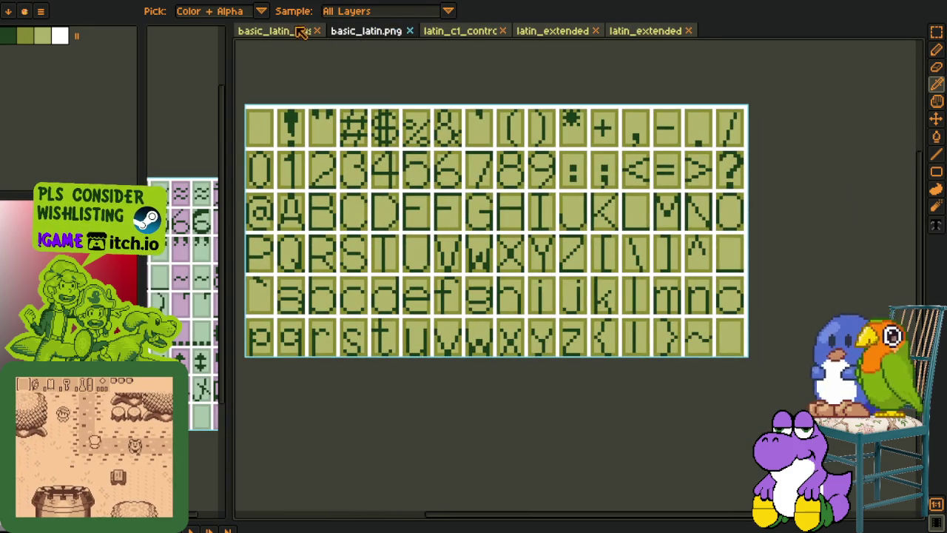
pyautogui.click(294, 31)
pyautogui.click(348, 31)
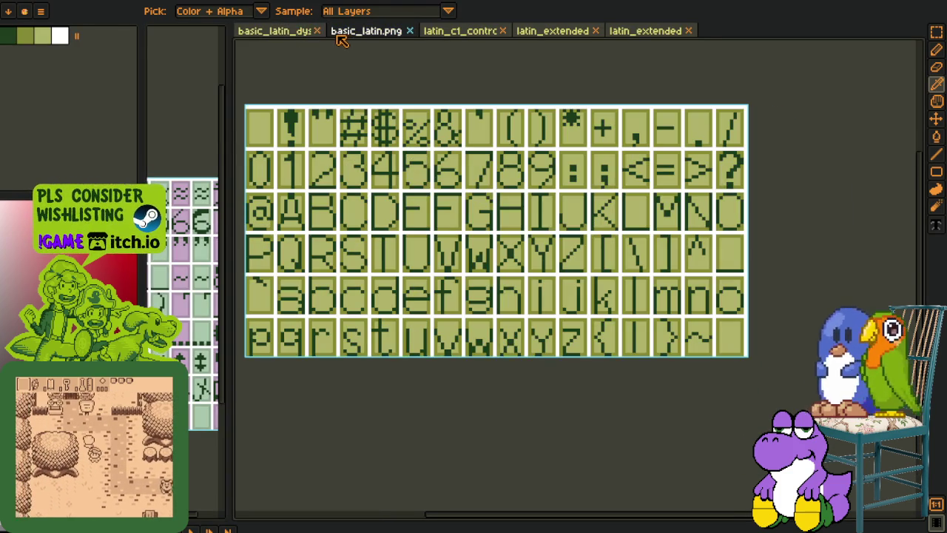
pyautogui.click(305, 33)
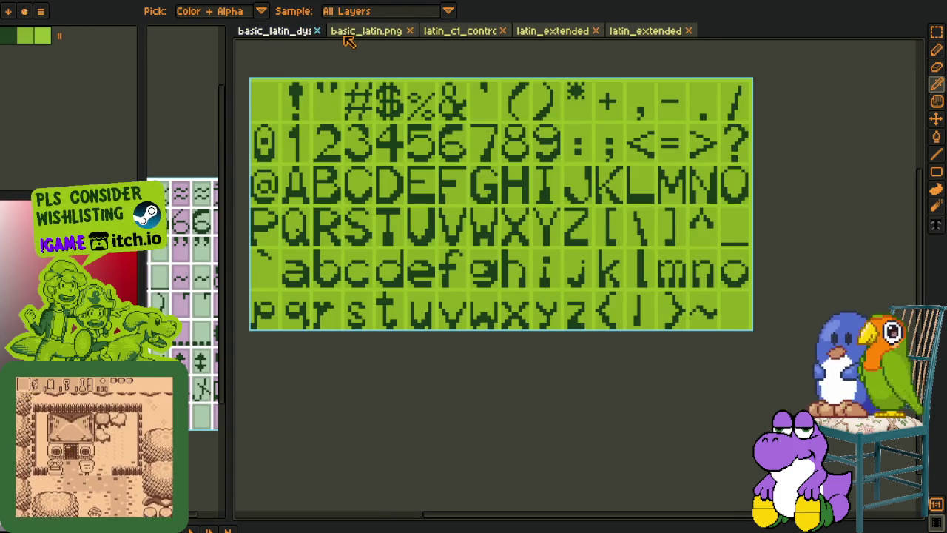
pyautogui.click(352, 34)
pyautogui.click(412, 31)
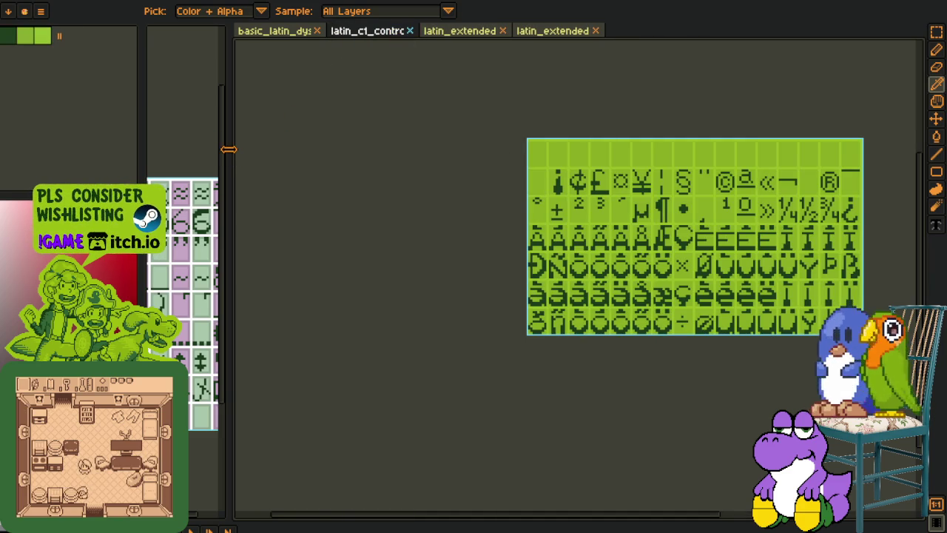
# Step: Widen the left panel and switch it to the green-and-lilac font sheet with Ctrl+Tab
pyautogui.moveTo(228, 149); pyautogui.dragTo(370, 140)
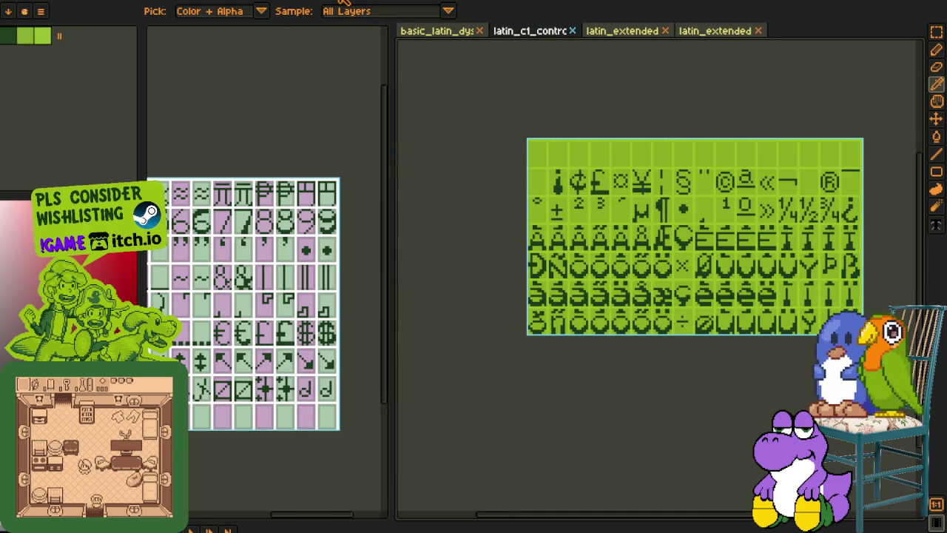
pyautogui.moveTo(553, 150); pyautogui.dragTo(455, 141)
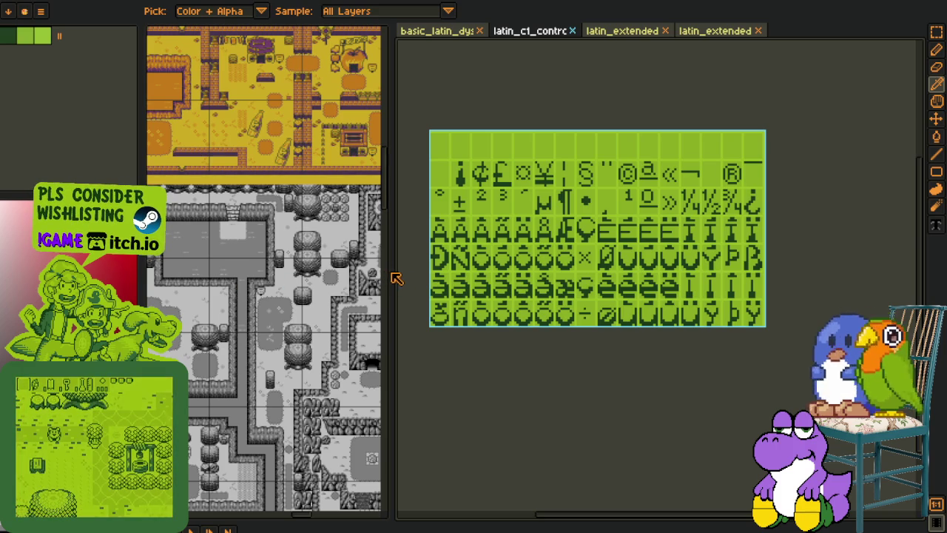
pyautogui.moveTo(392, 271); pyautogui.dragTo(447, 274)
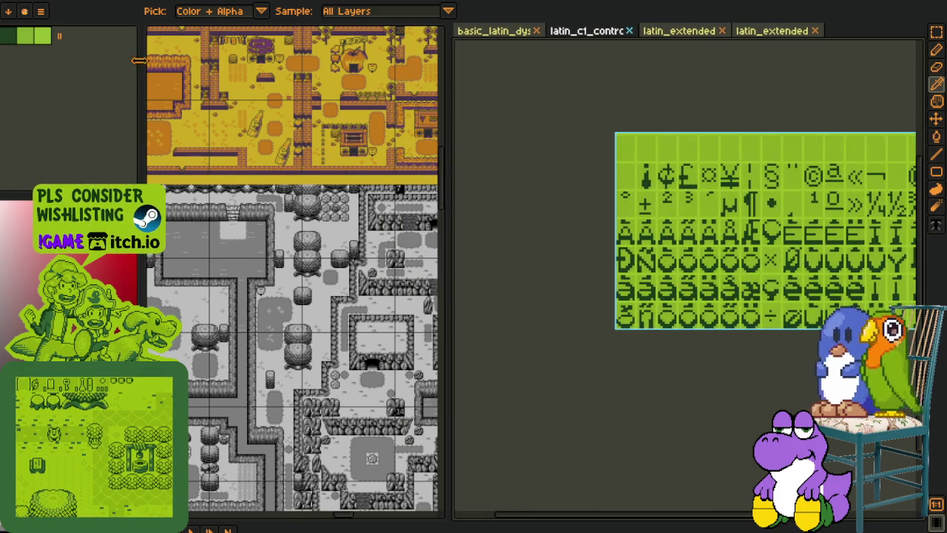
pyautogui.hotkey('ctrl', 'Tab')
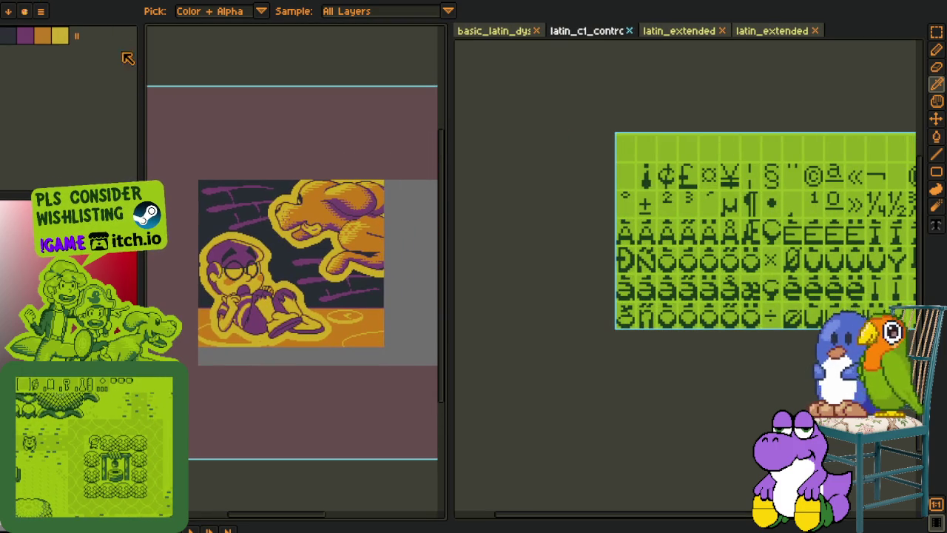
pyautogui.hotkey('ctrl', 'Tab')
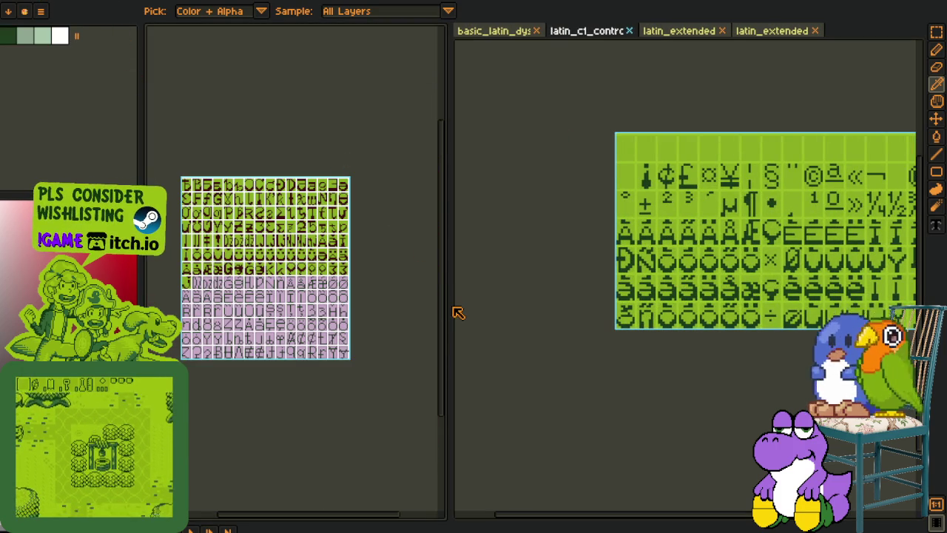
# Step: Widen the font sheet panel, zoom in on the D, and try a dark-red fill, undoing the bad one
pyautogui.moveTo(447, 305); pyautogui.dragTo(549, 304)
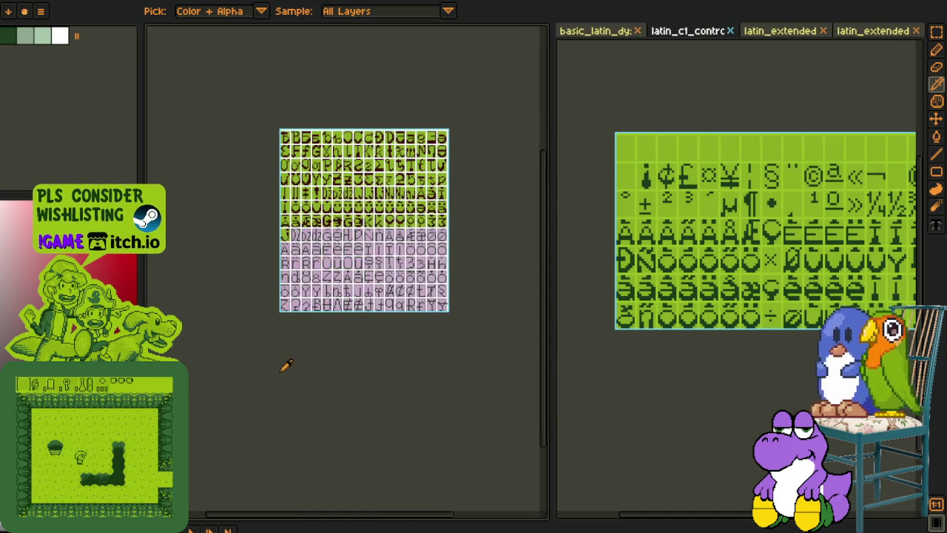
pyautogui.scroll(3, 240, 250)
pyautogui.scroll(2, 298, 189)
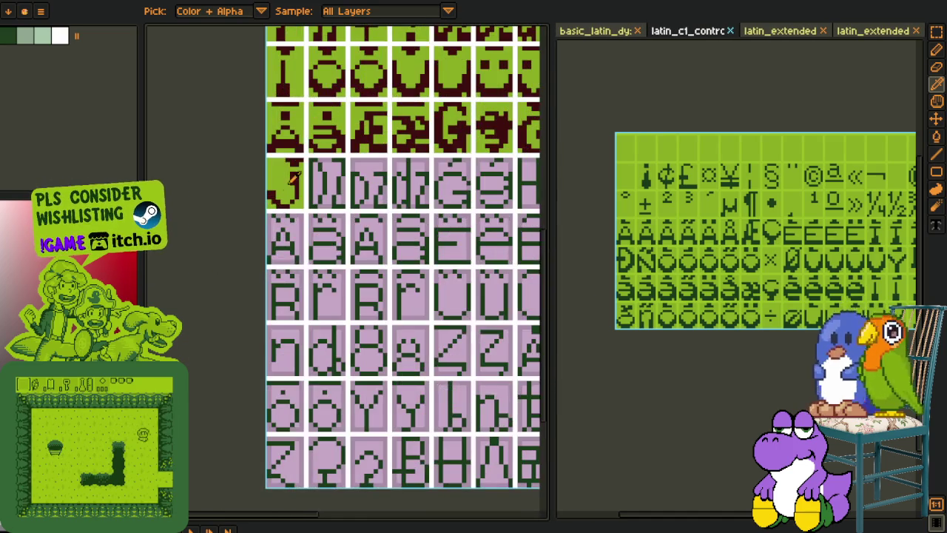
pyautogui.scroll(2, 299, 189)
pyautogui.scroll(2, 265, 221)
pyautogui.scroll(1, 264, 220)
pyautogui.scroll(2, 266, 281)
pyautogui.press('g')
pyautogui.click(271, 278)
pyautogui.click(291, 315)
pyautogui.hotkey('ctrl', 'z')
# Step: Pencil dark-red pixels up the D's left side and over its remaining green pixels
pyautogui.press('b')
pyautogui.moveTo(306, 314)
pyautogui.mouseDown()
pyautogui.moveTo(321, 260)
pyautogui.moveTo(321, 204)
pyautogui.moveTo(306, 166)
pyautogui.mouseUp()
pyautogui.click(305, 278)
pyautogui.click(398, 205)
pyautogui.moveTo(388, 205); pyautogui.dragTo(300, 214)
# Step: Bucket-fill the D's remaining green strokes dark red and darken the tile's light pink strip
pyautogui.press('g')
pyautogui.click(309, 156)
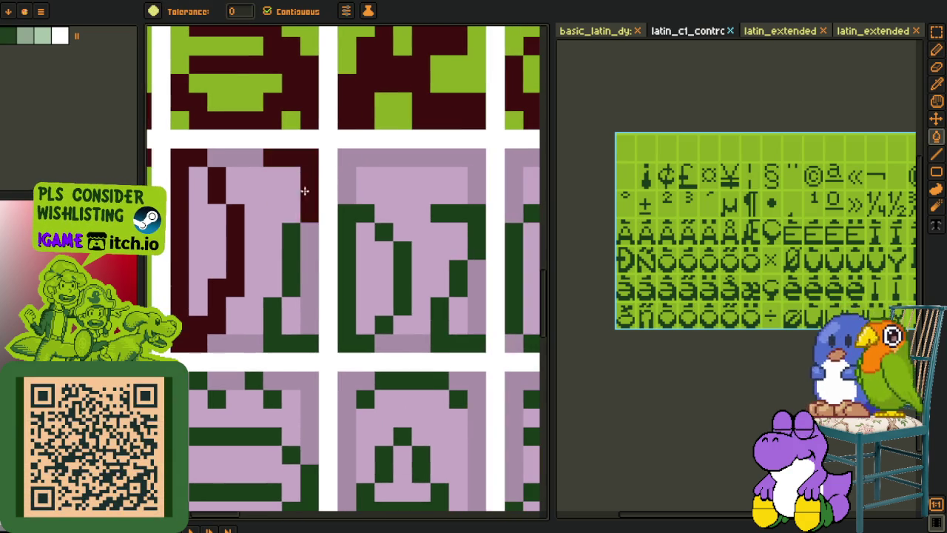
pyautogui.click(290, 259)
pyautogui.click(274, 324)
pyautogui.scroll(-2, 277, 329)
pyautogui.scroll(2, 277, 329)
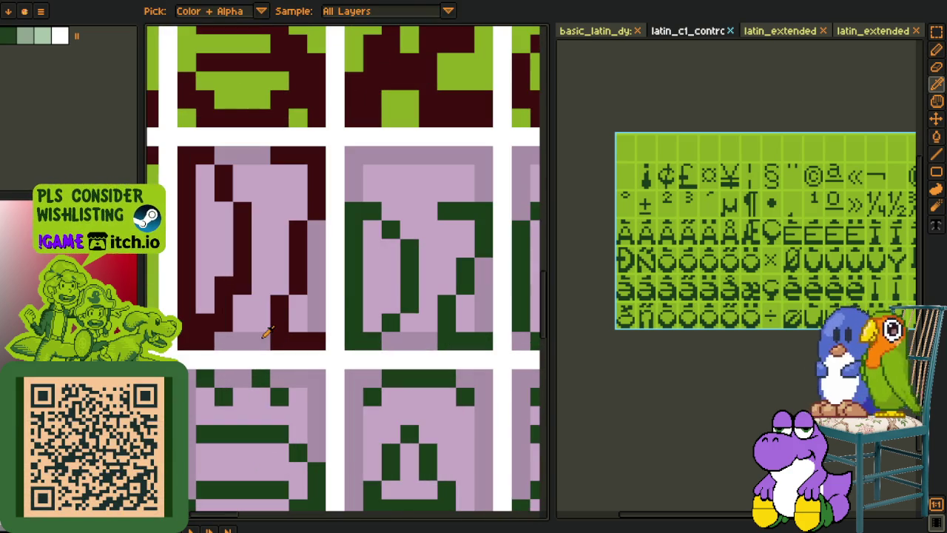
pyautogui.click(244, 256)
pyautogui.click(232, 255)
# Step: Inspect the recoloured D glyph, zooming in and out while toggling the colour picker and pencil
pyautogui.press('i')
pyautogui.scroll(-1, 222, 256)
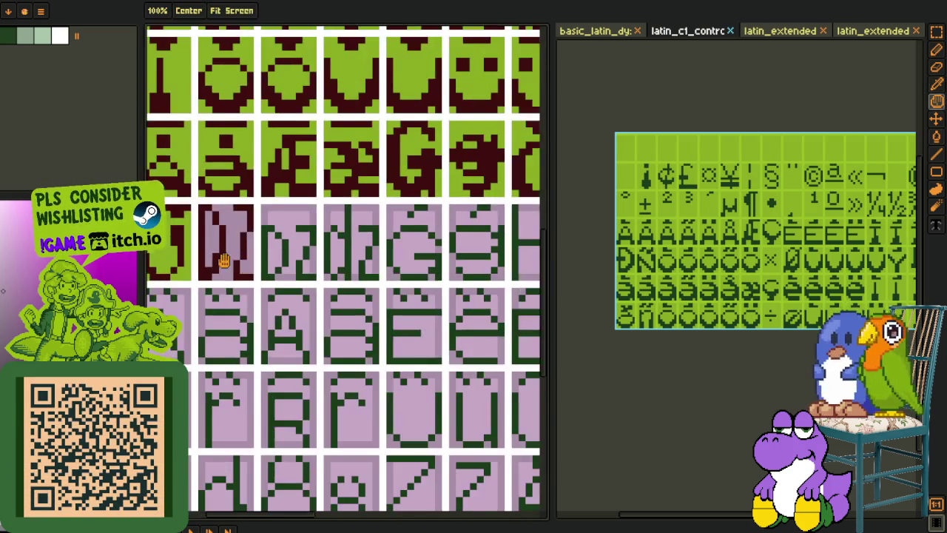
pyautogui.scroll(-1, 222, 256)
pyautogui.scroll(-1, 222, 296)
pyautogui.scroll(1, 222, 329)
pyautogui.scroll(1, 255, 258)
pyautogui.scroll(1, 241, 240)
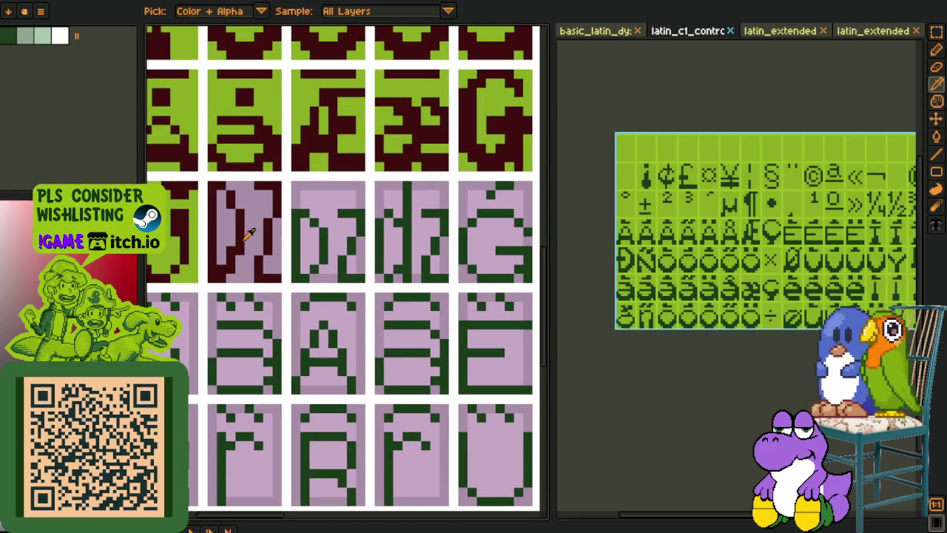
pyautogui.scroll(-1, 222, 274)
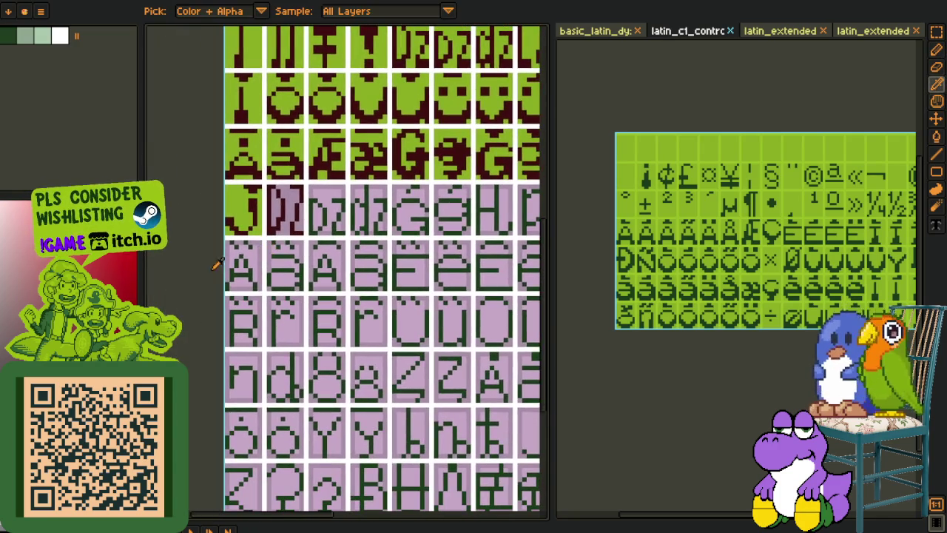
pyautogui.scroll(1, 264, 201)
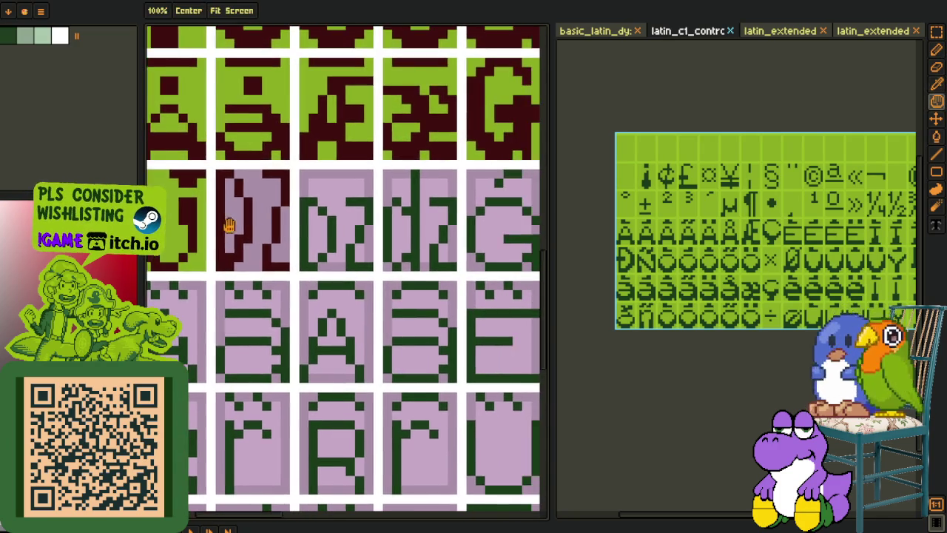
pyautogui.scroll(1, 266, 222)
pyautogui.press('b')
pyautogui.scroll(-1, 297, 257)
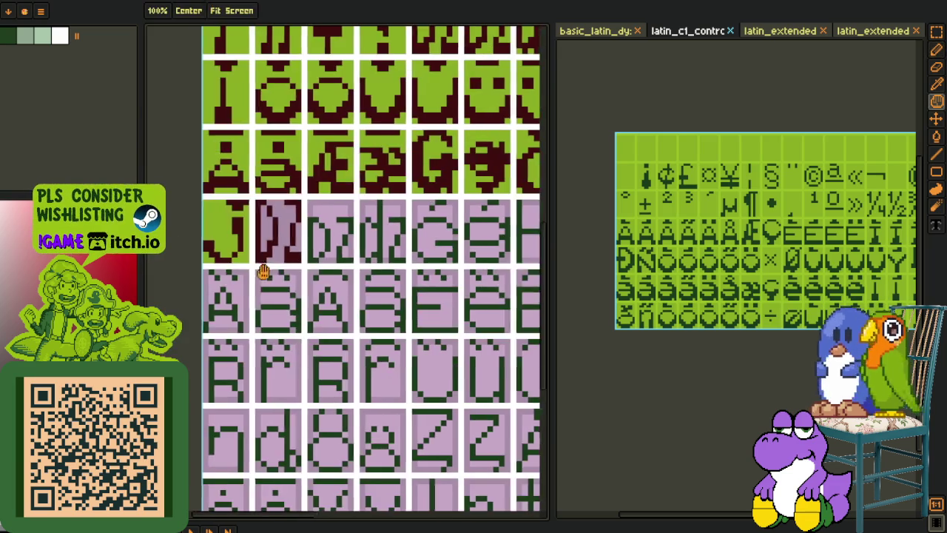
pyautogui.scroll(-1, 254, 271)
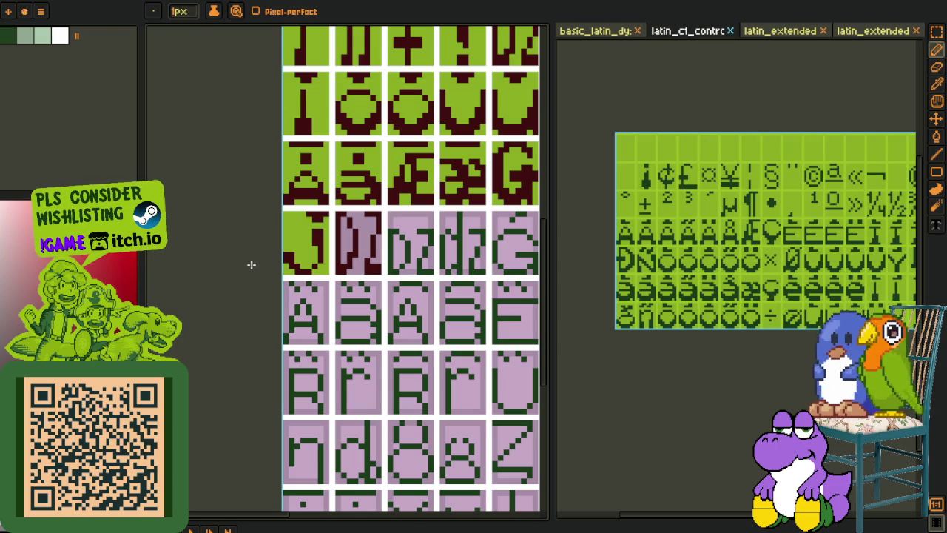
pyautogui.press('o')
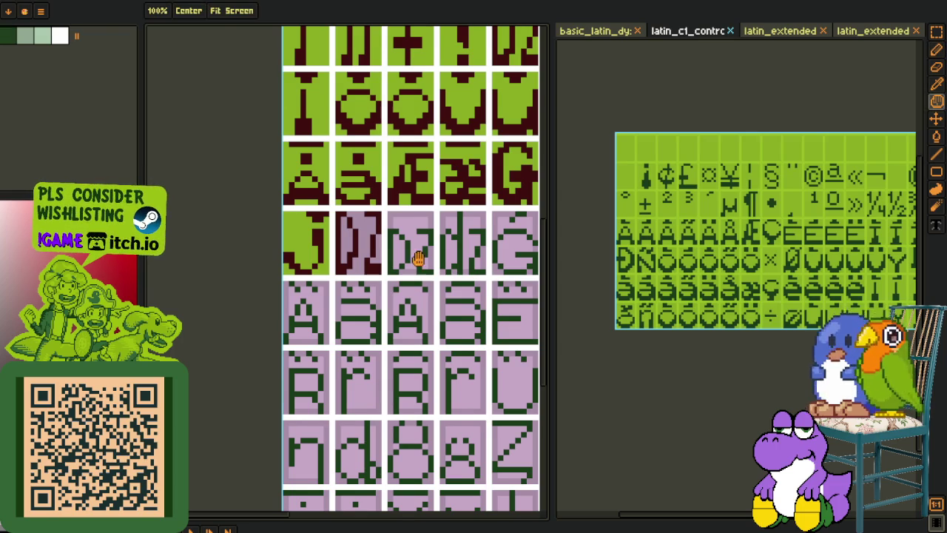
pyautogui.scroll(1, 416, 249)
pyautogui.scroll(1, 288, 235)
pyautogui.scroll(-2, 288, 237)
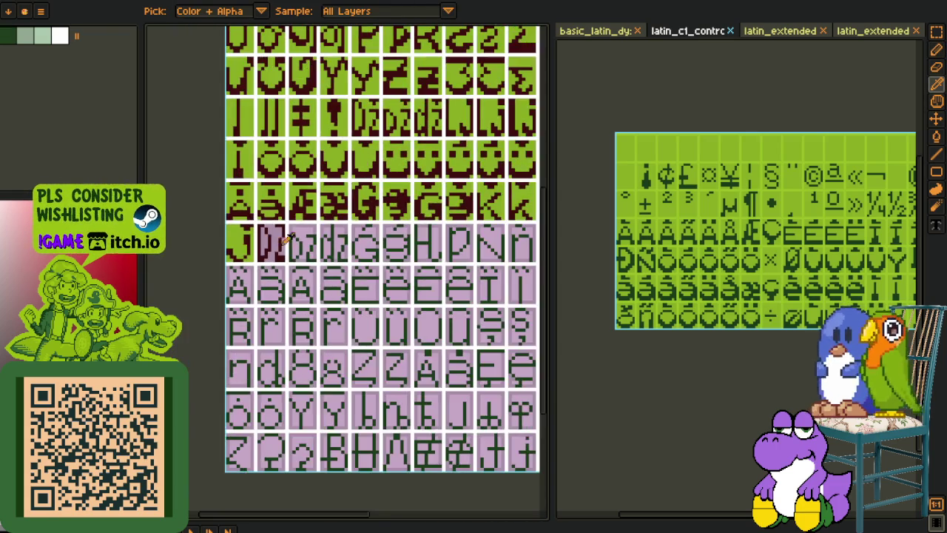
pyautogui.scroll(3, 239, 262)
pyautogui.press('b')
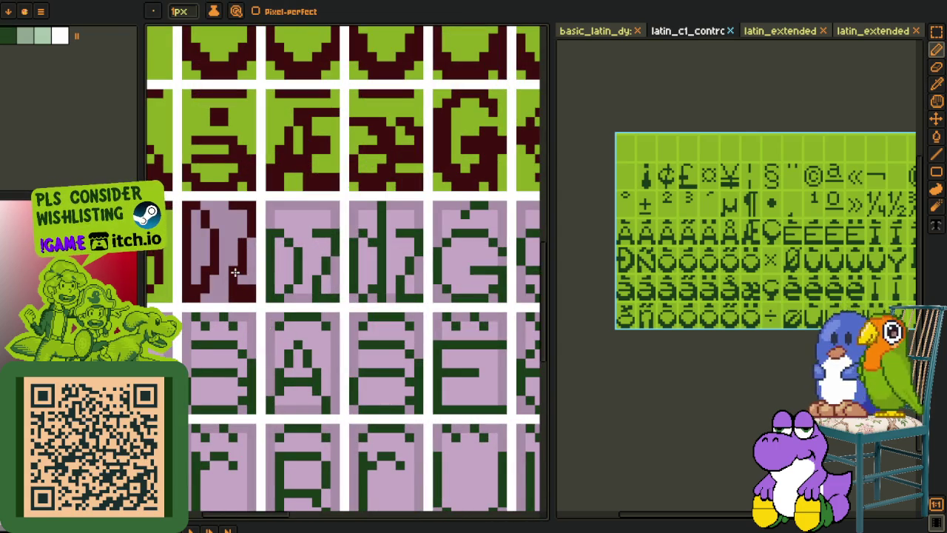
pyautogui.scroll(-2, 224, 290)
pyautogui.scroll(-1, 237, 291)
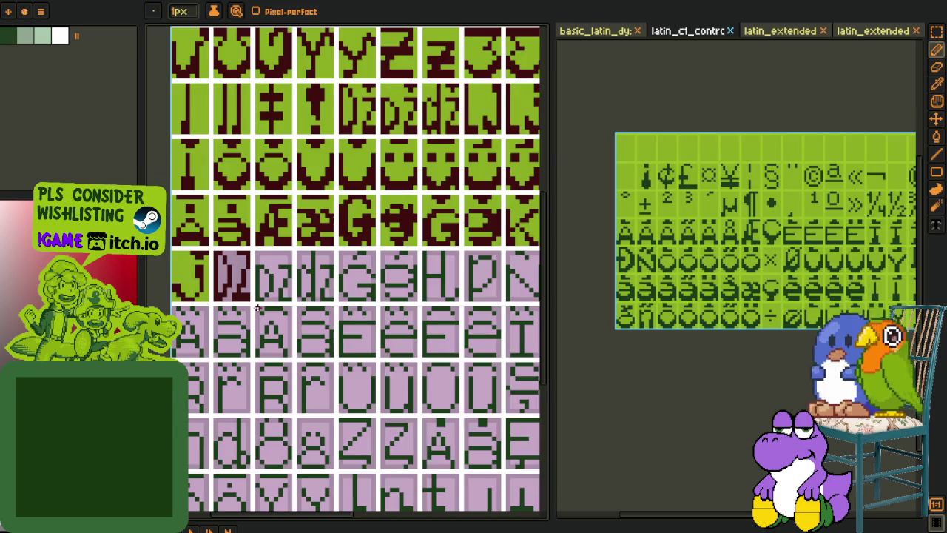
# Step: Paint the dz tile's D maroon with pencil pixels and fills of its left and right strokes
pyautogui.press('i')
pyautogui.scroll(-1, 251, 292)
pyautogui.scroll(3, 270, 292)
pyautogui.scroll(3, 268, 292)
pyautogui.press('b')
pyautogui.click(251, 287)
pyautogui.press('g')
pyautogui.press('b')
pyautogui.click(270, 268)
pyautogui.press('g')
pyautogui.click(286, 254)
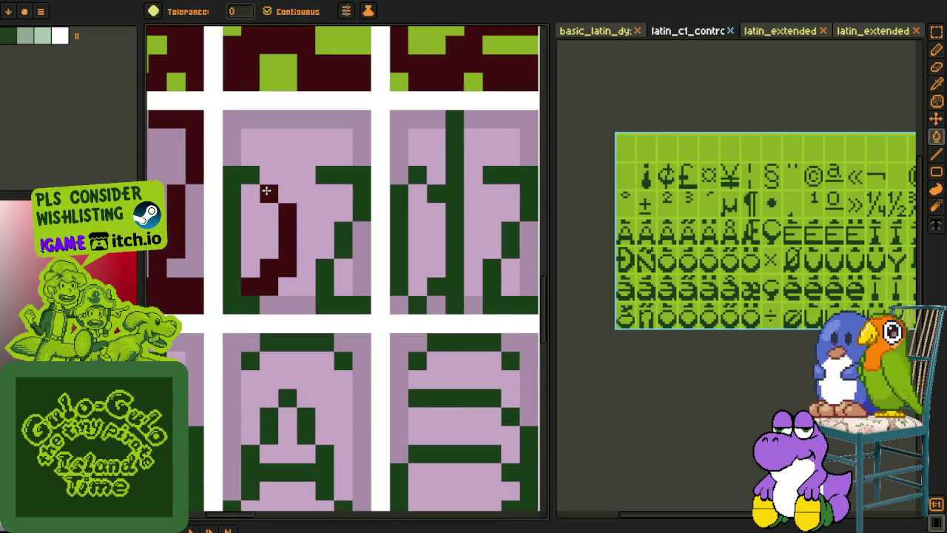
pyautogui.click(250, 174)
# Step: Repaint the Z's bottom, diagonal and top strokes maroon with pencil pixels and a fill
pyautogui.press('b')
pyautogui.moveTo(325, 287)
pyautogui.mouseDown()
pyautogui.moveTo(361, 287)
pyautogui.moveTo(340, 302)
pyautogui.mouseUp()
pyautogui.click(325, 269)
pyautogui.click(325, 304)
pyautogui.click(361, 304)
pyautogui.moveTo(343, 249); pyautogui.dragTo(343, 231)
pyautogui.click(355, 214)
pyautogui.press('g')
pyautogui.click(361, 191)
# Step: Sample the lavender tile colour and fill parts of the second DZ tile with lavender shades
pyautogui.scroll(-2, 355, 207)
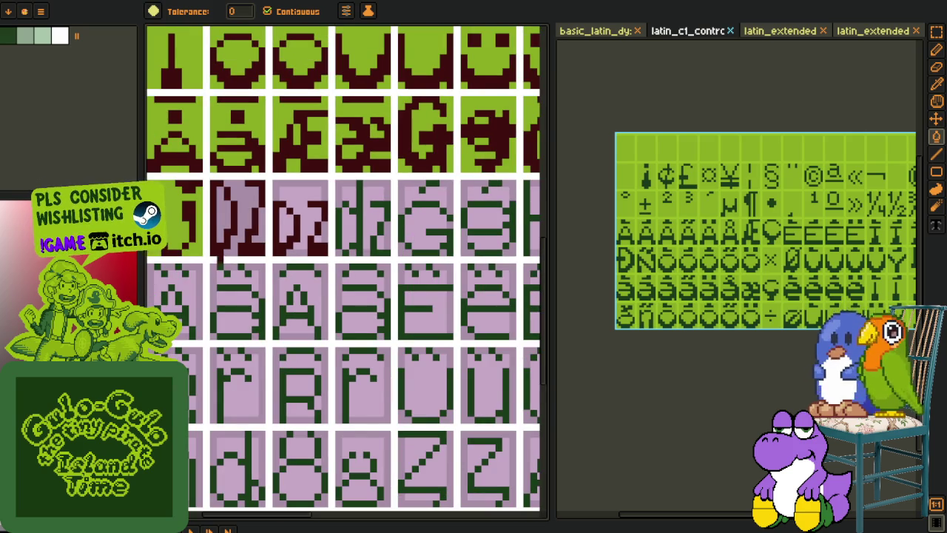
pyautogui.scroll(-2, 273, 244)
pyautogui.press('o')
pyautogui.scroll(2, 273, 245)
pyautogui.scroll(2, 271, 245)
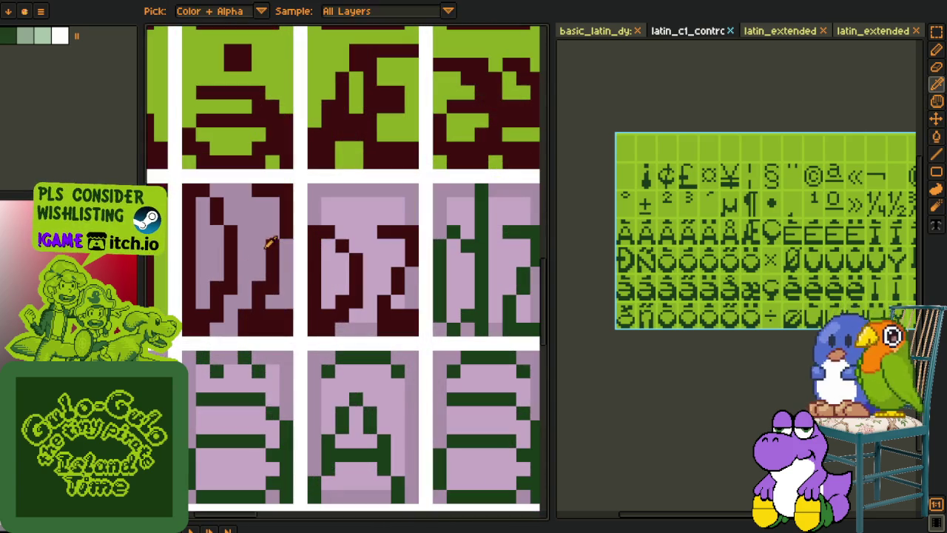
pyautogui.click(270, 246)
pyautogui.press('g')
pyautogui.click(336, 274)
pyautogui.click(392, 237)
pyautogui.press('m')
pyautogui.press('g')
pyautogui.click(384, 275)
pyautogui.click(399, 301)
# Step: Fill the second and third DZ tiles' backgrounds with the sampled green
pyautogui.press('o')
pyautogui.moveTo(205, 280); pyautogui.dragTo(268, 294)
pyautogui.click(222, 326)
pyautogui.press('g')
pyautogui.click(255, 304)
pyautogui.click(336, 292)
pyautogui.press('m')
pyautogui.press('g')
pyautogui.click(427, 254)
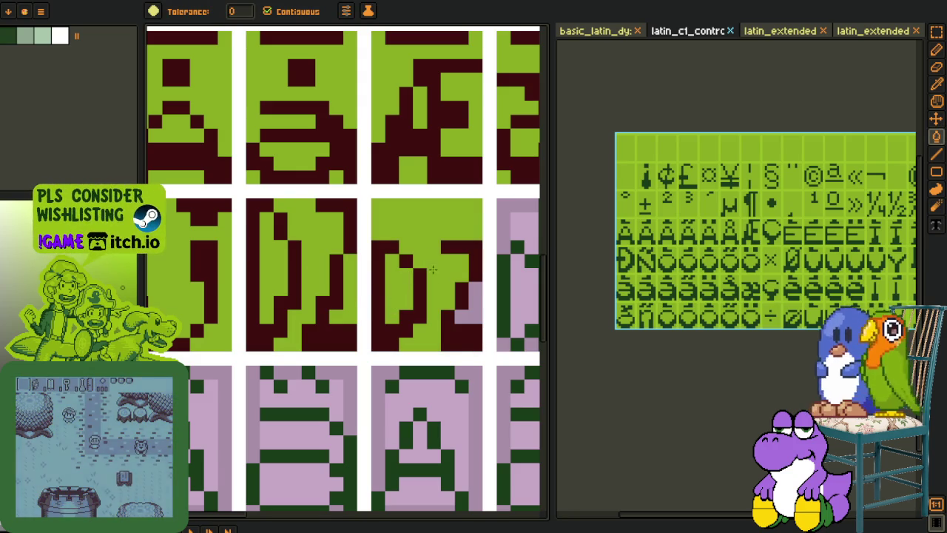
# Step: Fill the dz tile's remaining lavender background areas, including the top-left, green
pyautogui.scroll(-2, 202, 198)
pyautogui.scroll(-2, 202, 198)
pyautogui.press('o')
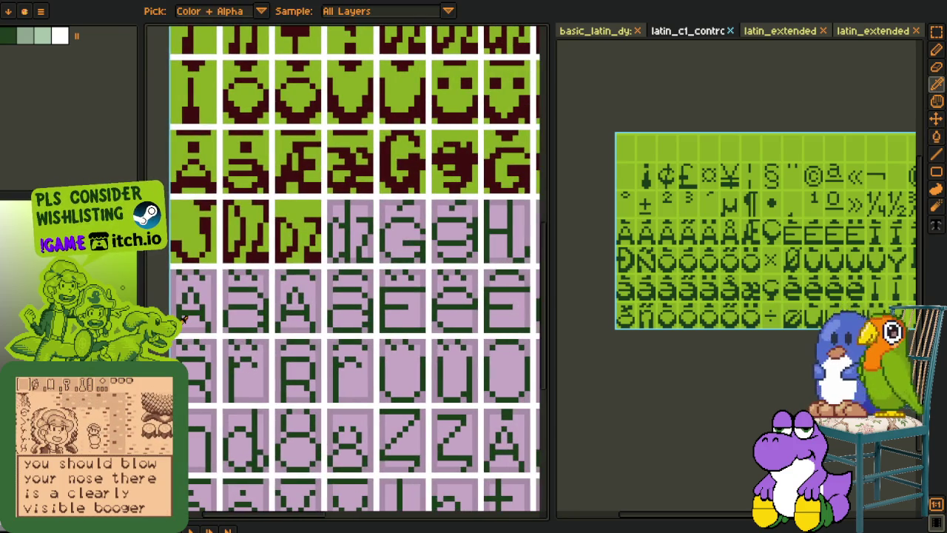
pyautogui.scroll(-1, 184, 318)
pyautogui.scroll(1, 390, 274)
pyautogui.scroll(2, 268, 295)
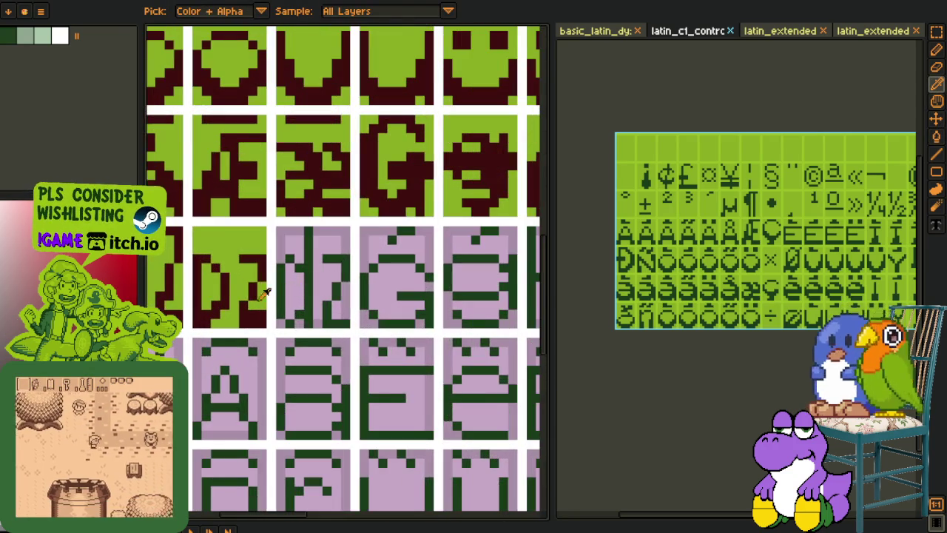
pyautogui.scroll(1, 268, 295)
pyautogui.press('g')
pyautogui.click(317, 288)
pyautogui.click(353, 282)
pyautogui.click(378, 313)
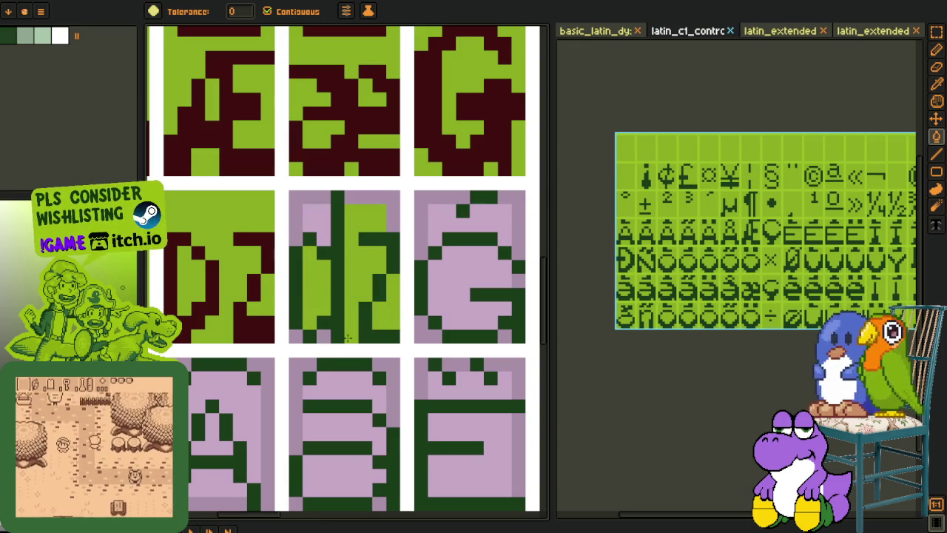
pyautogui.click(318, 212)
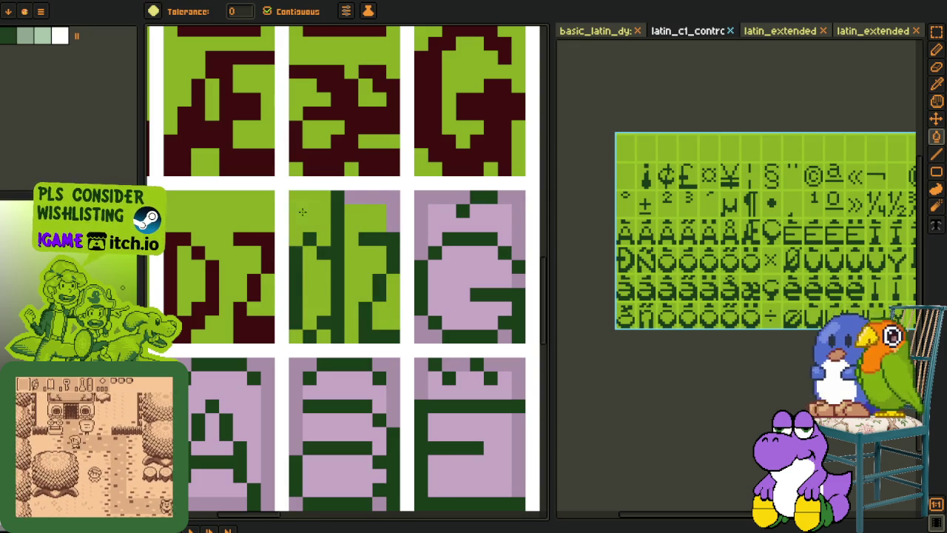
# Step: Sample the dark red and recolour the dz tile's remaining green strokes and column dark red
pyautogui.scroll(-3, 365, 200)
pyautogui.press('o')
pyautogui.scroll(2, 357, 263)
pyautogui.scroll(1, 357, 263)
pyautogui.moveTo(402, 250); pyautogui.dragTo(274, 297)
pyautogui.click(278, 302)
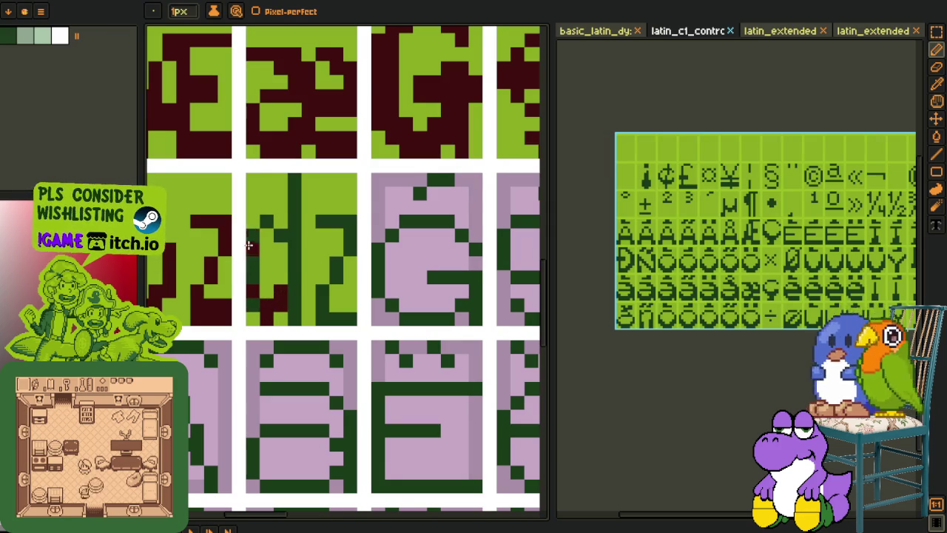
pyautogui.press('f')
pyautogui.click(252, 298)
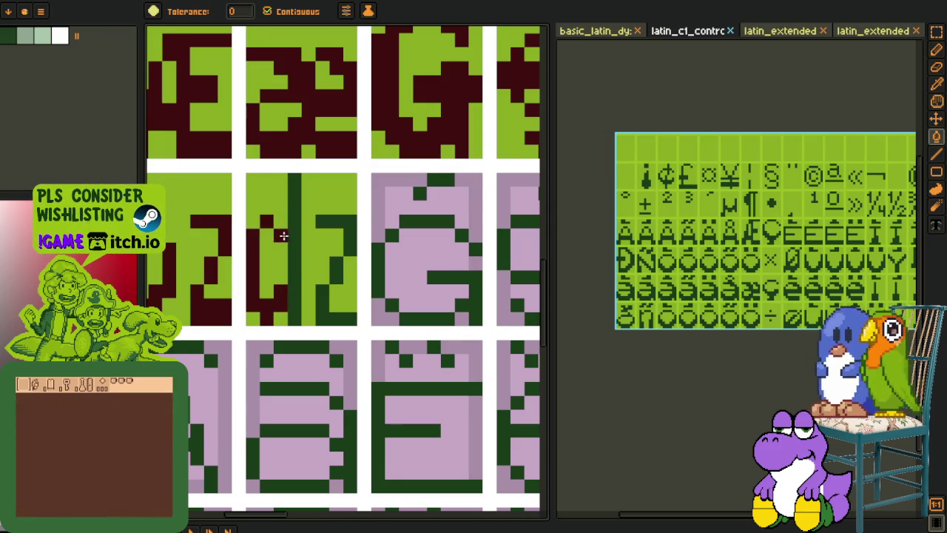
pyautogui.click(294, 255)
pyautogui.press('b')
pyautogui.moveTo(323, 303)
pyautogui.mouseDown()
pyautogui.moveTo(325, 327)
pyautogui.moveTo(348, 308)
pyautogui.mouseUp()
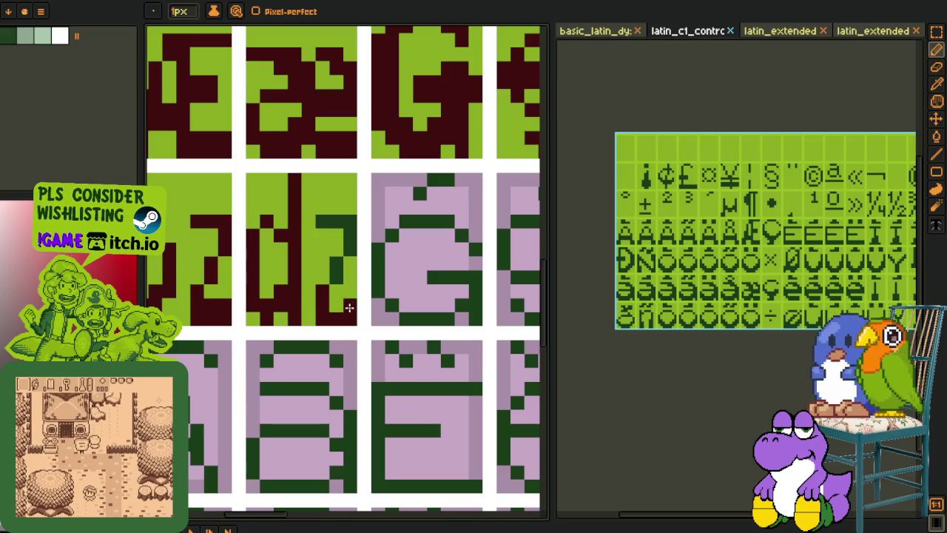
pyautogui.press('g')
pyautogui.click(350, 237)
pyautogui.scroll(-2, 310, 281)
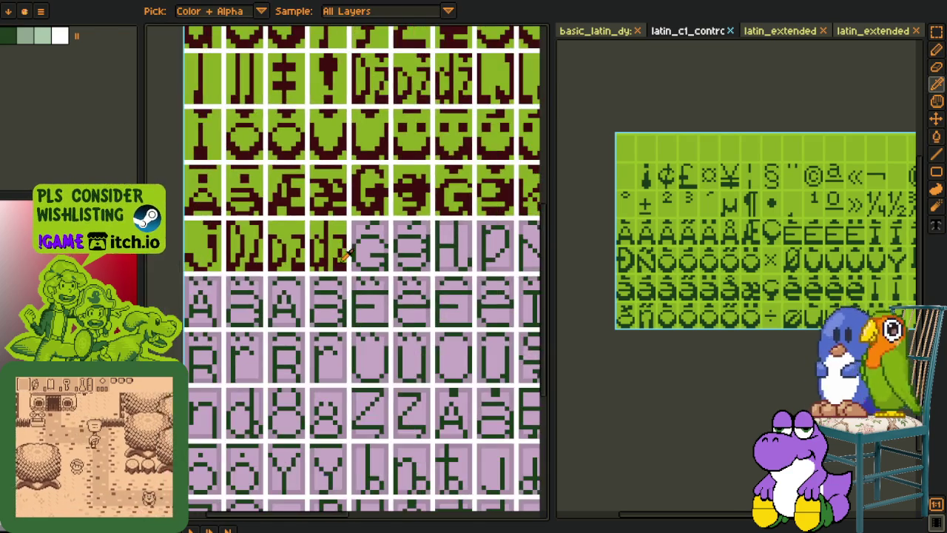
# Step: Move the pasted pair of G glyphs into their tiles and commit the placement
pyautogui.scroll(-1, 270, 294)
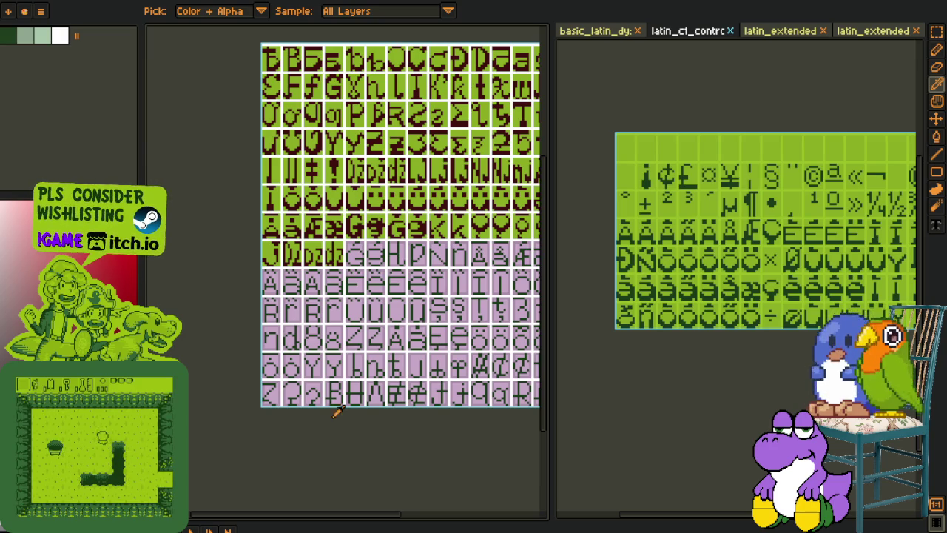
pyautogui.moveTo(375, 337); pyautogui.dragTo(272, 329)
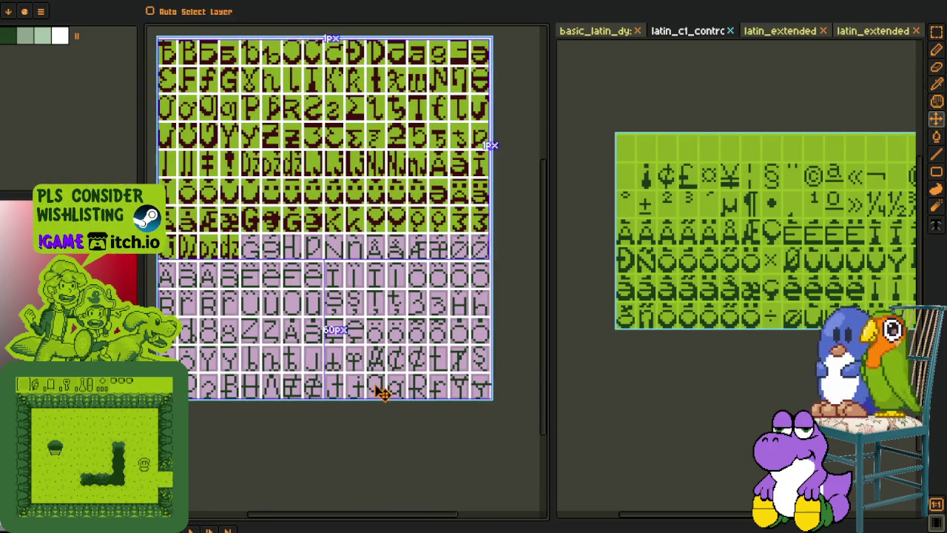
pyautogui.scroll(2, 297, 221)
pyautogui.scroll(2, 310, 225)
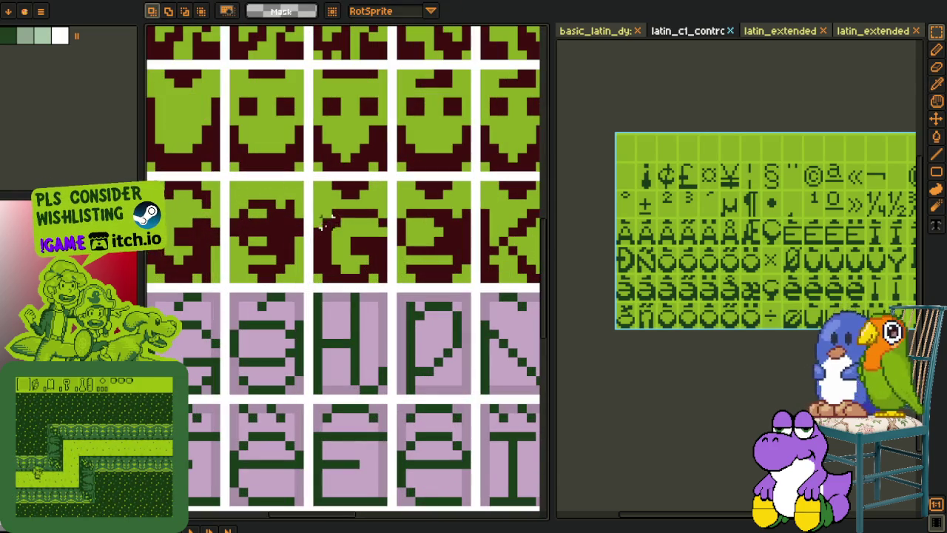
pyautogui.moveTo(318, 210)
pyautogui.mouseDown()
pyautogui.moveTo(474, 284)
pyautogui.moveTo(292, 384)
pyautogui.mouseUp()
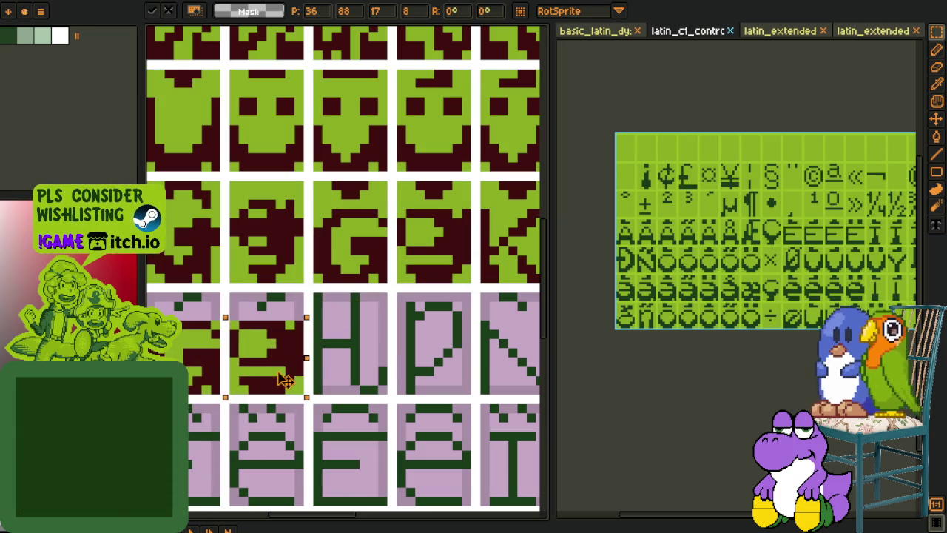
pyautogui.press('z')
# Step: Sample the background green and fill both G tiles' lavender tops green
pyautogui.click(307, 306)
pyautogui.press('i')
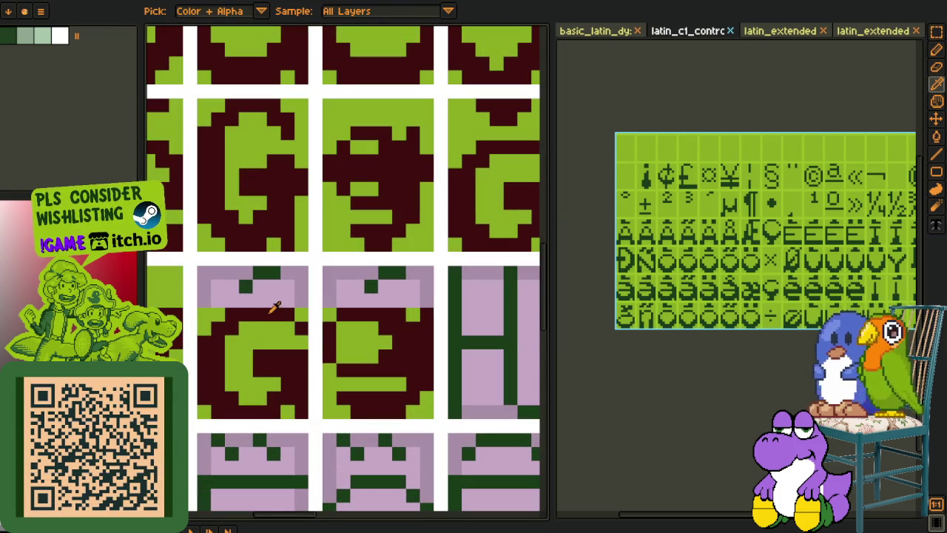
pyautogui.press('b')
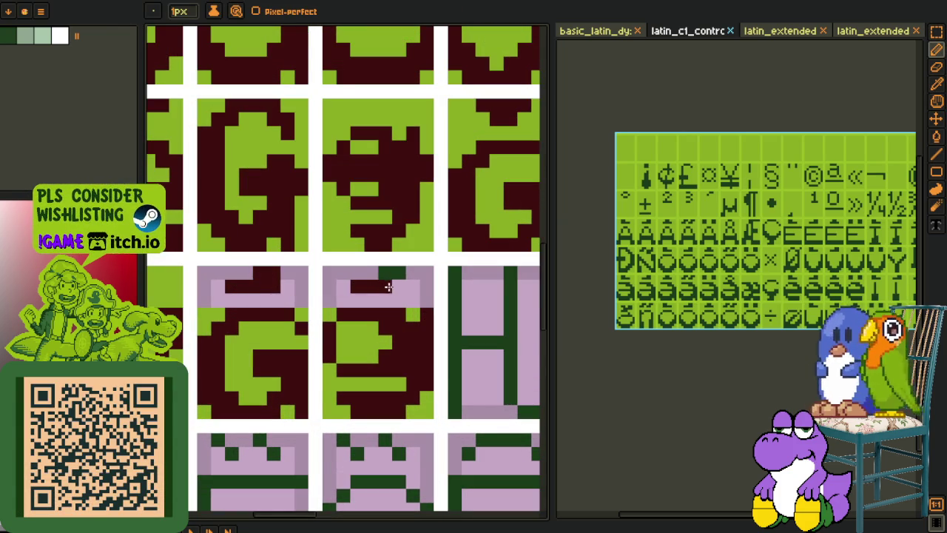
pyautogui.press('o')
pyautogui.click(417, 309)
pyautogui.press('b')
pyautogui.click(423, 294)
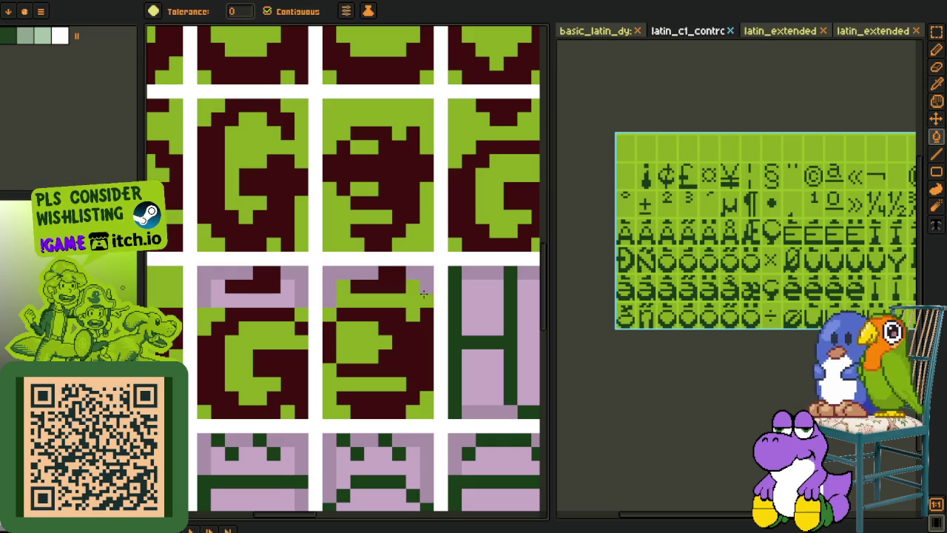
pyautogui.click(287, 294)
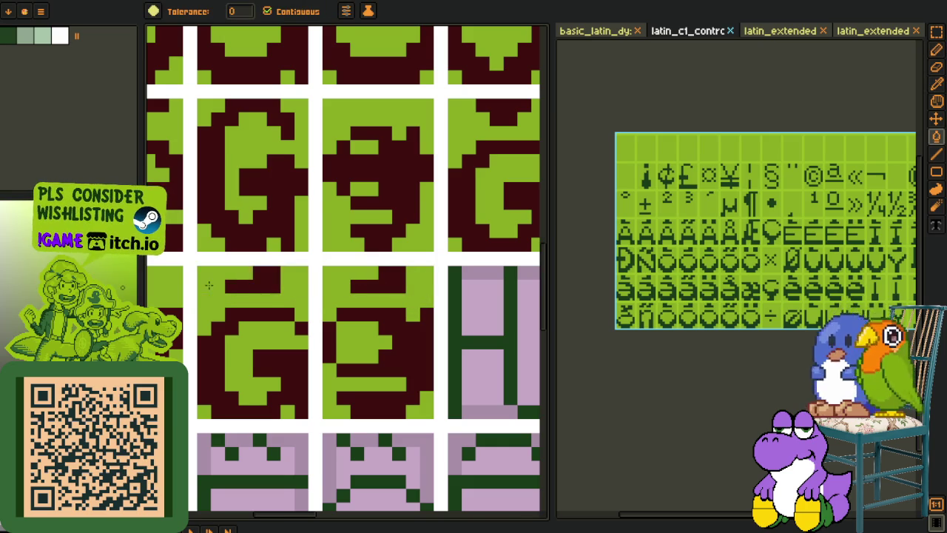
# Step: Sample the dark red stroke colour and enlarge the layers panel
pyautogui.scroll(-5, 208, 285)
pyautogui.press('o')
pyautogui.click(288, 491)
pyautogui.scroll(1, 307, 395)
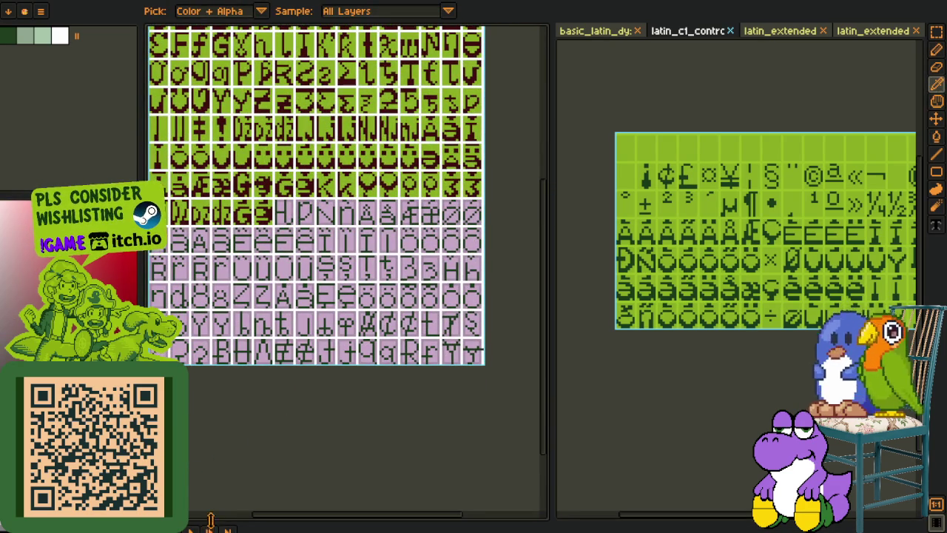
pyautogui.moveTo(220, 520)
pyautogui.mouseDown()
pyautogui.moveTo(221, 437)
pyautogui.moveTo(220, 529)
pyautogui.mouseUp()
# Step: Save the sprite sheet
pyautogui.press('Tab')
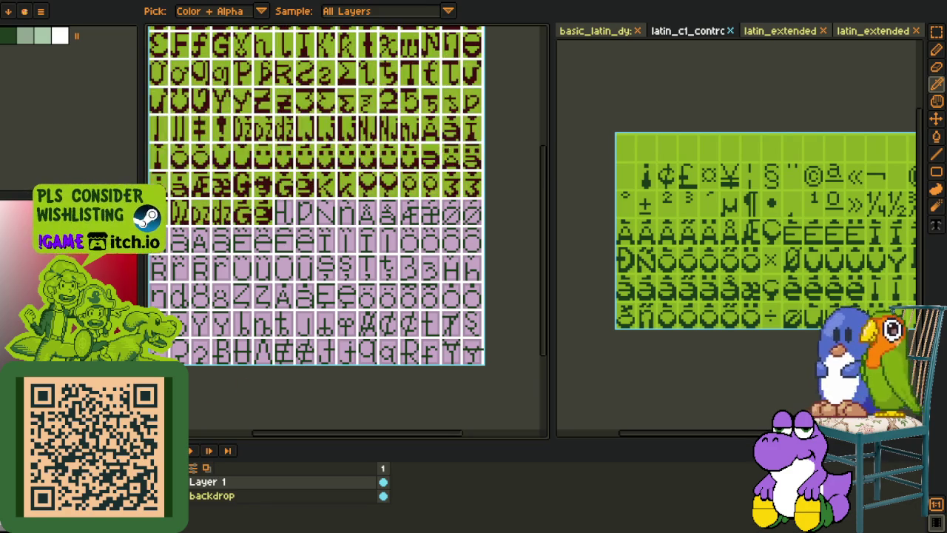
pyautogui.press('Tab')
pyautogui.hotkey('ctrl', 's')
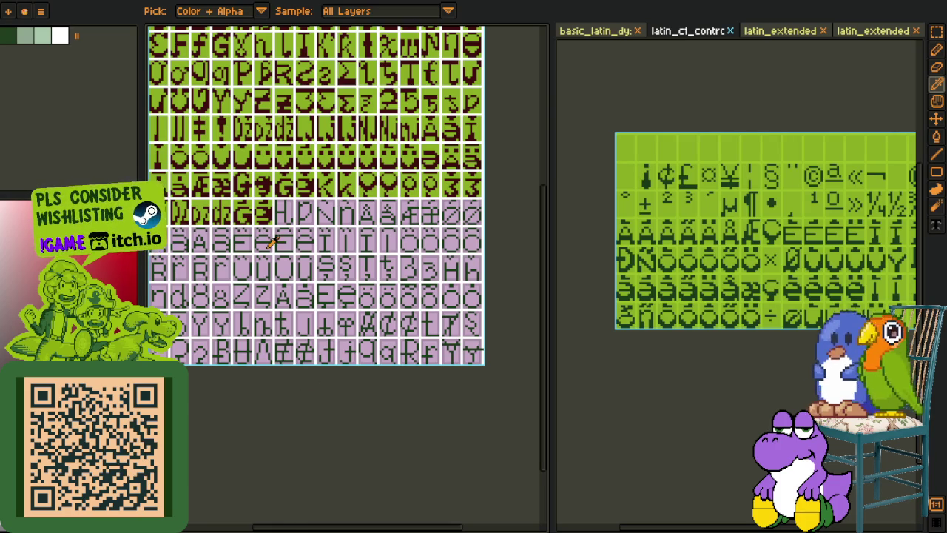
# Step: Bucket-fill the H glyph's strokes dark red
pyautogui.scroll(1, 274, 240)
pyautogui.scroll(1, 281, 251)
pyautogui.scroll(2, 310, 289)
pyautogui.scroll(1, 325, 308)
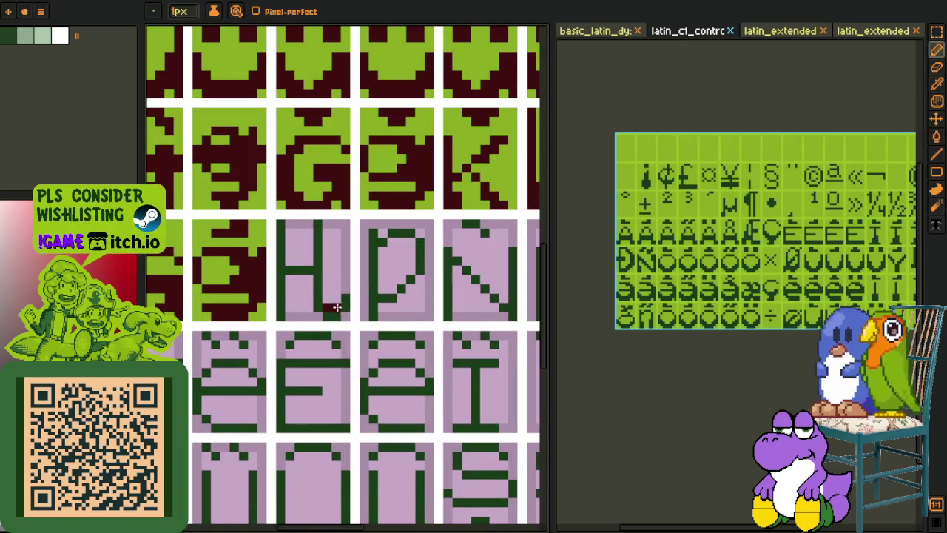
pyautogui.press('g')
pyautogui.click(315, 299)
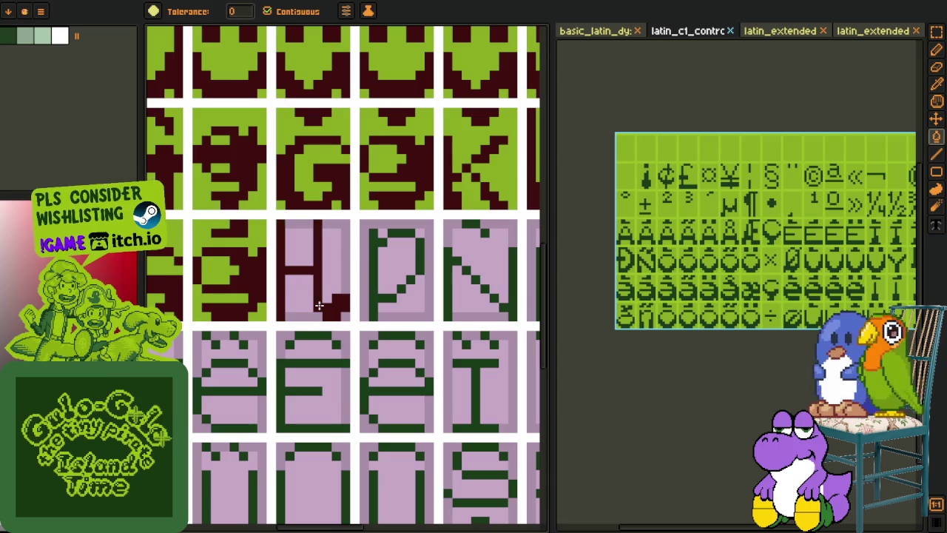
# Step: Zoom around the H tile, switching between Pencil and Color Picker
pyautogui.press('b')
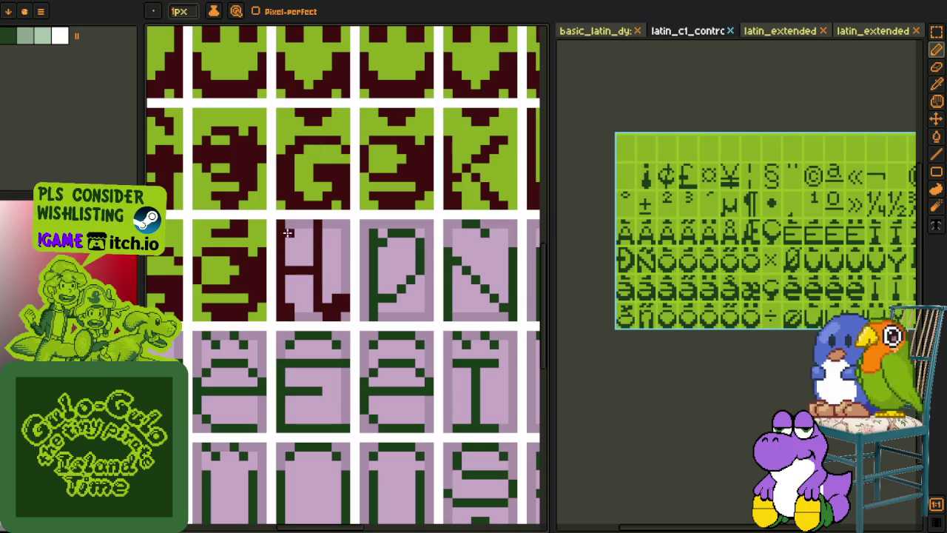
pyautogui.scroll(-5, 325, 296)
pyautogui.scroll(1, 316, 296)
pyautogui.scroll(2, 310, 292)
pyautogui.scroll(1, 303, 281)
pyautogui.press('o')
pyautogui.scroll(-1, 300, 280)
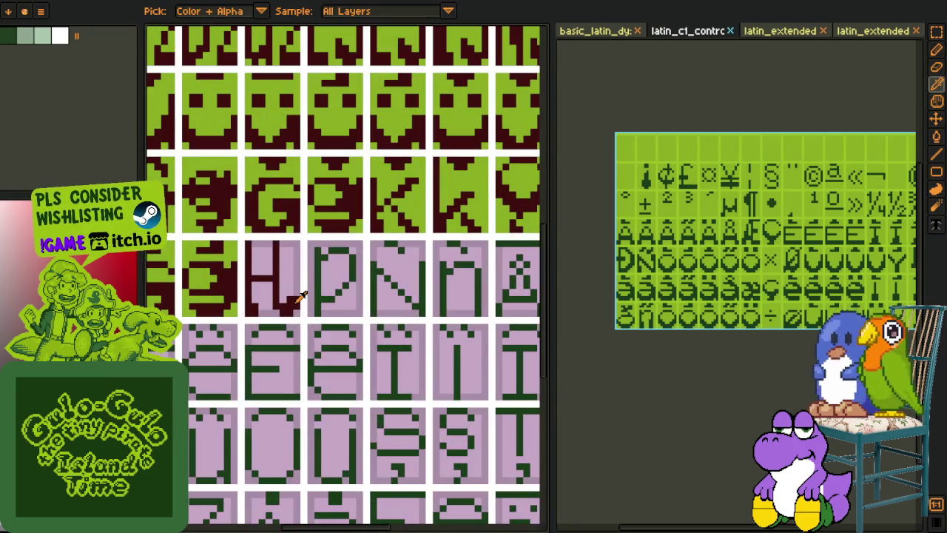
pyautogui.scroll(-4, 318, 284)
pyautogui.scroll(2, 333, 294)
pyautogui.scroll(1, 333, 294)
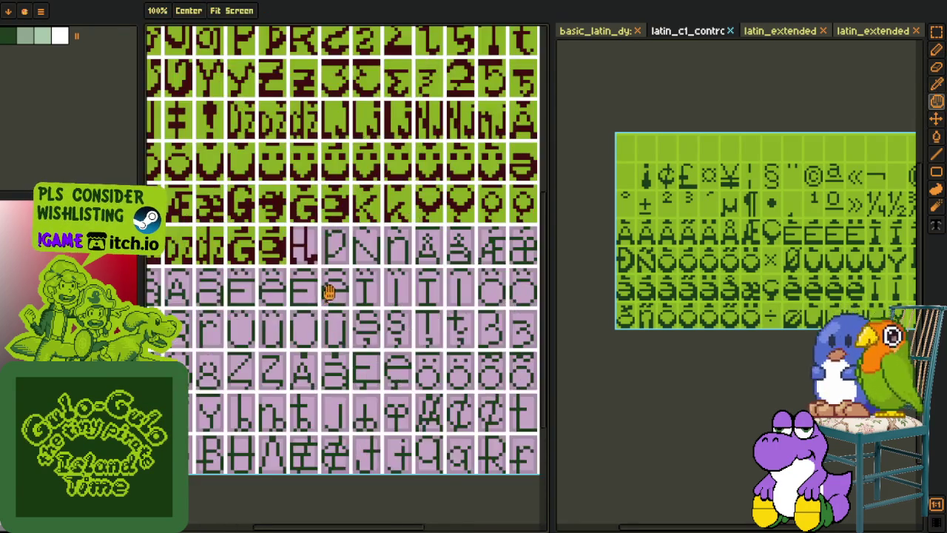
pyautogui.scroll(2, 318, 310)
pyautogui.scroll(3, 313, 296)
pyautogui.scroll(1, 304, 304)
# Step: Pencil a dark red column up the H's left side and one extra pixel
pyautogui.press('p')
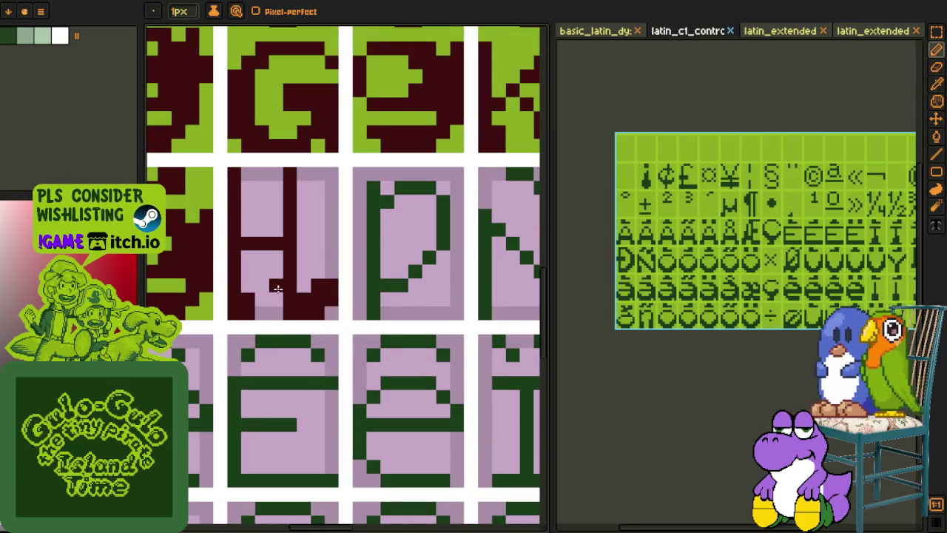
pyautogui.scroll(-3, 271, 175)
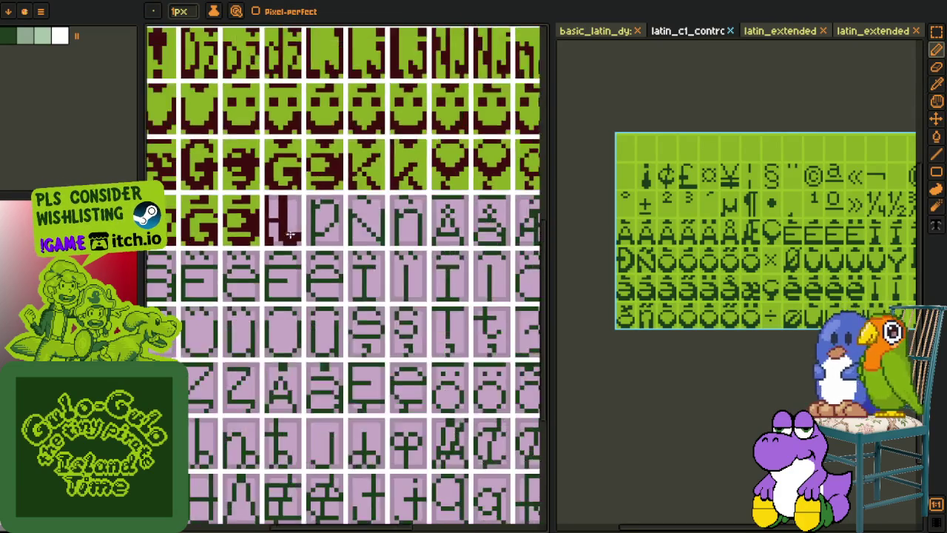
pyautogui.scroll(-1, 296, 253)
pyautogui.press('o')
pyautogui.scroll(2, 296, 253)
pyautogui.press('m')
pyautogui.press('o')
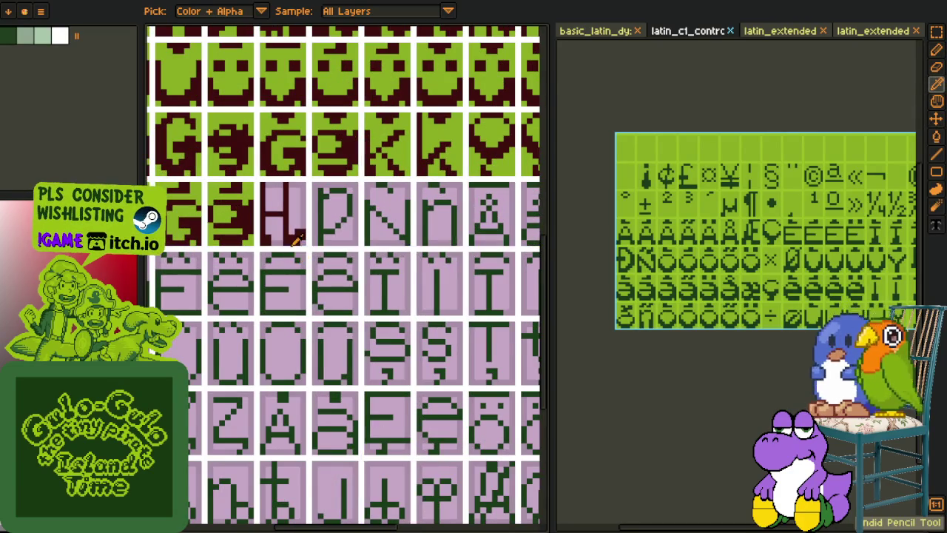
pyautogui.scroll(3, 292, 244)
pyautogui.press('m')
pyautogui.press('o')
pyautogui.press('p')
pyautogui.moveTo(242, 230)
pyautogui.mouseDown()
pyautogui.moveTo(234, 104)
pyautogui.moveTo(272, 157)
pyautogui.moveTo(280, 236)
pyautogui.mouseUp()
pyautogui.click(280, 236)
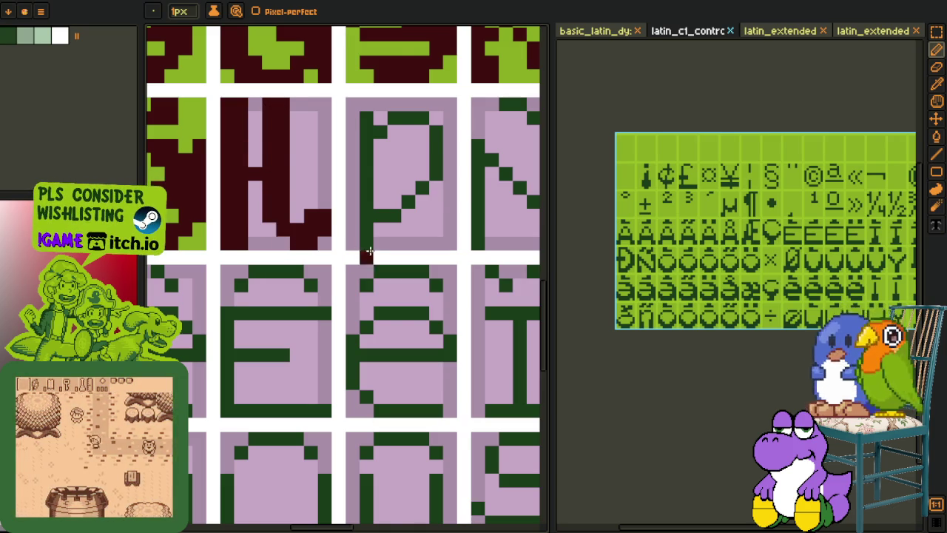
# Step: Recolour the P glyph after the H dark red using Color Picker, Bucket Fill and Pencil
pyautogui.scroll(-2, 363, 259)
pyautogui.press('o')
pyautogui.scroll(-1, 360, 271)
pyautogui.scroll(-1, 347, 370)
pyautogui.scroll(1, 274, 165)
pyautogui.scroll(2, 274, 170)
pyautogui.press('b')
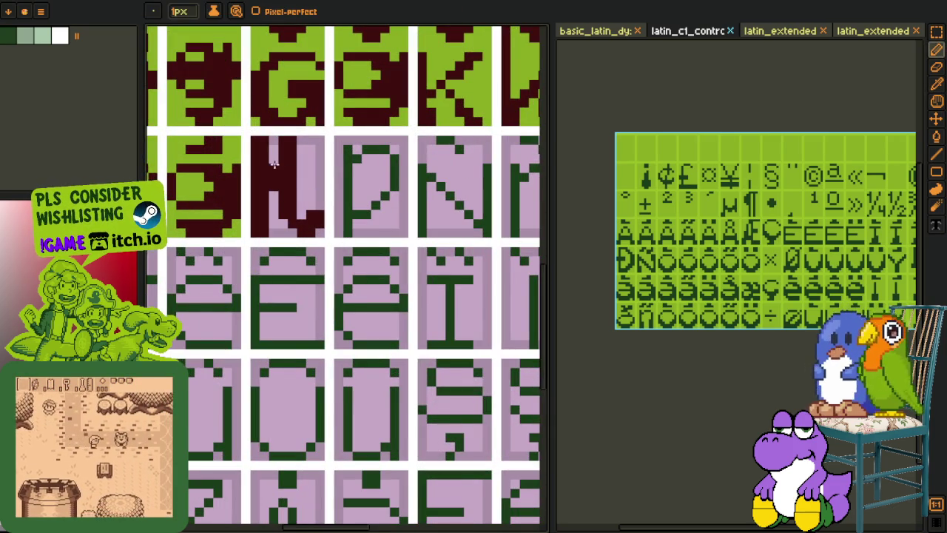
pyautogui.scroll(-3, 303, 220)
pyautogui.press('i')
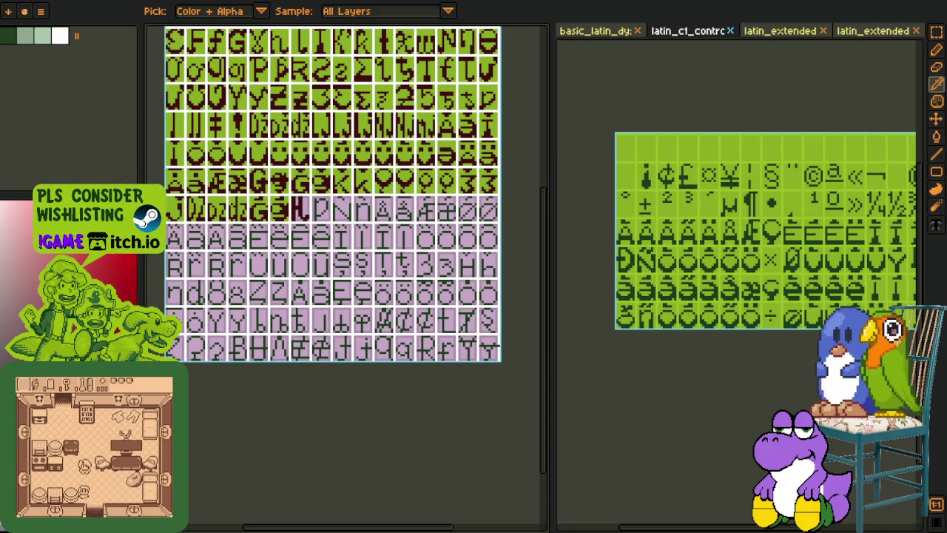
pyautogui.press('b')
pyautogui.scroll(5, 295, 323)
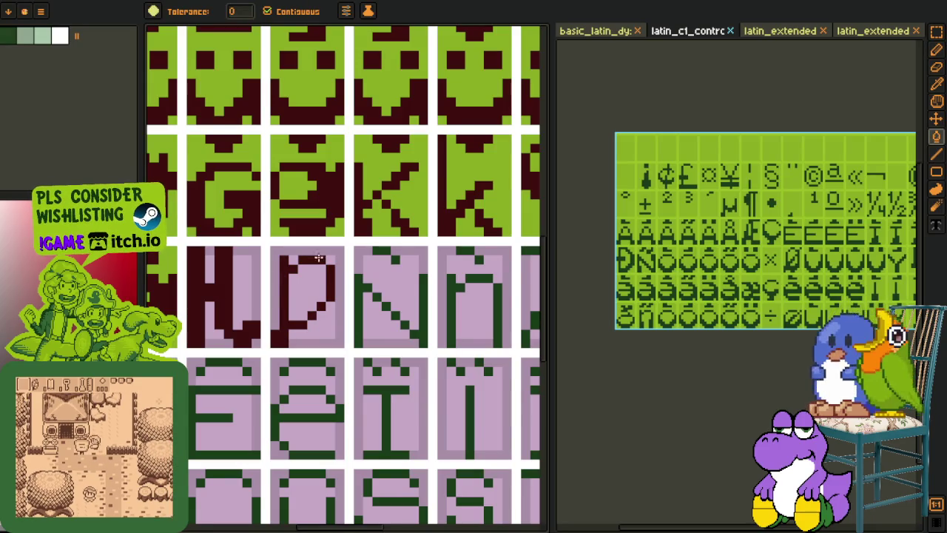
pyautogui.press('b')
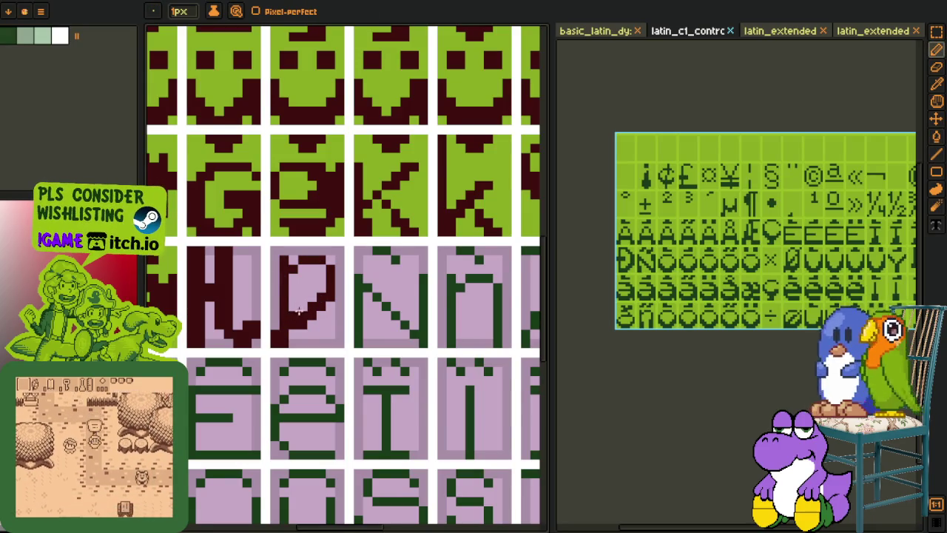
pyautogui.scroll(-3, 314, 308)
pyautogui.scroll(-3, 333, 348)
pyautogui.scroll(-3, 355, 385)
# Step: Copy the Ñ glyph from the reference sheet by cutting and undoing
pyautogui.press('o')
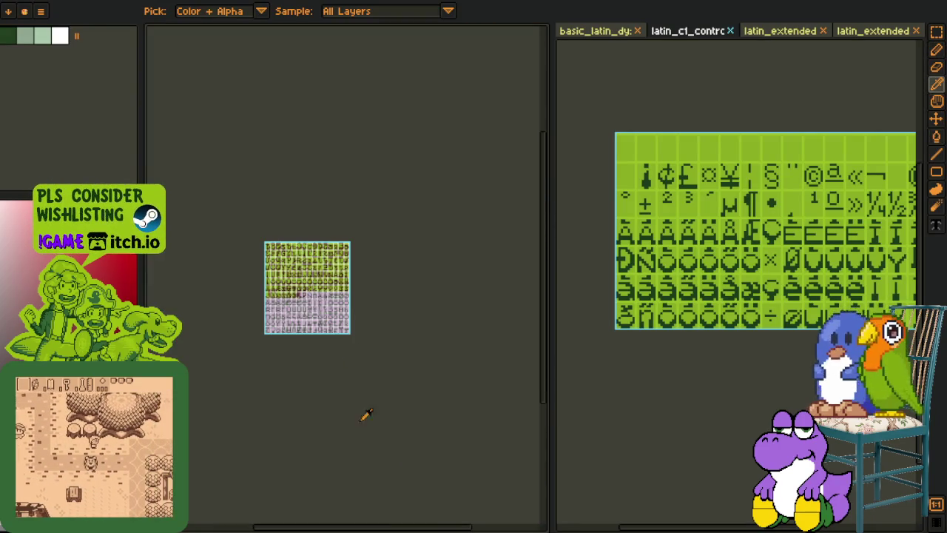
pyautogui.scroll(3, 654, 264)
pyautogui.scroll(3, 591, 206)
pyautogui.press('r')
pyautogui.moveTo(585, 198); pyautogui.dragTo(734, 346)
pyautogui.press('Delete')
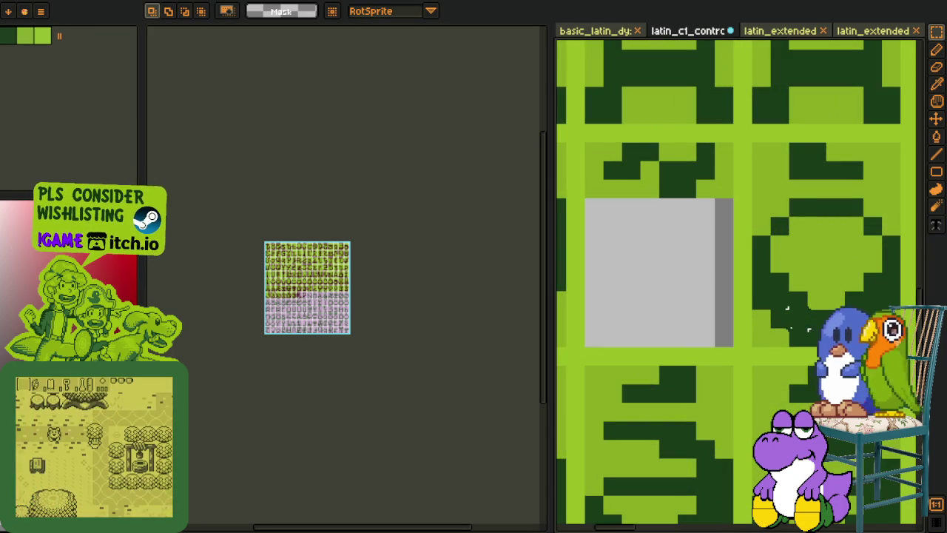
pyautogui.hotkey('ctrl', 'z')
# Step: Locate the tile holding the pasted Ñ in the sprite sheet
pyautogui.scroll(5, 415, 321)
pyautogui.press('m')
pyautogui.scroll(2, 400, 296)
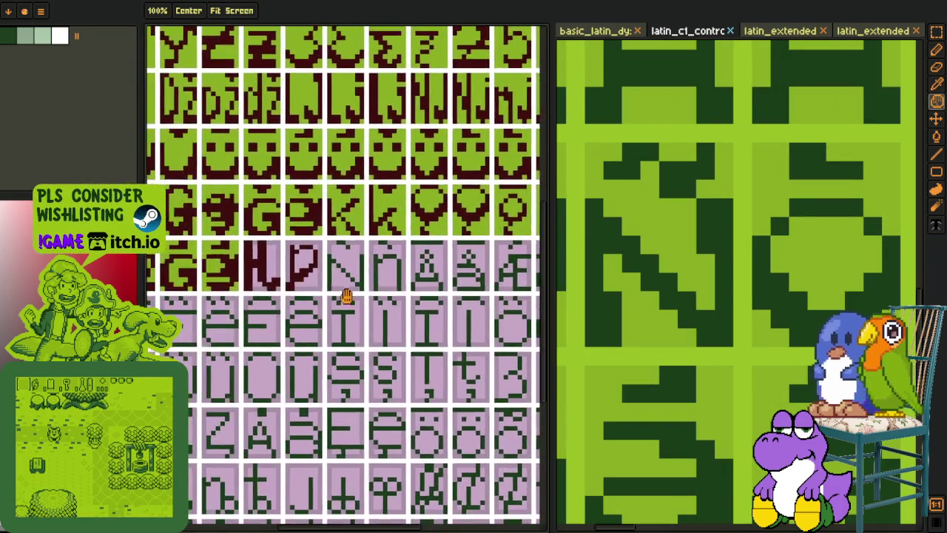
pyautogui.scroll(2, 370, 296)
pyautogui.press('r')
pyautogui.scroll(2, 362, 289)
pyautogui.moveTo(264, 195); pyautogui.dragTo(418, 348)
pyautogui.hotkey('ctrl', 'shift', 'a')
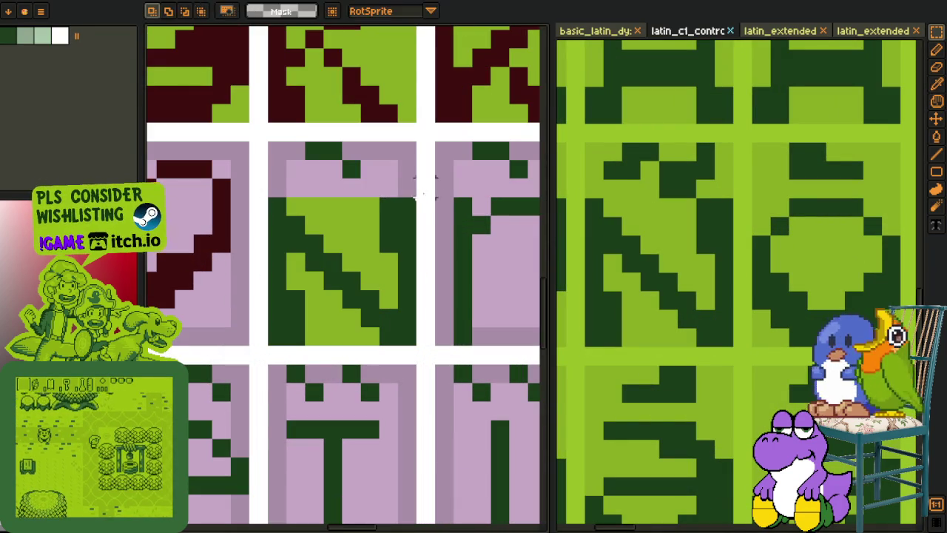
# Step: Sample the finished glyphs' maroon and fill the N strokes with it
pyautogui.press('o')
pyautogui.click(214, 206)
pyautogui.press('b')
pyautogui.click(276, 208)
pyautogui.click(274, 227)
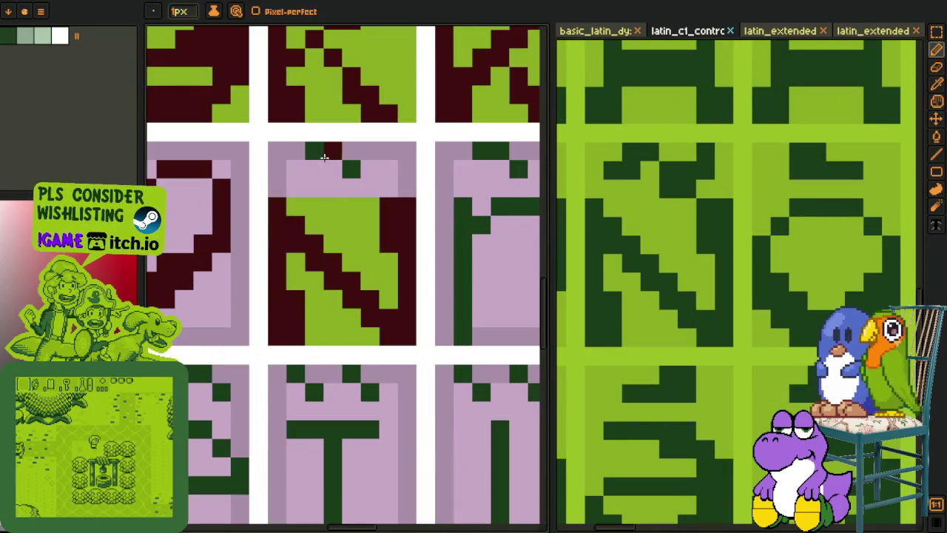
# Step: Redraw the accent in maroon and fill the Ñ's pink background light green
pyautogui.press('b')
pyautogui.moveTo(314, 169); pyautogui.dragTo(333, 151)
pyautogui.rightClick(349, 169)
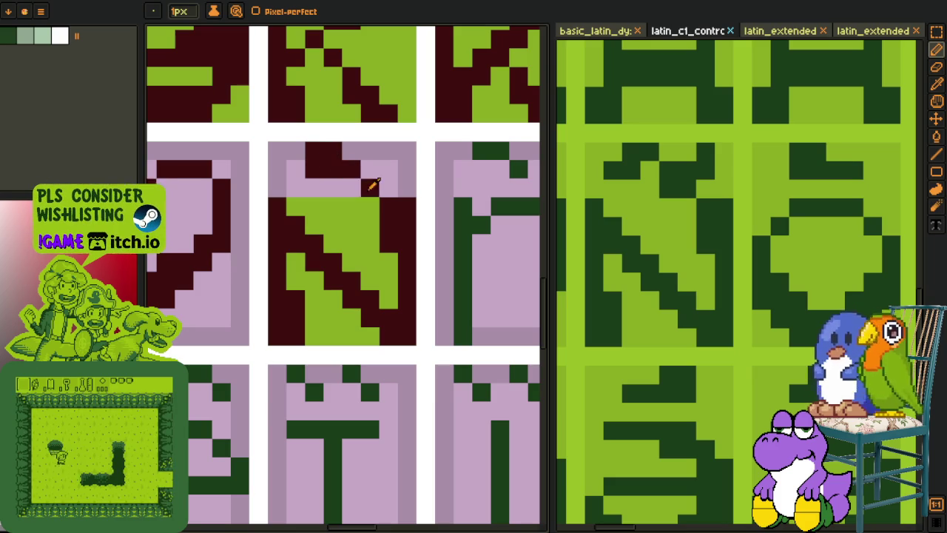
pyautogui.press('g')
pyautogui.click(387, 151)
# Step: Select and move the Ñ's accent into place, then commit it
pyautogui.scroll(-3, 281, 163)
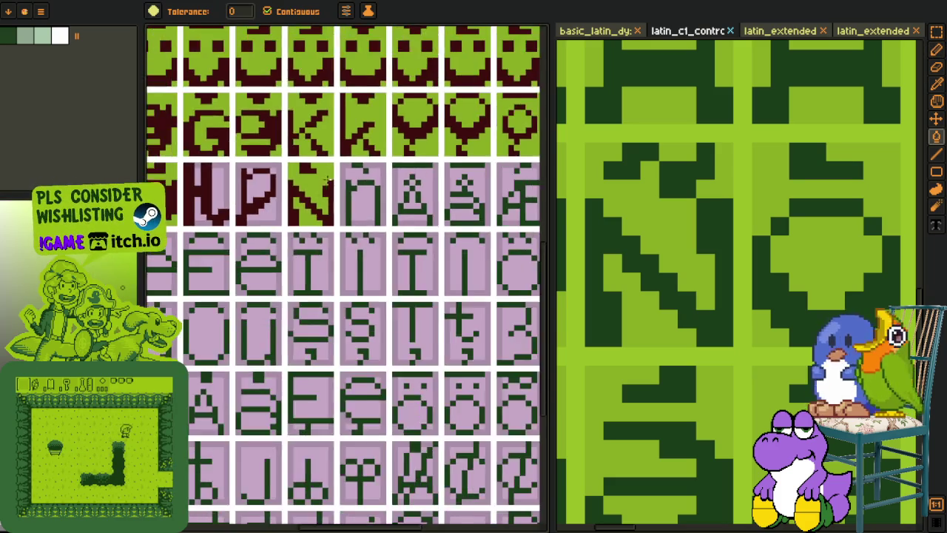
pyautogui.scroll(2, 296, 165)
pyautogui.press('i')
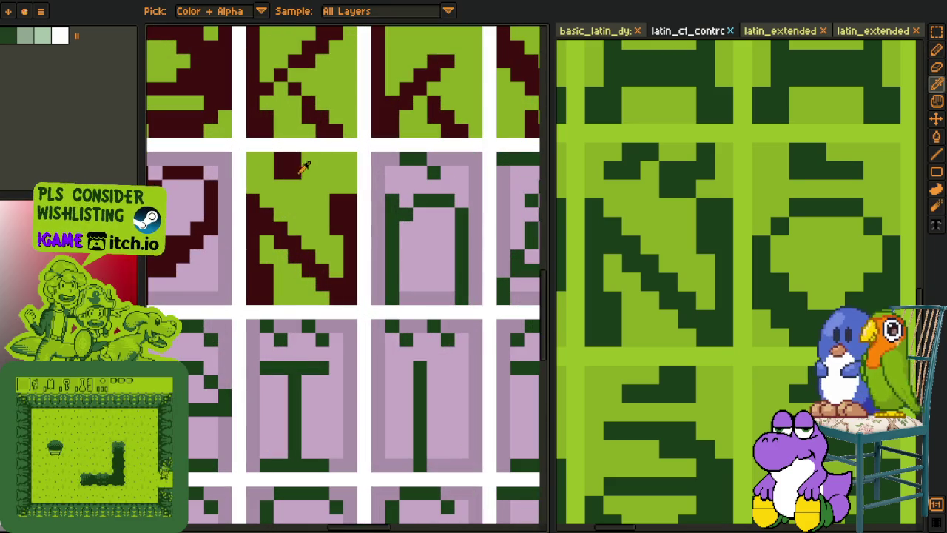
pyautogui.press('b')
pyautogui.scroll(-1, 379, 427)
pyautogui.scroll(-1, 379, 428)
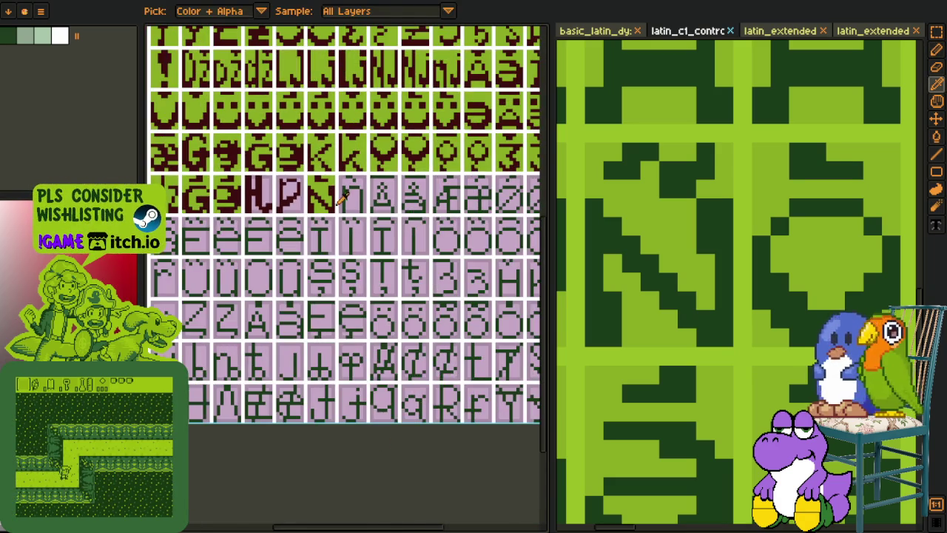
pyautogui.press('m')
pyautogui.scroll(2, 318, 155)
pyautogui.scroll(1, 318, 155)
pyautogui.moveTo(337, 152)
pyautogui.mouseDown()
pyautogui.moveTo(225, 111)
pyautogui.moveTo(389, 133)
pyautogui.mouseUp()
pyautogui.press('Return')
pyautogui.scroll(-2, 621, 273)
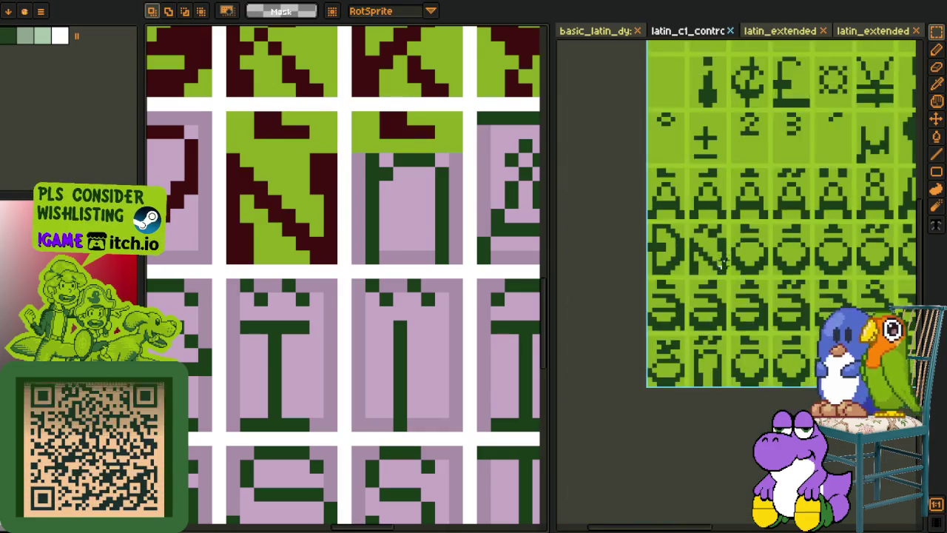
# Step: Copy the lowercase ñ from the reference sheet by cutting and undoing
pyautogui.scroll(-2, 621, 274)
pyautogui.scroll(2, 621, 273)
pyautogui.scroll(1, 621, 274)
pyautogui.moveTo(605, 255); pyautogui.dragTo(715, 367)
pyautogui.hotkey('ctrl', 'x')
pyautogui.hotkey('ctrl', 'z')
# Step: Paste the ñ into the sprite sheet tile after the Ñ
pyautogui.moveTo(399, 214); pyautogui.dragTo(304, 257)
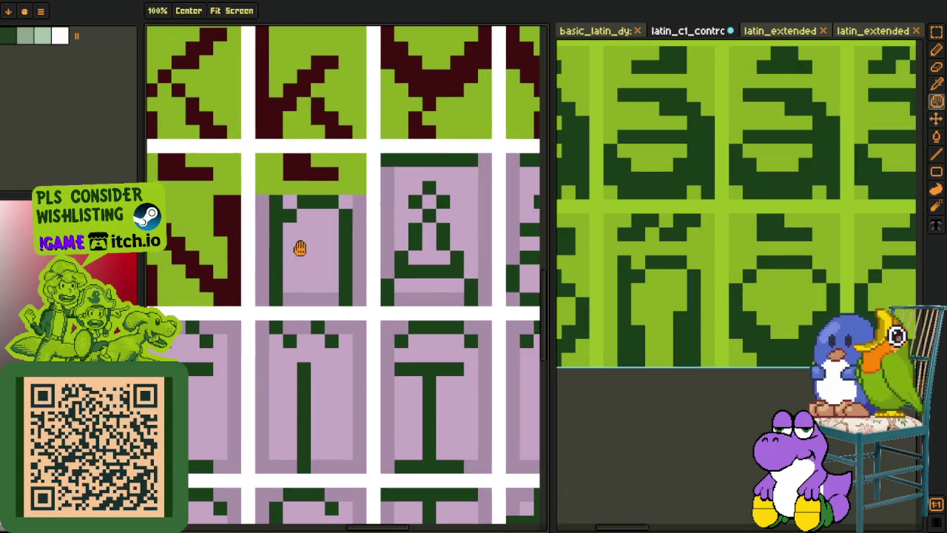
pyautogui.hotkey('ctrl', 'v')
pyautogui.moveTo(352, 99); pyautogui.dragTo(326, 260)
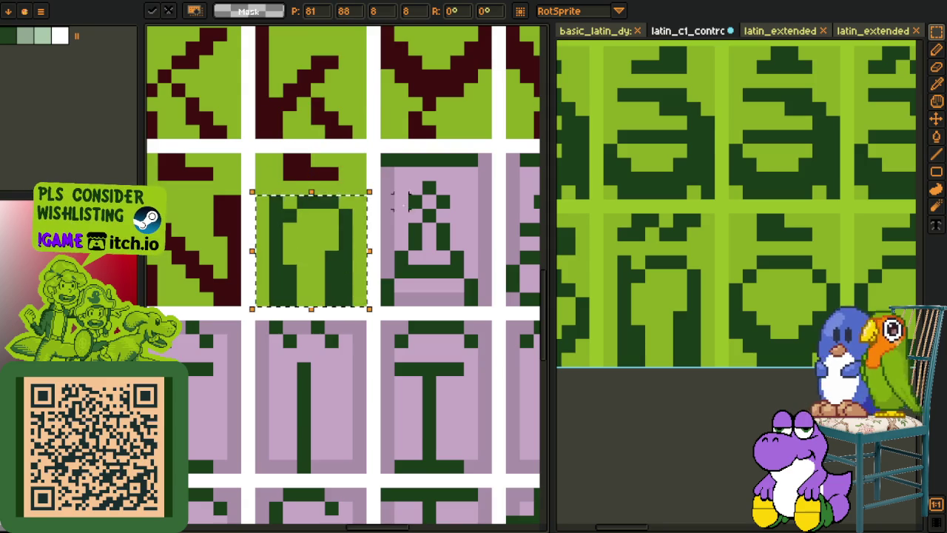
pyautogui.press('o')
# Step: Fill the ñ's strokes maroon
pyautogui.press('g')
pyautogui.click(313, 202)
pyautogui.click(343, 258)
pyautogui.click(276, 250)
# Step: Sample maroon and fill the neighbouring glyph's strokes with it
pyautogui.scroll(-5, 276, 249)
pyautogui.press('o')
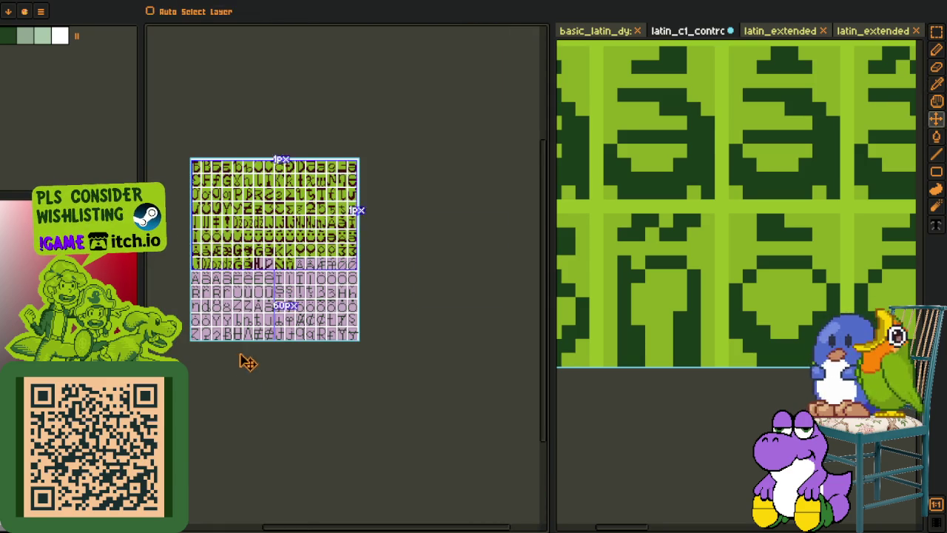
pyautogui.scroll(5, 273, 268)
pyautogui.scroll(3, 272, 268)
pyautogui.click(271, 276)
pyautogui.press('g')
pyautogui.click(193, 333)
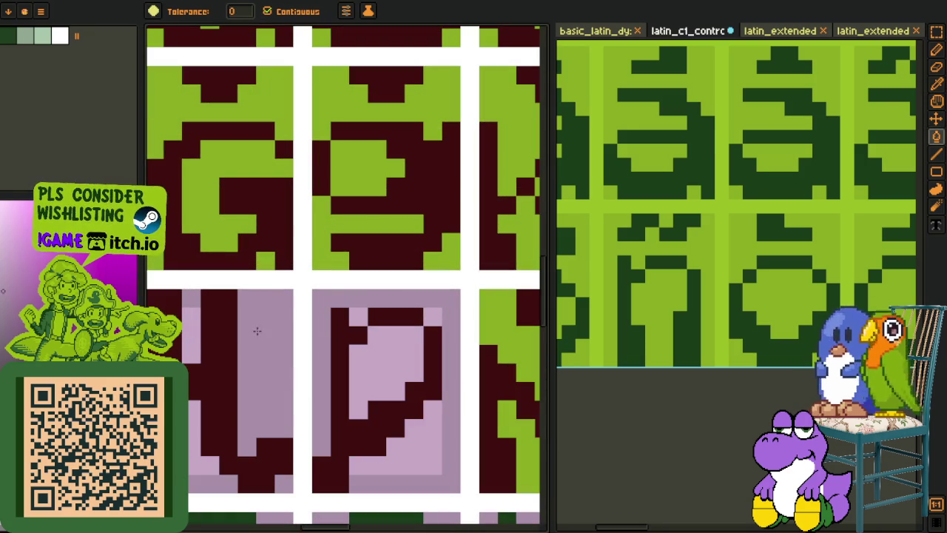
pyautogui.click(210, 459)
# Step: Recolour the pink cell backgrounds and a stray top pixel light green
pyautogui.click(385, 362)
pyautogui.click(414, 452)
pyautogui.click(424, 329)
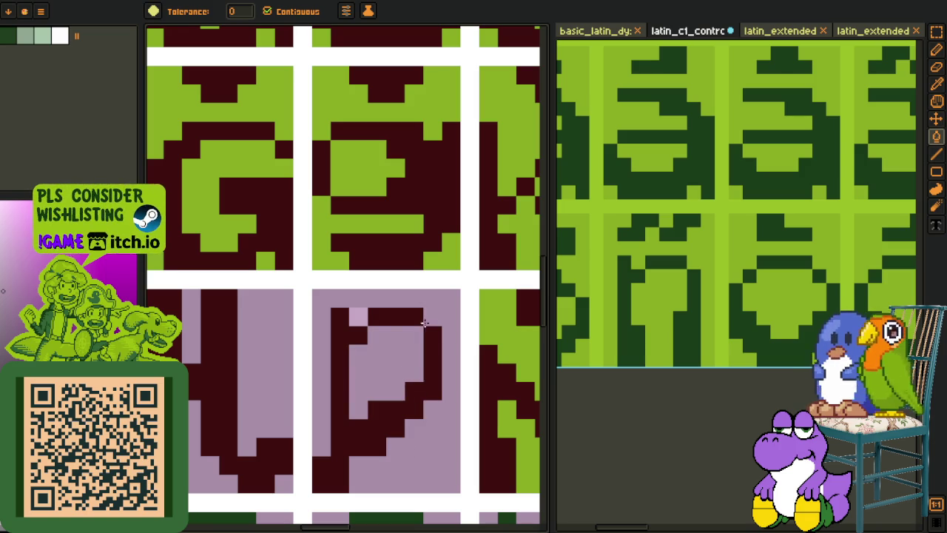
pyautogui.click(358, 298)
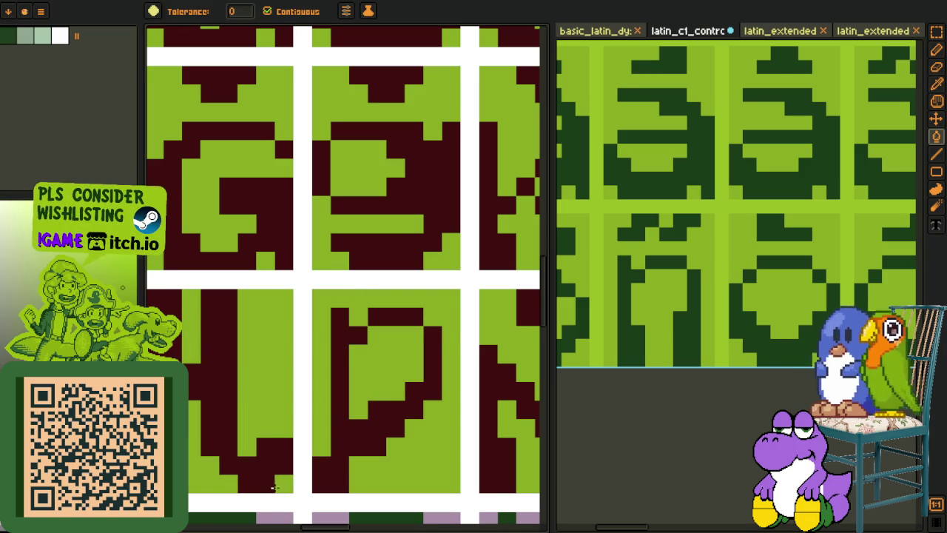
# Step: Pick the maroon colour again from a finished glyph
pyautogui.scroll(-3, 272, 489)
pyautogui.scroll(-2, 289, 414)
pyautogui.press('o')
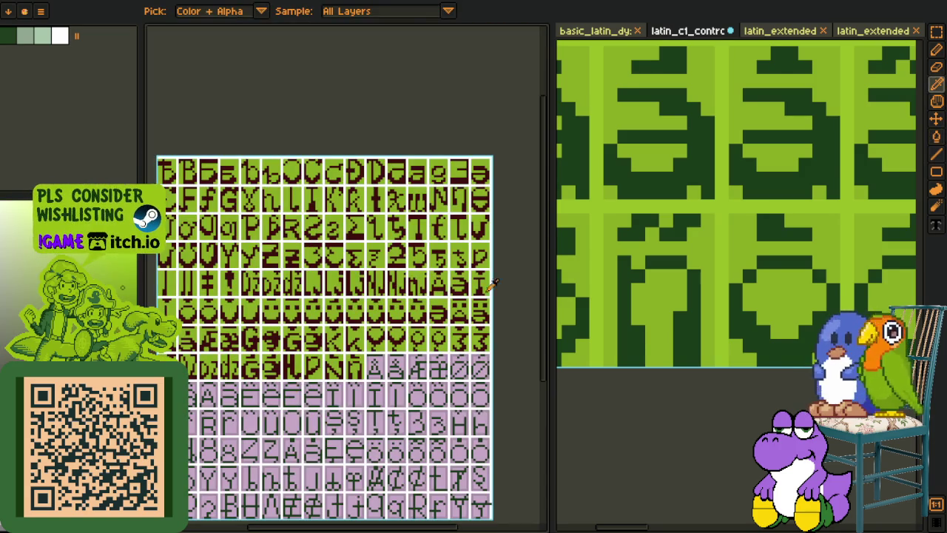
pyautogui.click(412, 99)
pyautogui.press('m')
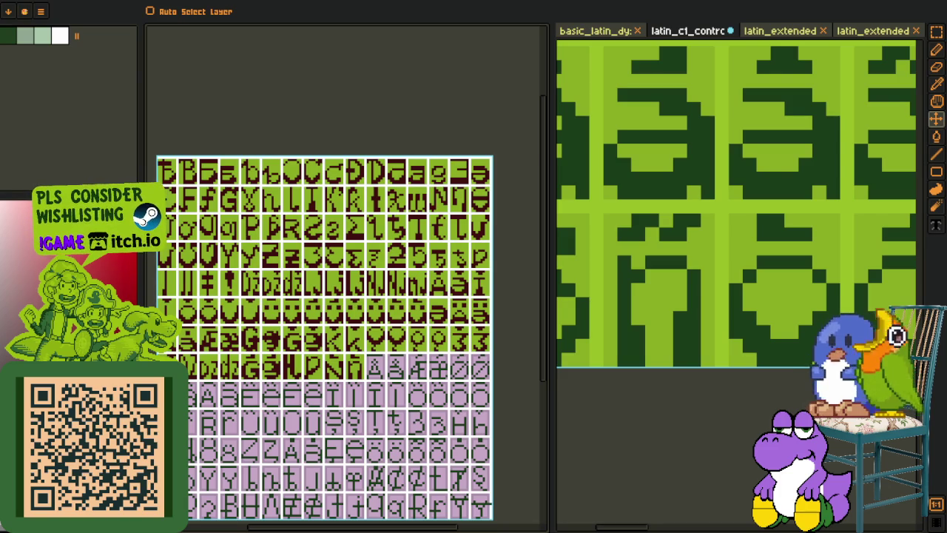
# Step: Bring the reference's Ä–ö rows into view and copy its æ glyph
pyautogui.moveTo(437, 405); pyautogui.dragTo(345, 257)
pyautogui.press('o')
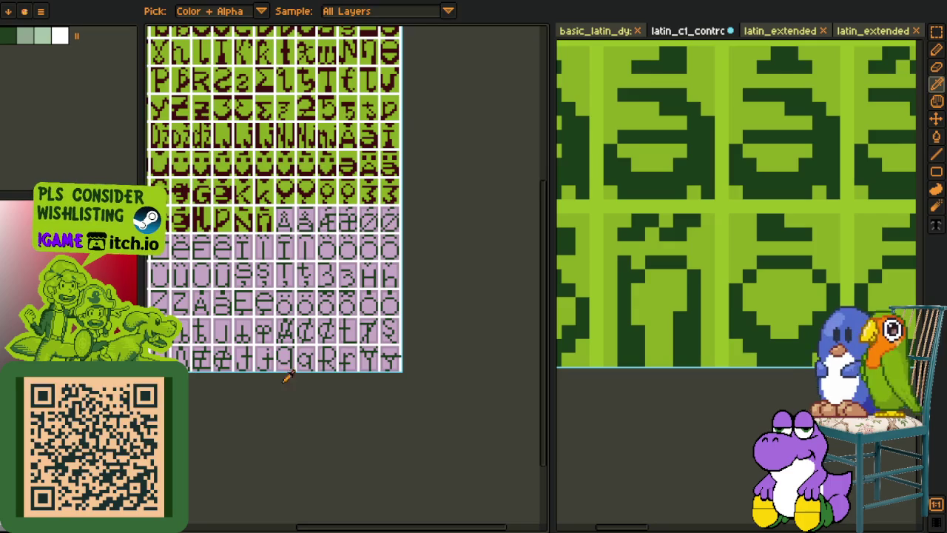
pyautogui.scroll(1, 288, 405)
pyautogui.scroll(-1, 805, 229)
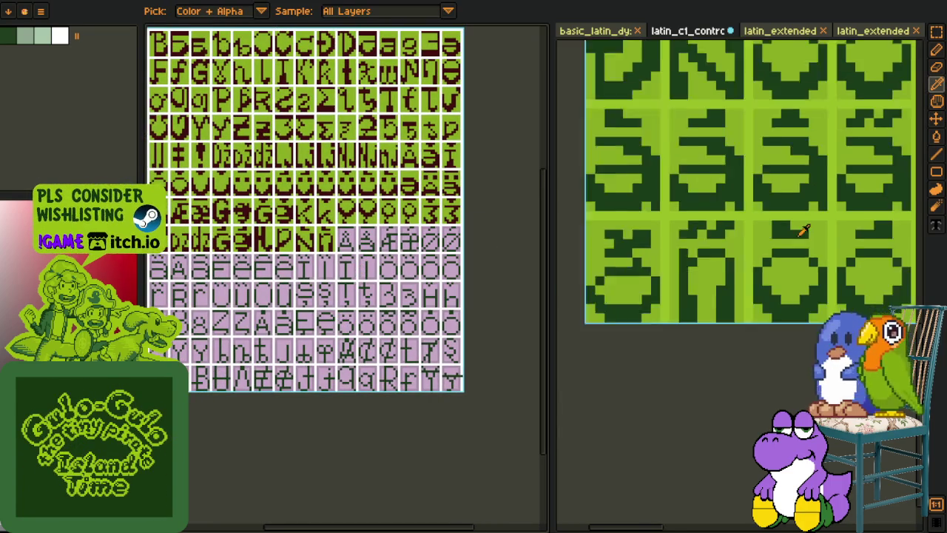
pyautogui.scroll(1, 813, 244)
pyautogui.moveTo(819, 249)
pyautogui.mouseDown()
pyautogui.moveTo(704, 343)
pyautogui.moveTo(698, 319)
pyautogui.mouseUp()
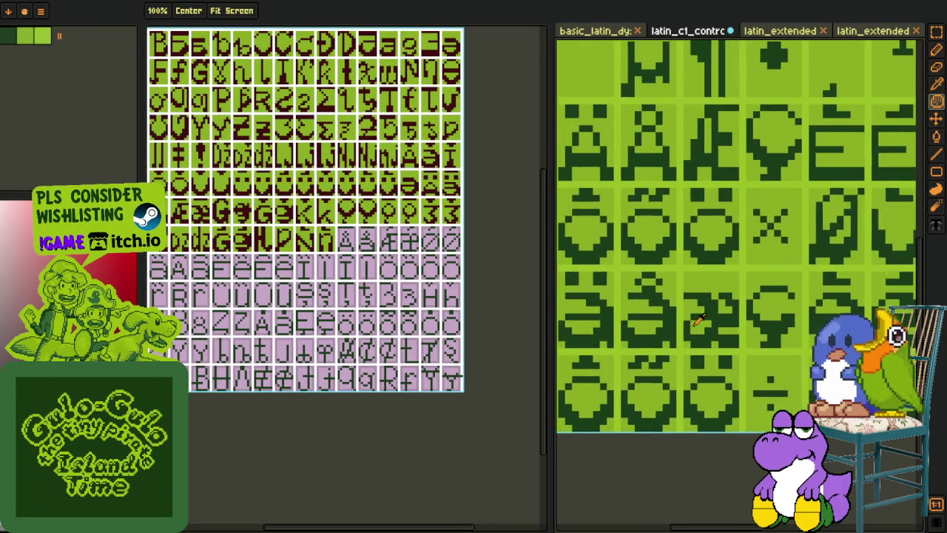
pyautogui.scroll(3, 699, 319)
pyautogui.press('m')
pyautogui.moveTo(665, 370); pyautogui.dragTo(795, 185)
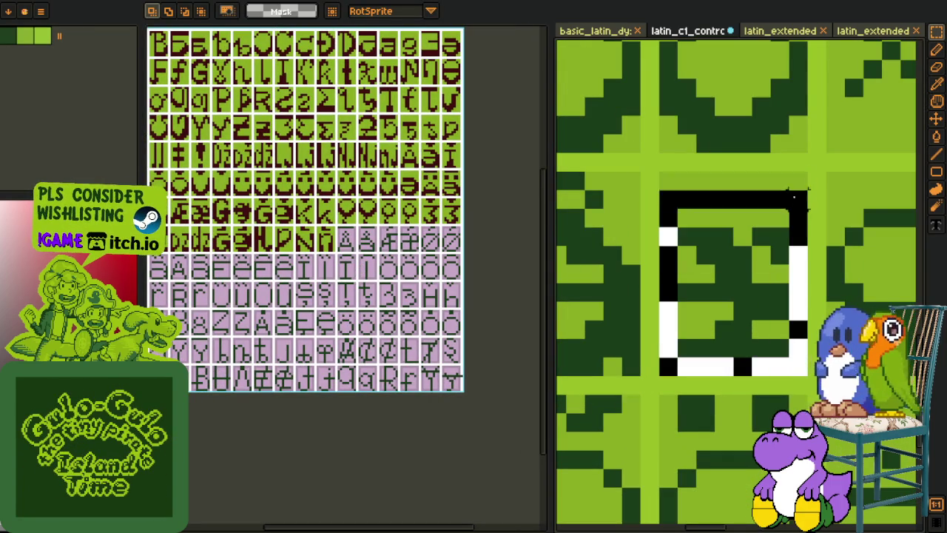
pyautogui.press('Delete')
pyautogui.hotkey('ctrl', 'v')
pyautogui.press('Return')
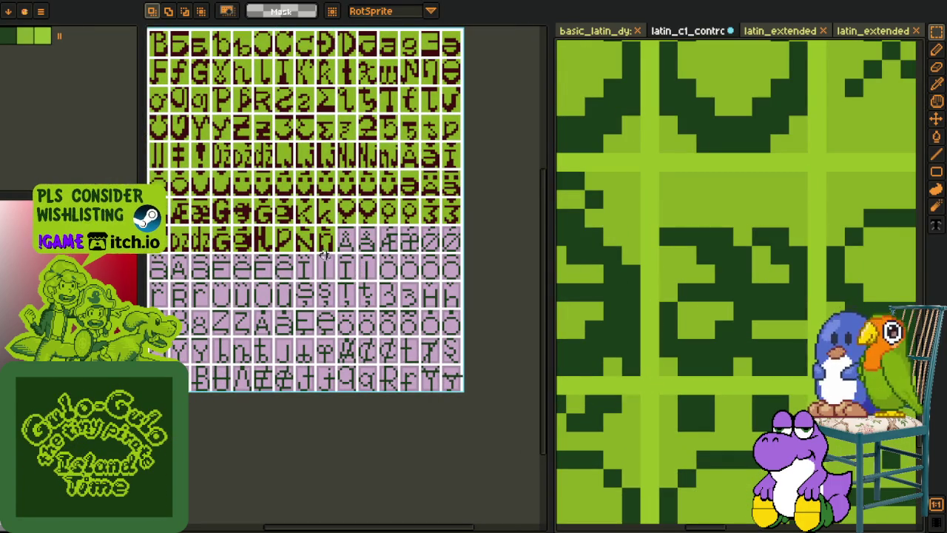
# Step: Paste the æ into the sprite sheet and commit it in its cell
pyautogui.scroll(2, 319, 266)
pyautogui.scroll(2, 318, 269)
pyautogui.hotkey('ctrl', 'v')
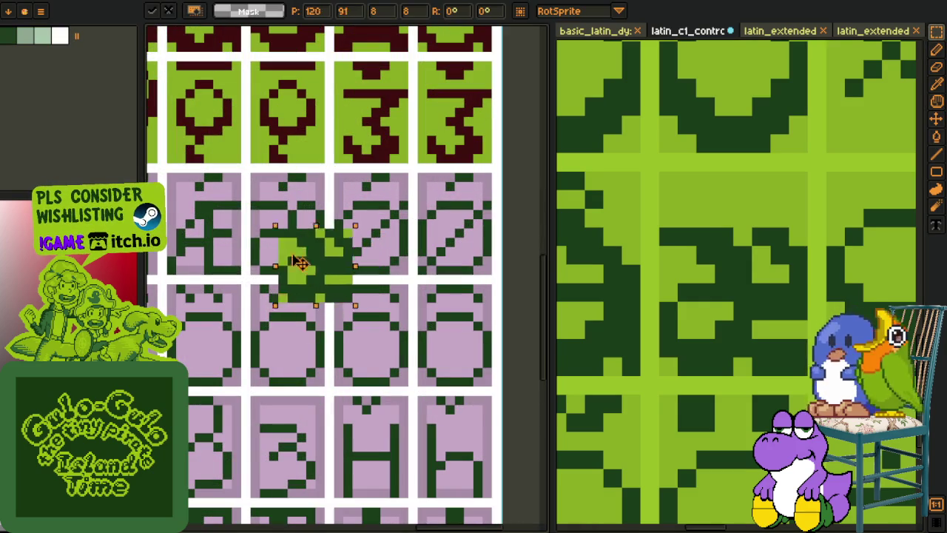
pyautogui.moveTo(317, 273); pyautogui.dragTo(283, 244)
pyautogui.press('Return')
pyautogui.scroll(-4, 284, 244)
# Step: Shift the sheet view slightly and select the maroon Æ glyph cell
pyautogui.press('p')
pyautogui.moveTo(386, 307); pyautogui.dragTo(372, 307)
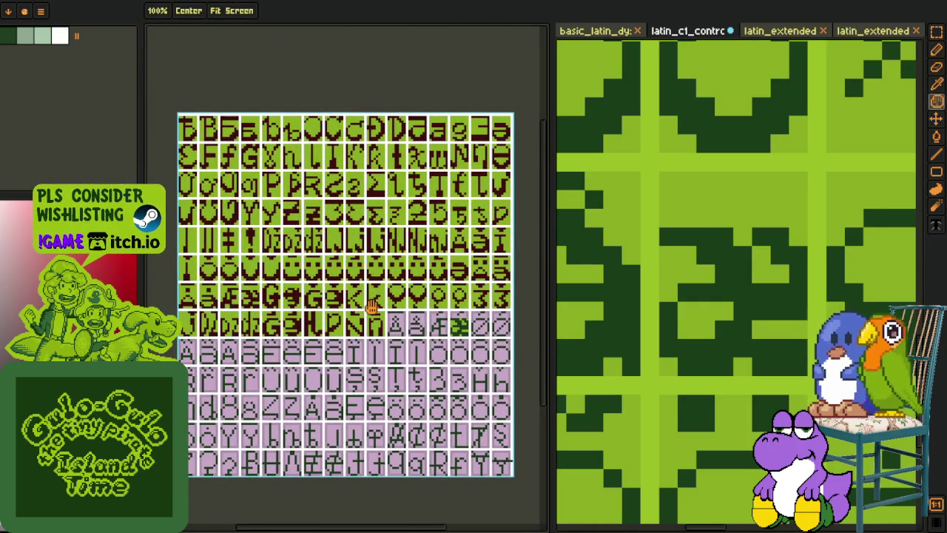
pyautogui.press('r')
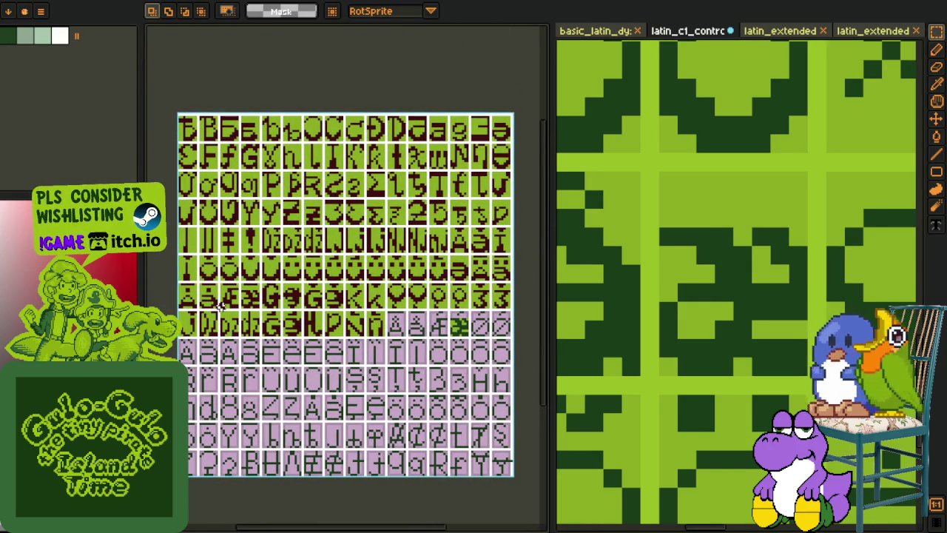
pyautogui.scroll(2, 219, 306)
pyautogui.scroll(2, 220, 306)
pyautogui.moveTo(216, 311); pyautogui.dragTo(282, 232)
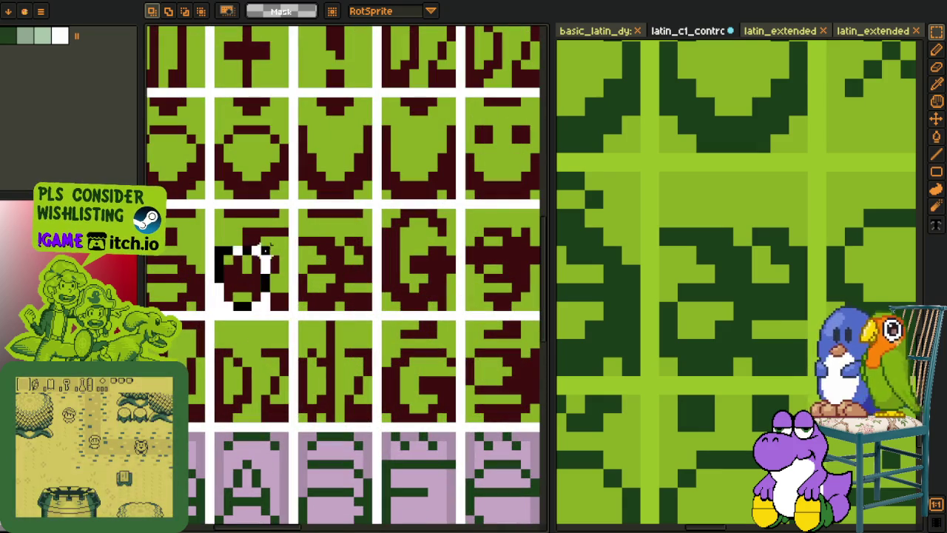
# Step: Move the maroon Æ glyph down one row into the pink cells
pyautogui.scroll(-3, 348, 254)
pyautogui.press('m')
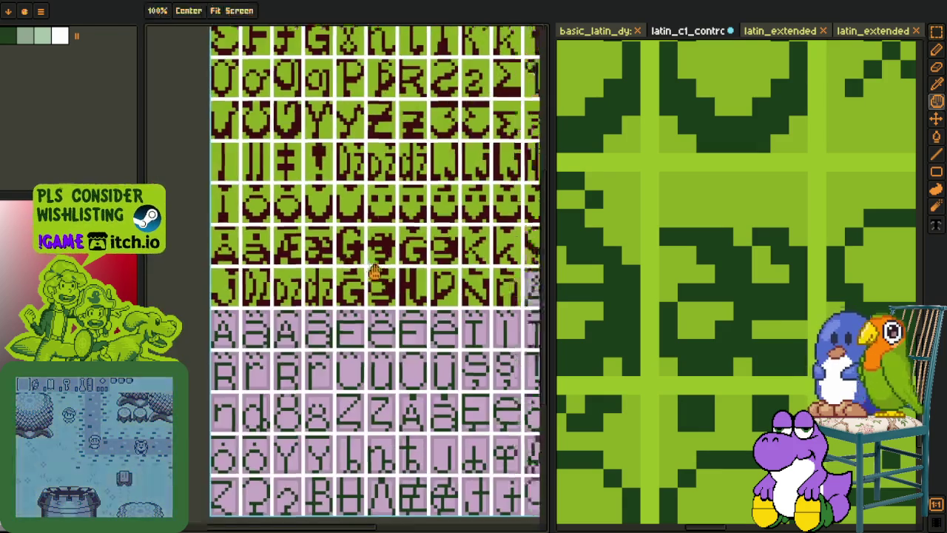
pyautogui.scroll(3, 348, 254)
pyautogui.press('r')
pyautogui.moveTo(297, 105); pyautogui.dragTo(377, 199)
pyautogui.moveTo(370, 162); pyautogui.dragTo(370, 277)
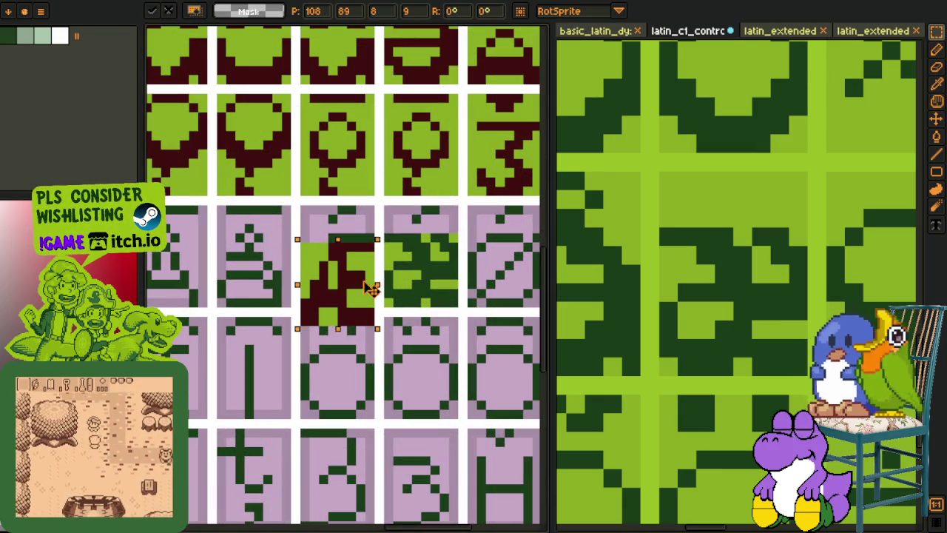
pyautogui.press('Return')
# Step: Clear the unwanted part and leftover pixels of the Æ cell
pyautogui.scroll(2, 370, 277)
pyautogui.moveTo(286, 219); pyautogui.dragTo(391, 267)
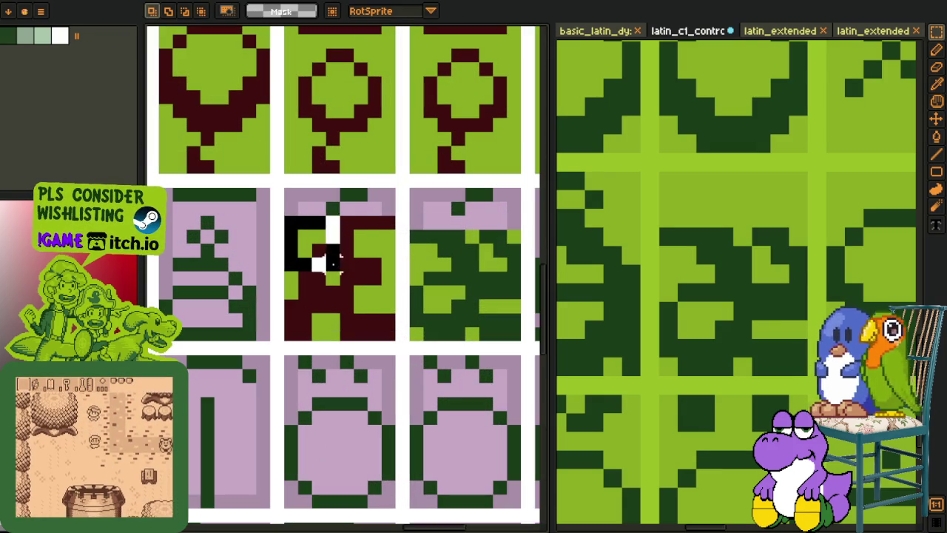
pyautogui.press('Delete')
pyautogui.press('q')
pyautogui.moveTo(381, 216)
pyautogui.mouseDown()
pyautogui.moveTo(337, 227)
pyautogui.moveTo(359, 268)
pyautogui.mouseUp()
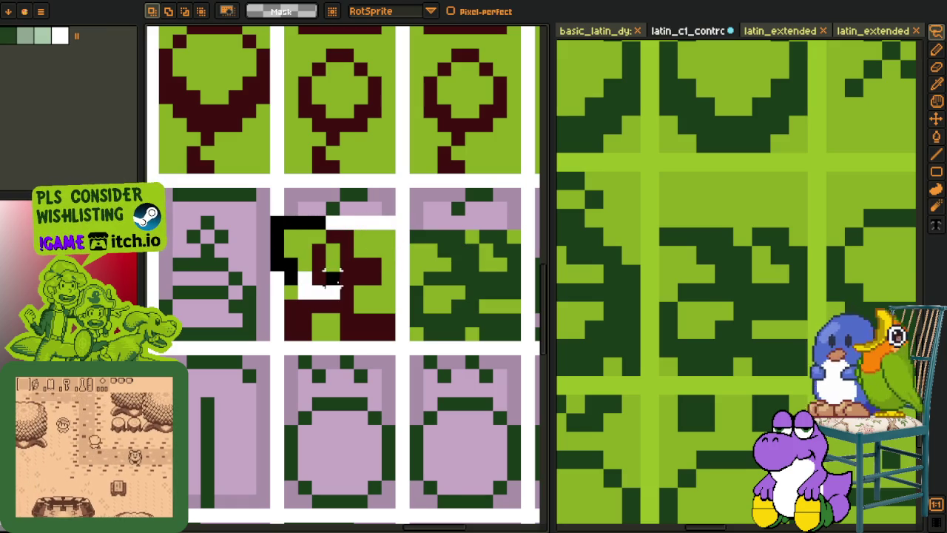
pyautogui.moveTo(390, 221); pyautogui.dragTo(354, 294)
pyautogui.hotkey('ctrl', 'd')
# Step: Fill the pink tops of the Æ and æ cells light green, then pick dark red
pyautogui.press('b')
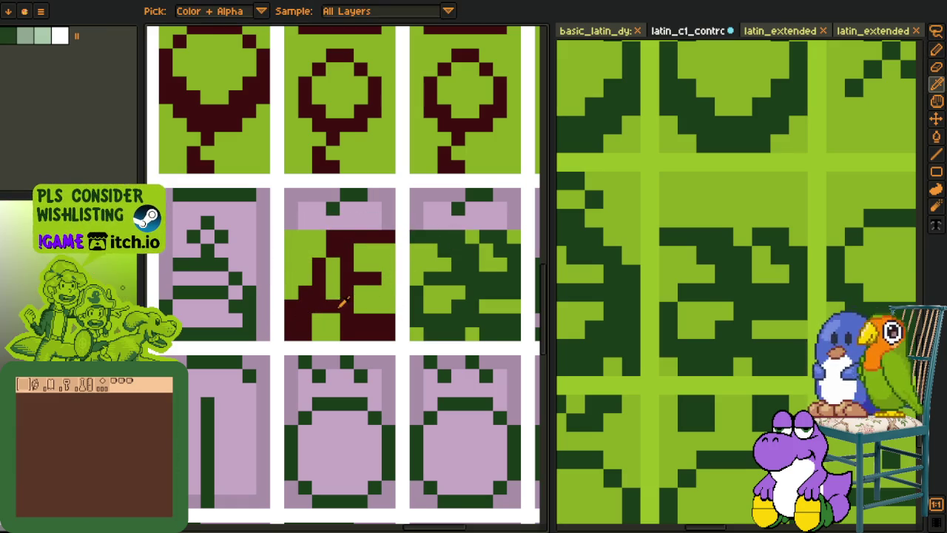
pyautogui.keyDown('alt'); pyautogui.click(328, 300); pyautogui.keyUp('alt')
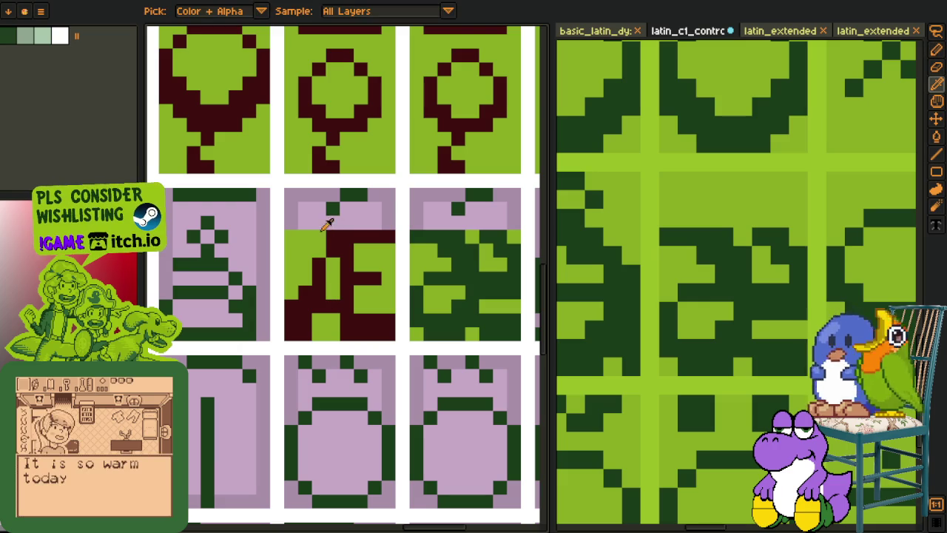
pyautogui.keyDown('alt'); pyautogui.click(313, 234); pyautogui.keyUp('alt')
pyautogui.press('g')
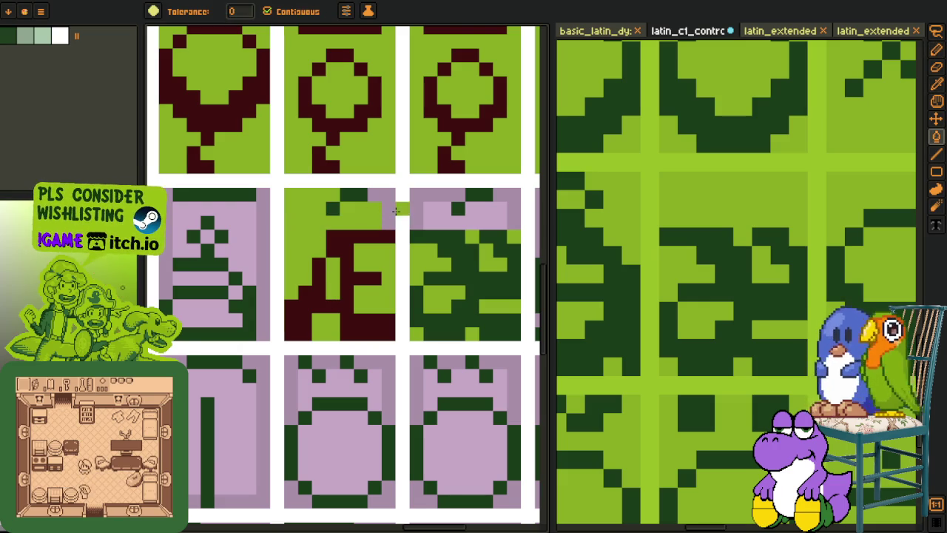
pyautogui.click(382, 201)
pyautogui.click(417, 218)
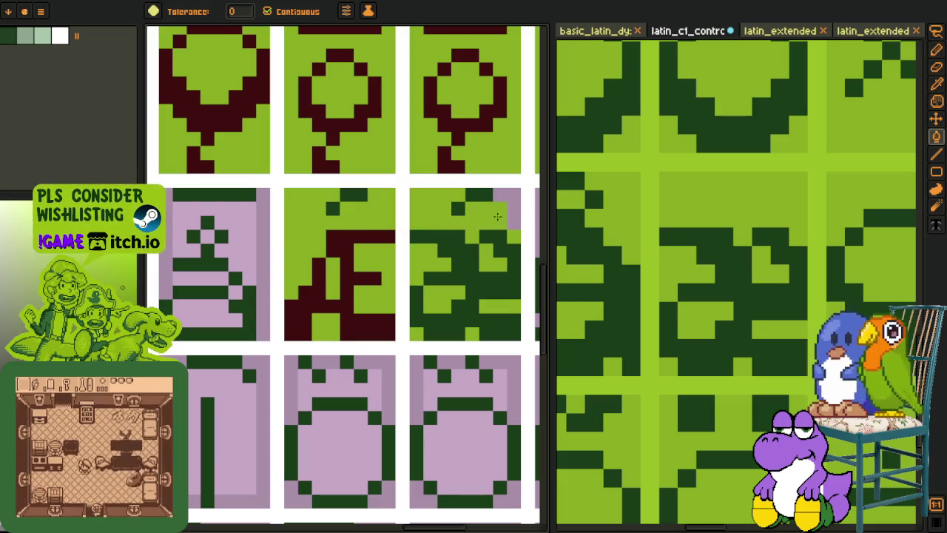
pyautogui.keyDown('alt'); pyautogui.click(355, 236); pyautogui.keyUp('alt')
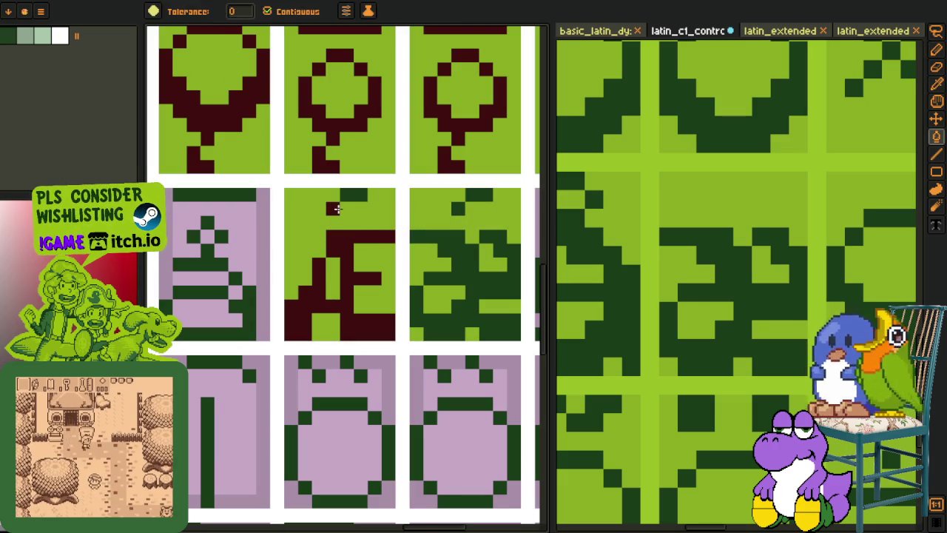
pyautogui.press('b')
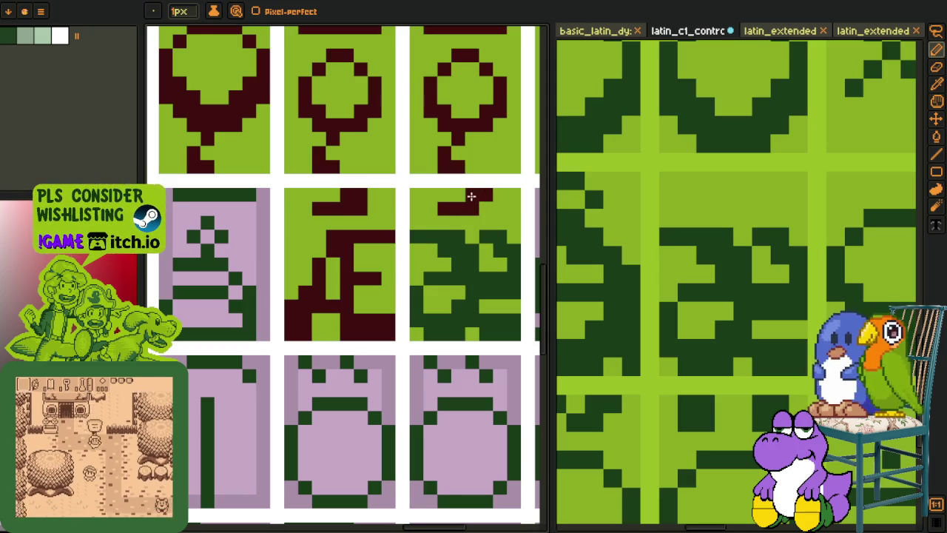
pyautogui.scroll(-5, 420, 288)
# Step: Move the Å and å glyphs into the pink cells
pyautogui.press('i')
pyautogui.scroll(2, 437, 211)
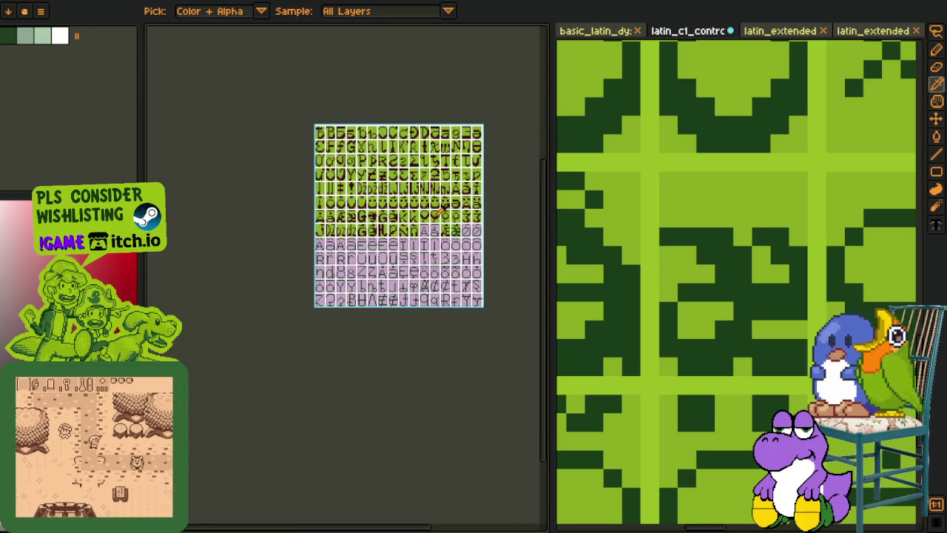
pyautogui.scroll(3, 436, 211)
pyautogui.scroll(2, 436, 211)
pyautogui.scroll(-2, 235, 201)
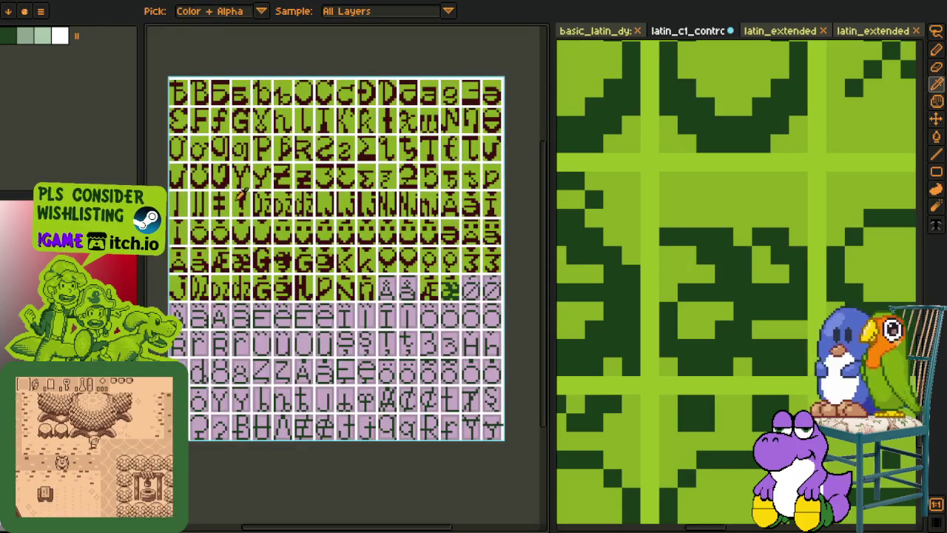
pyautogui.press('m')
pyautogui.scroll(3, 235, 201)
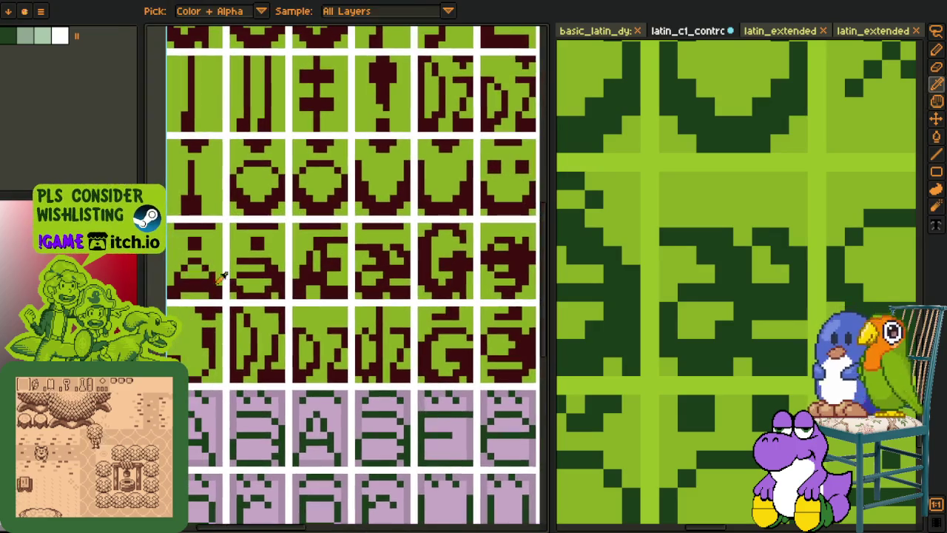
pyautogui.press('r')
pyautogui.moveTo(279, 295); pyautogui.dragTo(168, 261)
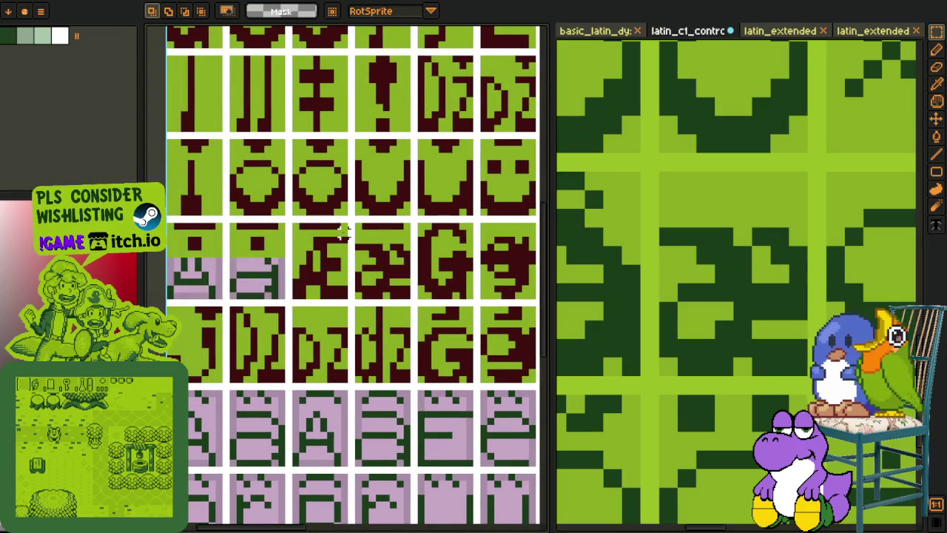
pyautogui.scroll(-2, 384, 253)
pyautogui.scroll(1, 384, 254)
pyautogui.scroll(1, 384, 253)
pyautogui.scroll(2, 384, 222)
pyautogui.moveTo(261, 141)
pyautogui.mouseDown()
pyautogui.moveTo(423, 199)
pyautogui.moveTo(384, 296)
pyautogui.mouseUp()
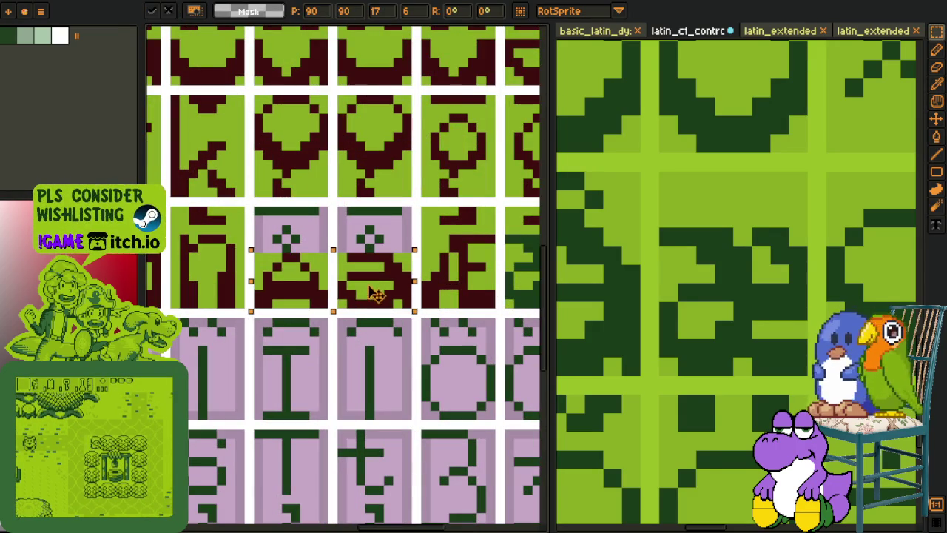
pyautogui.click(397, 229)
# Step: Paint the Å and å rings and their top bars dark red
pyautogui.scroll(2, 397, 229)
pyautogui.press('o')
pyautogui.press('b')
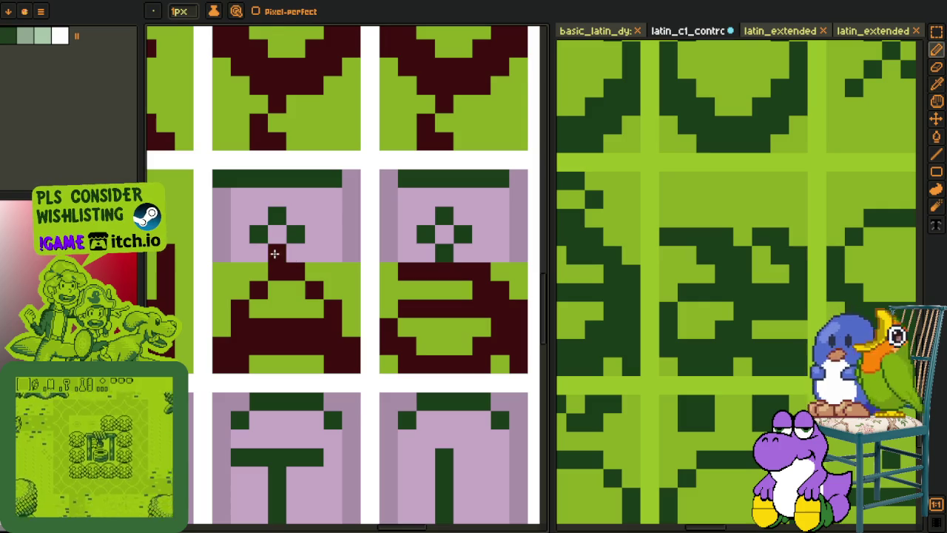
pyautogui.click(258, 234)
pyautogui.click(277, 215)
pyautogui.click(295, 234)
pyautogui.click(417, 232)
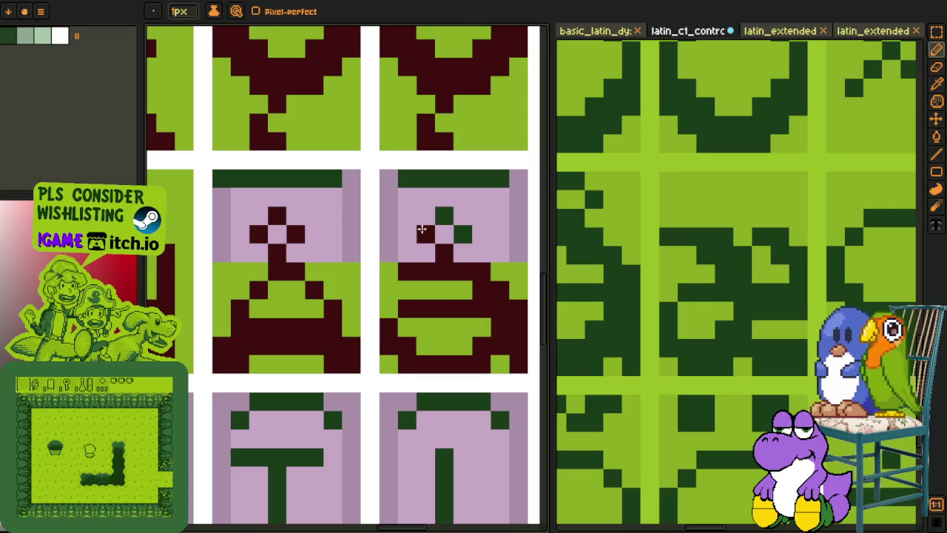
pyautogui.click(464, 232)
pyautogui.press('g')
pyautogui.click(439, 178)
pyautogui.click(313, 178)
pyautogui.keyDown('alt'); pyautogui.click(355, 266); pyautogui.keyUp('alt')
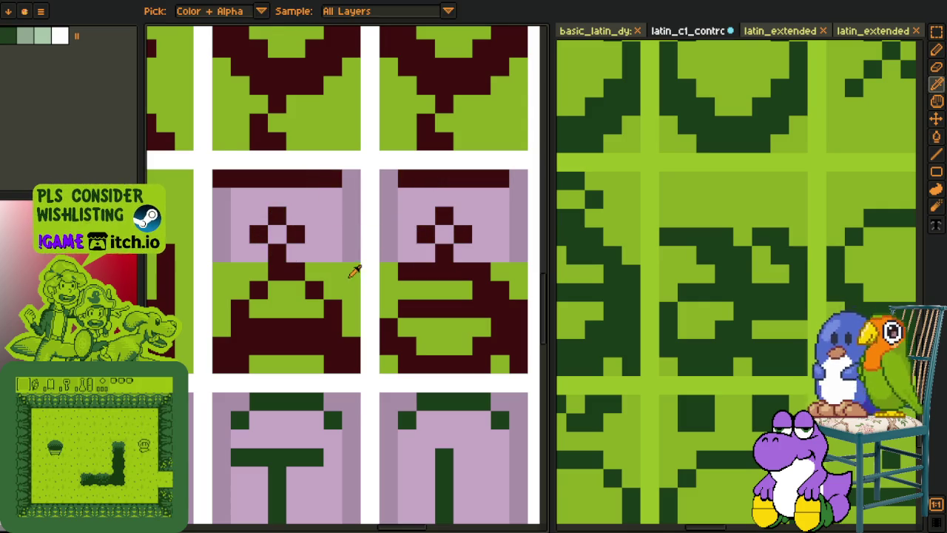
# Step: Fill the pink and purple areas and ring centres of both cells light green
pyautogui.click(330, 245)
pyautogui.click(276, 234)
pyautogui.click(221, 222)
pyautogui.click(351, 222)
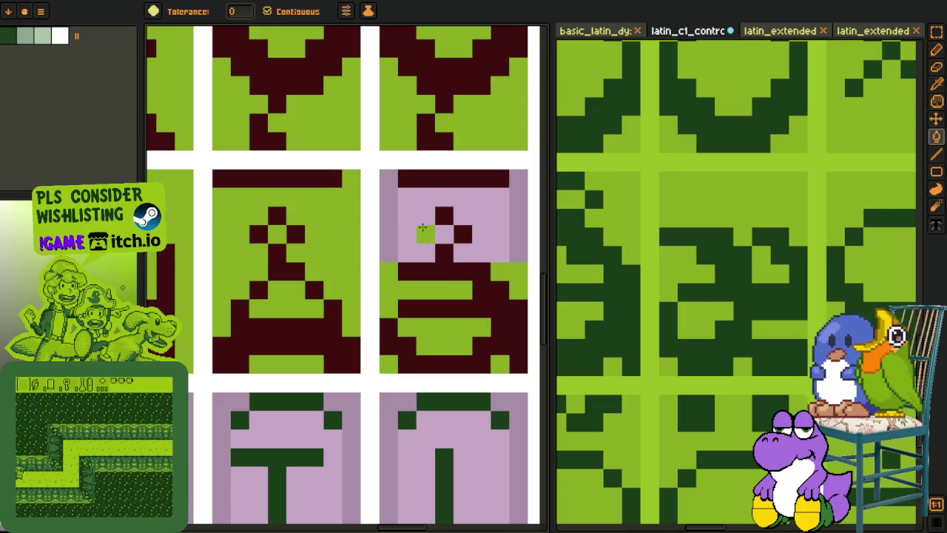
pyautogui.click(406, 222)
pyautogui.click(441, 230)
# Step: Recolour the æ glyph strokes dark red
pyautogui.scroll(-5, 510, 213)
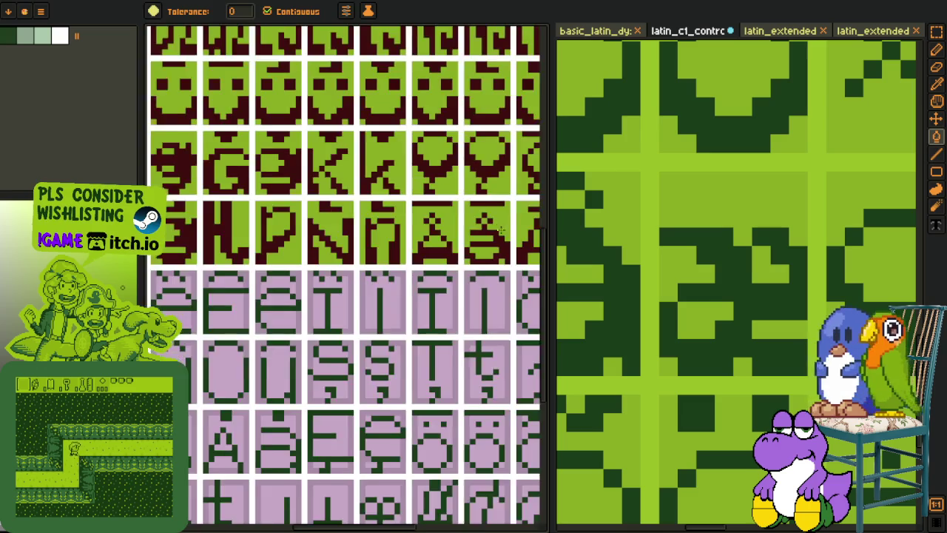
pyautogui.scroll(1, 370, 222)
pyautogui.scroll(-1, 333, 207)
pyautogui.press('o')
pyautogui.scroll(2, 304, 196)
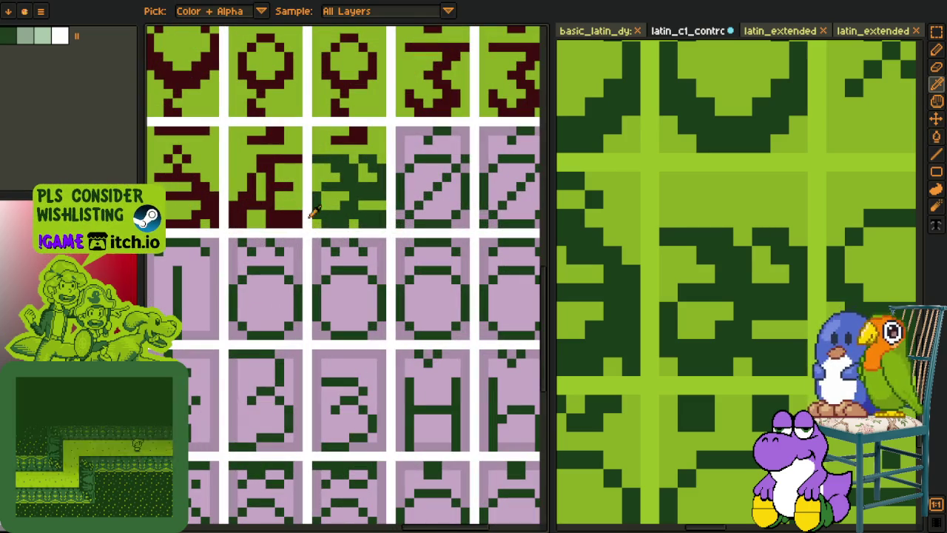
pyautogui.press('g')
pyautogui.click(338, 211)
pyautogui.scroll(-3, 370, 207)
# Step: Copy the ø glyph from the reference sheet, leaving the reference intact
pyautogui.press('o')
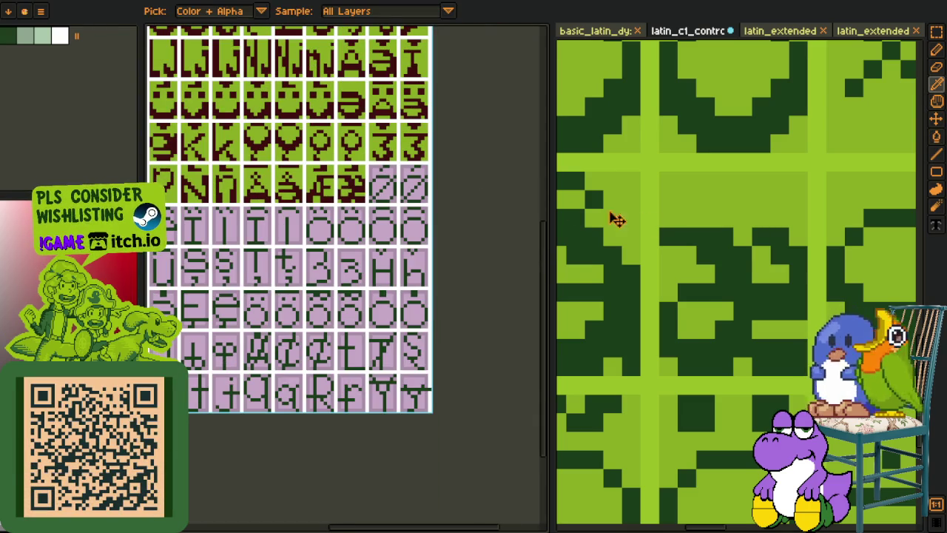
pyautogui.scroll(-2, 577, 214)
pyautogui.scroll(-1, 577, 215)
pyautogui.press('m')
pyautogui.scroll(2, 667, 257)
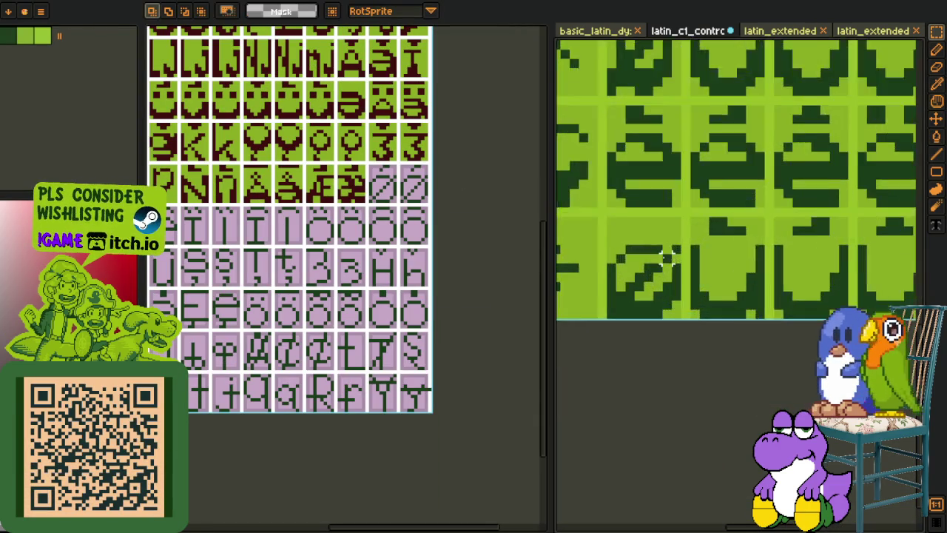
pyautogui.scroll(1, 668, 257)
pyautogui.moveTo(571, 236); pyautogui.dragTo(688, 348)
pyautogui.press('Delete')
pyautogui.hotkey('ctrl', 'z')
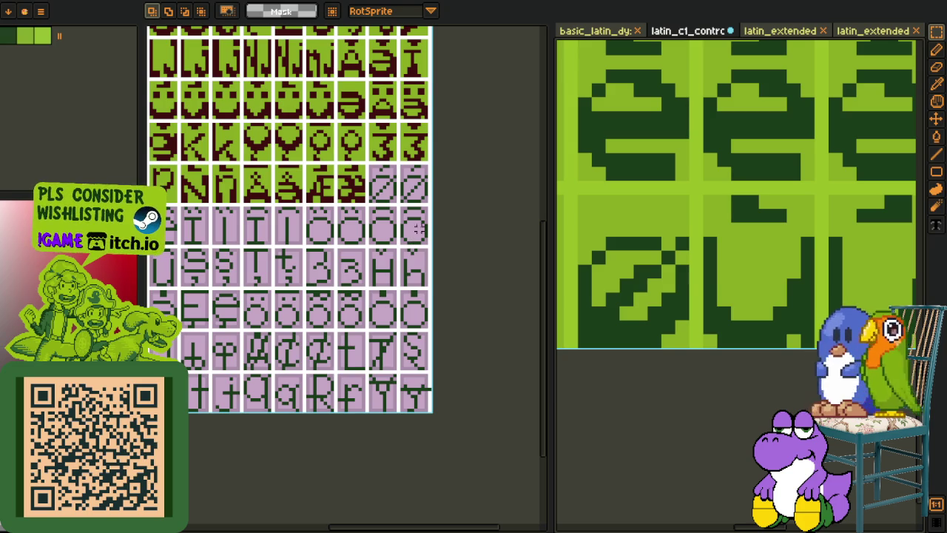
# Step: Paste the ø into the glyph sheet over the pink cell, nudged up one pixel
pyautogui.scroll(2, 380, 222)
pyautogui.scroll(2, 349, 264)
pyautogui.press('z')
pyautogui.click(346, 263)
pyautogui.hotkey('ctrl', 'v')
pyautogui.moveTo(308, 93); pyautogui.dragTo(358, 315)
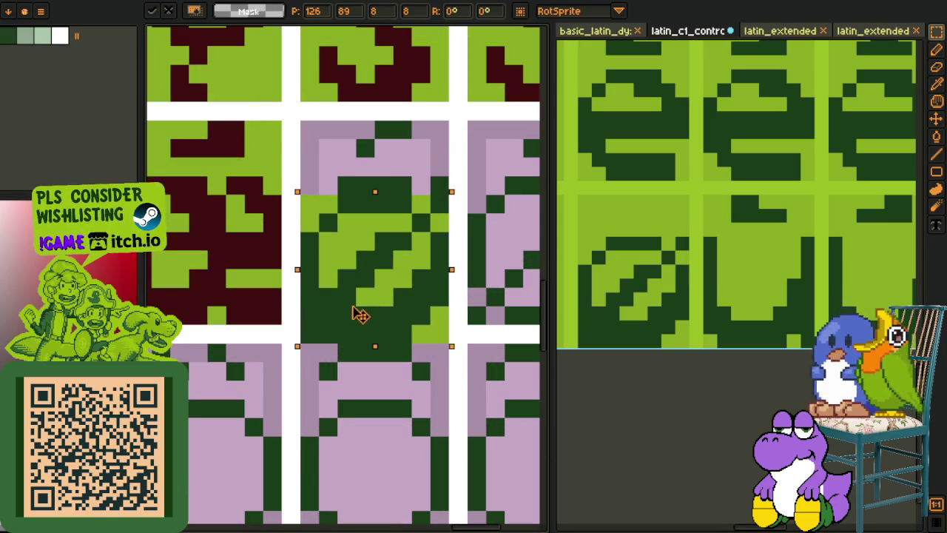
pyautogui.press('Up')
pyautogui.keyDown('alt'); pyautogui.click(258, 244); pyautogui.keyUp('alt')
# Step: Fill all of the ø glyph's dark green strokes dark red
pyautogui.press('g')
pyautogui.click(328, 274)
pyautogui.click(400, 202)
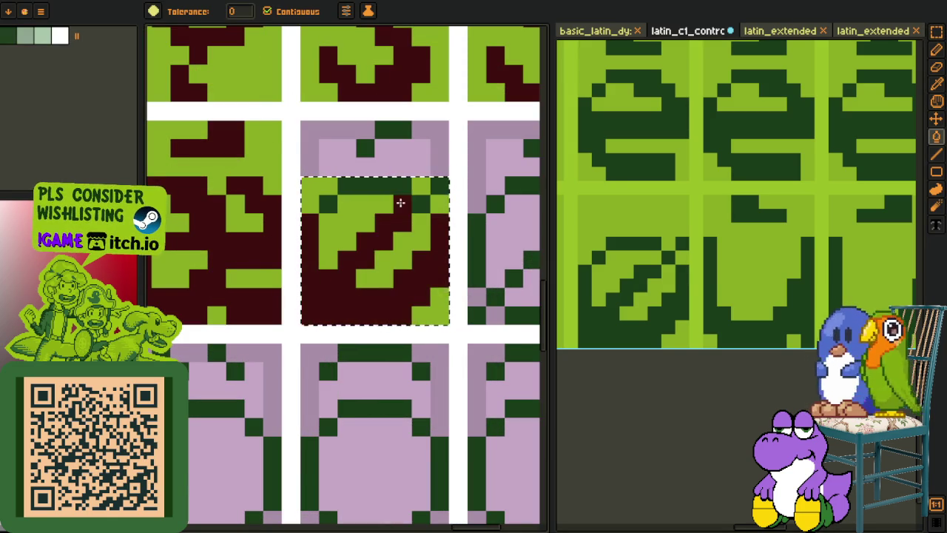
pyautogui.click(400, 181)
pyautogui.click(317, 205)
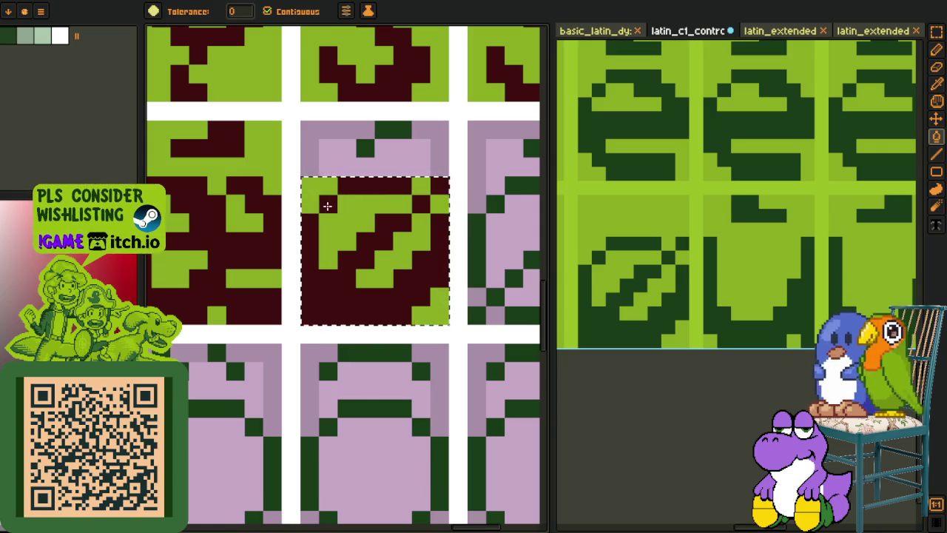
# Step: Duplicate the recoloured ø glyph into the next cell
pyautogui.scroll(-2, 326, 206)
pyautogui.press('o')
pyautogui.press('r')
pyautogui.scroll(1, 337, 208)
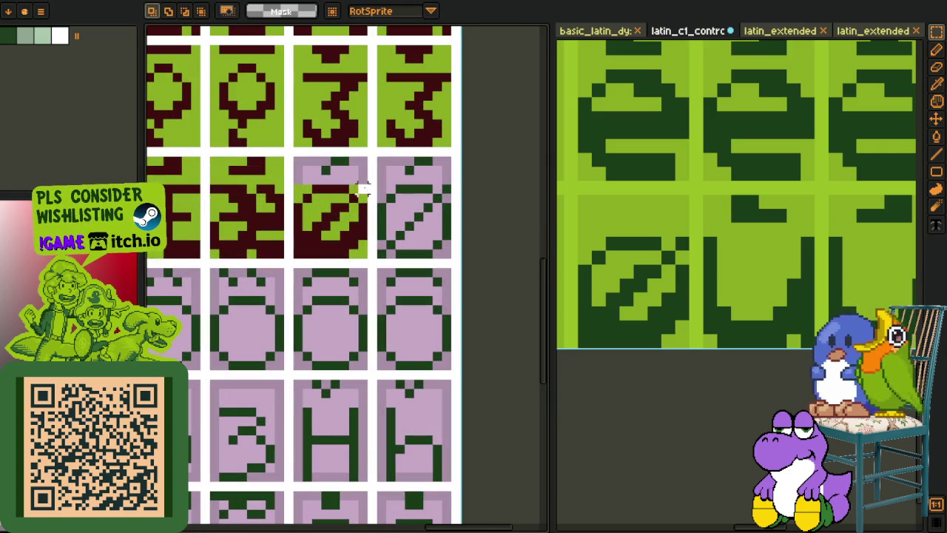
pyautogui.moveTo(328, 249); pyautogui.dragTo(408, 248)
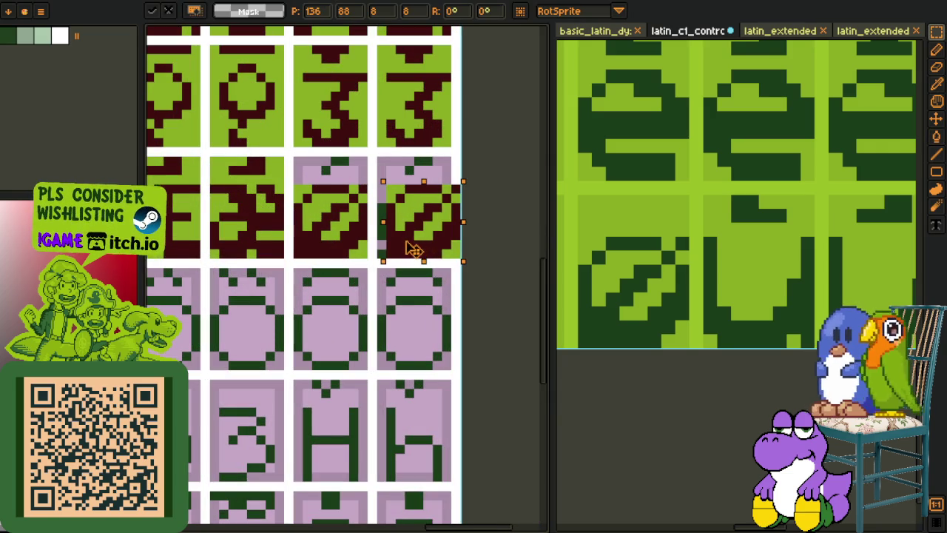
# Step: Fill the lavender top of the cell light green
pyautogui.press('i')
pyautogui.scroll(1, 414, 197)
pyautogui.press('g')
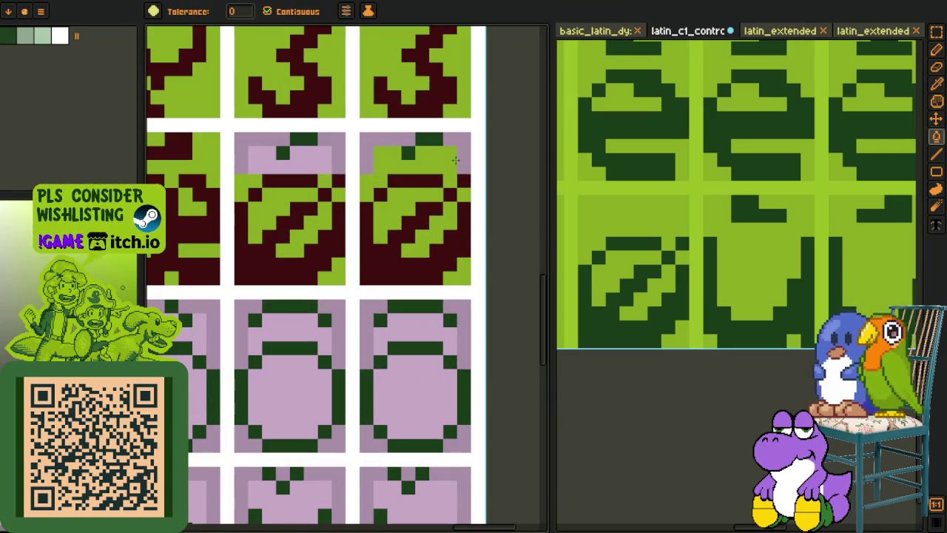
pyautogui.click(318, 157)
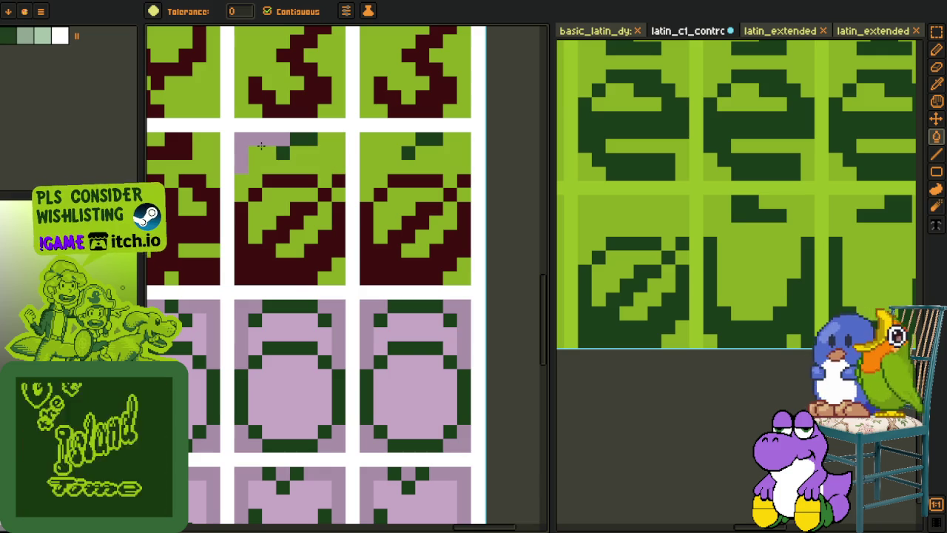
# Step: Draw a dark red accent mark above the ø
pyautogui.press('i')
pyautogui.press('b')
pyautogui.click(267, 153)
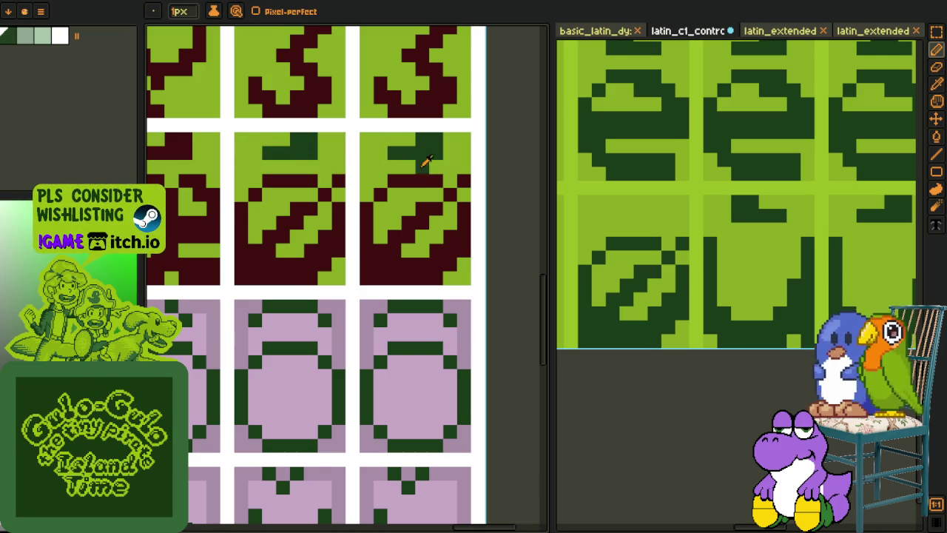
pyautogui.press('i')
pyautogui.click(432, 179)
pyautogui.press('g')
pyautogui.click(315, 156)
pyautogui.scroll(-2, 315, 155)
pyautogui.press('i')
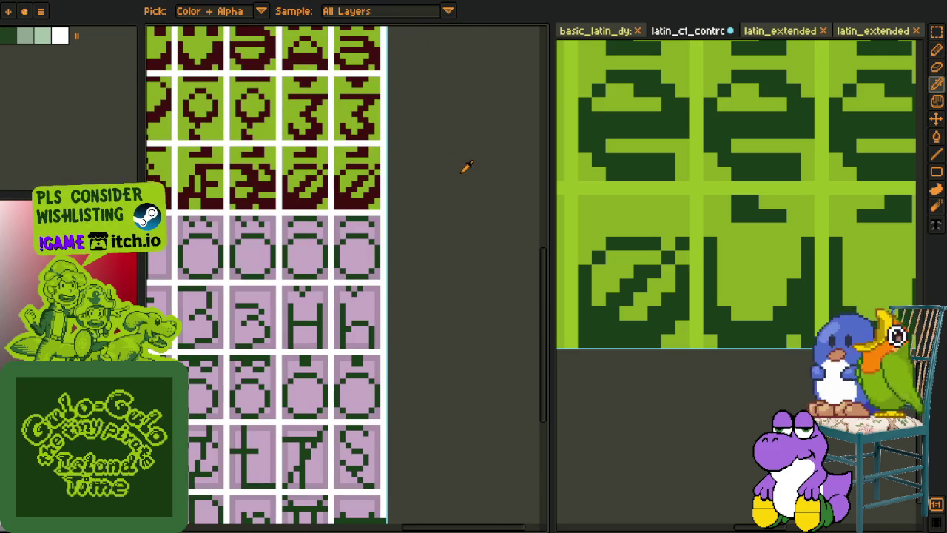
pyautogui.scroll(-3, 457, 169)
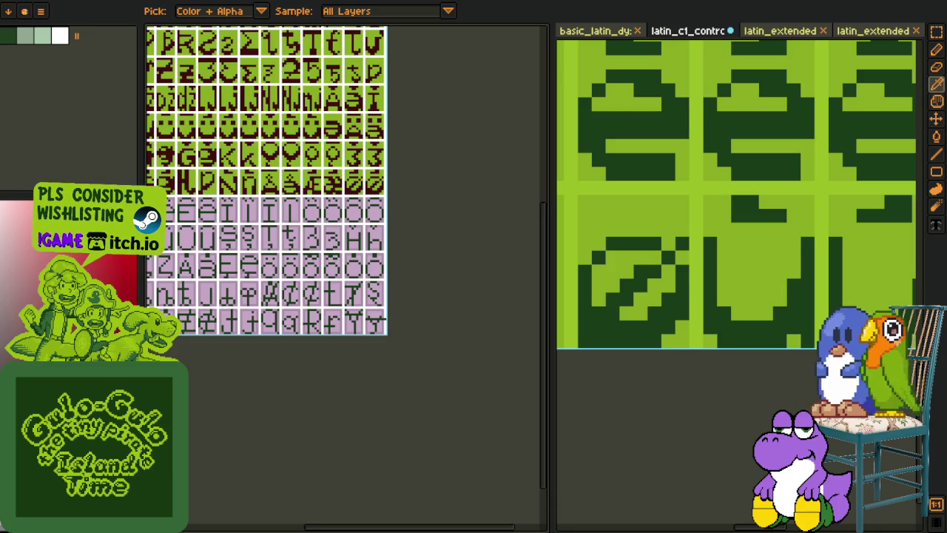
# Step: Select and copy the capital Ă glyph on the latin_c1 reference sheet
pyautogui.scroll(-3, 231, 235)
pyautogui.moveTo(190, 266); pyautogui.dragTo(234, 271)
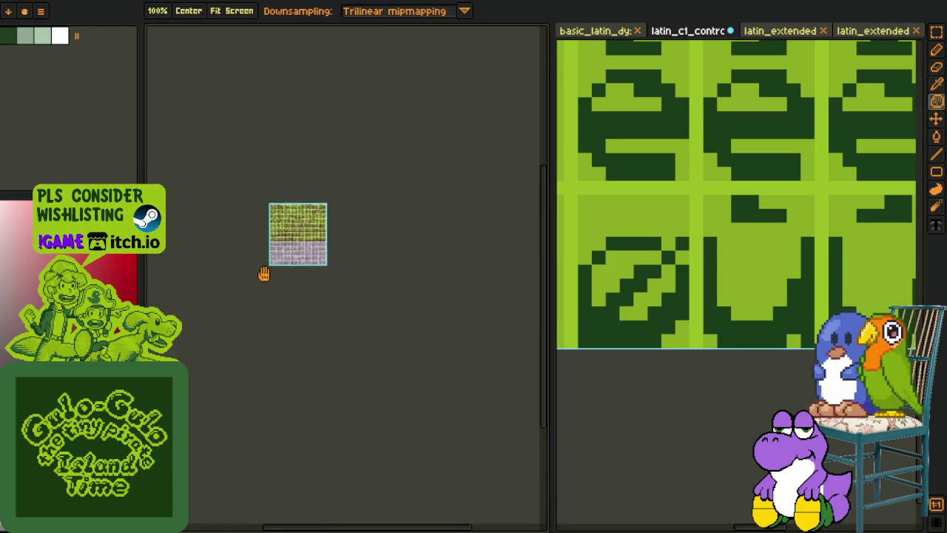
pyautogui.scroll(3, 235, 271)
pyautogui.moveTo(341, 249); pyautogui.dragTo(250, 328)
pyautogui.moveTo(191, 287); pyautogui.dragTo(188, 291)
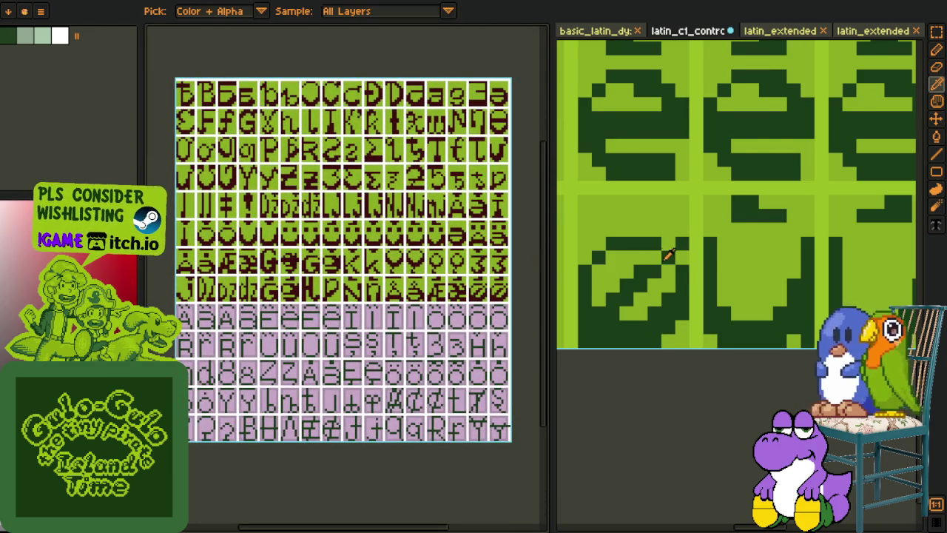
pyautogui.scroll(-3, 766, 289)
pyautogui.scroll(1, 766, 289)
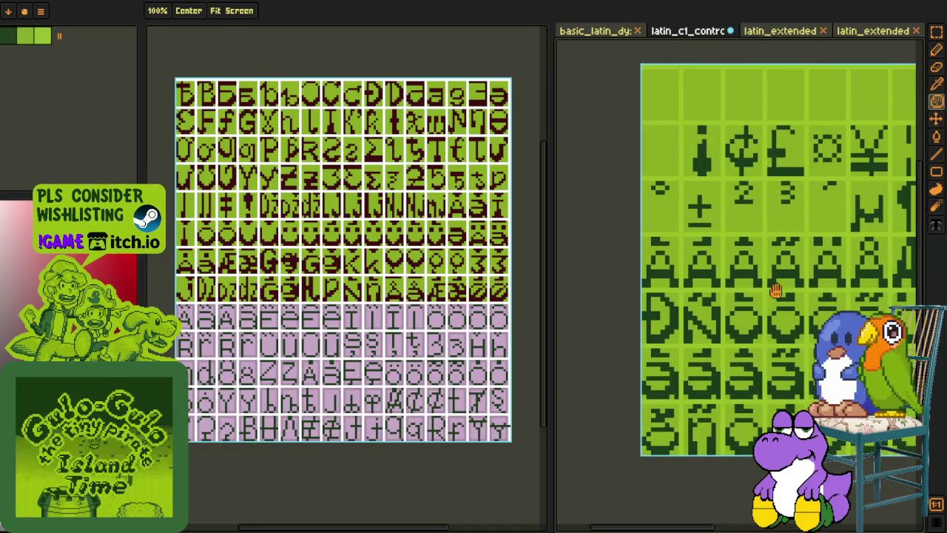
pyautogui.press('i')
pyautogui.scroll(3, 798, 267)
pyautogui.press('m')
pyautogui.moveTo(809, 308); pyautogui.dragTo(695, 194)
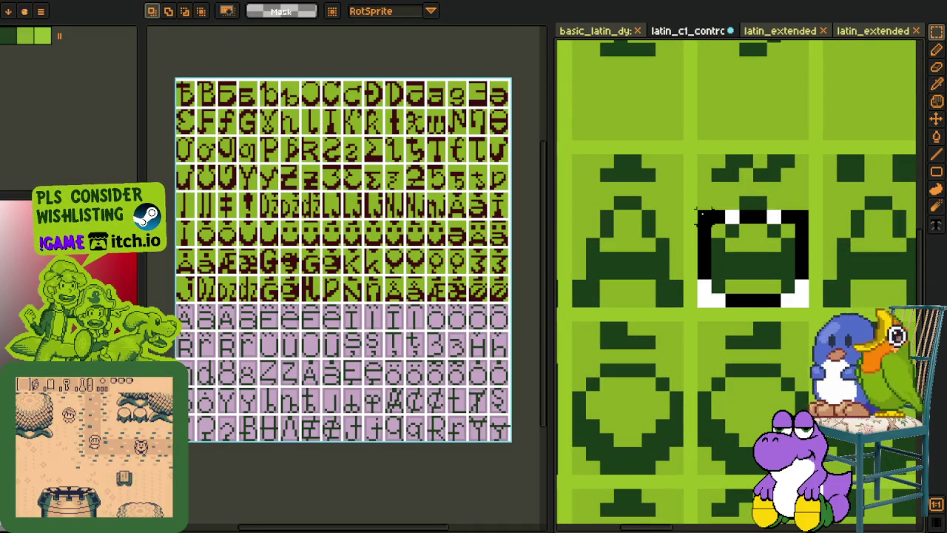
pyautogui.press('Delete')
# Step: Paste the capital Ă into the empty pink cell of the font sheet
pyautogui.hotkey('ctrl', 'v')
pyautogui.scroll(2, 256, 331)
pyautogui.scroll(2, 292, 295)
pyautogui.moveTo(292, 299); pyautogui.dragTo(306, 302)
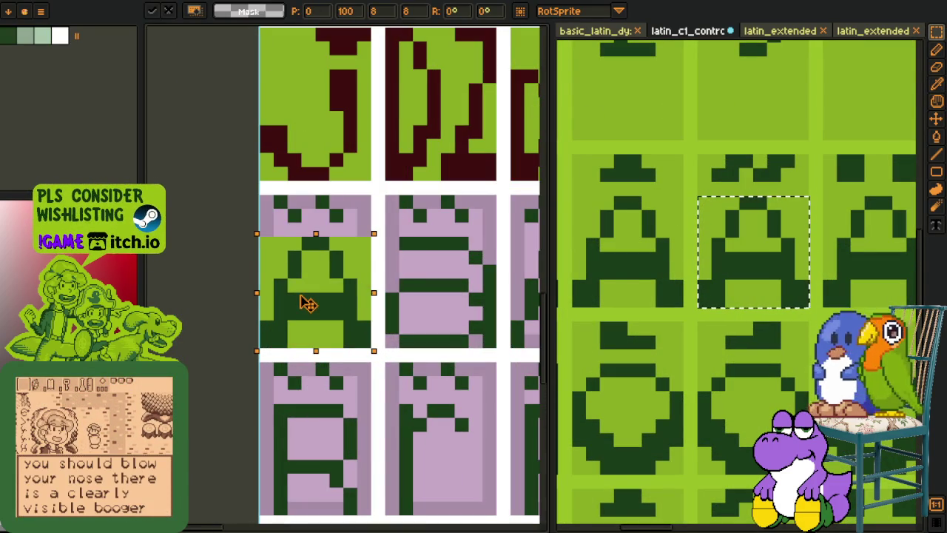
pyautogui.click(606, 247)
# Step: Copy the lowercase ă from the reference and paste it into the font sheet
pyautogui.scroll(-3, 746, 119)
pyautogui.moveTo(803, 207); pyautogui.dragTo(651, 292)
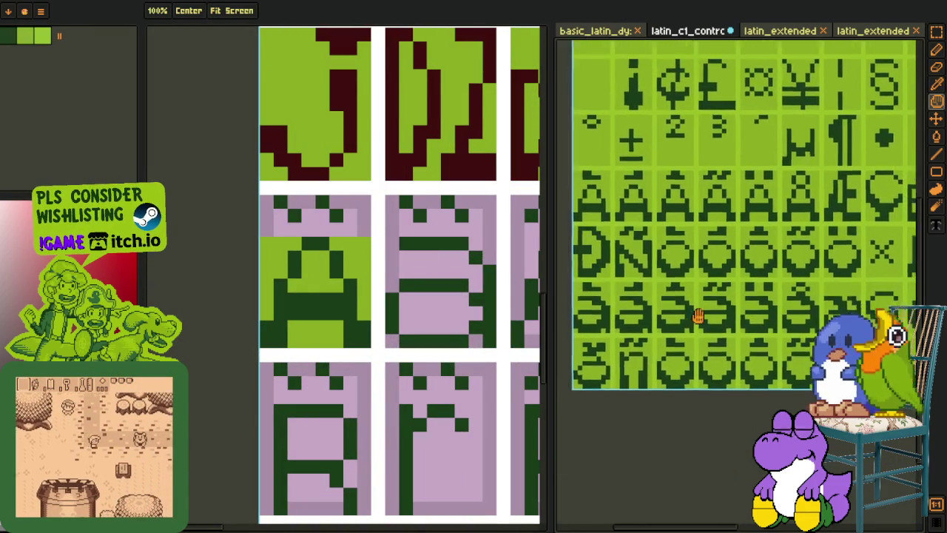
pyautogui.scroll(5, 651, 292)
pyautogui.moveTo(627, 250); pyautogui.dragTo(743, 364)
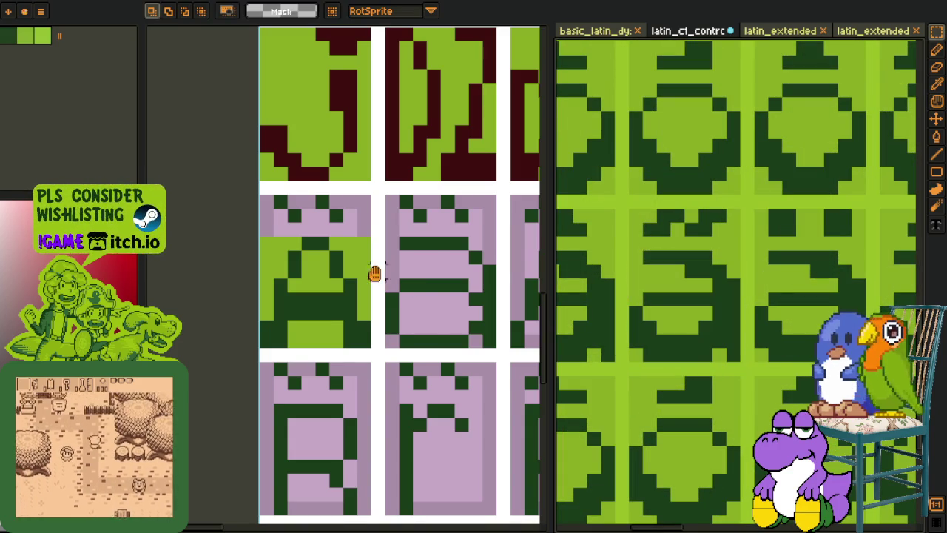
pyautogui.scroll(3, 378, 269)
pyautogui.hotkey('ctrl', 'v')
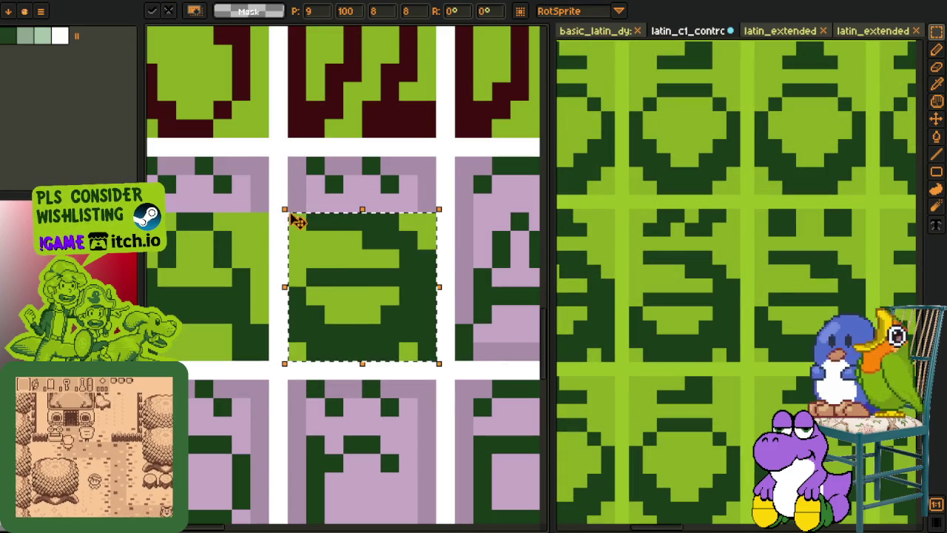
pyautogui.press('Up')
pyautogui.press('Left')
pyautogui.press('Down')
pyautogui.press('Right')
pyautogui.press('Return')
# Step: Fill the pink top of the glyph cell with the light green background colour
pyautogui.press('o')
pyautogui.click(259, 194)
pyautogui.press('b')
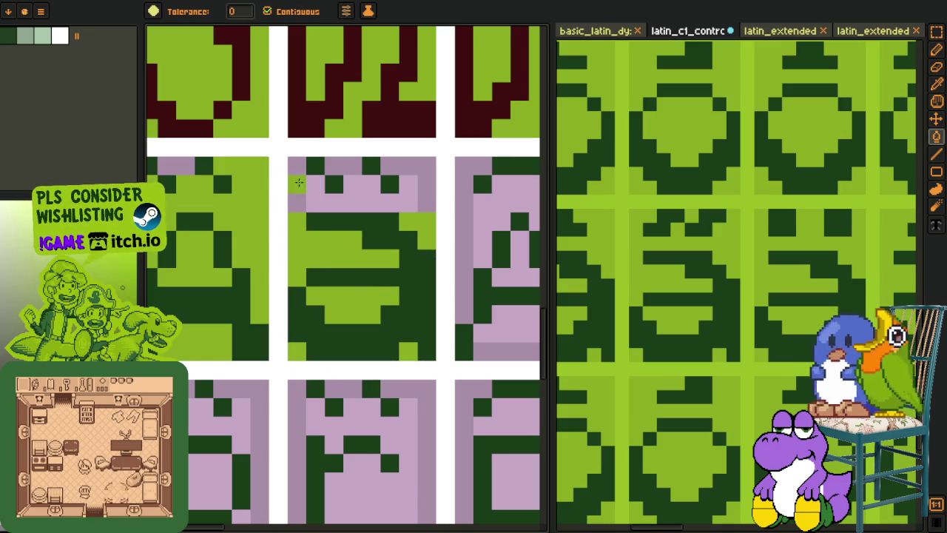
pyautogui.click(298, 182)
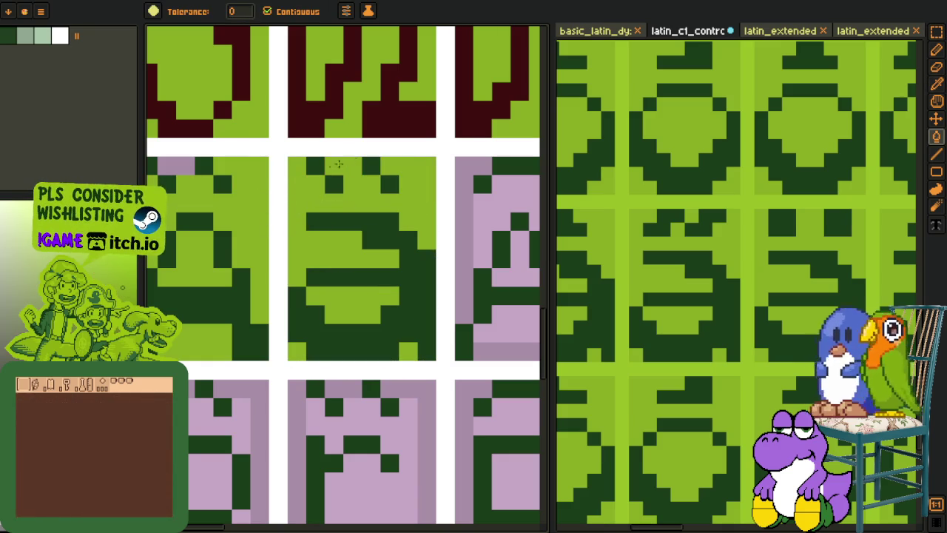
pyautogui.hscroll(-3, 336, 186)
pyautogui.scroll(1, 335, 187)
# Step: Replace the glyphs' dark green with the dark red letter colour
pyautogui.press('o')
pyautogui.scroll(-3, 333, 233)
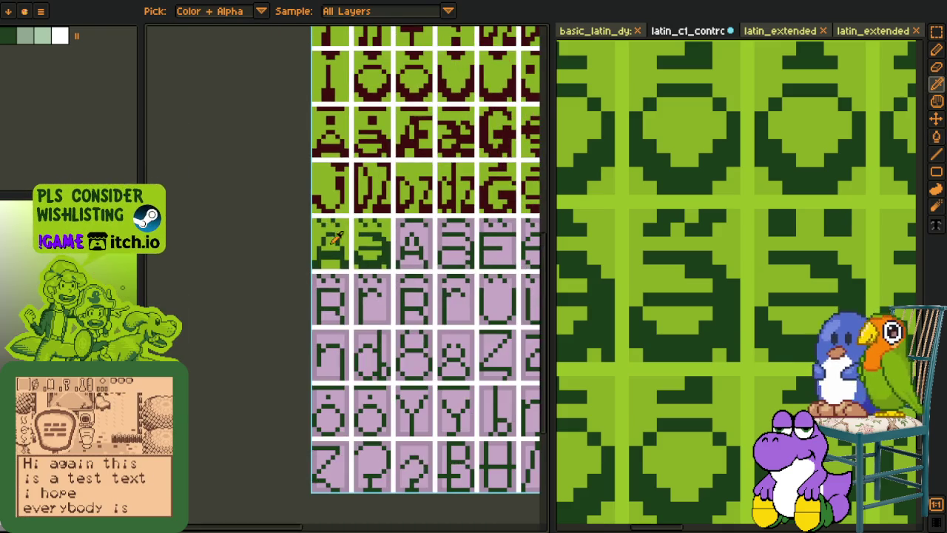
pyautogui.scroll(3, 314, 234)
pyautogui.click(327, 204)
pyautogui.press('g')
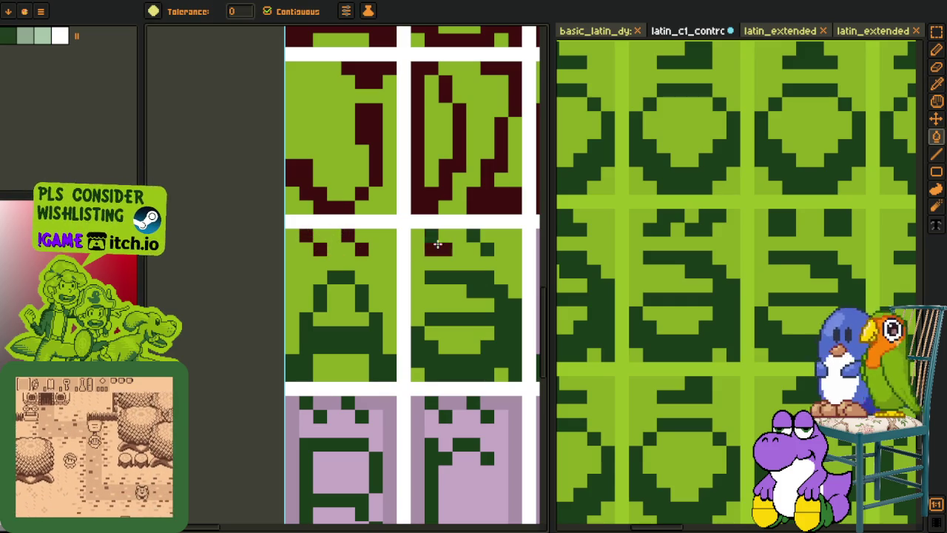
pyautogui.press('o')
pyautogui.click(477, 275)
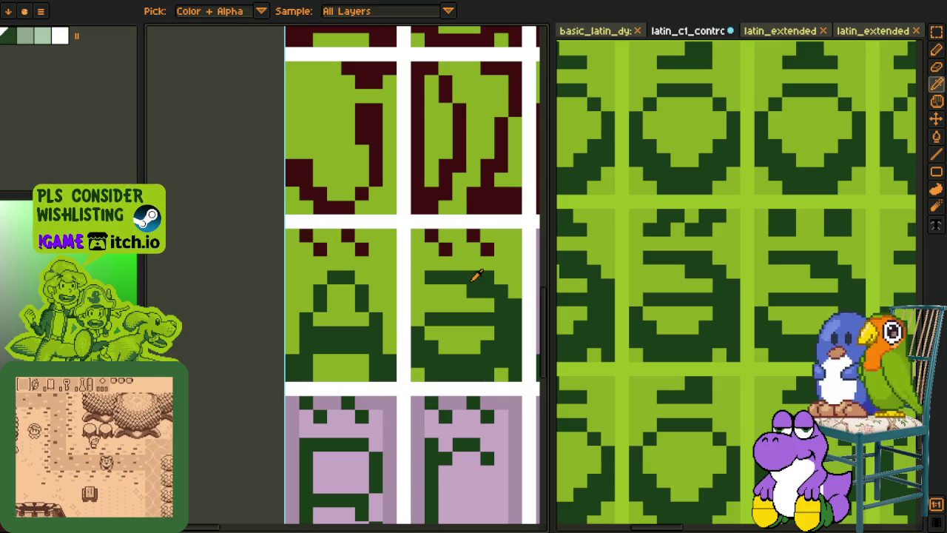
pyautogui.hotkey('shift', 'r')
pyautogui.click(376, 416)
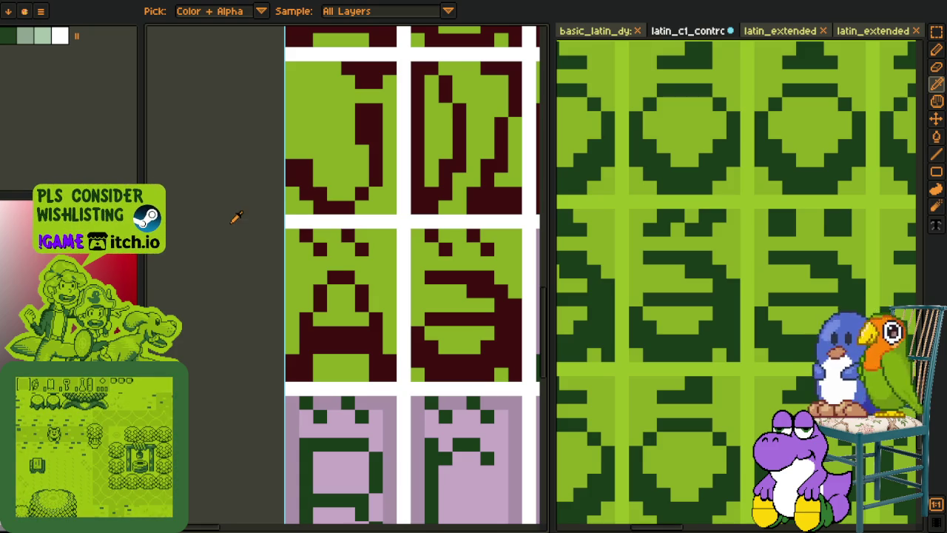
pyautogui.scroll(-2, 359, 281)
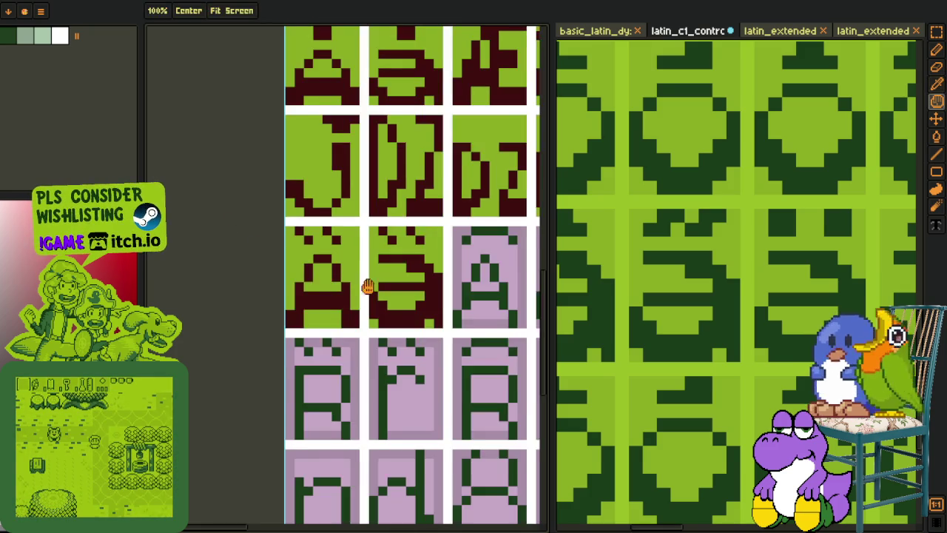
# Step: Duplicate the Ă/ă glyph pair into the next two cells
pyautogui.scroll(-2, 333, 303)
pyautogui.scroll(-1, 311, 318)
pyautogui.scroll(-2, 293, 333)
pyautogui.scroll(-1, 292, 332)
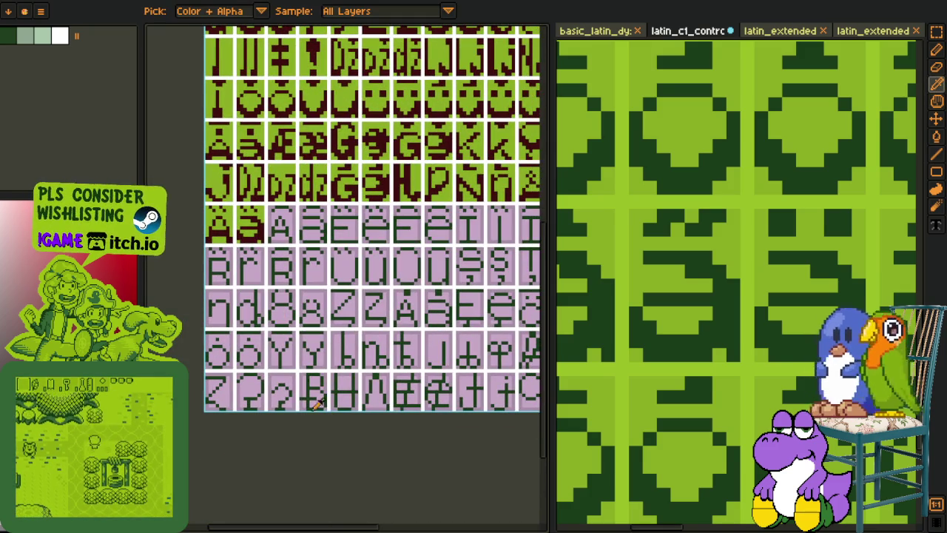
pyautogui.scroll(3, 267, 196)
pyautogui.moveTo(272, 195); pyautogui.dragTo(149, 272)
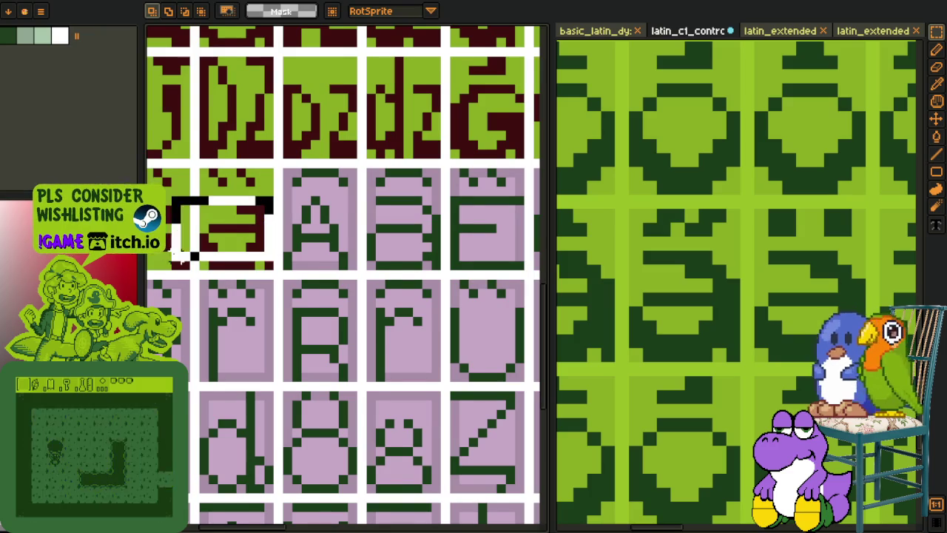
pyautogui.moveTo(200, 256); pyautogui.dragTo(374, 256)
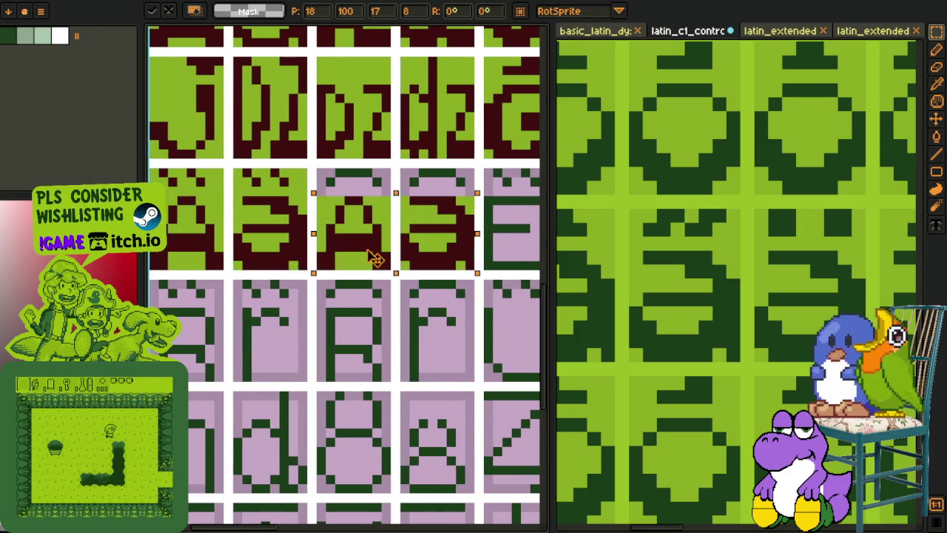
pyautogui.press('Return')
# Step: Paste another copy of the glyph pair into the Z glyph row
pyautogui.scroll(-2, 374, 257)
pyautogui.scroll(-2, 296, 259)
pyautogui.scroll(2, 237, 284)
pyautogui.scroll(-1, 340, 282)
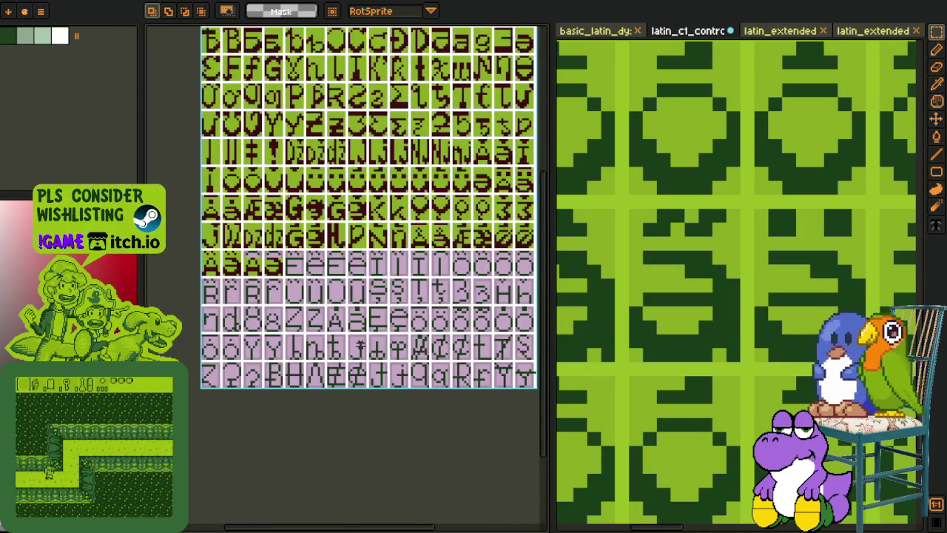
pyautogui.scroll(2, 332, 292)
pyautogui.scroll(1, 332, 292)
pyautogui.hotkey('ctrl', 'v')
pyautogui.moveTo(337, 92); pyautogui.dragTo(345, 315)
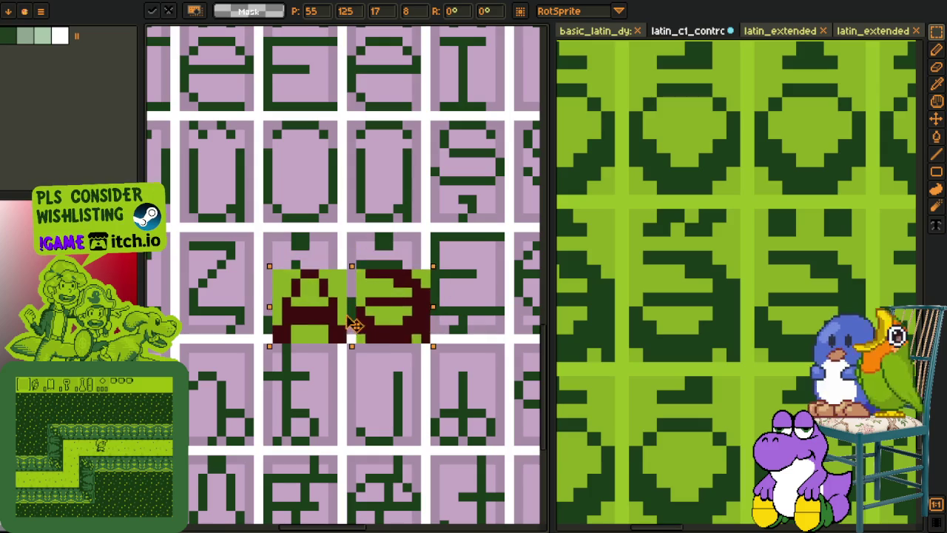
pyautogui.press('Return')
pyautogui.scroll(-3, 474, 253)
pyautogui.moveTo(474, 254)
pyautogui.mouseDown()
pyautogui.moveTo(411, 258)
pyautogui.moveTo(386, 274)
pyautogui.mouseUp()
# Step: Fill the pink tops of the new A and e-shaped glyphs green
pyautogui.press('i')
pyautogui.scroll(3, 335, 263)
pyautogui.press('g')
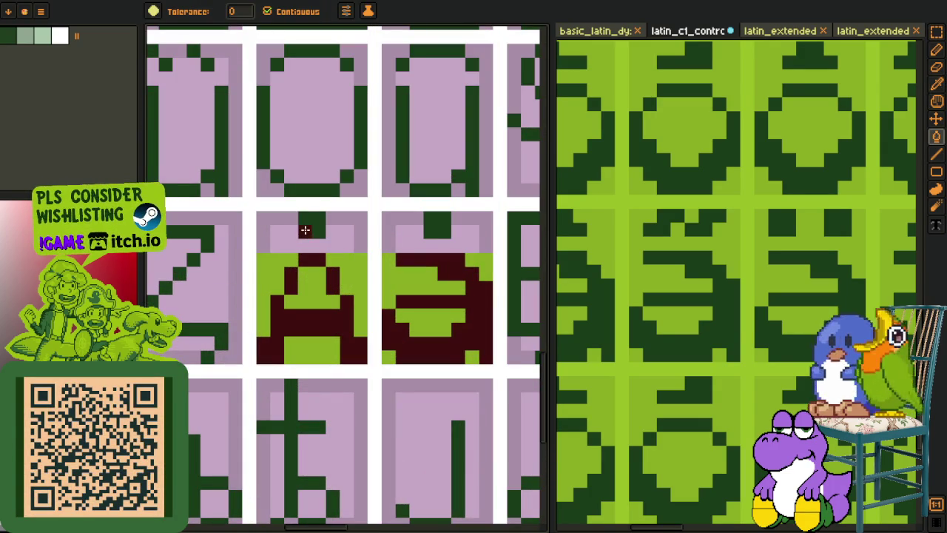
pyautogui.click(410, 238)
pyautogui.click(347, 241)
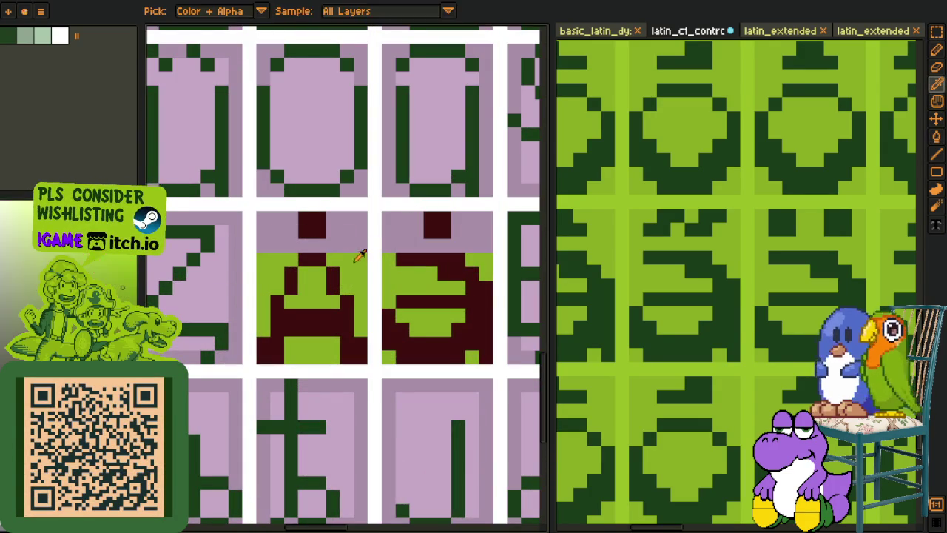
pyautogui.scroll(-5, 402, 237)
pyautogui.press('i')
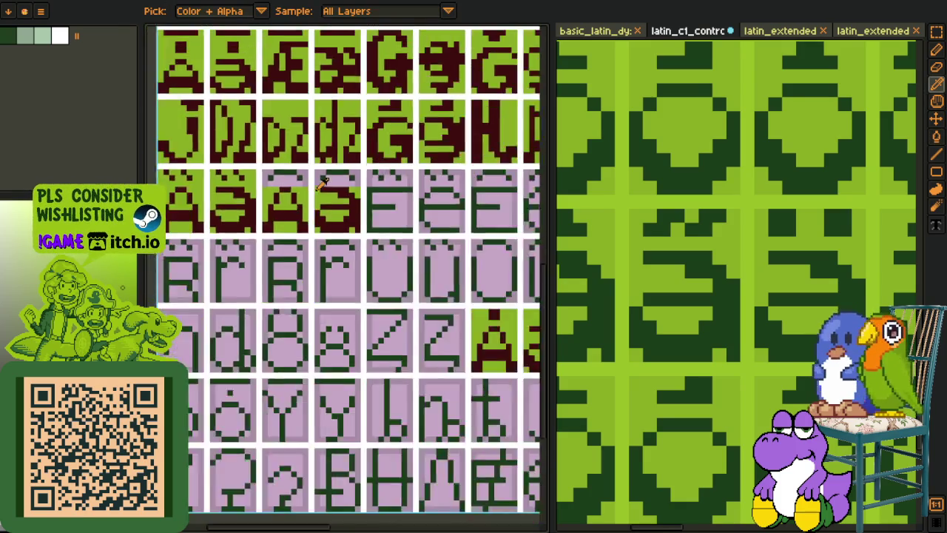
pyautogui.scroll(-2, 374, 364)
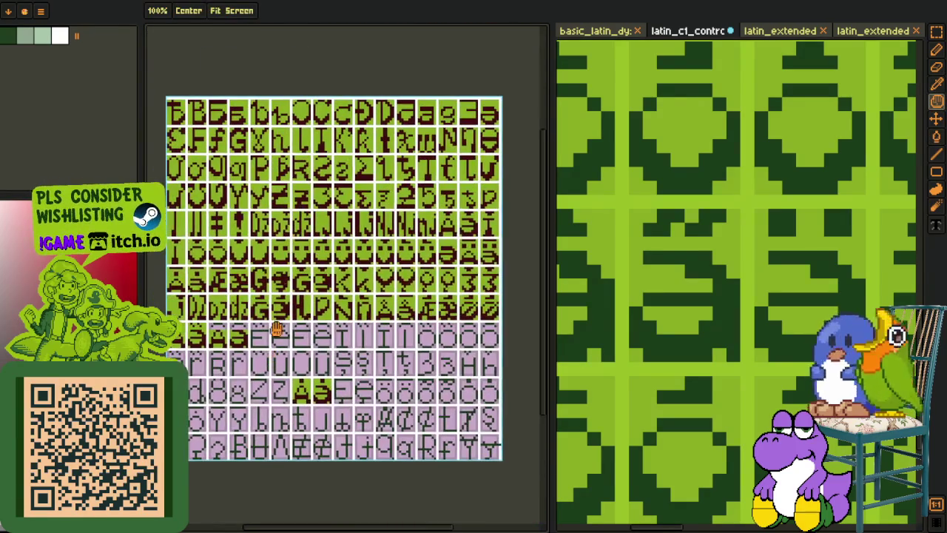
pyautogui.scroll(-3, 732, 222)
pyautogui.scroll(-2, 712, 311)
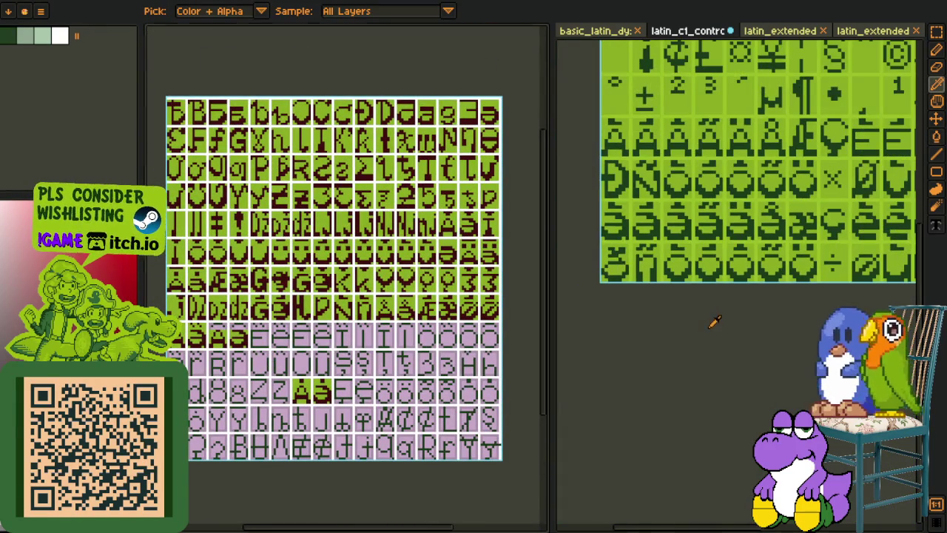
# Step: Open the latin_extended reference and copy its top row of accent marks
pyautogui.press('m')
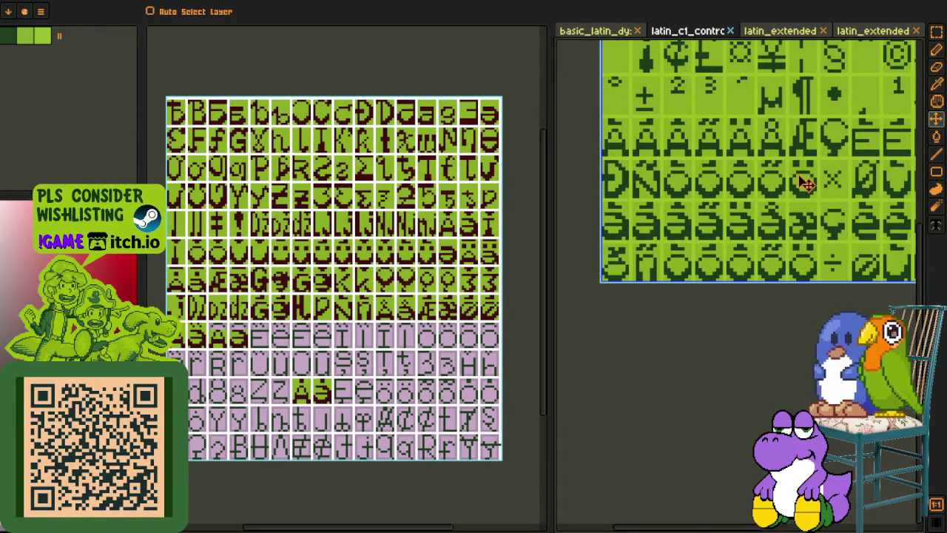
pyautogui.press('i')
pyautogui.scroll(2, 666, 222)
pyautogui.scroll(-2, 606, 264)
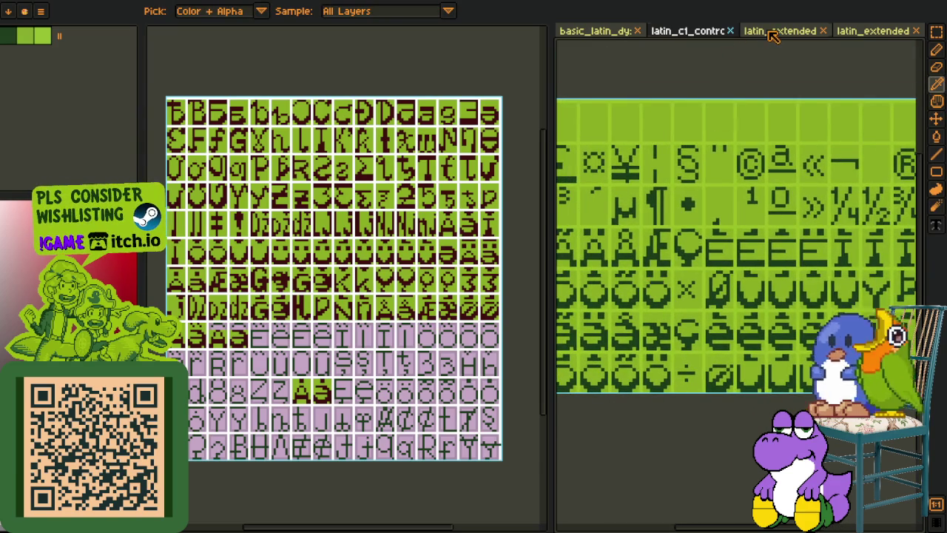
pyautogui.click(773, 33)
pyautogui.scroll(2, 705, 144)
pyautogui.scroll(2, 679, 118)
pyautogui.press('m')
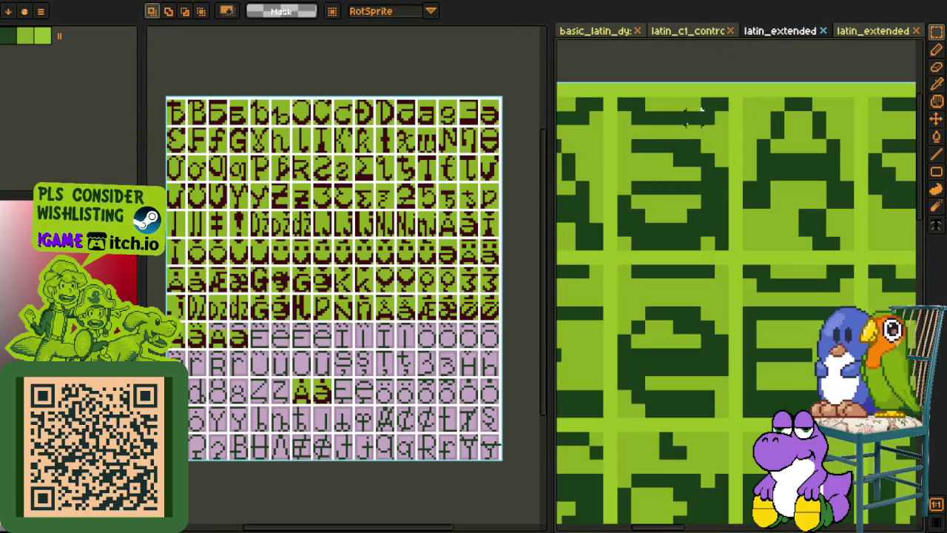
pyautogui.moveTo(714, 111); pyautogui.dragTo(614, 104)
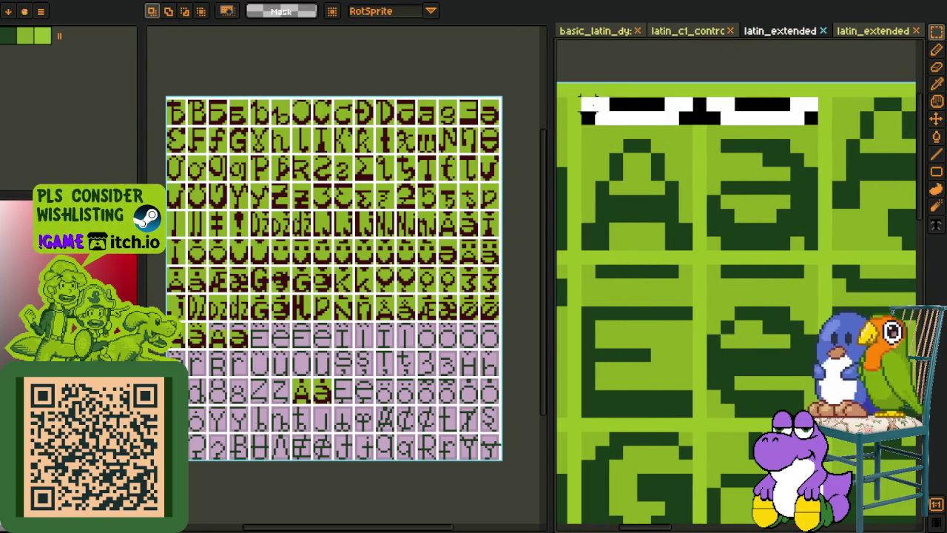
pyautogui.click(644, 76)
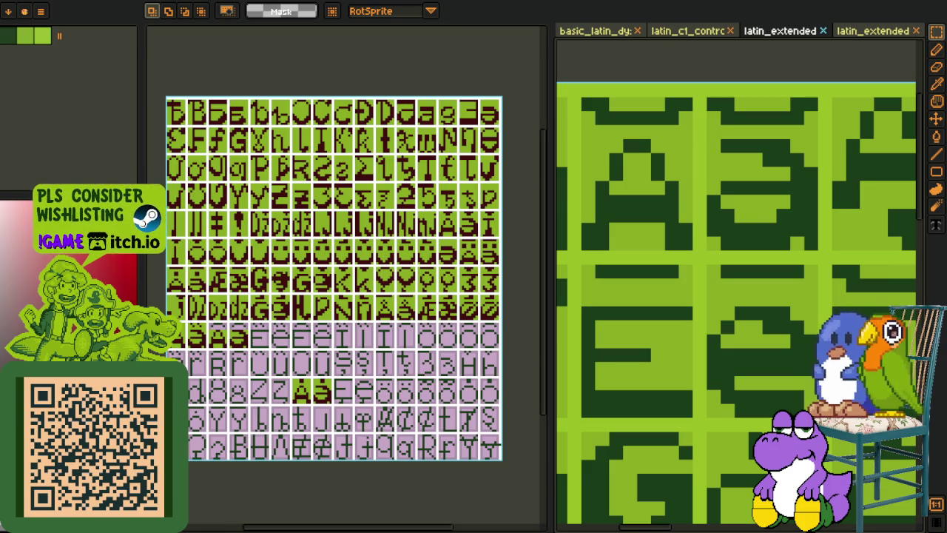
# Step: Paste the accent strip into the font sheet above the A pair
pyautogui.scroll(2, 215, 334)
pyautogui.scroll(2, 296, 310)
pyautogui.scroll(2, 342, 278)
pyautogui.scroll(1, 340, 277)
pyautogui.scroll(1, 321, 269)
pyautogui.hotkey('ctrl', 'v')
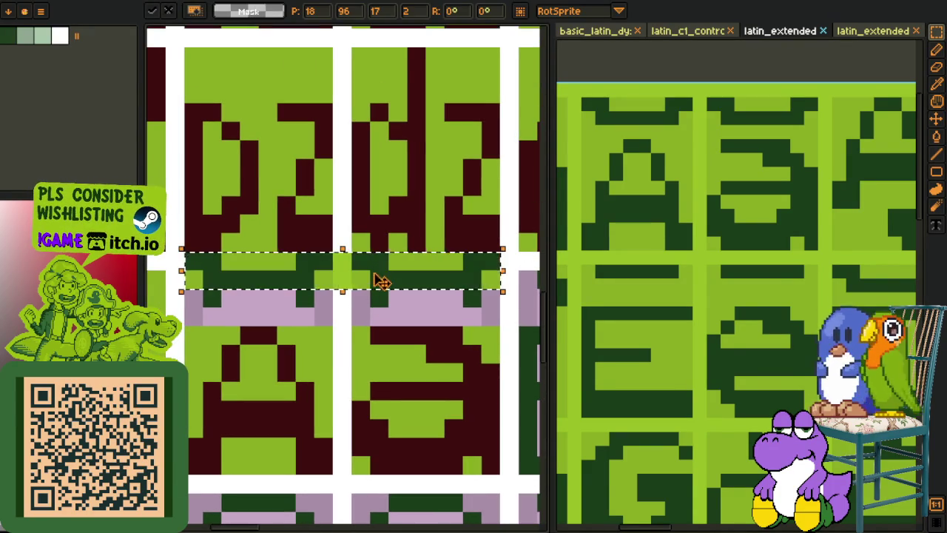
pyautogui.moveTo(376, 277); pyautogui.dragTo(381, 310)
pyautogui.press('e')
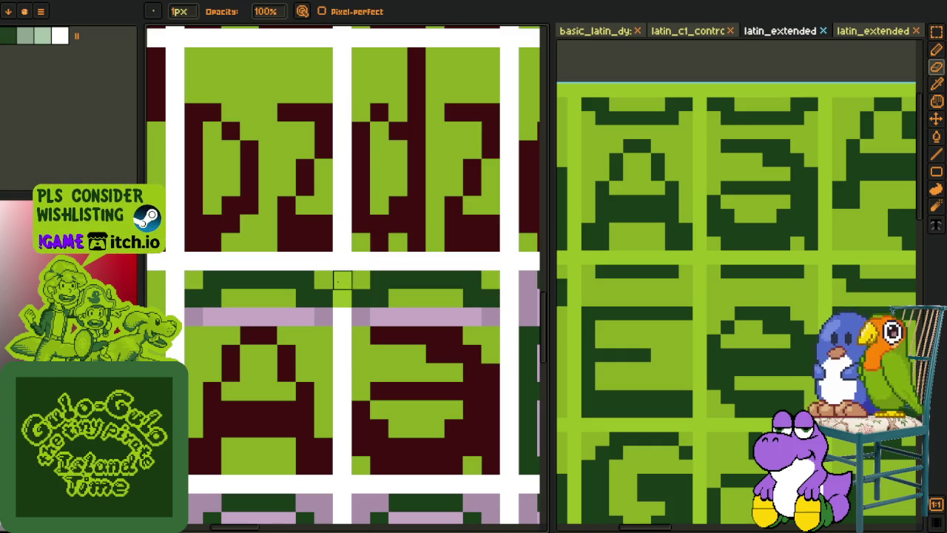
# Step: Fill the strip behind the accents with mauve, then light green
pyautogui.press('o')
pyautogui.click(325, 316)
pyautogui.press('b')
pyautogui.click(295, 316)
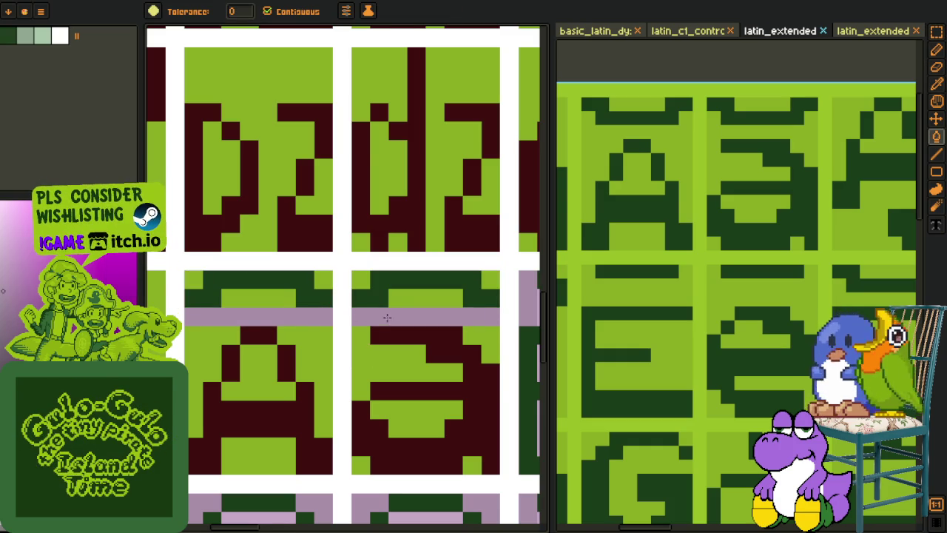
pyautogui.press('o')
pyautogui.click(387, 299)
pyautogui.press('b')
pyautogui.click(392, 317)
pyautogui.scroll(-2, 392, 316)
pyautogui.scroll(2, 304, 322)
# Step: Pick the dark red letter colour for flood filling
pyautogui.press('o')
pyautogui.click(302, 333)
pyautogui.press('b')
pyautogui.scroll(-3, 375, 285)
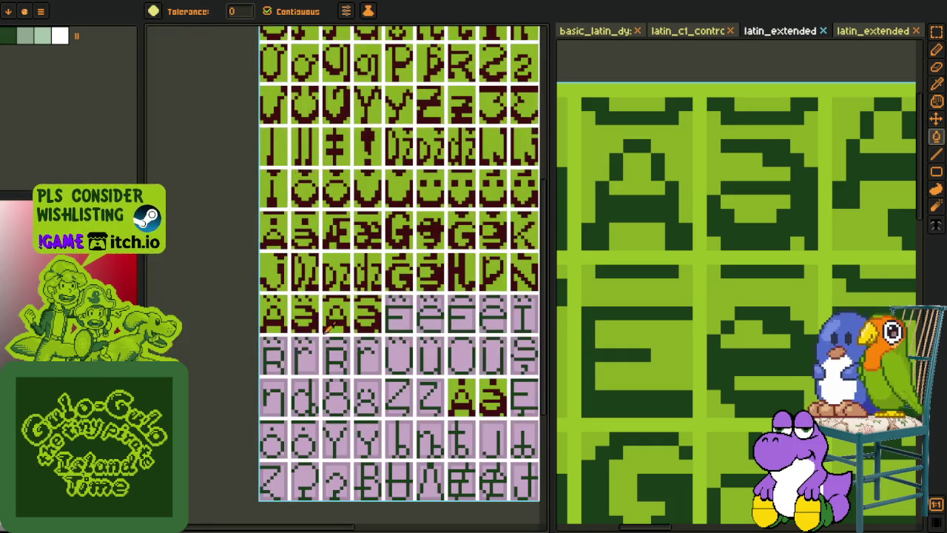
pyautogui.press('o')
pyautogui.scroll(-1, 236, 360)
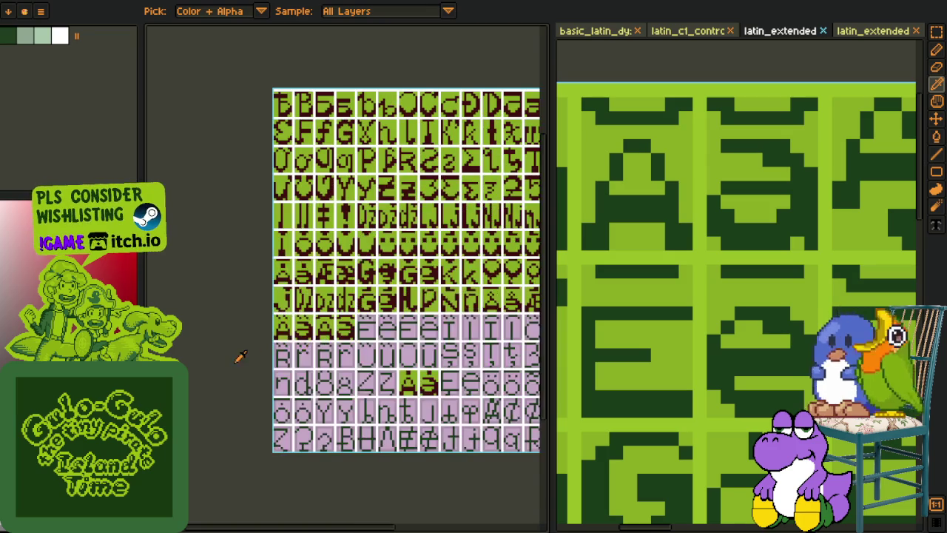
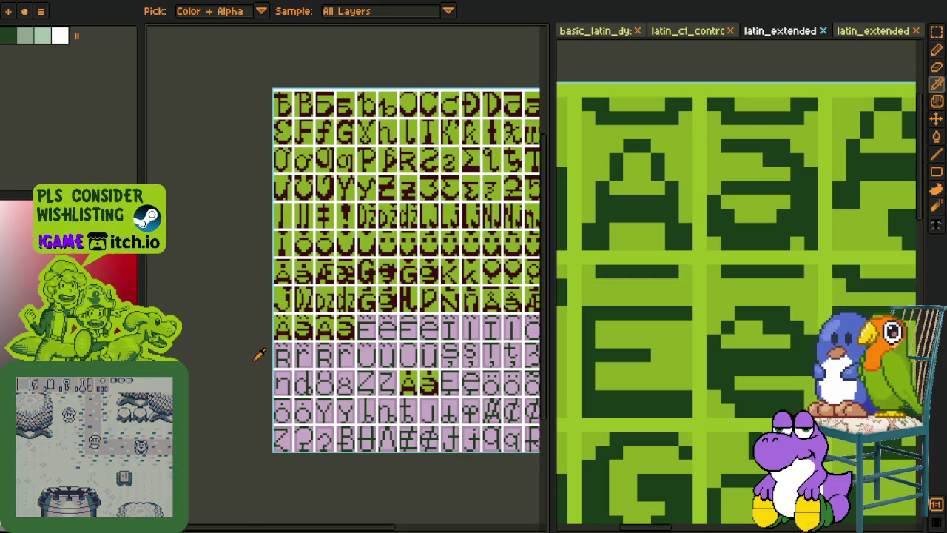
# Step: Select the accented E glyphs on latin_extended and paste them onto the font sheet
pyautogui.scroll(-2, 654, 293)
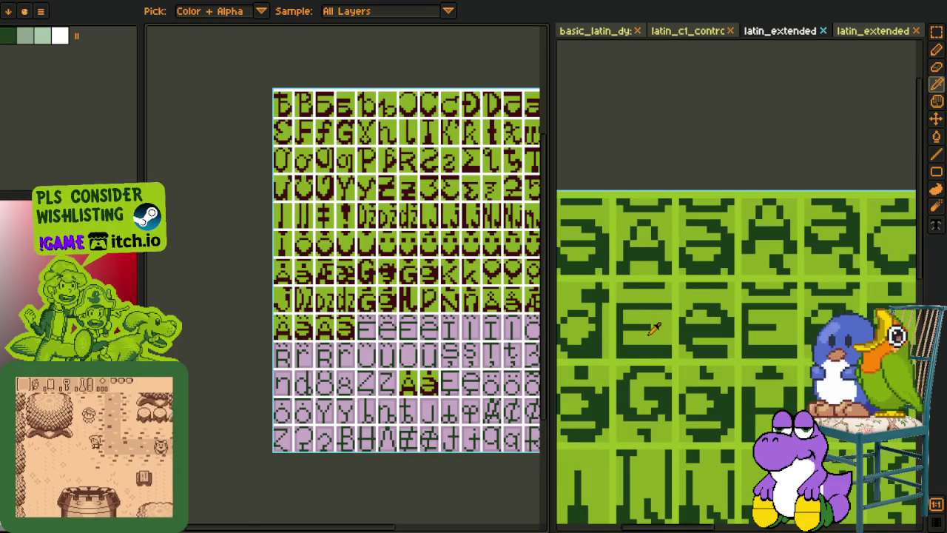
pyautogui.scroll(3, 654, 292)
pyautogui.moveTo(622, 268); pyautogui.dragTo(875, 403)
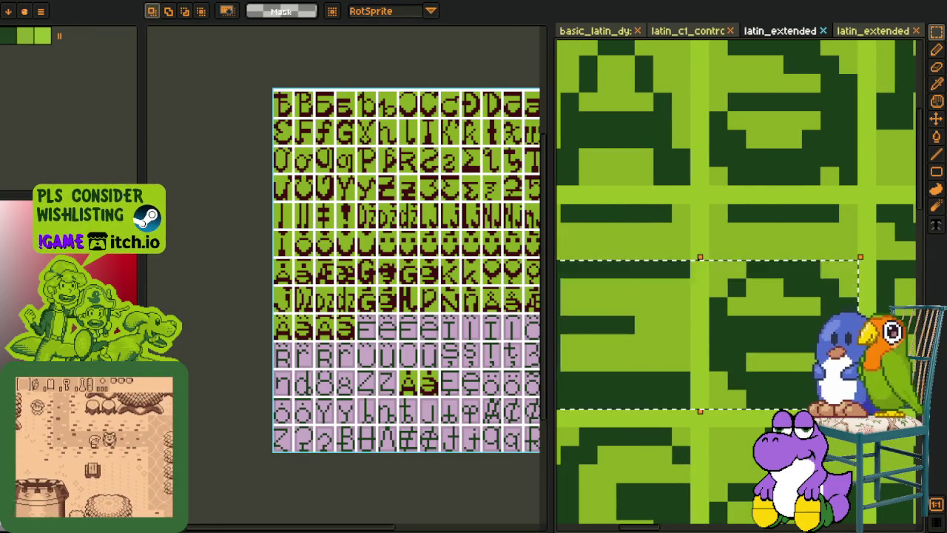
pyautogui.moveTo(398, 356)
pyautogui.mouseDown()
pyautogui.moveTo(328, 324)
pyautogui.moveTo(269, 321)
pyautogui.moveTo(391, 333)
pyautogui.moveTo(448, 323)
pyautogui.mouseUp()
pyautogui.scroll(2, 326, 320)
pyautogui.scroll(2, 318, 317)
pyautogui.hotkey('ctrl', 'v')
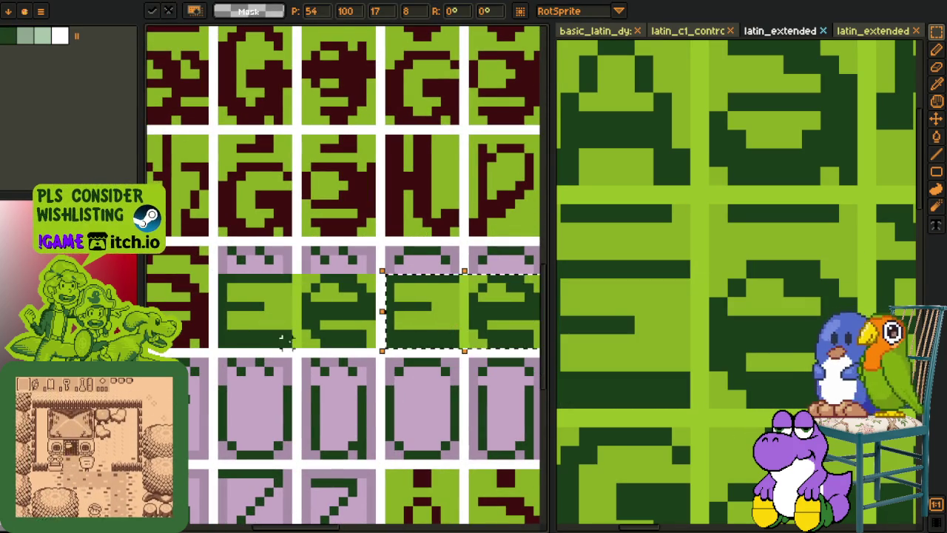
# Step: Erase the pasted pixels that spilled into the white gutter
pyautogui.press('e')
pyautogui.scroll(2, 284, 335)
pyautogui.moveTo(290, 240)
pyautogui.mouseDown()
pyautogui.moveTo(281, 348)
pyautogui.moveTo(290, 360)
pyautogui.moveTo(290, 285)
pyautogui.moveTo(352, 218)
pyautogui.moveTo(349, 355)
pyautogui.mouseUp()
pyautogui.hotkey('ctrl', 'z')
pyautogui.hotkey('ctrl', 'z')
pyautogui.scroll(-2, 349, 348)
pyautogui.scroll(-1, 349, 333)
# Step: Move the strip of accented E glyphs left into their placeholder cells
pyautogui.press('o')
pyautogui.press('r')
pyautogui.scroll(3, 296, 307)
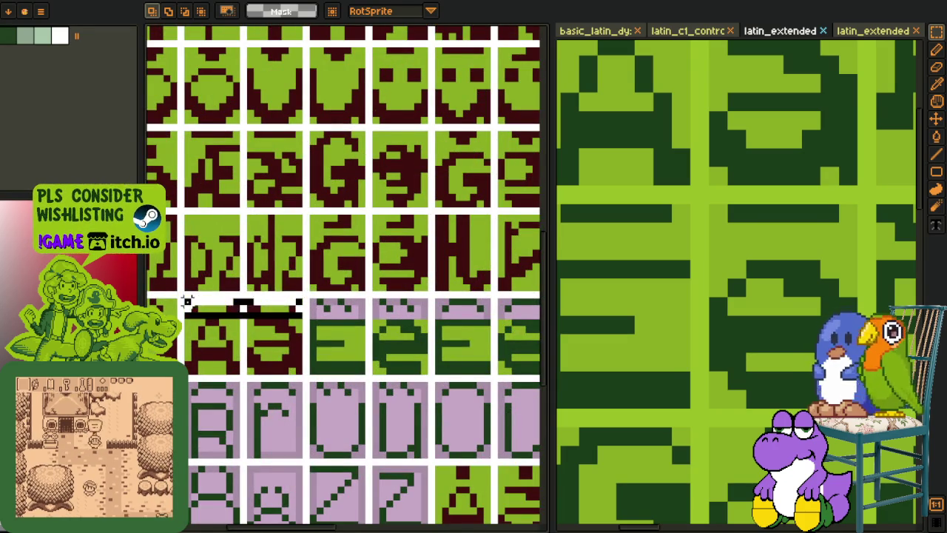
pyautogui.moveTo(187, 302); pyautogui.dragTo(495, 314)
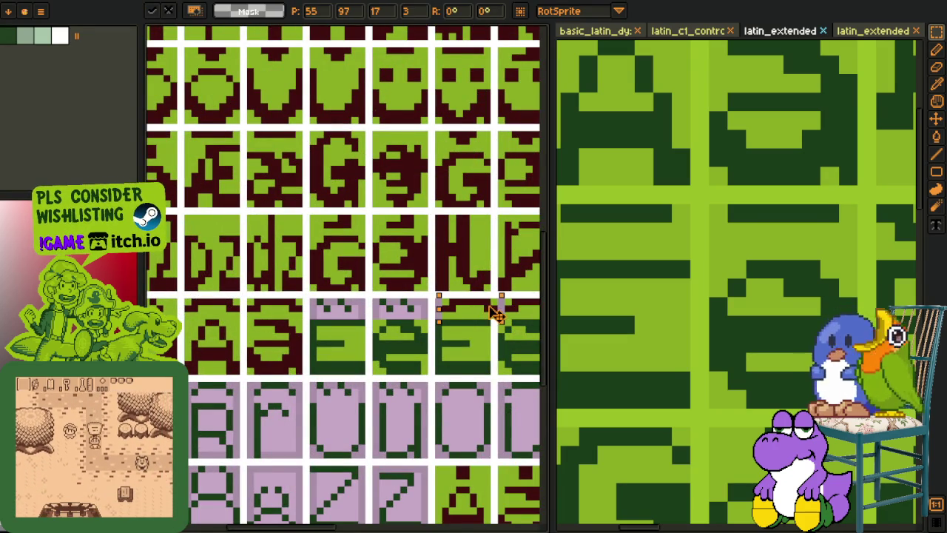
pyautogui.press('Return')
pyautogui.hscroll(-3, 360, 326)
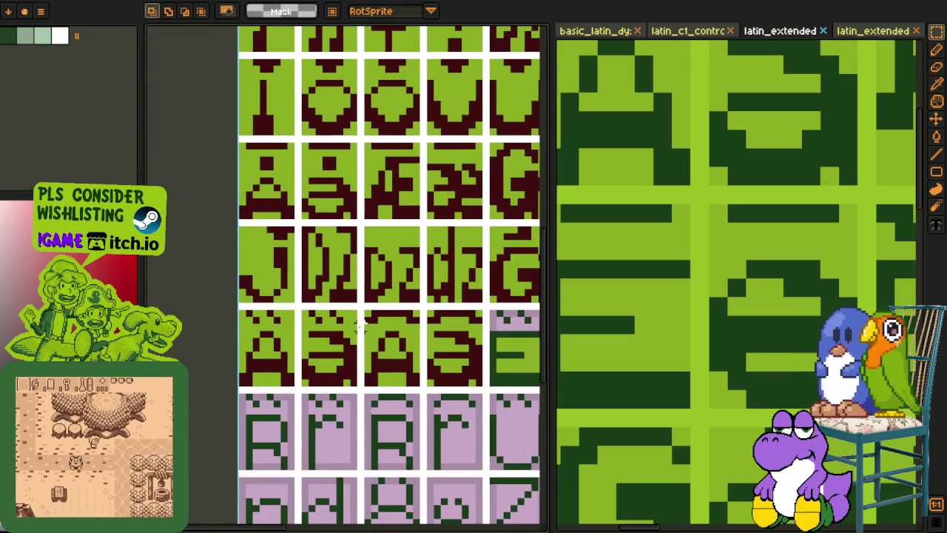
pyautogui.moveTo(360, 306)
pyautogui.mouseDown()
pyautogui.moveTo(237, 333)
pyautogui.moveTo(475, 376)
pyautogui.moveTo(270, 329)
pyautogui.mouseUp()
pyautogui.hscroll(4, 476, 375)
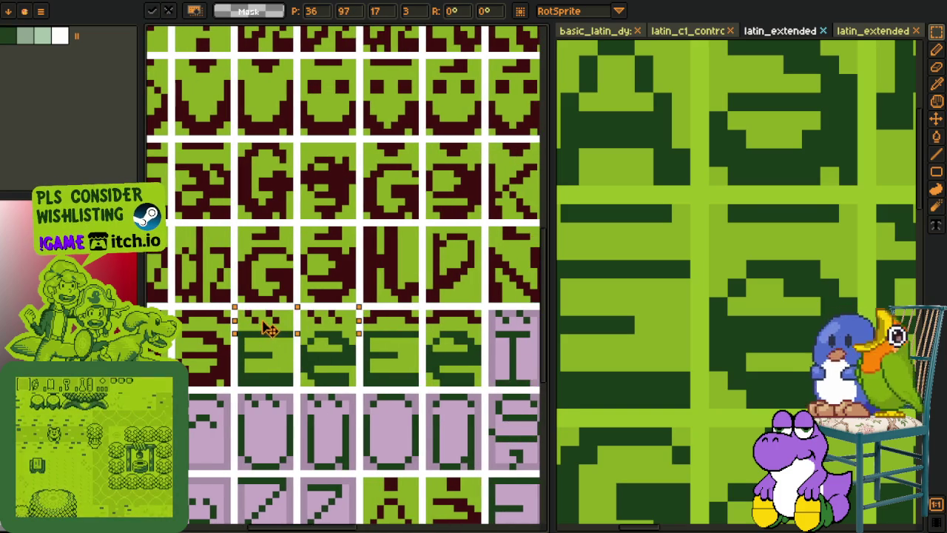
pyautogui.press('Return')
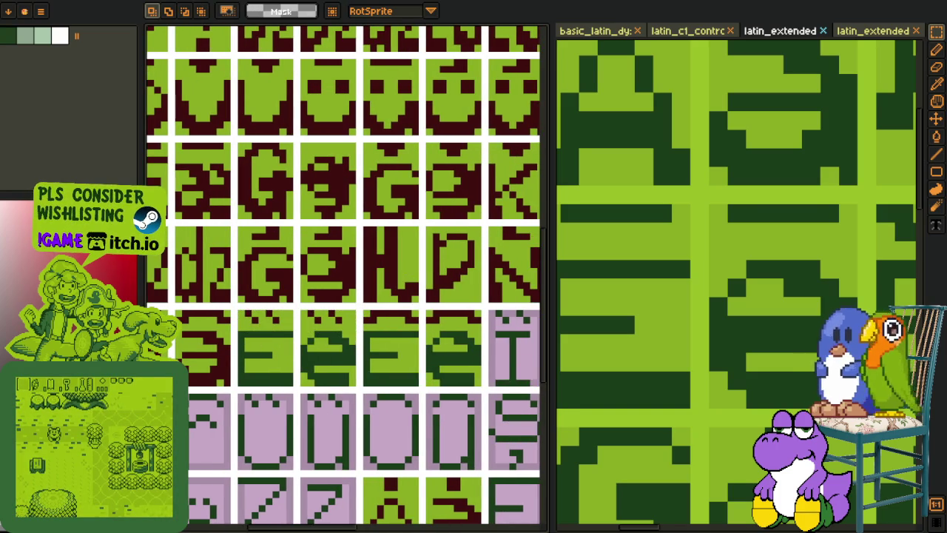
# Step: Open Replace Color to recolour dark green to dark red
pyautogui.scroll(3, 275, 340)
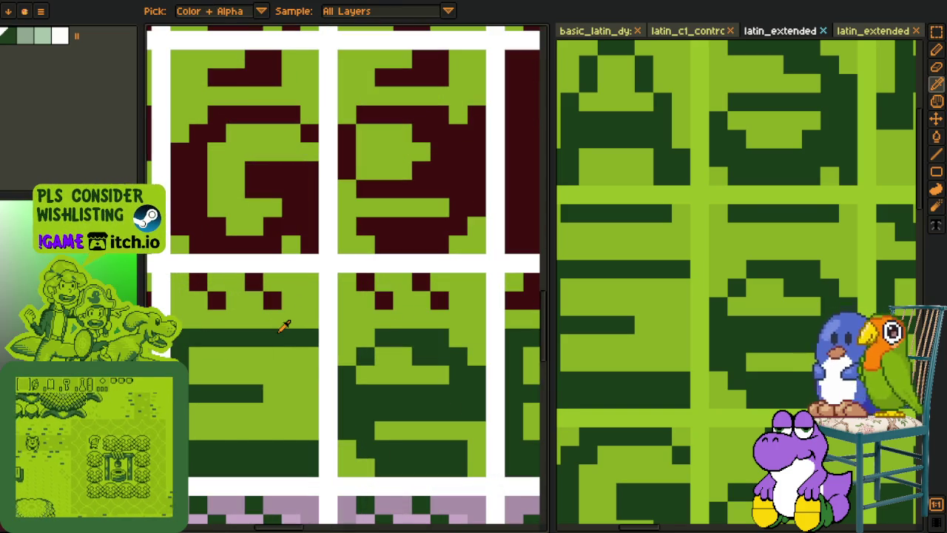
pyautogui.hotkey('shift', 'r')
pyautogui.click(354, 416)
# Step: Copy the two I glyphs from the latin_extended reference sheet to the clipboard
pyautogui.scroll(-3, 348, 414)
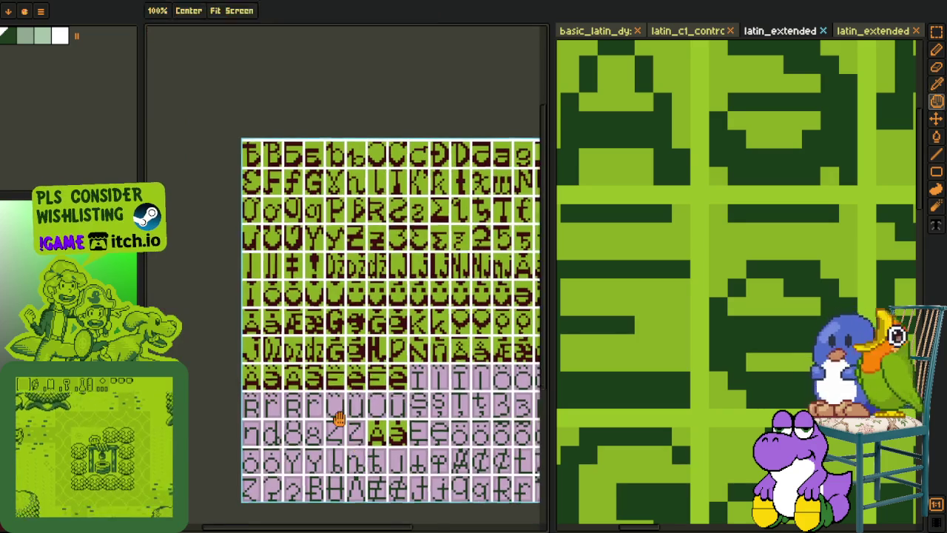
pyautogui.scroll(-3, 345, 383)
pyautogui.press('m')
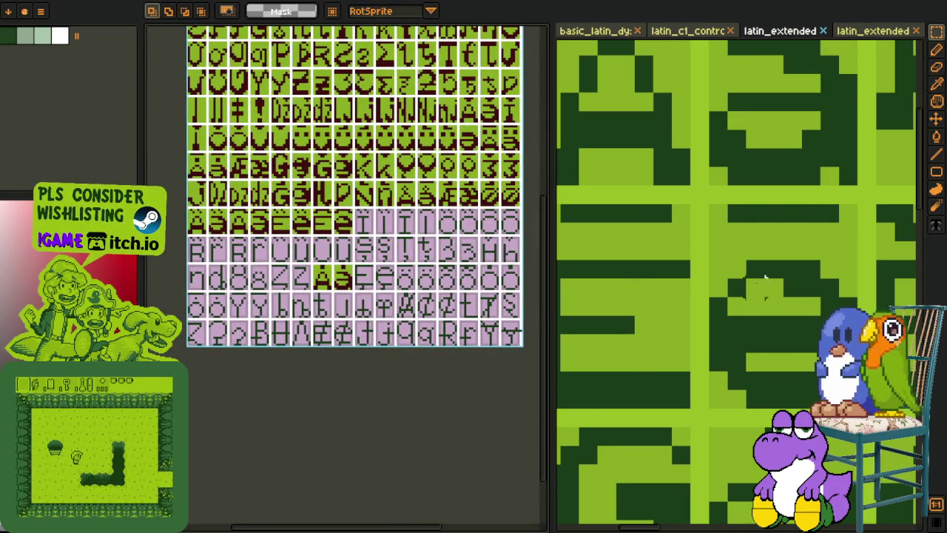
pyautogui.scroll(-4, 736, 289)
pyautogui.scroll(-2, 729, 268)
pyautogui.scroll(1, 730, 269)
pyautogui.scroll(2, 729, 249)
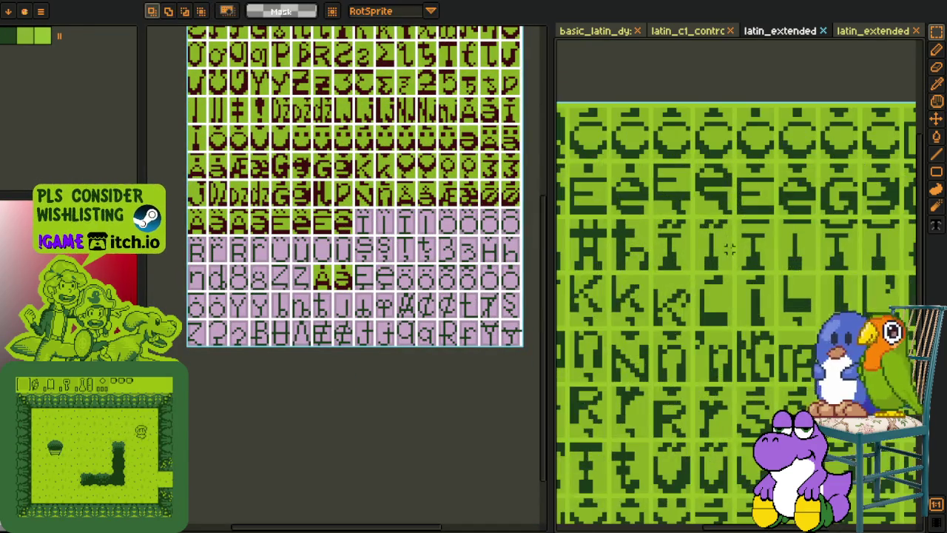
pyautogui.scroll(1, 729, 249)
pyautogui.scroll(1, 695, 251)
pyautogui.scroll(1, 640, 249)
pyautogui.scroll(1, 628, 266)
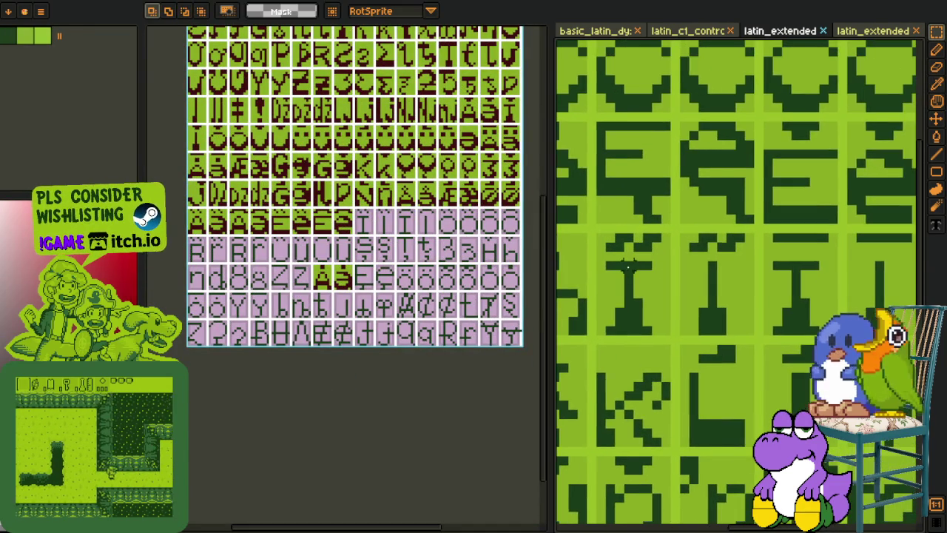
pyautogui.scroll(1, 626, 267)
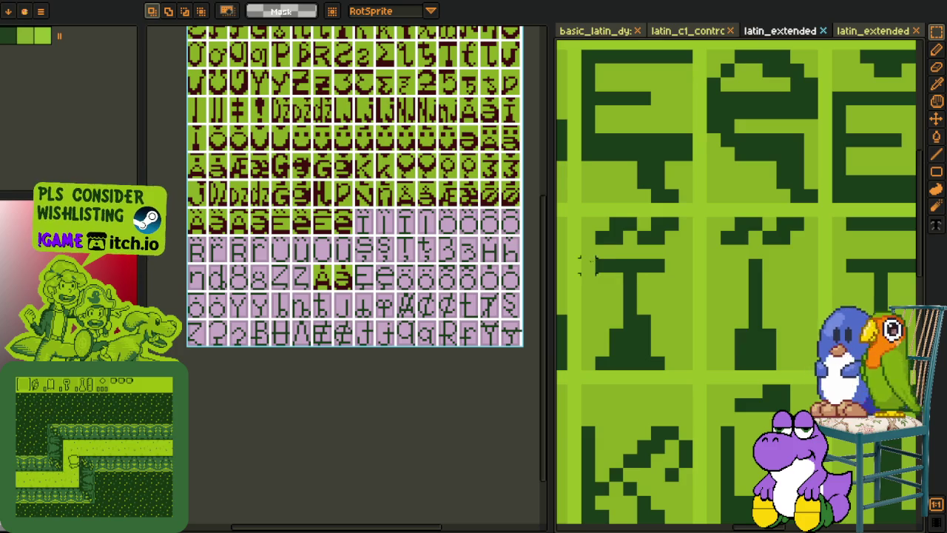
pyautogui.moveTo(585, 265); pyautogui.dragTo(813, 366)
pyautogui.hotkey('ctrl', 'x')
pyautogui.hotkey('ctrl', 'z')
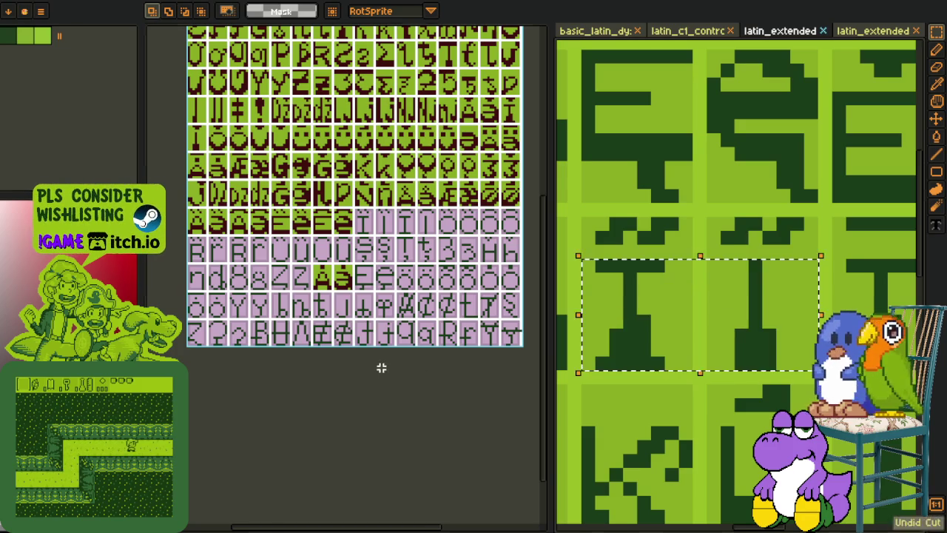
pyautogui.scroll(2, 381, 367)
pyautogui.scroll(1, 255, 259)
# Step: Paste the I glyph pair onto the font sheet, nudge it up a pixel, paint the gap green
pyautogui.hotkey('ctrl', 'v')
pyautogui.moveTo(280, 272); pyautogui.dragTo(419, 287)
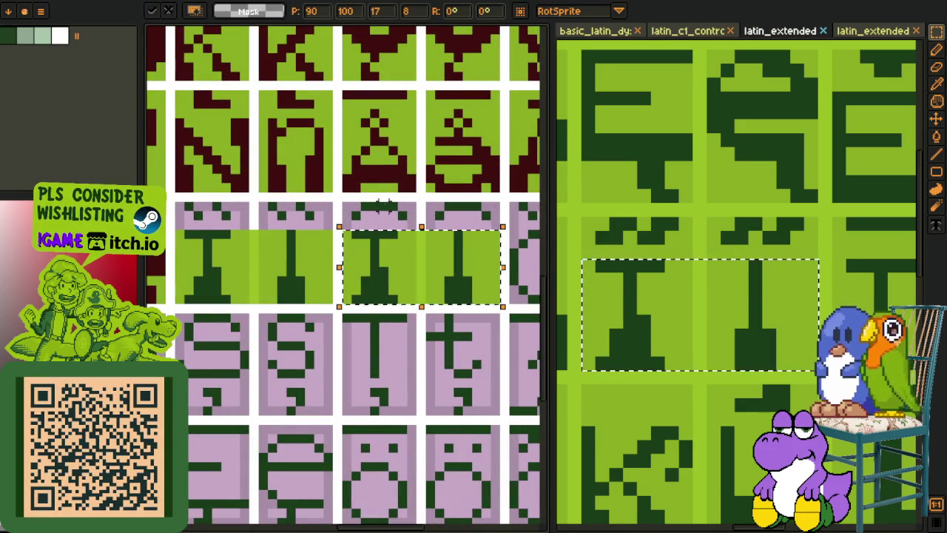
pyautogui.press('e')
pyautogui.scroll(1, 251, 234)
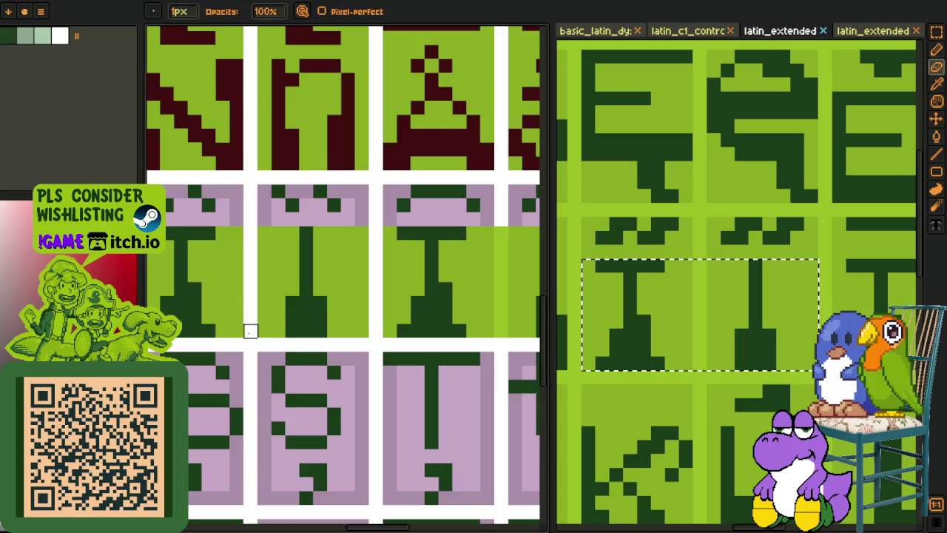
pyautogui.hscroll(2, 251, 331)
pyautogui.scroll(1, 251, 330)
pyautogui.moveTo(440, 308); pyautogui.dragTo(440, 280)
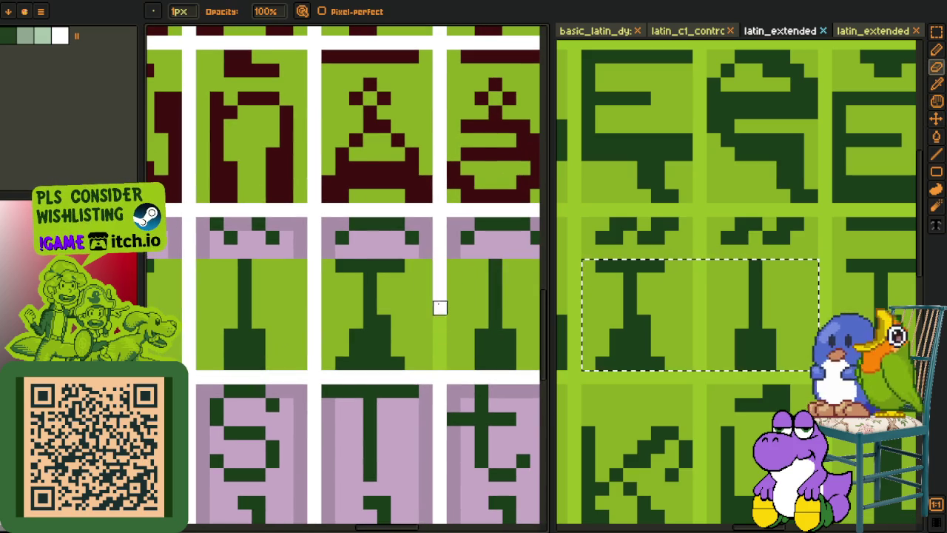
pyautogui.scroll(-5, 439, 363)
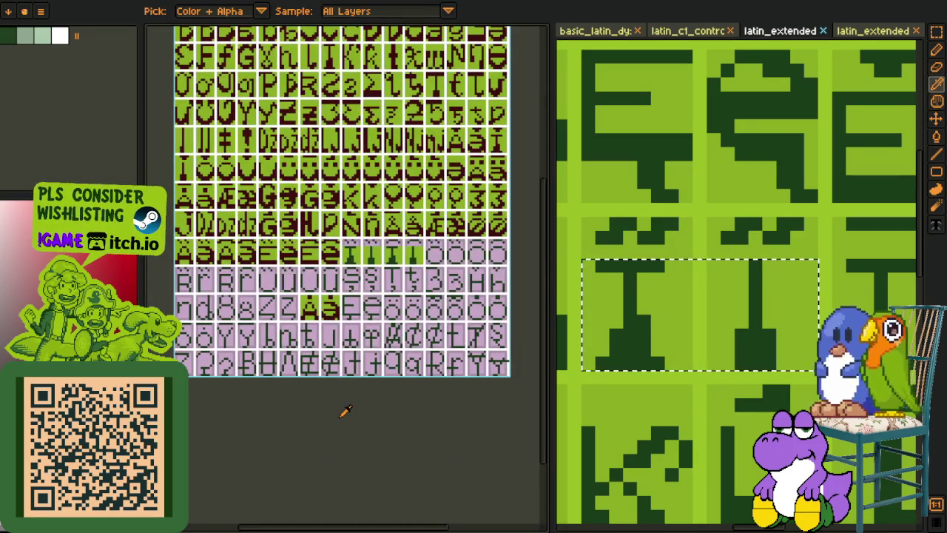
# Step: Reposition the row of pasted I glyphs into its cells
pyautogui.press('r')
pyautogui.scroll(1, 244, 248)
pyautogui.scroll(3, 436, 274)
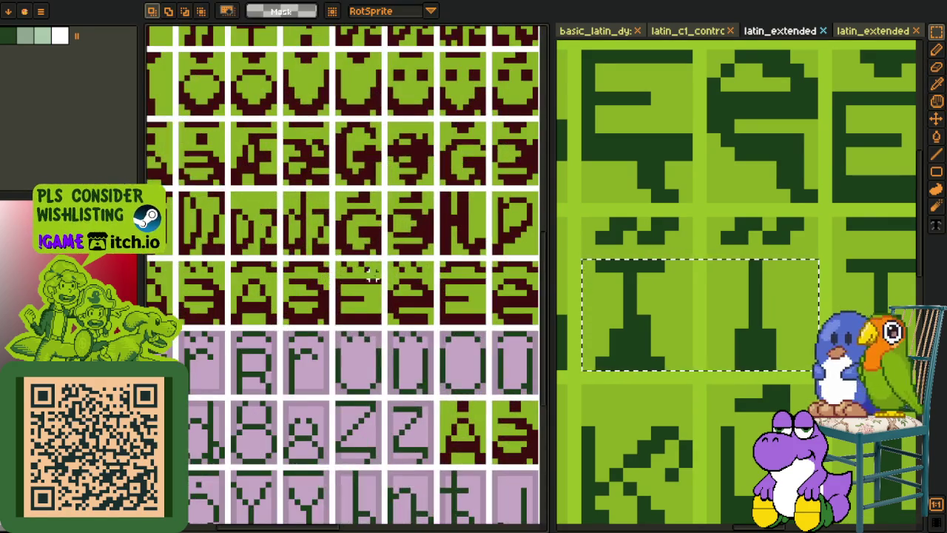
pyautogui.press('r')
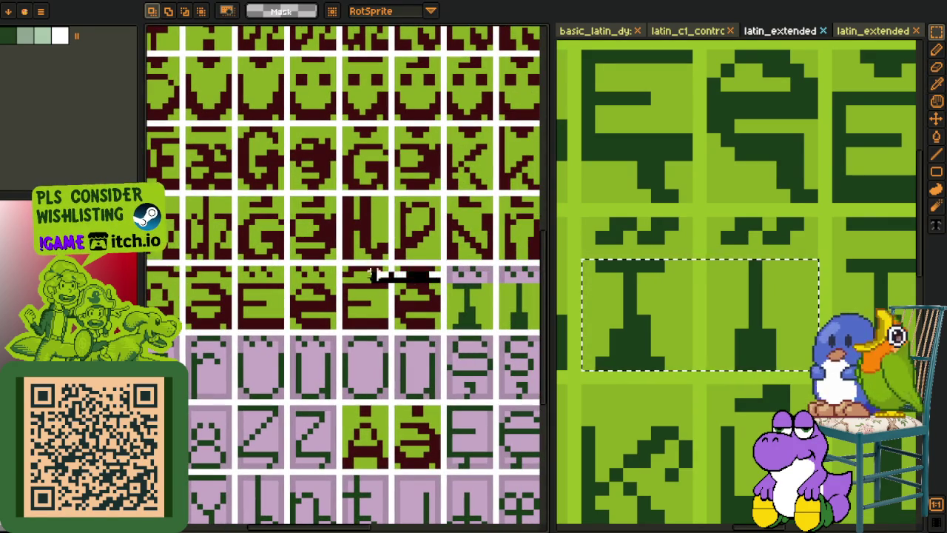
pyautogui.moveTo(440, 276); pyautogui.dragTo(234, 276)
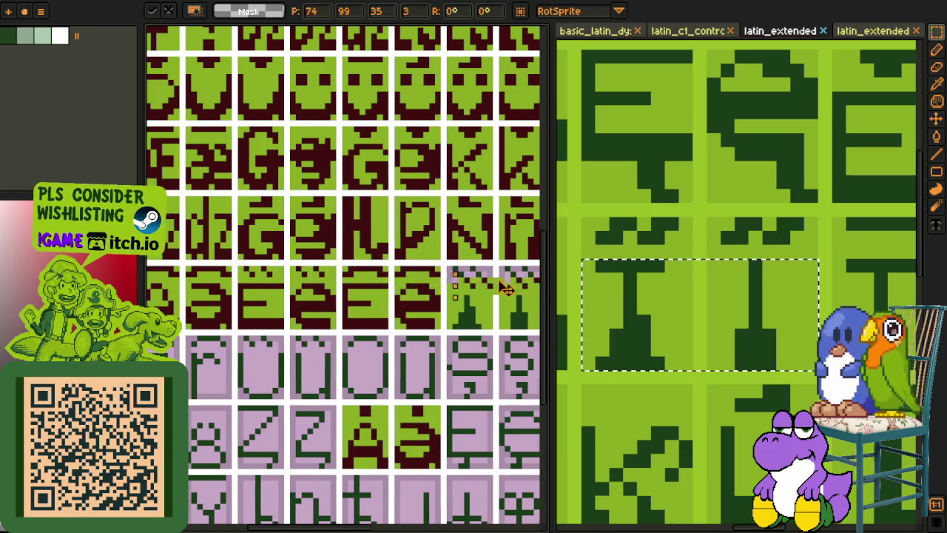
pyautogui.press('Return')
# Step: Bucket-fill the first and third I glyphs with the sampled dark red
pyautogui.scroll(-2, 439, 246)
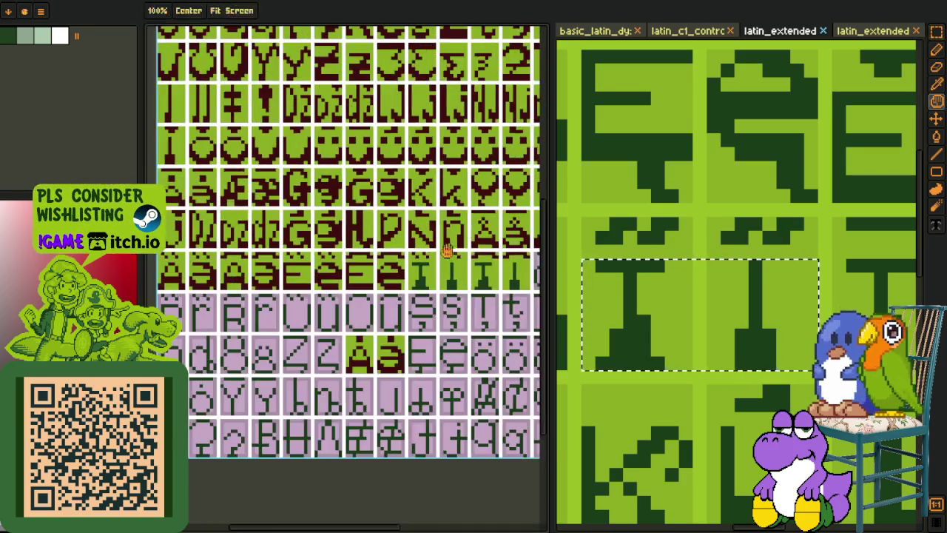
pyautogui.press('o')
pyautogui.scroll(3, 339, 247)
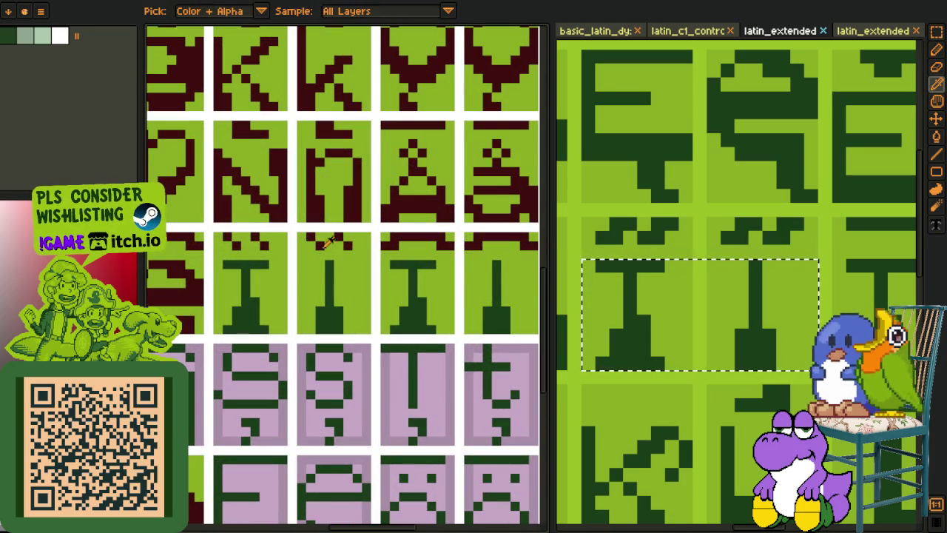
pyautogui.press('b')
pyautogui.click(330, 268)
pyautogui.click(241, 298)
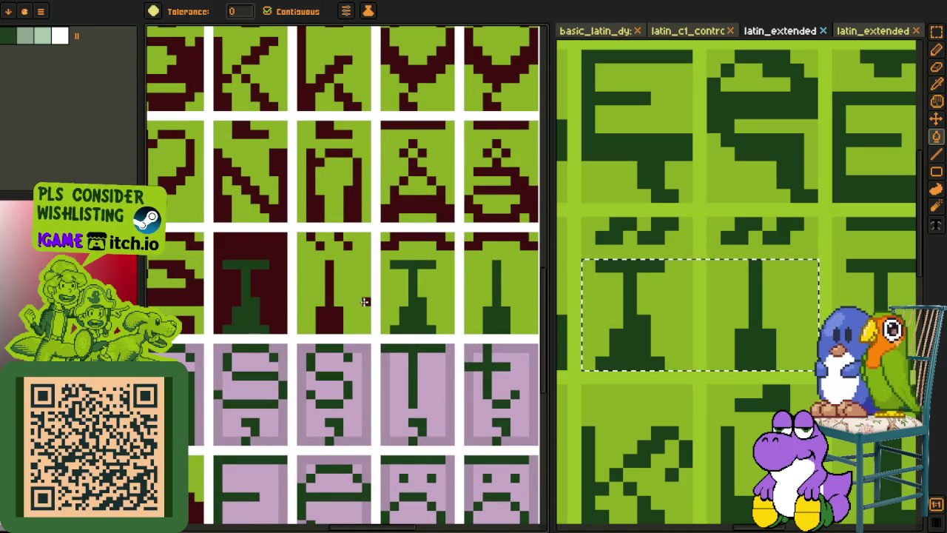
pyautogui.hotkey('ctrl', 'z')
pyautogui.click(254, 312)
pyautogui.click(406, 313)
# Step: Clear the reference-sheet selection and switch to the character illustration sprite
pyautogui.scroll(-5, 486, 311)
pyautogui.press('o')
pyautogui.scroll(-1, 296, 370)
pyautogui.press('r')
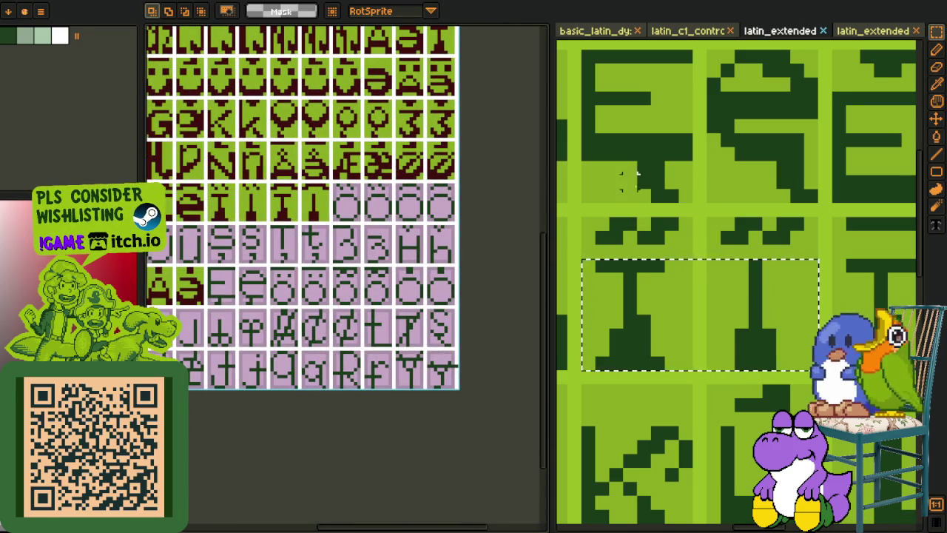
pyautogui.click(627, 180)
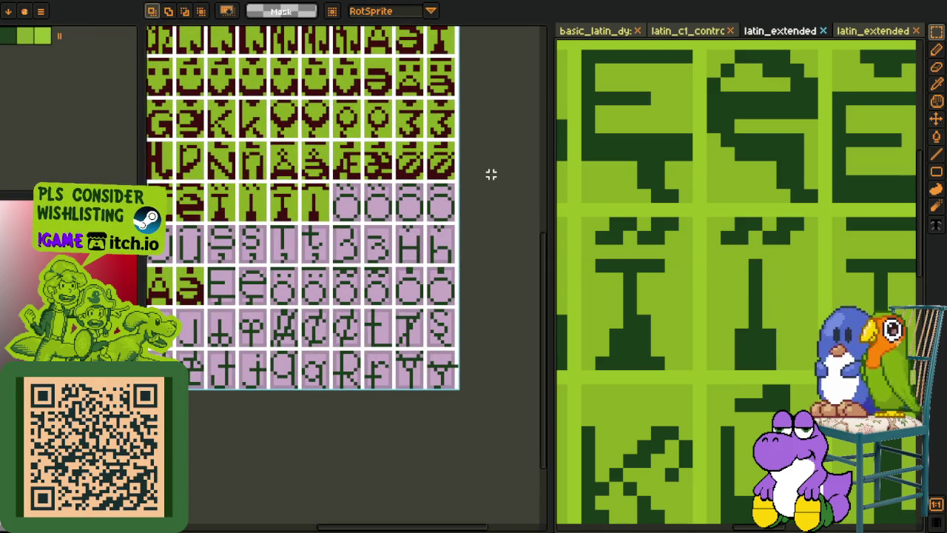
pyautogui.hotkey('ctrl', 'Tab')
pyautogui.scroll(-3, 209, 145)
pyautogui.scroll(1, 229, 173)
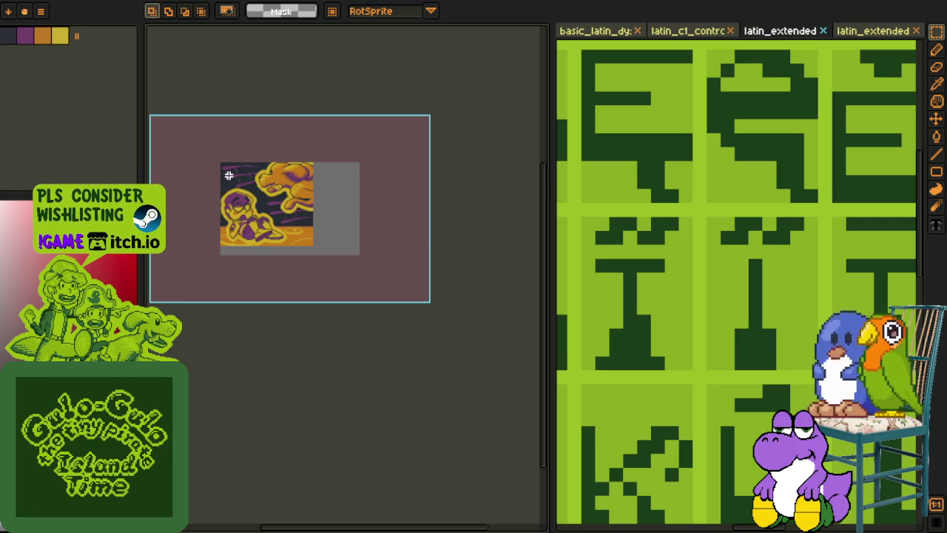
# Step: Switch to the tilemap sprite and pan across its scenes
pyautogui.hotkey('ctrl', 'Tab')
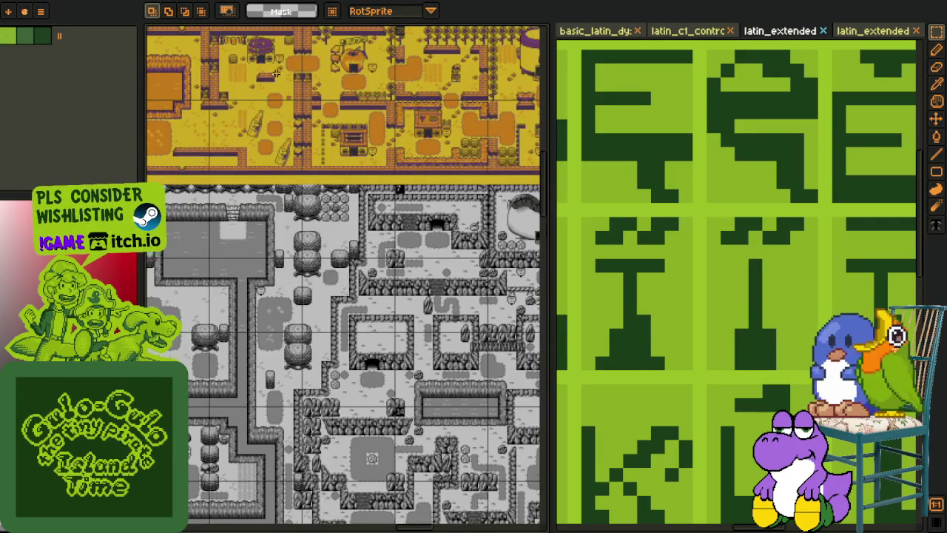
pyautogui.scroll(-3, 275, 73)
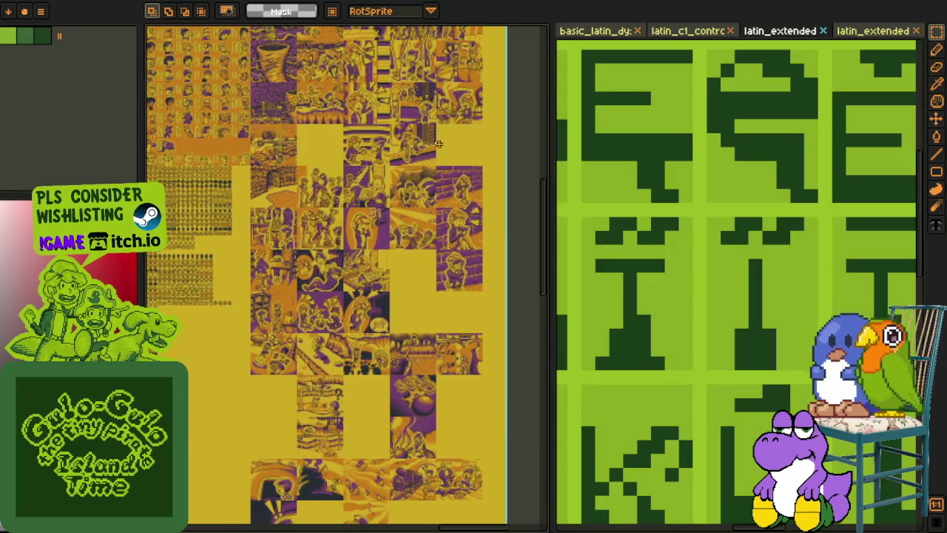
pyautogui.scroll(3, 380, 168)
pyautogui.moveTo(381, 169)
pyautogui.mouseDown()
pyautogui.moveTo(368, 250)
pyautogui.moveTo(375, 298)
pyautogui.moveTo(364, 187)
pyautogui.mouseUp()
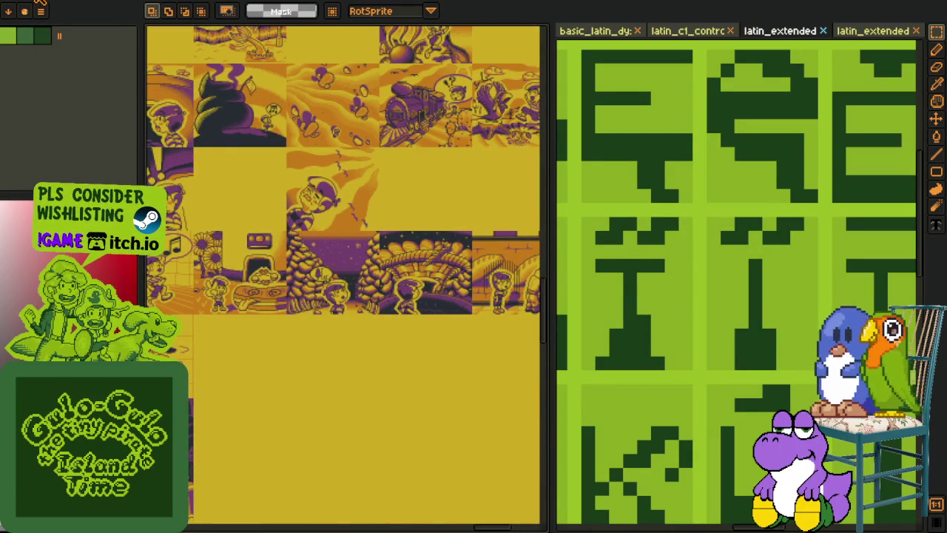
# Step: Marquee-select most of the small picture, then return to the font glyph sheet
pyautogui.hotkey('ctrl', 'Tab')
pyautogui.scroll(5, 215, 171)
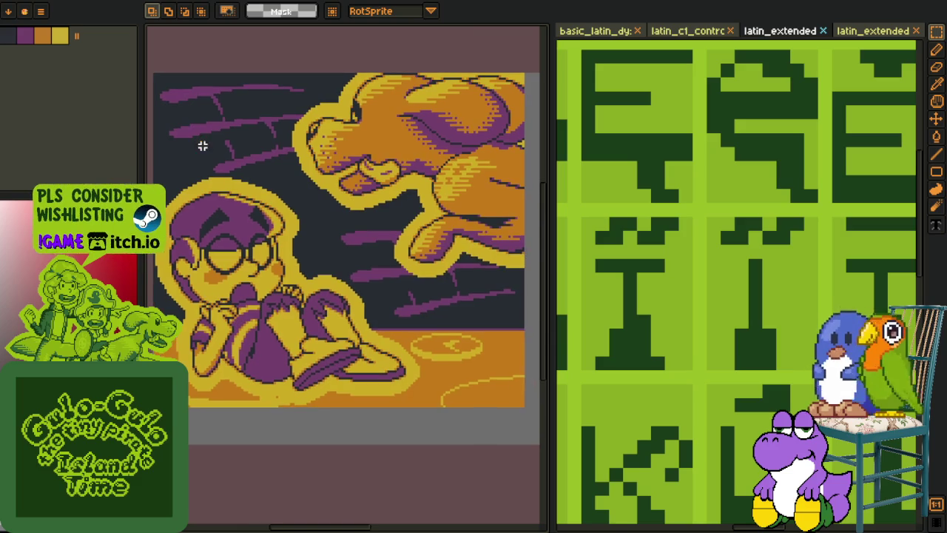
pyautogui.moveTo(156, 74)
pyautogui.mouseDown()
pyautogui.moveTo(416, 367)
pyautogui.moveTo(448, 387)
pyautogui.mouseUp()
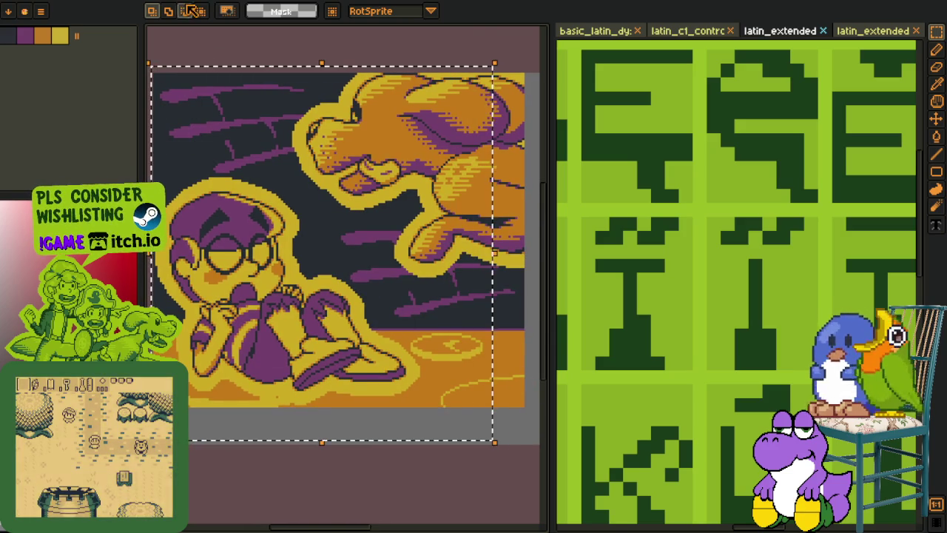
pyautogui.hotkey('ctrl', 'Tab')
pyautogui.scroll(-1, 279, 490)
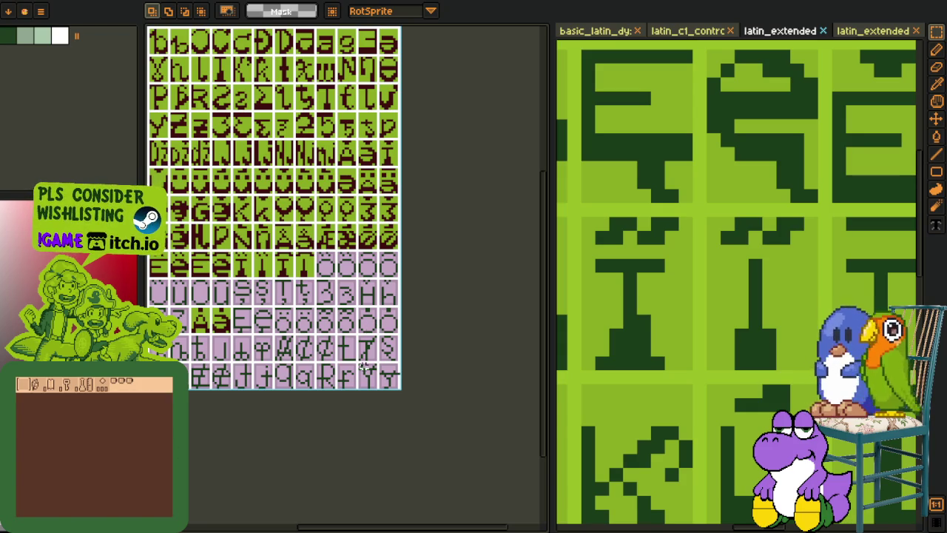
# Step: Select the row of four O glyph cells on the latin_extended sheet
pyautogui.moveTo(364, 362); pyautogui.dragTo(363, 307)
pyautogui.scroll(-5, 712, 248)
pyautogui.moveTo(714, 267); pyautogui.dragTo(715, 225)
pyautogui.scroll(-3, 725, 232)
pyautogui.scroll(-2, 744, 250)
pyautogui.press('m')
pyautogui.scroll(1, 655, 229)
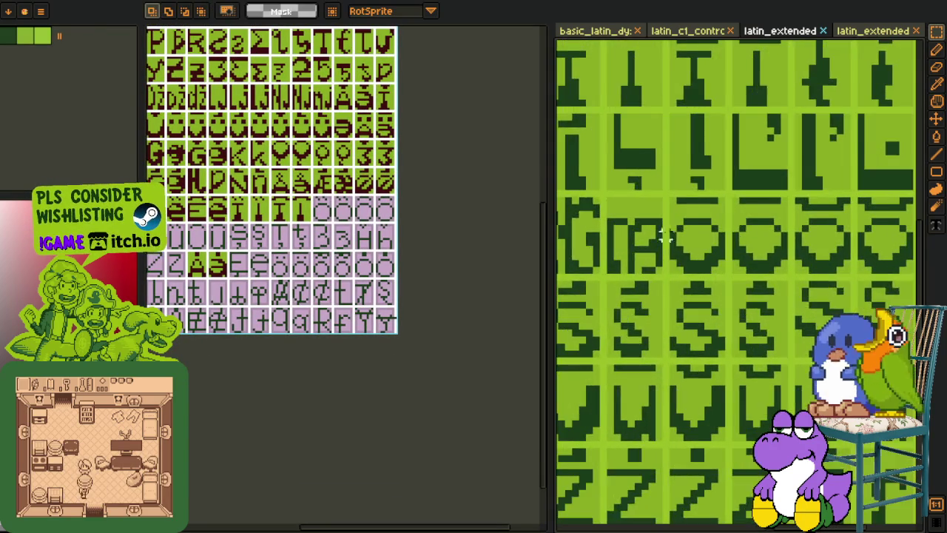
pyautogui.scroll(1, 655, 229)
pyautogui.moveTo(673, 277); pyautogui.dragTo(898, 218)
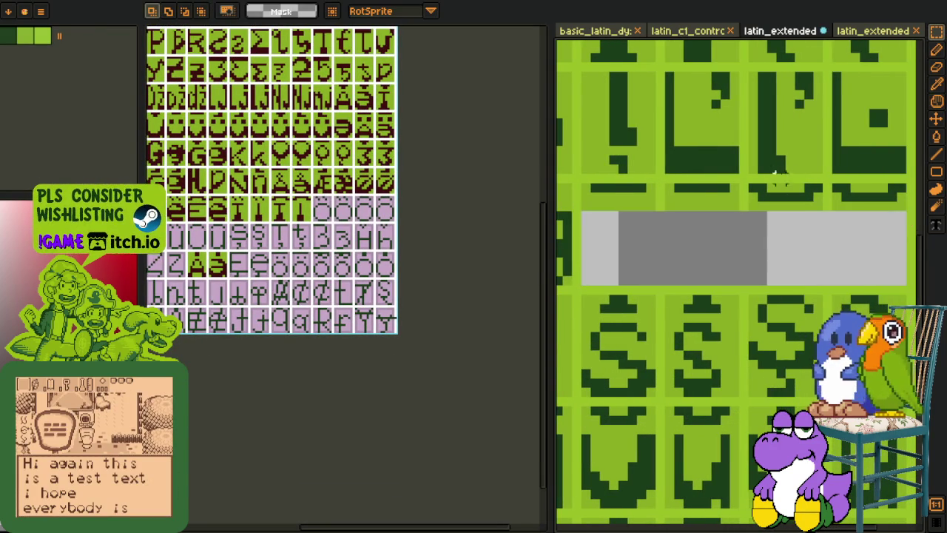
# Step: Paste the O glyph row over the pink placeholder row on the font sheet
pyautogui.scroll(2, 307, 247)
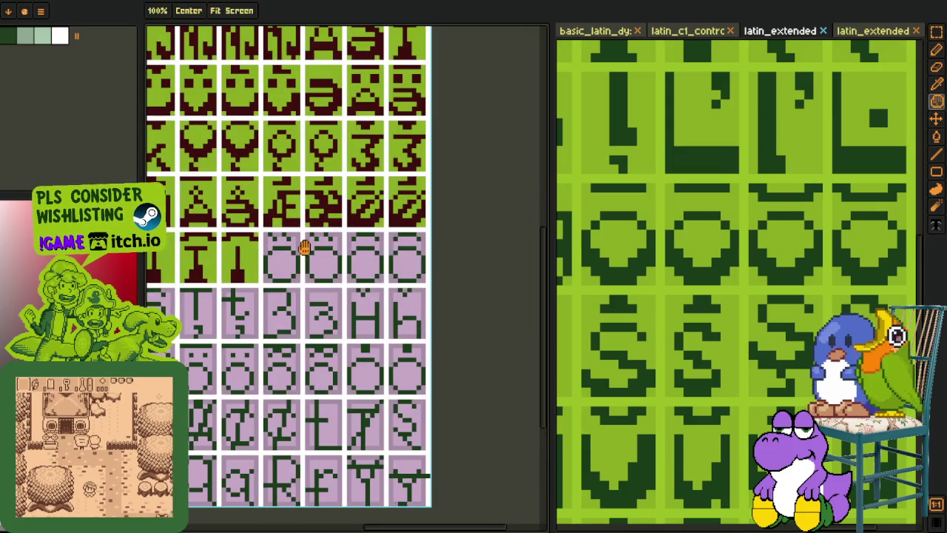
pyautogui.scroll(1, 307, 247)
pyautogui.hotkey('ctrl', 'v')
pyautogui.scroll(1, 325, 259)
pyautogui.press('Return')
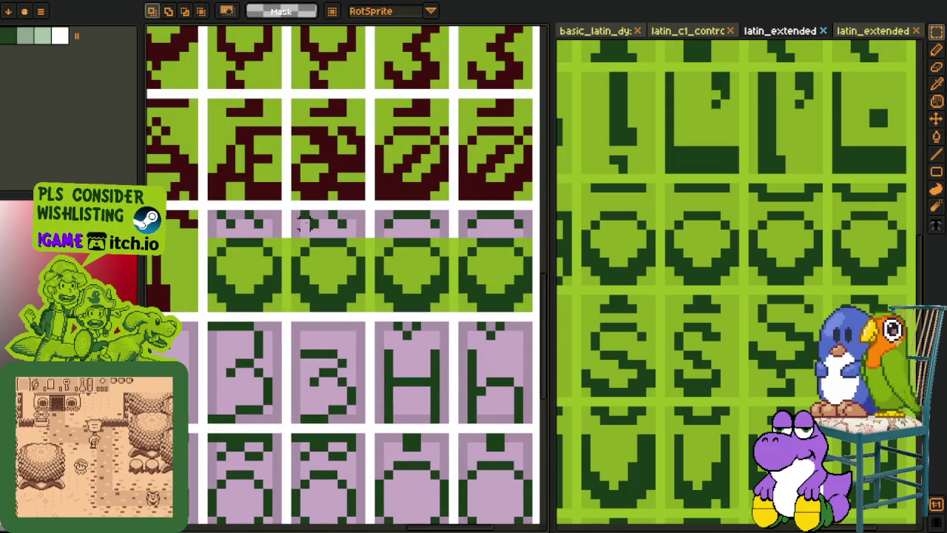
pyautogui.scroll(1, 309, 217)
# Step: Erase the green strips in the gutters between the O glyphs to white
pyautogui.press('e')
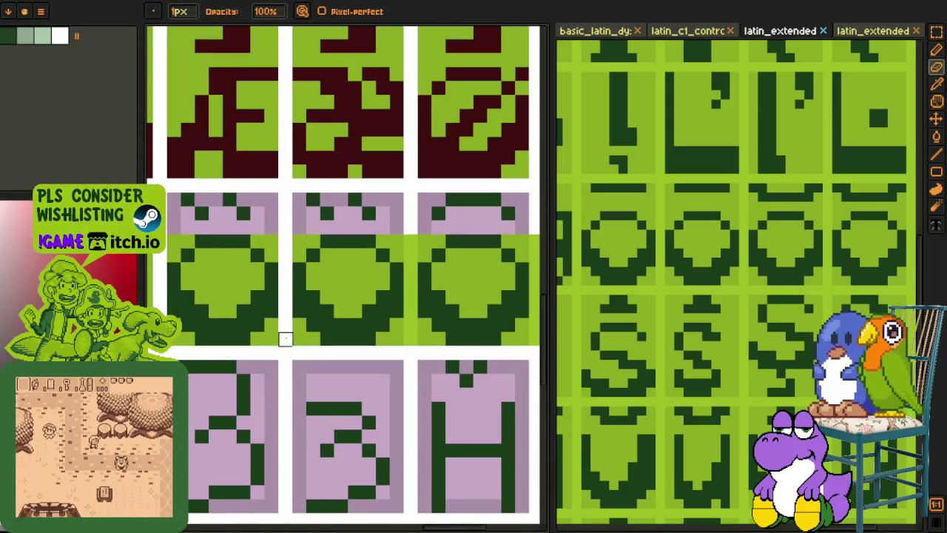
pyautogui.hscroll(1, 370, 311)
pyautogui.hscroll(1, 244, 251)
pyautogui.moveTo(233, 264); pyautogui.dragTo(233, 351)
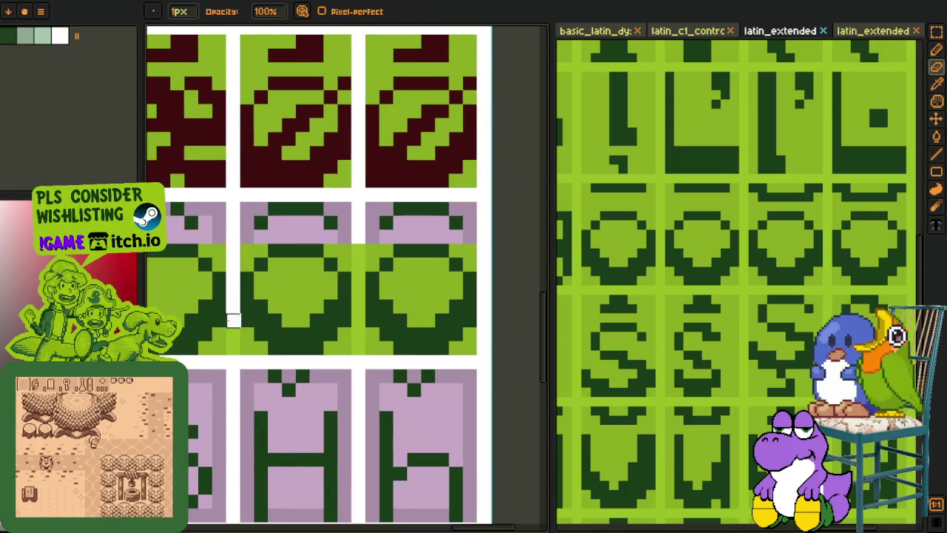
pyautogui.moveTo(358, 251); pyautogui.dragTo(358, 320)
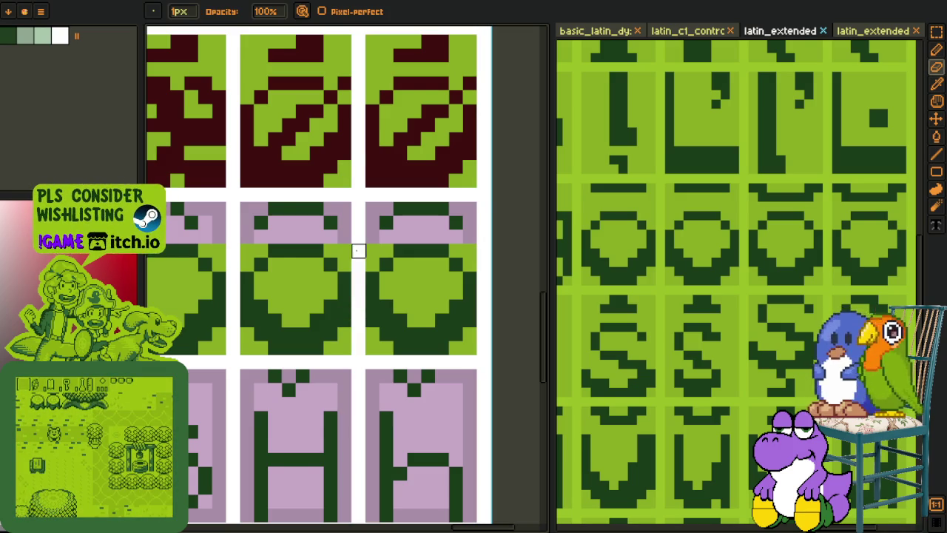
pyautogui.scroll(-3, 358, 250)
pyautogui.scroll(-2, 429, 237)
pyautogui.scroll(-2, 448, 239)
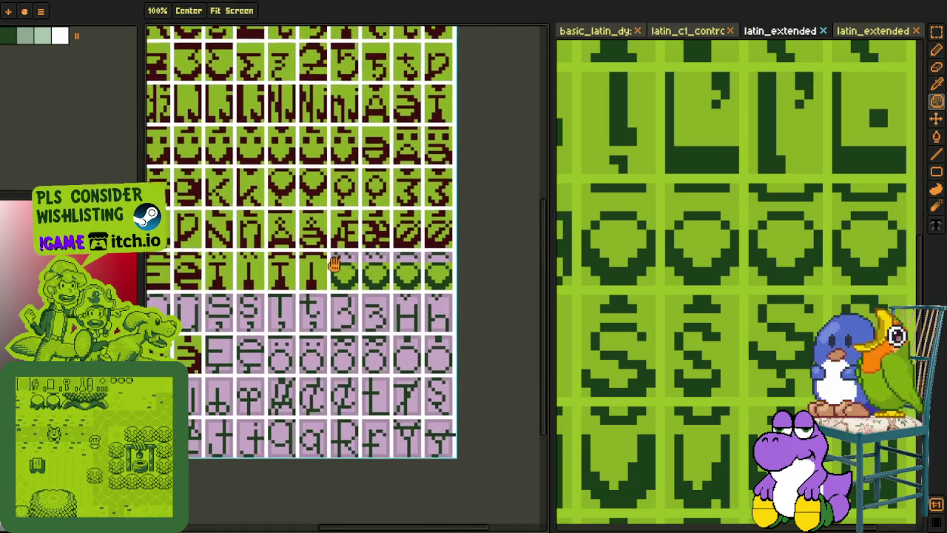
pyautogui.scroll(2, 332, 260)
pyautogui.scroll(2, 340, 253)
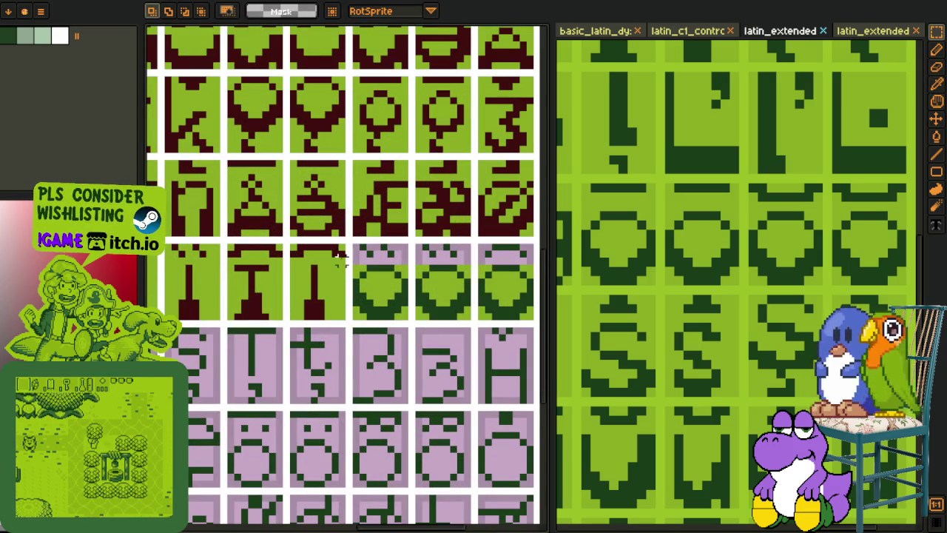
# Step: Select a thin strip of the glyph row and shift it right into place
pyautogui.moveTo(340, 258); pyautogui.dragTo(178, 247)
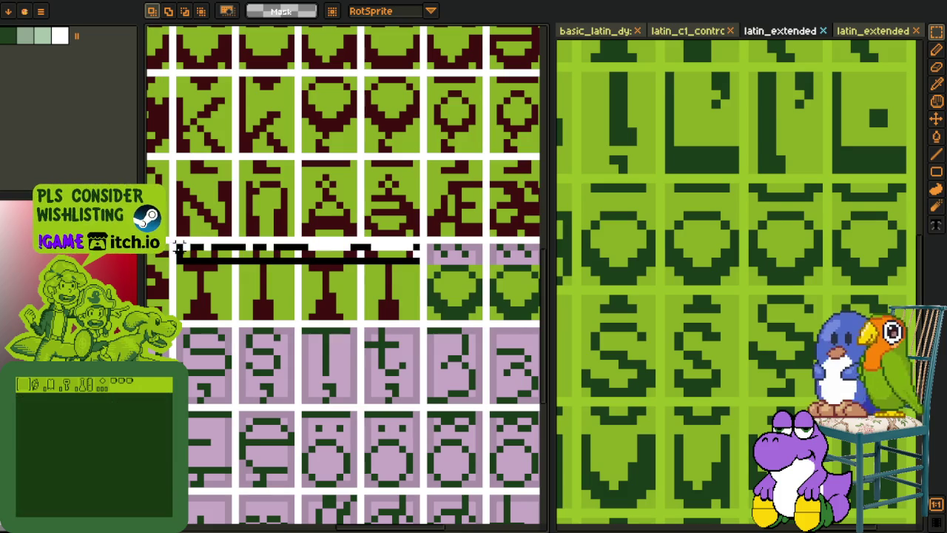
pyautogui.moveTo(281, 253)
pyautogui.mouseDown()
pyautogui.moveTo(547, 317)
pyautogui.moveTo(409, 213)
pyautogui.mouseUp()
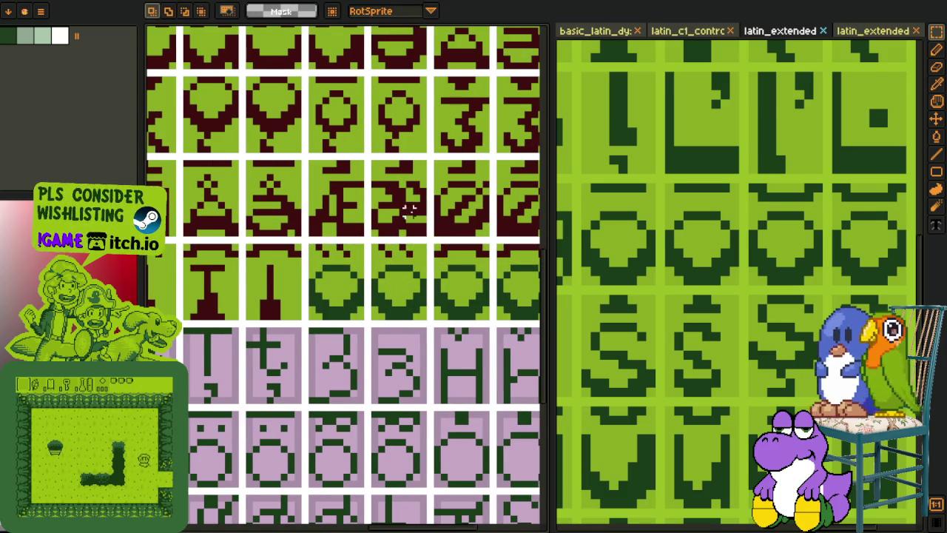
pyautogui.scroll(-2, 409, 213)
# Step: Replace the dark green on the pasted O glyphs with dark red
pyautogui.press('i')
pyautogui.scroll(3, 300, 268)
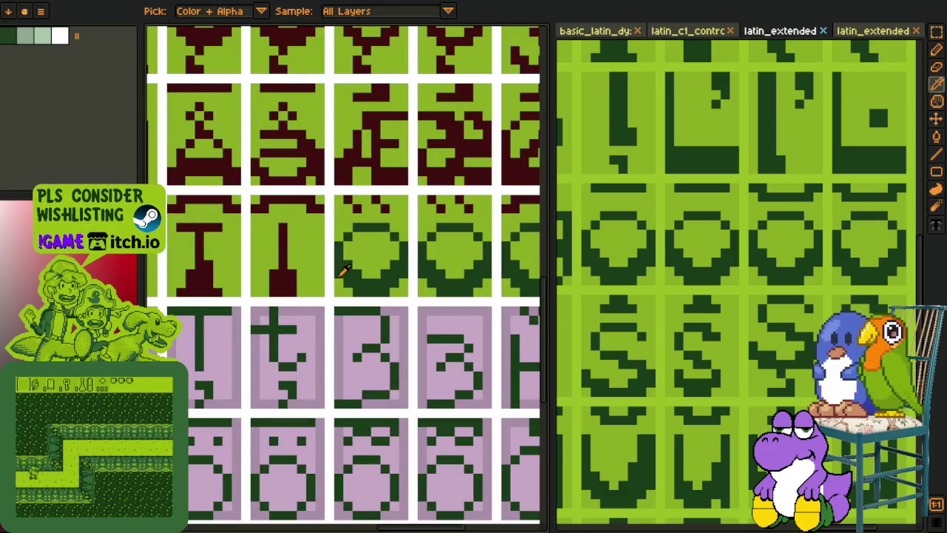
pyautogui.click(339, 274)
pyautogui.hotkey('shift', 'r')
pyautogui.click(377, 415)
pyautogui.scroll(-3, 490, 276)
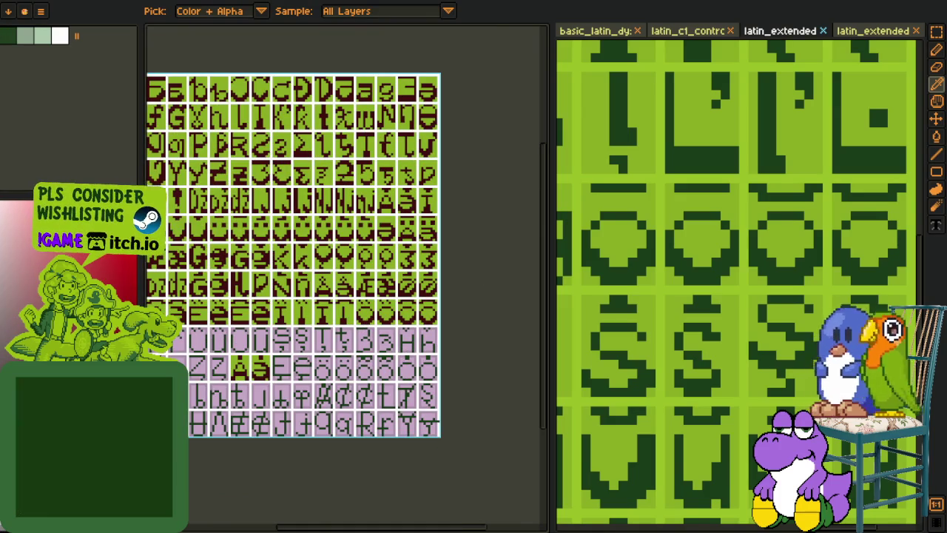
pyautogui.scroll(-1, 276, 271)
pyautogui.scroll(-1, 272, 275)
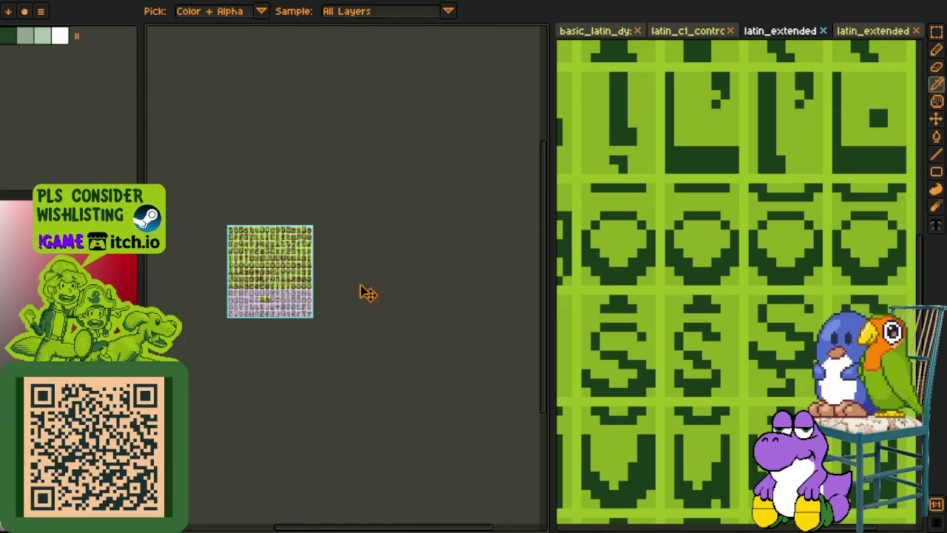
# Step: Paste a picture from the art collage into its own new sprite and commit it
pyautogui.hotkey('ctrl', 'Tab')
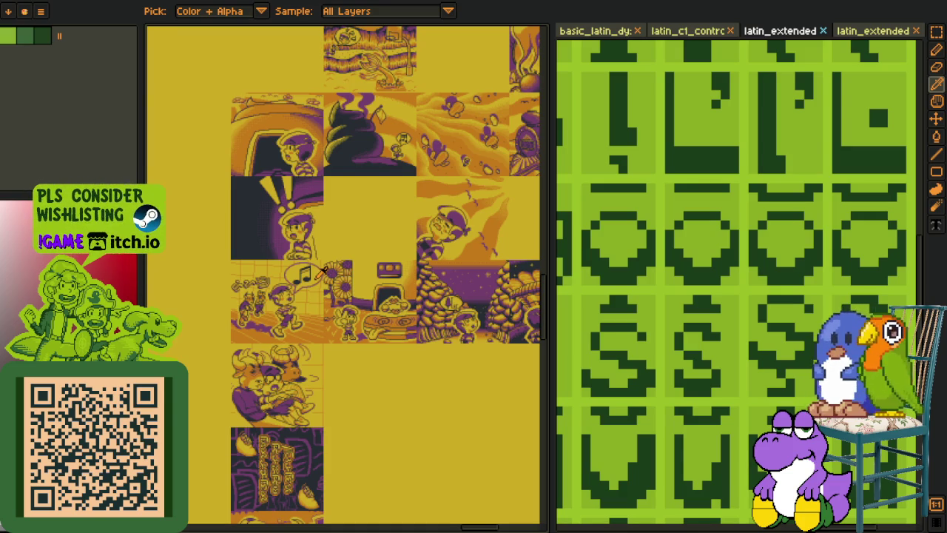
pyautogui.moveTo(339, 267); pyautogui.dragTo(160, 294)
pyautogui.moveTo(351, 279); pyautogui.dragTo(291, 231)
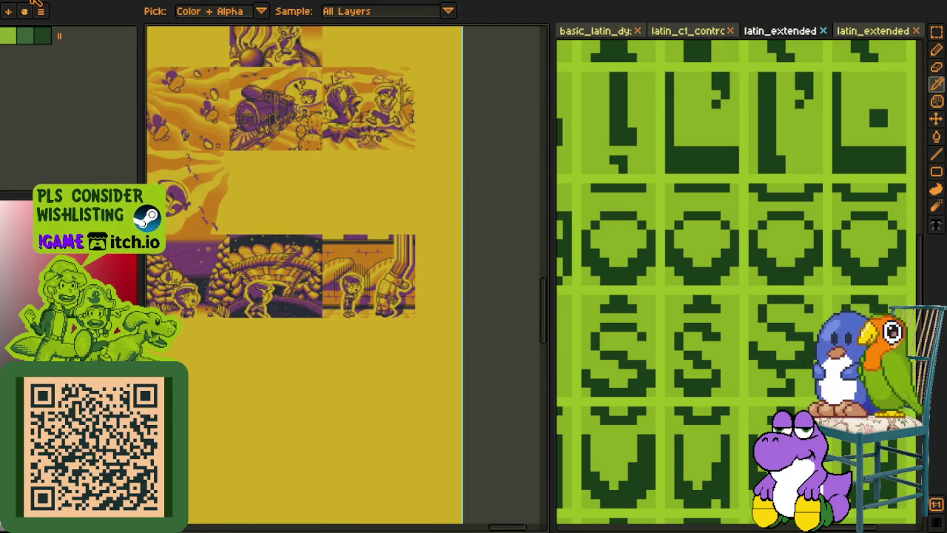
pyautogui.hotkey('ctrl', 'alt', 'n')
pyautogui.scroll(-3, 321, 81)
pyautogui.click(321, 81)
# Step: Select a strip of character artwork on the picture collage
pyautogui.hotkey('ctrl', 'Tab')
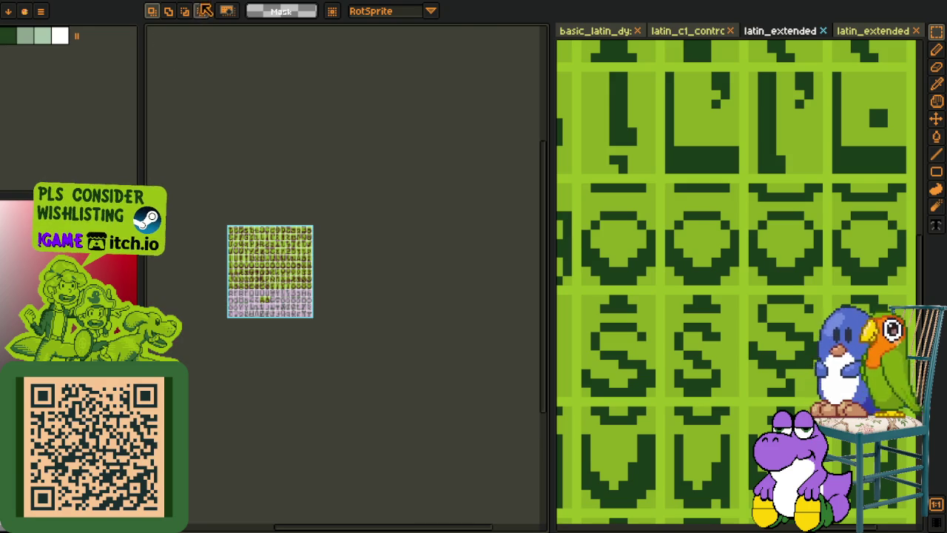
pyautogui.hotkey('ctrl', 'Tab')
pyautogui.moveTo(272, 311); pyautogui.dragTo(353, 311)
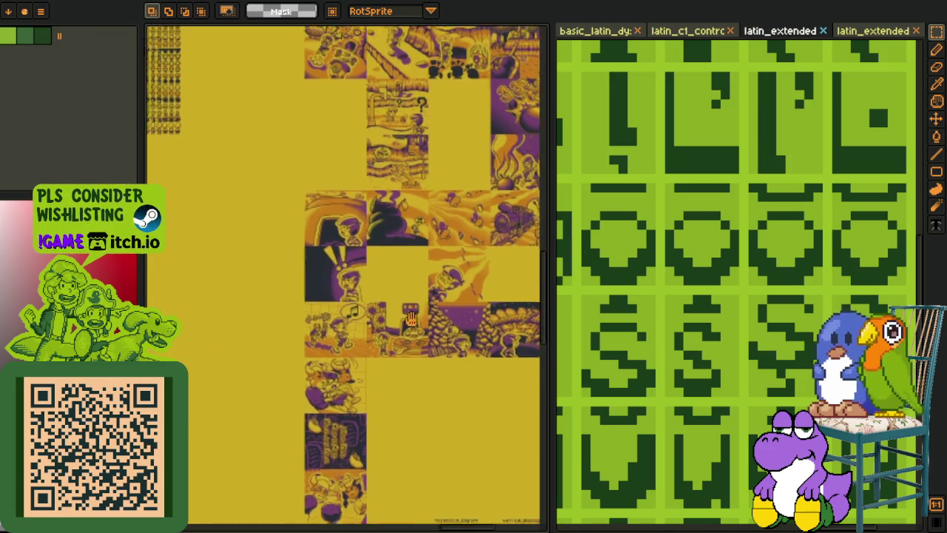
pyautogui.hotkey('ctrl', 'Tab')
pyautogui.hotkey('ctrl', 'Tab')
pyautogui.scroll(2, 296, 222)
pyautogui.moveTo(215, 255); pyautogui.dragTo(494, 317)
pyautogui.hotkey('ctrl', 'Tab')
pyautogui.hotkey('ctrl', 'Tab')
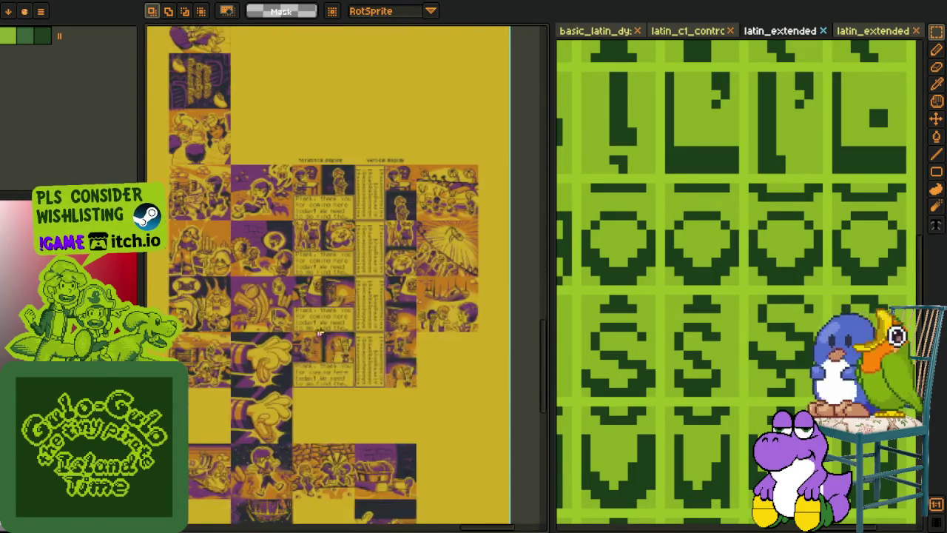
pyautogui.scroll(1, 274, 314)
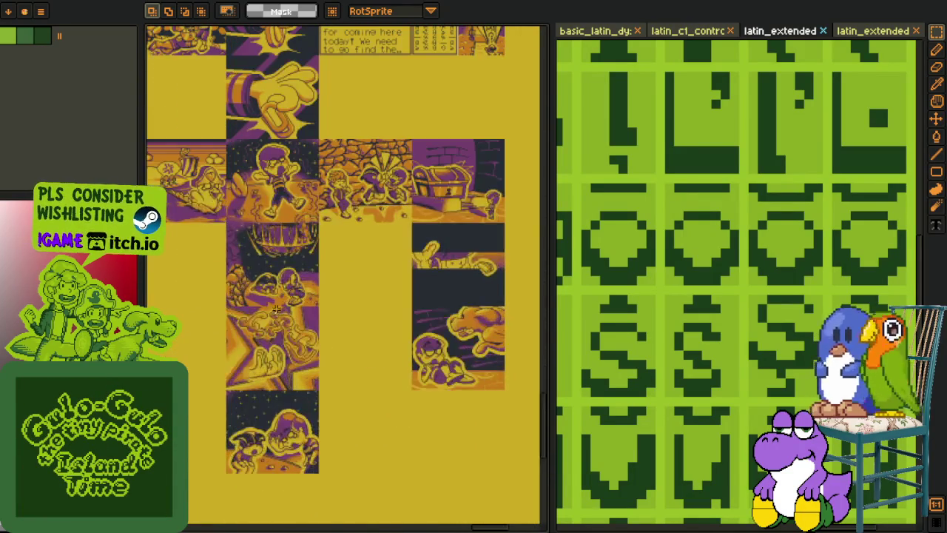
pyautogui.scroll(2, 282, 276)
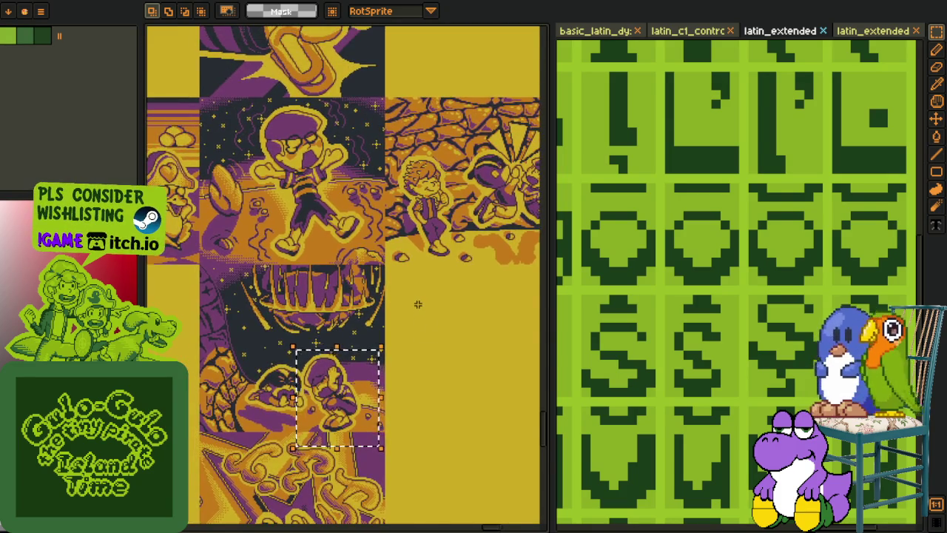
pyautogui.scroll(-2, 416, 303)
pyautogui.scroll(-3, 426, 329)
pyautogui.hscroll(2, 377, 217)
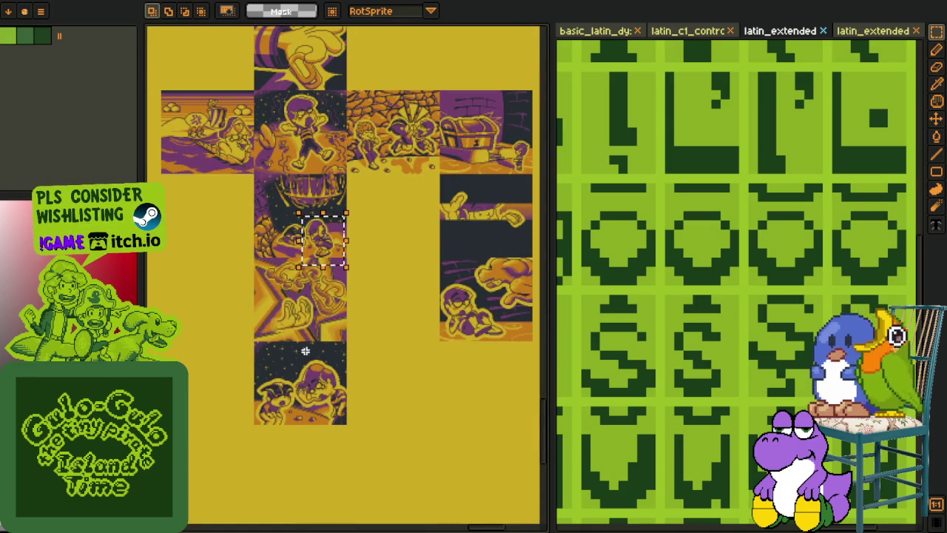
pyautogui.scroll(-1, 288, 338)
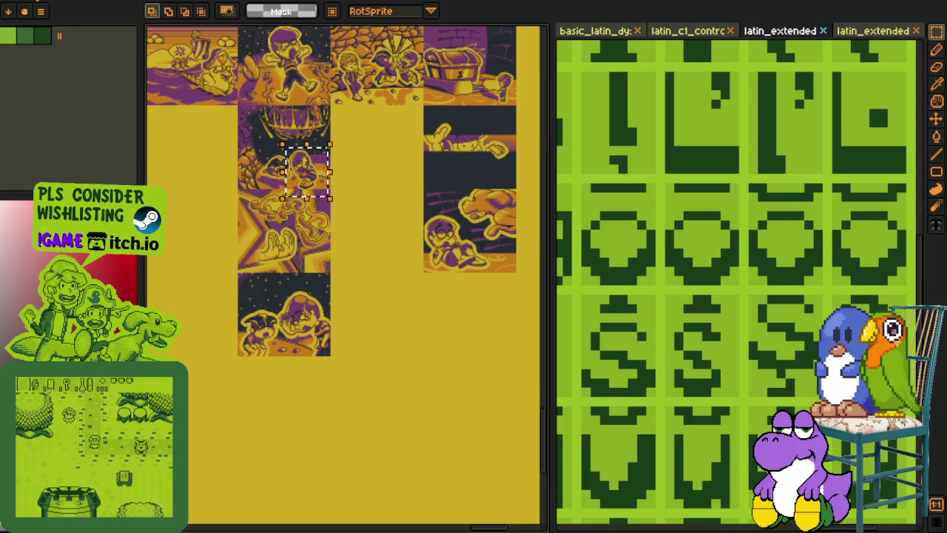
# Step: Return to the font glyph sheet and save it
pyautogui.hotkey('ctrl', 'Tab')
pyautogui.hotkey('ctrl', 'Tab')
pyautogui.scroll(1, 288, 274)
pyautogui.scroll(2, 288, 274)
pyautogui.hotkey('ctrl', 's')
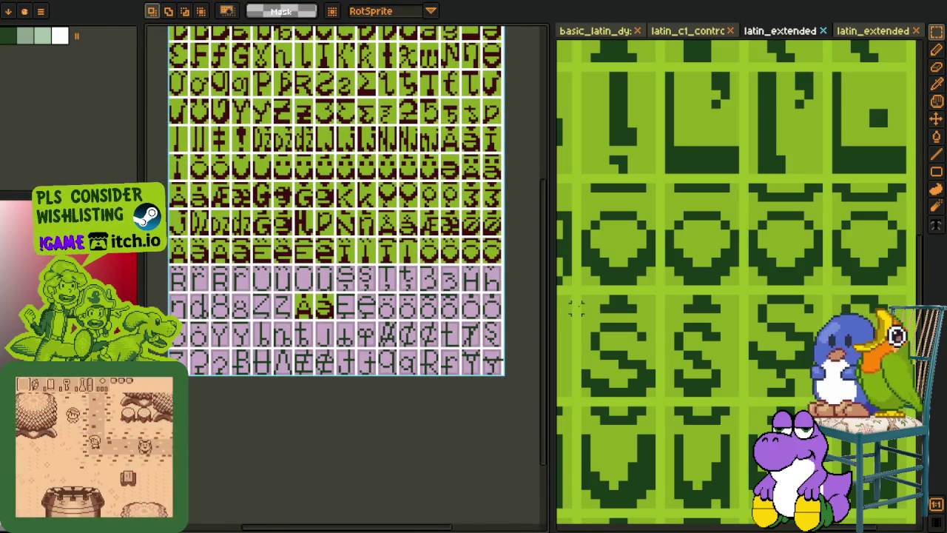
# Step: Select the accented R glyphs on the reference sheet, undoing an accidental delete
pyautogui.moveTo(556, 302); pyautogui.dragTo(616, 309)
pyautogui.scroll(-1, 666, 308)
pyautogui.scroll(-1, 666, 309)
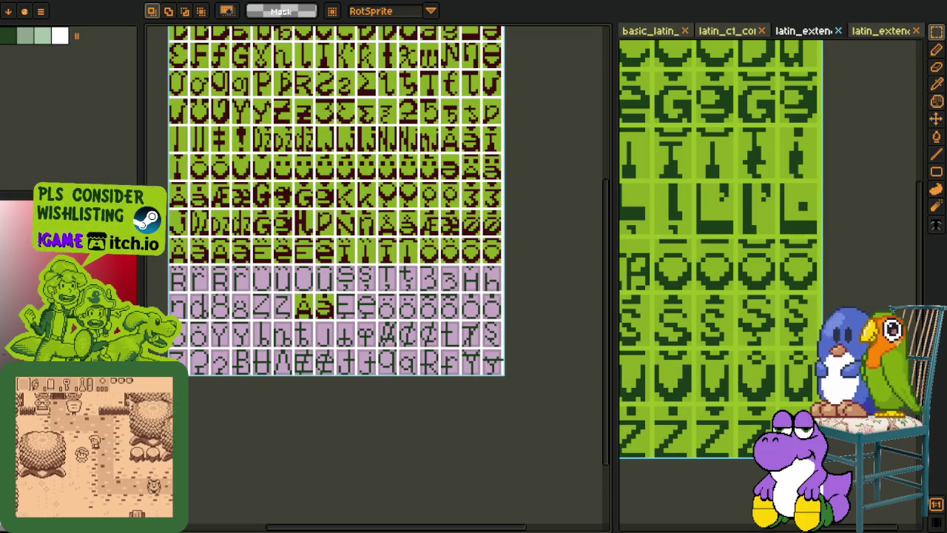
pyautogui.scroll(-1, 646, 194)
pyautogui.scroll(-1, 637, 253)
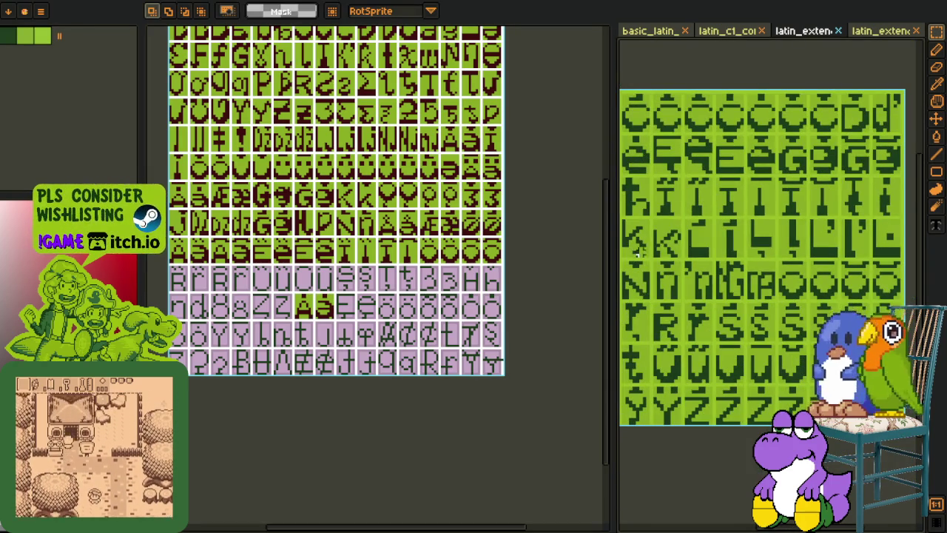
pyautogui.scroll(1, 656, 253)
pyautogui.scroll(1, 675, 296)
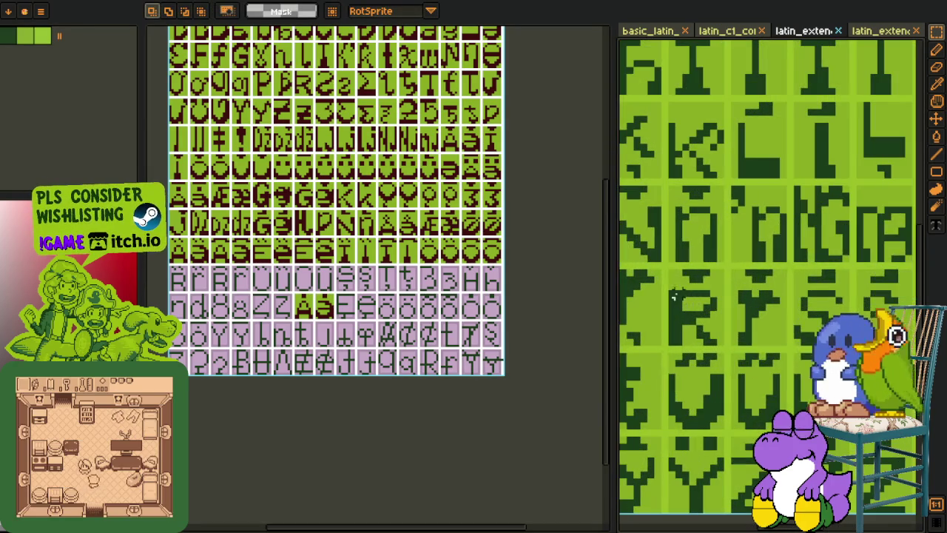
pyautogui.moveTo(671, 294); pyautogui.dragTo(786, 345)
pyautogui.press('Delete')
pyautogui.hotkey('ctrl', 'z')
# Step: Paste the R glyphs onto the pink cells and erase a stray pixel column
pyautogui.scroll(1, 339, 272)
pyautogui.scroll(2, 339, 272)
pyautogui.scroll(1, 339, 272)
pyautogui.hotkey('ctrl', 'v')
pyautogui.moveTo(338, 279); pyautogui.dragTo(275, 299)
pyautogui.press('Return')
pyautogui.press('e')
pyautogui.moveTo(285, 214); pyautogui.dragTo(284, 329)
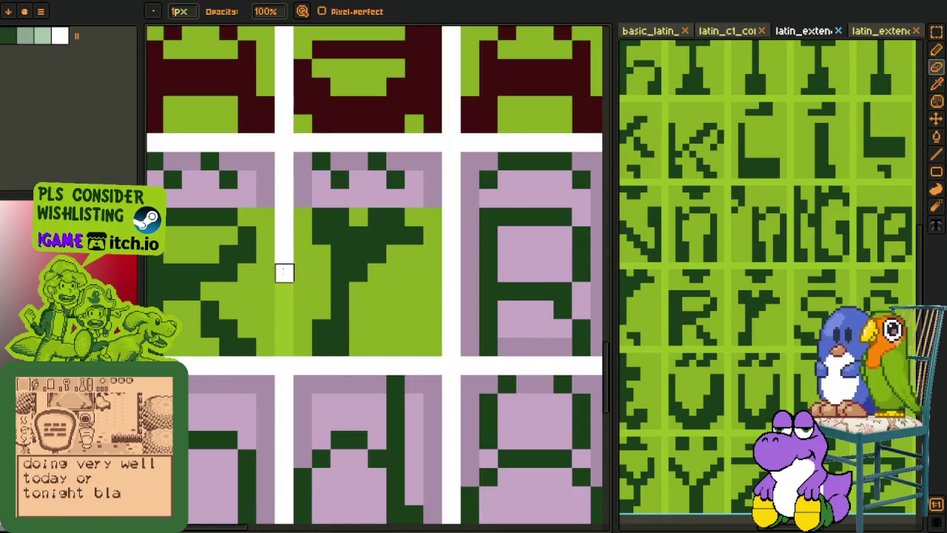
# Step: Move the Y-shaped glyph into the next pink cell
pyautogui.scroll(-2, 285, 328)
pyautogui.scroll(-1, 226, 368)
pyautogui.press('m')
pyautogui.scroll(2, 326, 307)
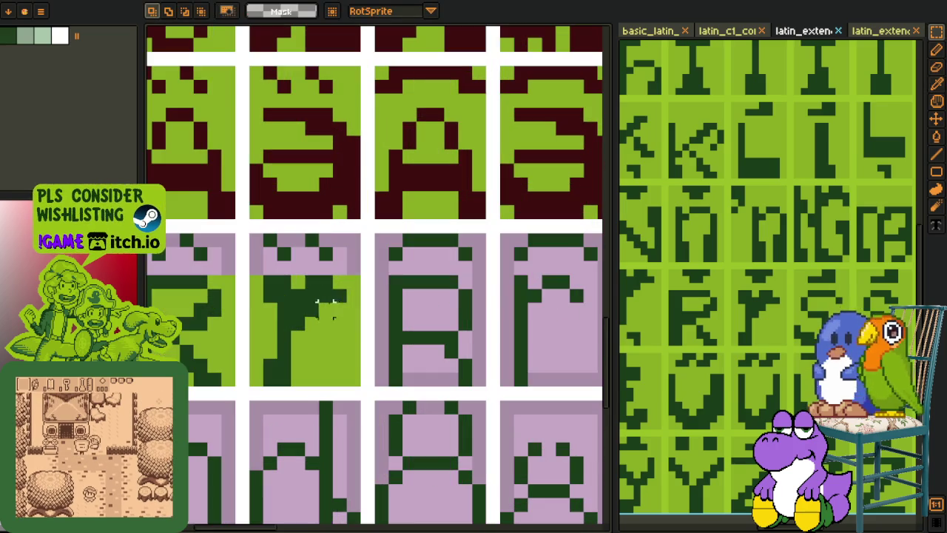
pyautogui.moveTo(361, 292)
pyautogui.mouseDown()
pyautogui.moveTo(195, 363)
pyautogui.moveTo(333, 370)
pyautogui.mouseUp()
pyautogui.scroll(-2, 192, 370)
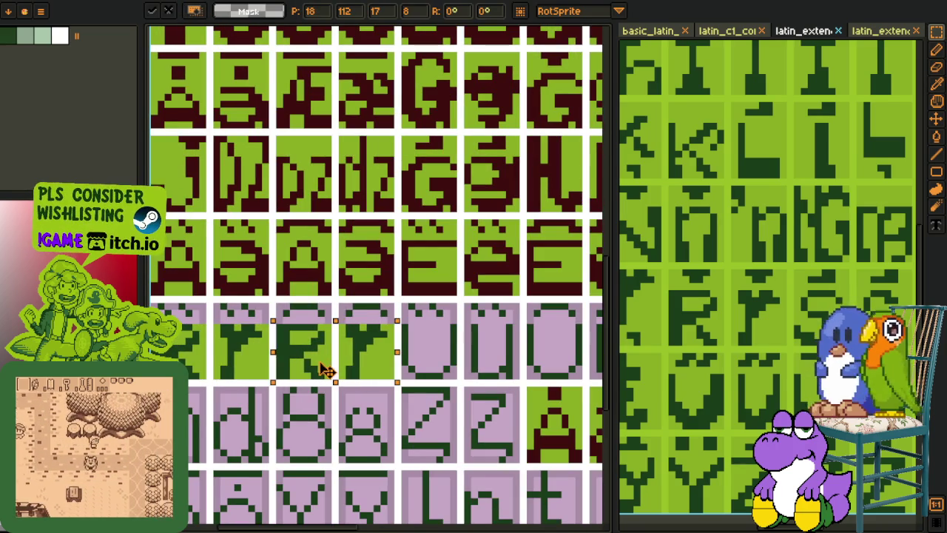
pyautogui.press('Return')
# Step: Duplicate the accent strip and move it down onto the pink row
pyautogui.scroll(1, 362, 241)
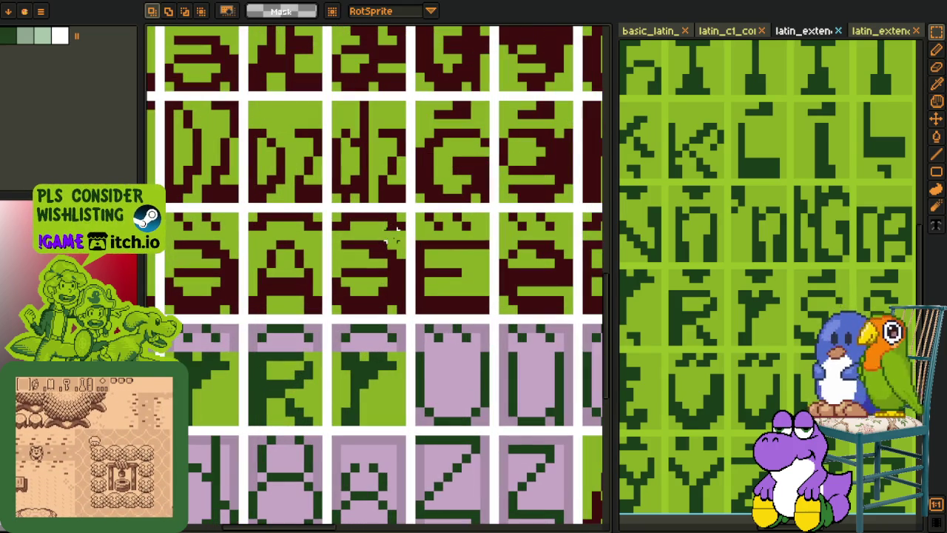
pyautogui.hscroll(-2, 399, 236)
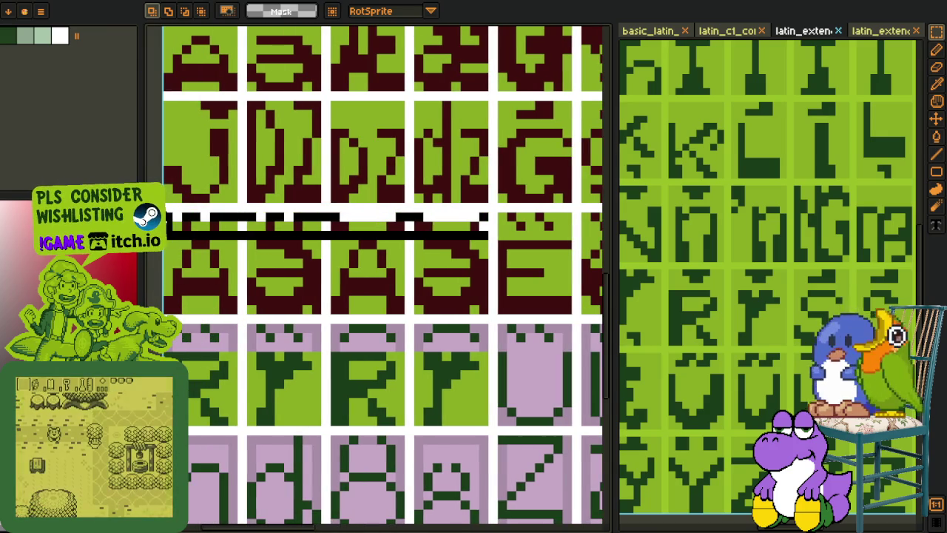
pyautogui.hotkey('ctrl', 'c')
pyautogui.hotkey('ctrl', 'v')
pyautogui.moveTo(276, 235); pyautogui.dragTo(275, 348)
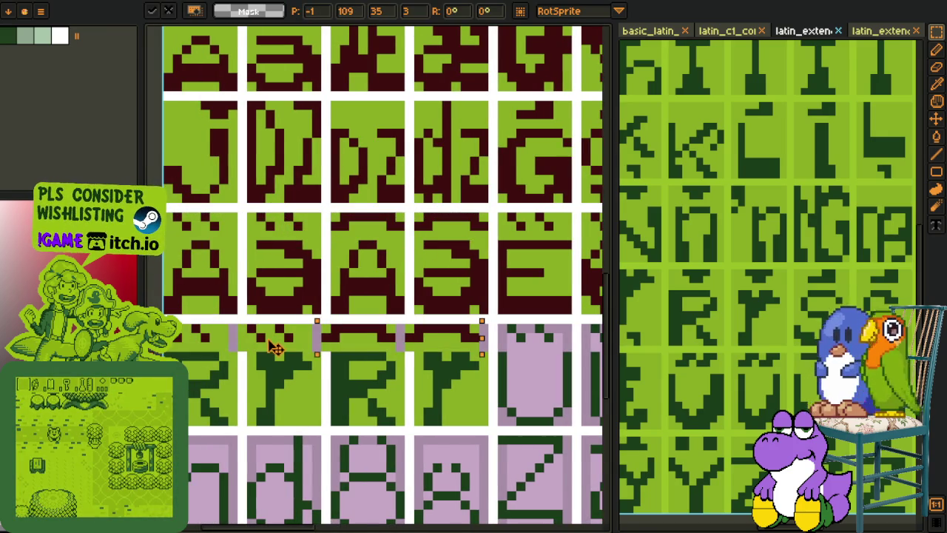
pyautogui.press('Return')
# Step: Recolour the new R glyphs dark red with Replace Color
pyautogui.press('o')
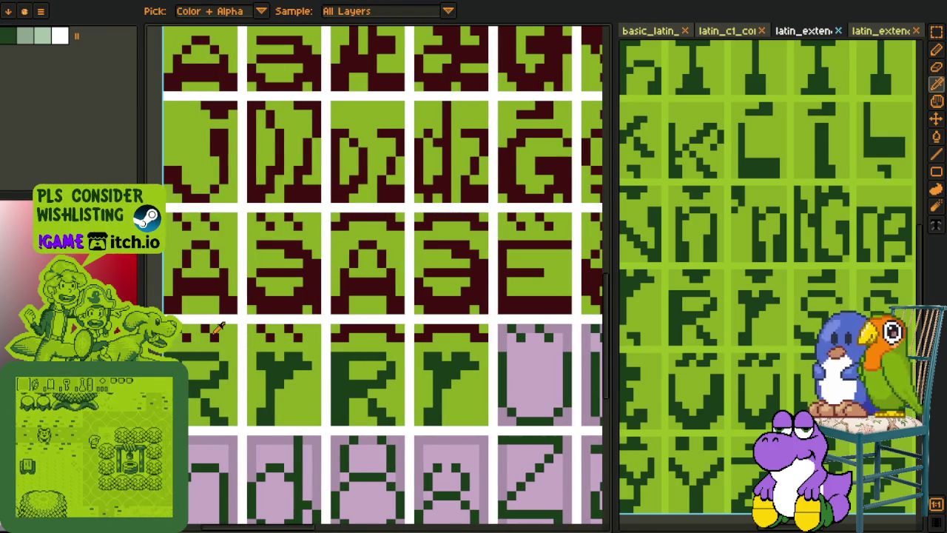
pyautogui.hotkey('shift', 'r')
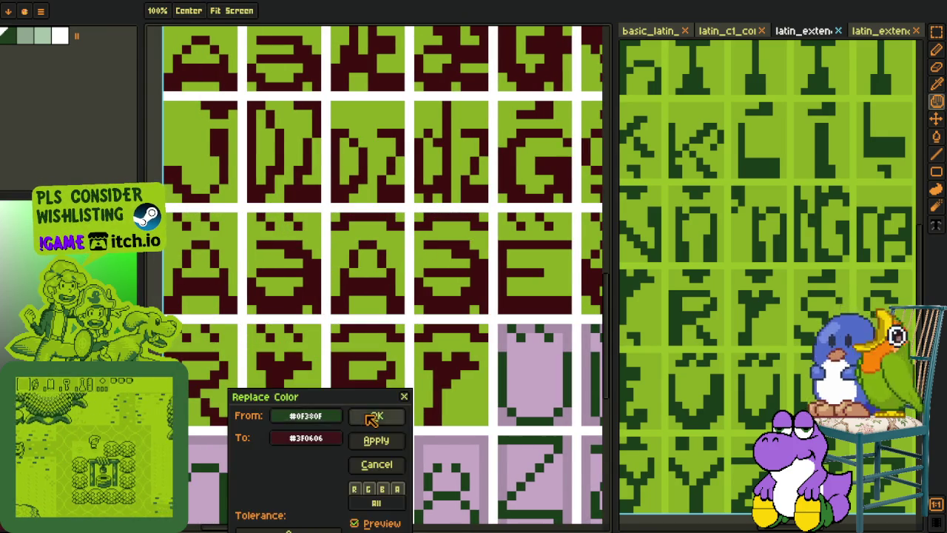
pyautogui.click(378, 417)
pyautogui.scroll(-3, 204, 387)
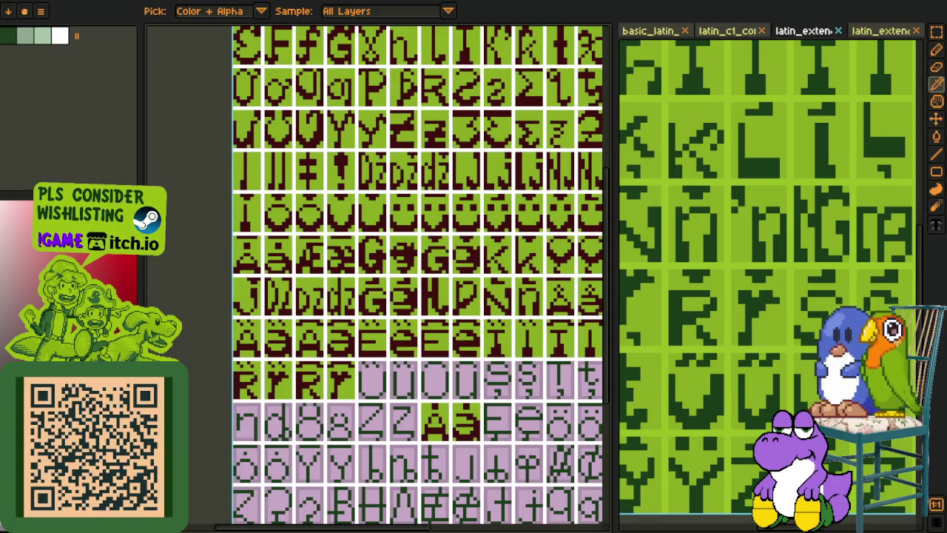
pyautogui.scroll(-1, 345, 351)
pyautogui.scroll(-1, 330, 389)
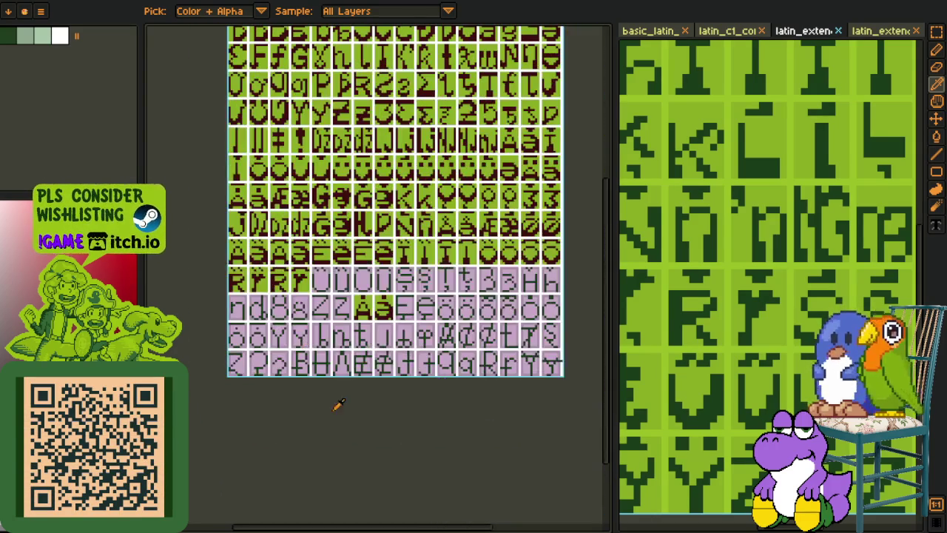
# Step: Save the font sheet and select the two U glyphs on the reference
pyautogui.hotkey('ctrl', 's')
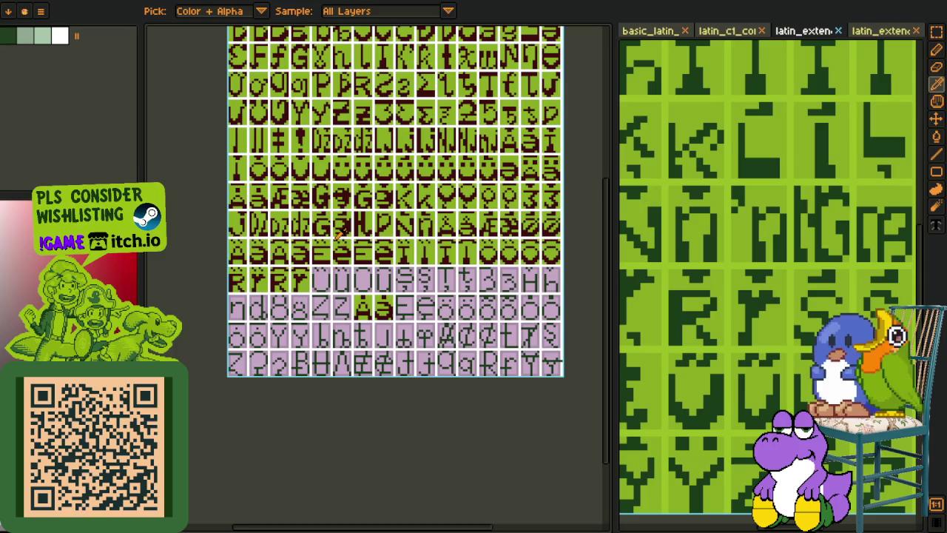
pyautogui.moveTo(354, 222); pyautogui.dragTo(340, 234)
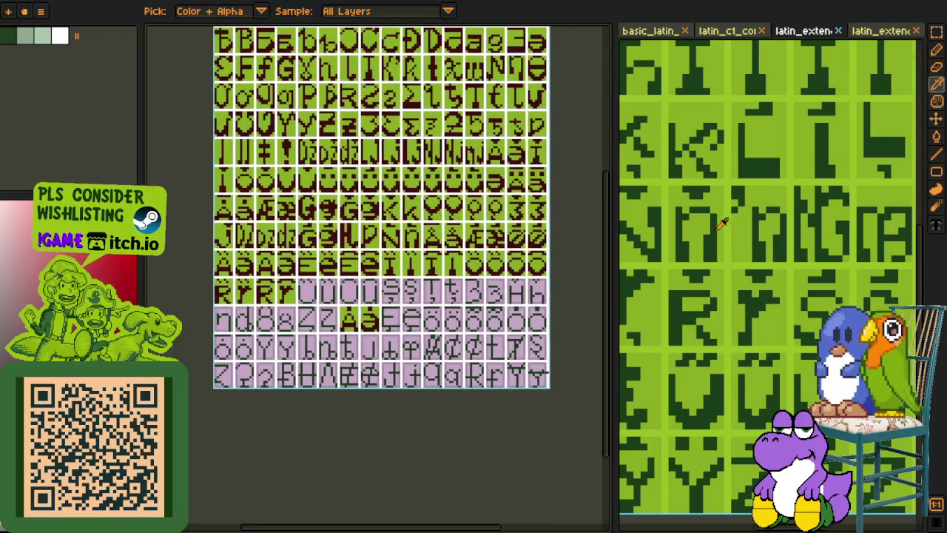
pyautogui.scroll(-2, 739, 307)
pyautogui.scroll(2, 740, 307)
pyautogui.scroll(2, 661, 292)
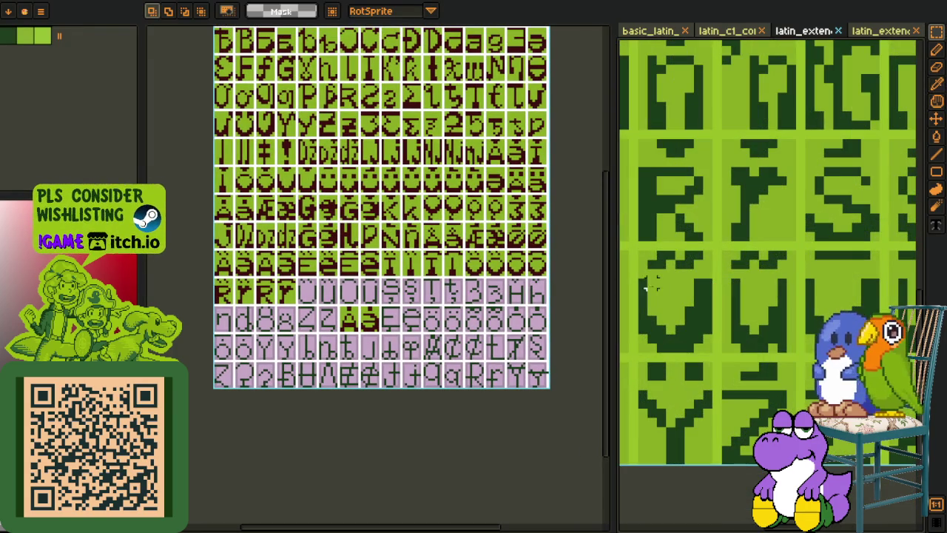
pyautogui.moveTo(642, 285); pyautogui.dragTo(762, 348)
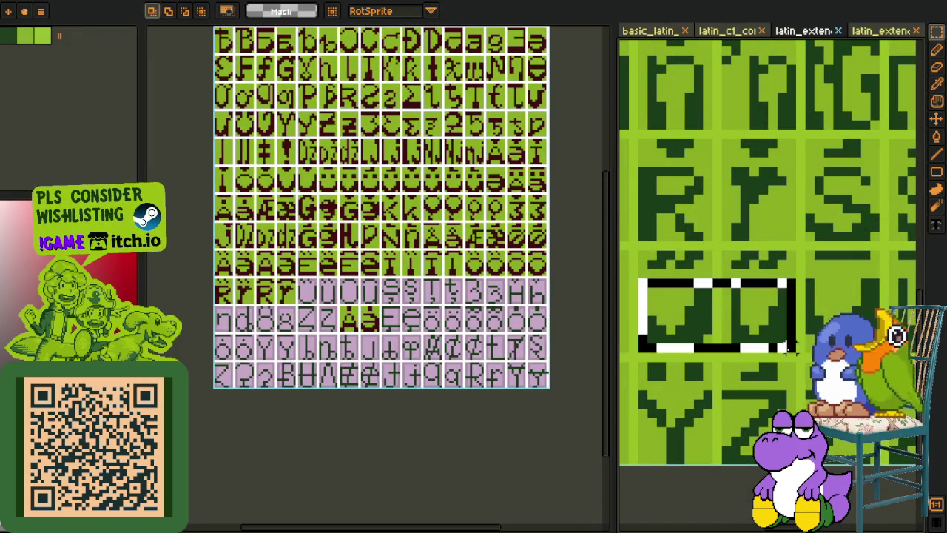
pyautogui.scroll(3, 308, 311)
pyautogui.scroll(1, 301, 274)
pyautogui.scroll(2, 345, 291)
# Step: Paste the U glyphs into their cells and recolour them dark red
pyautogui.hotkey('ctrl', 'v')
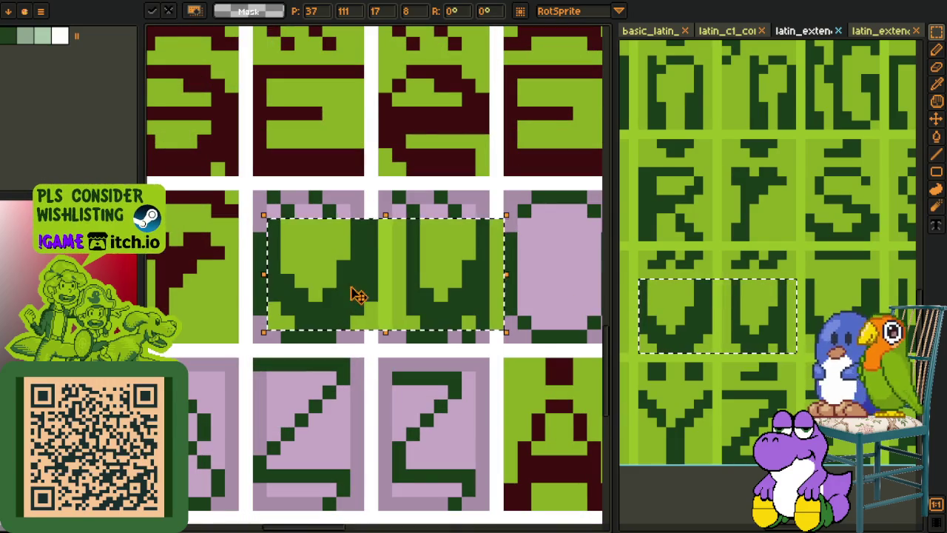
pyautogui.moveTo(352, 290); pyautogui.dragTo(342, 304)
pyautogui.press('o')
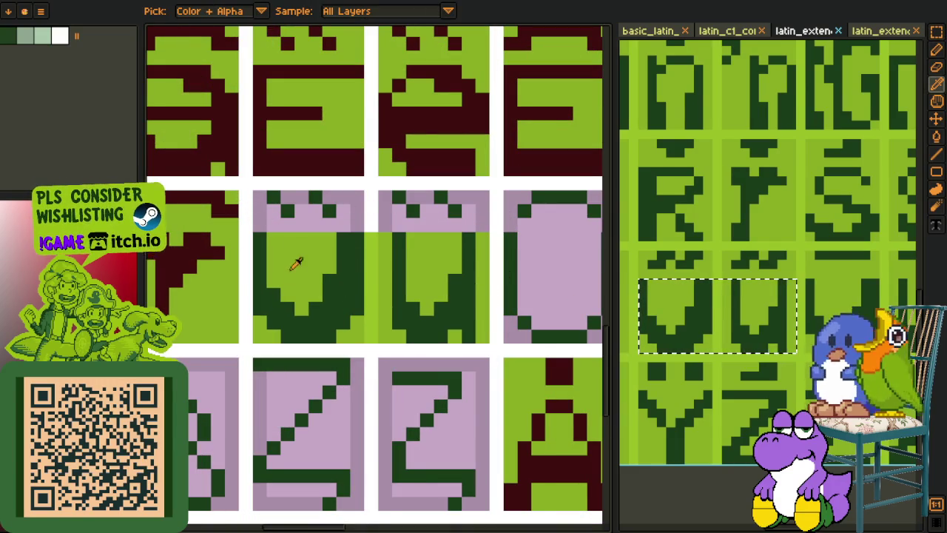
pyautogui.hotkey('shift', 'r')
pyautogui.press('Return')
pyautogui.scroll(-3, 346, 419)
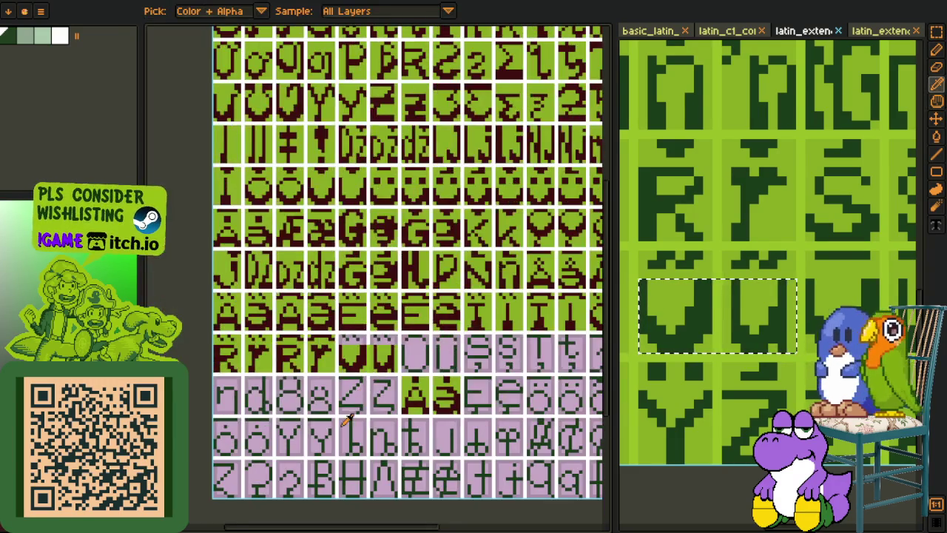
pyautogui.scroll(3, 342, 386)
# Step: Paste a second U pair into the next cells and move the accent dots onto the U glyphs
pyautogui.press('r')
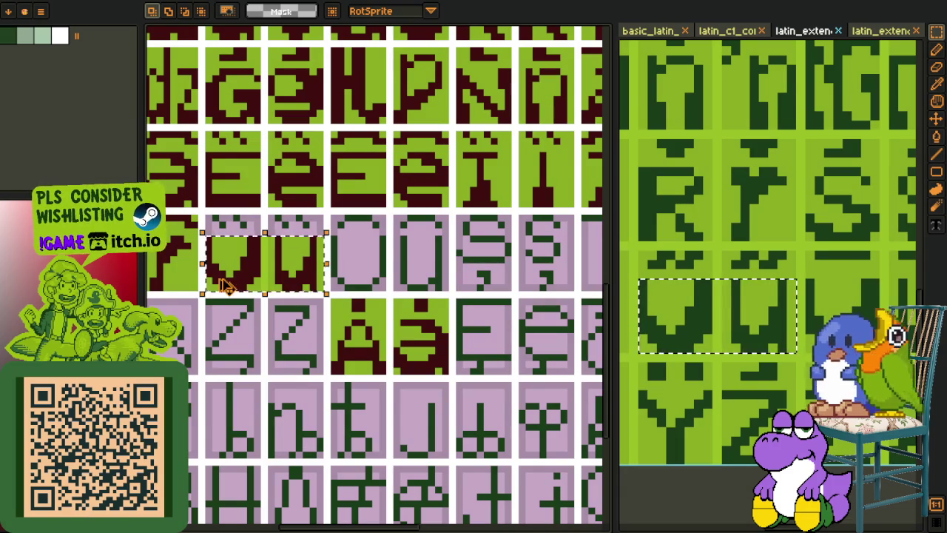
pyautogui.hotkey('ctrl', 'v')
pyautogui.press('Return')
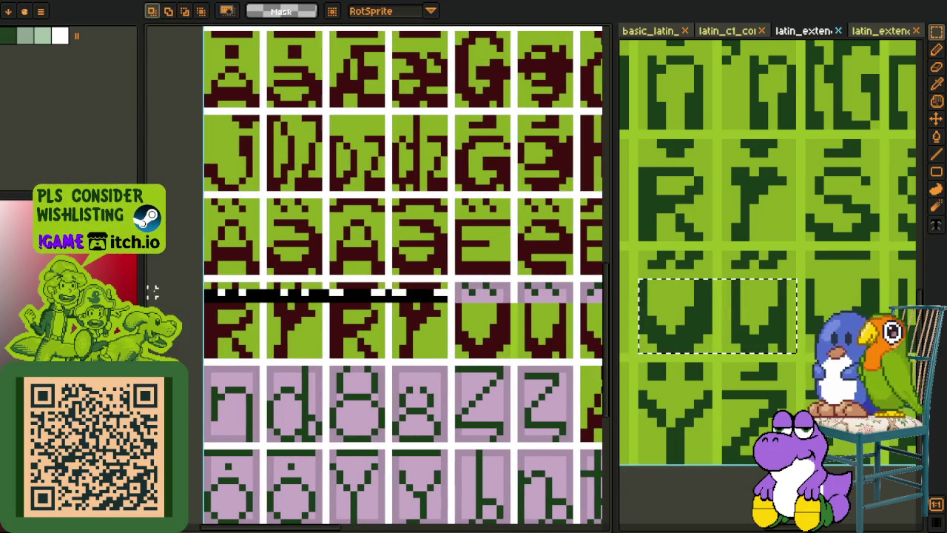
pyautogui.moveTo(203, 281); pyautogui.dragTo(450, 303)
pyautogui.moveTo(273, 296); pyautogui.dragTo(527, 296)
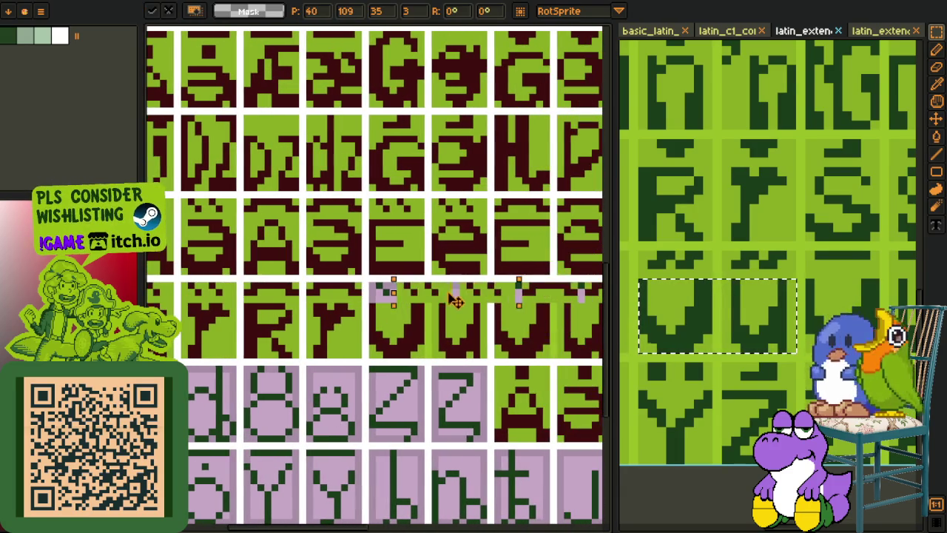
pyautogui.press('Return')
# Step: Pick the light green colour, save, and show the fourth latin_extended reference sheet
pyautogui.scroll(-3, 437, 231)
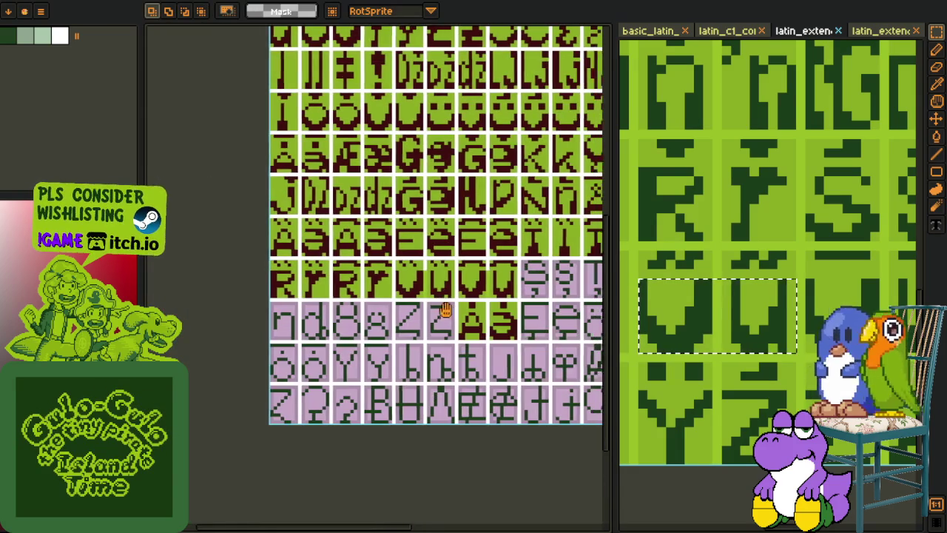
pyautogui.scroll(-3, 337, 255)
pyautogui.press('i')
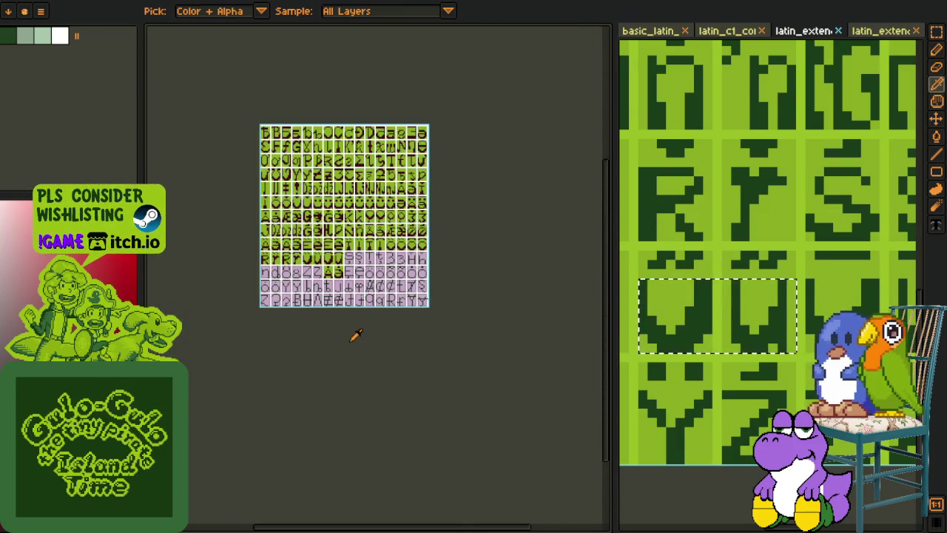
pyautogui.click(685, 207)
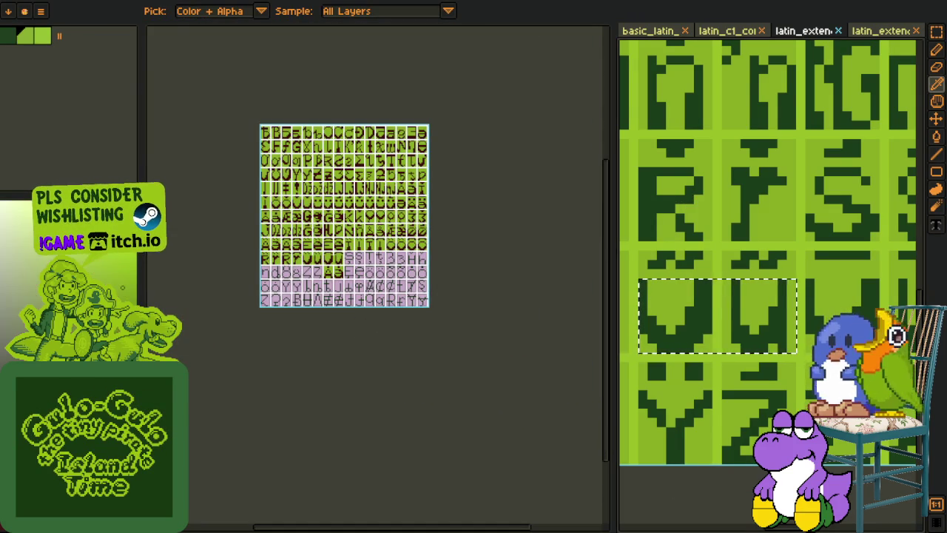
pyautogui.hotkey('ctrl', 's')
pyautogui.scroll(2, 314, 259)
pyautogui.scroll(2, 314, 257)
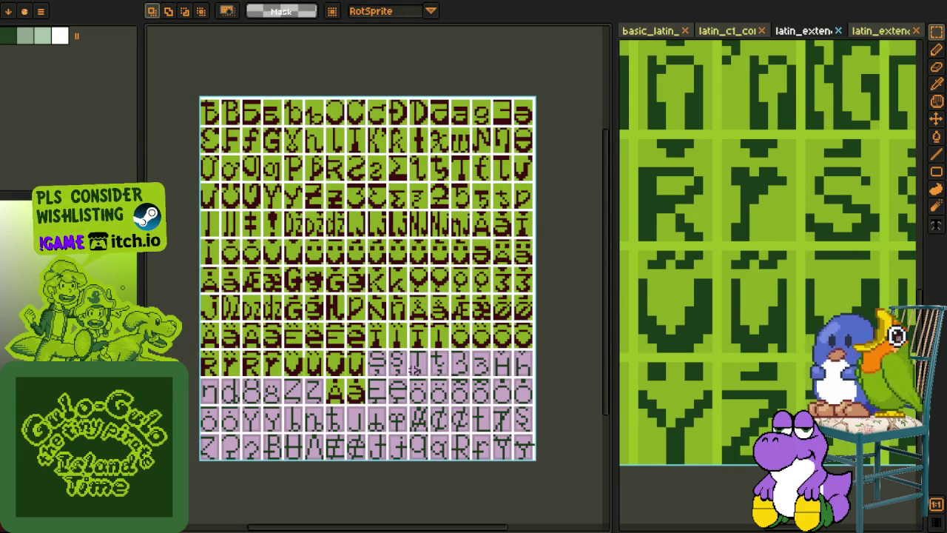
pyautogui.moveTo(413, 370); pyautogui.dragTo(399, 331)
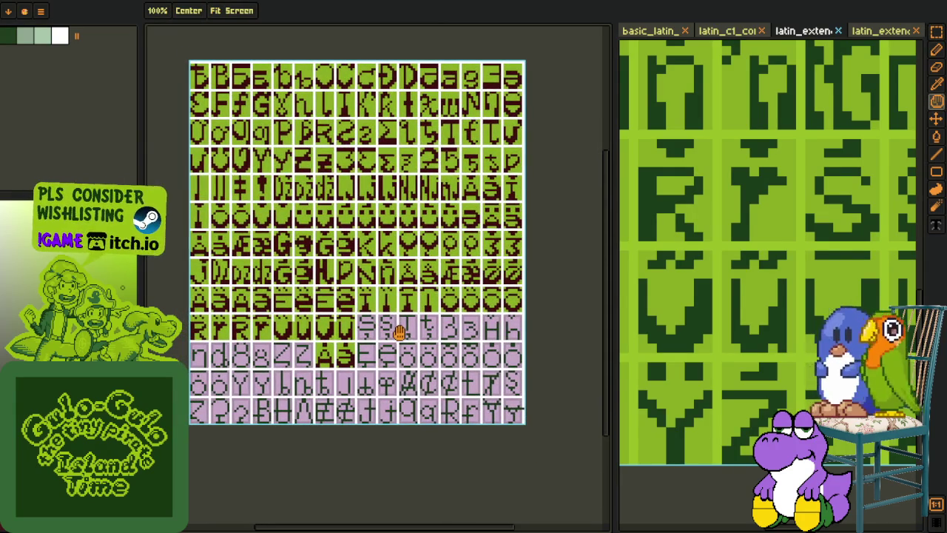
pyautogui.click(891, 37)
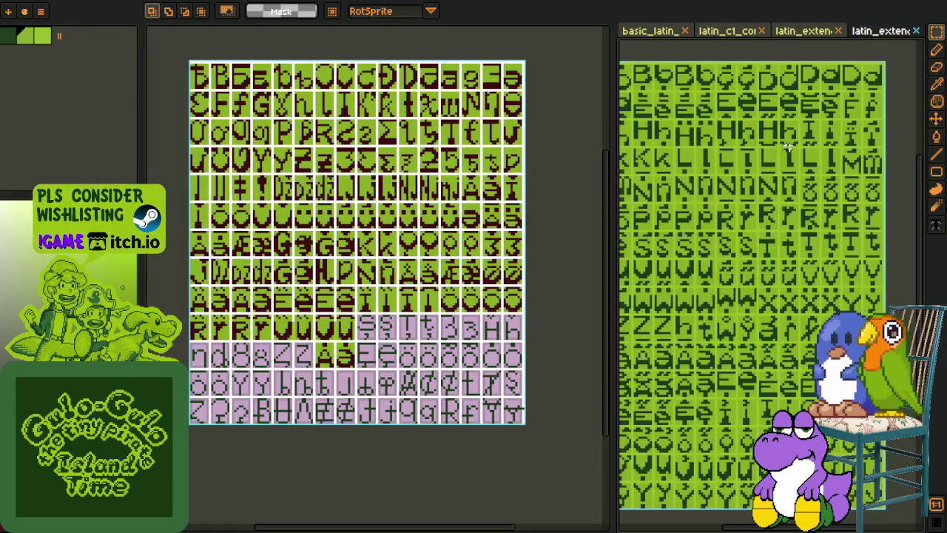
# Step: Select the two S glyphs with comma-below marks on the reference sheet
pyautogui.moveTo(686, 262); pyautogui.dragTo(734, 247)
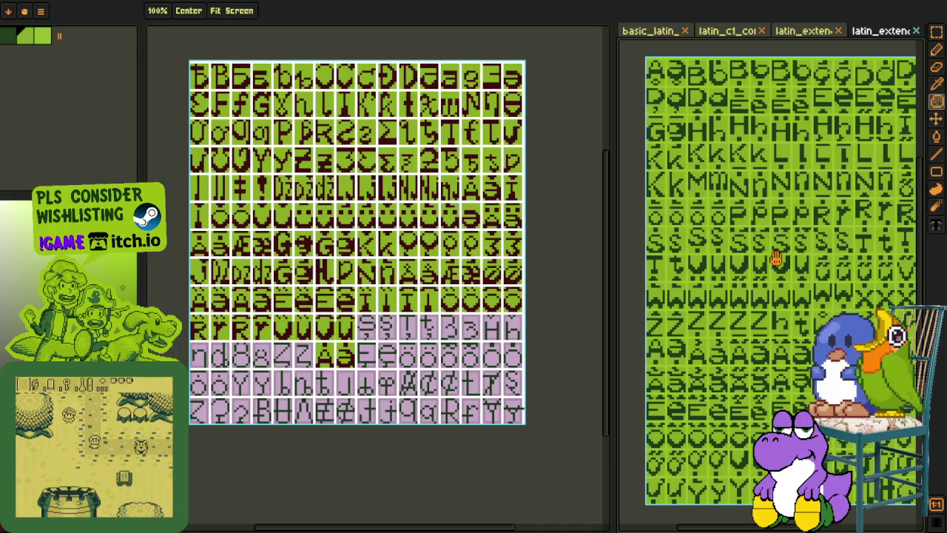
pyautogui.scroll(2, 733, 247)
pyautogui.scroll(2, 734, 246)
pyautogui.scroll(2, 739, 248)
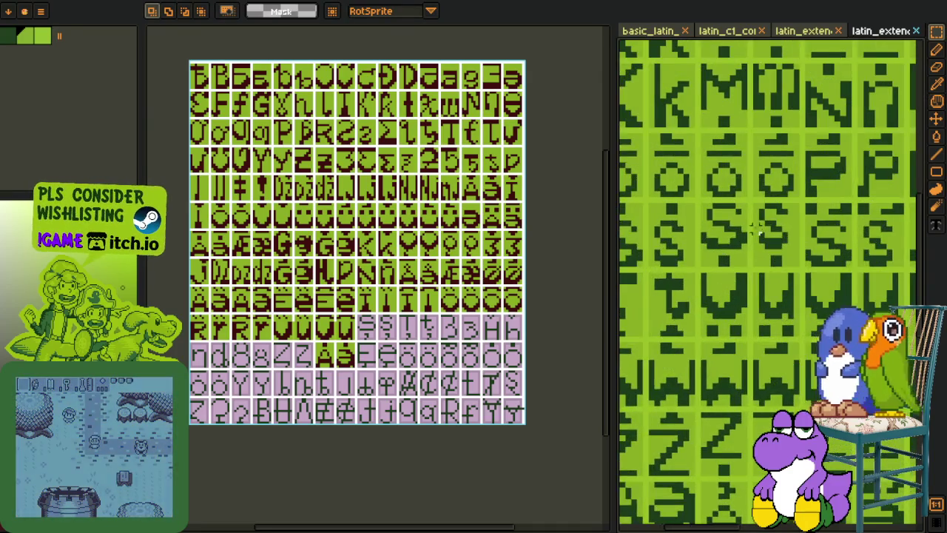
pyautogui.scroll(2, 804, 252)
pyautogui.moveTo(810, 255); pyautogui.dragTo(668, 194)
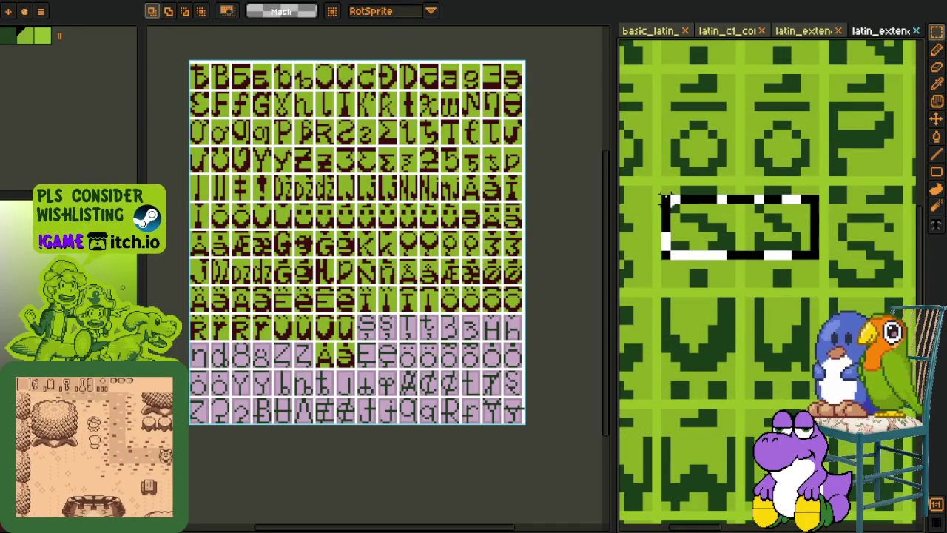
pyautogui.scroll(2, 305, 270)
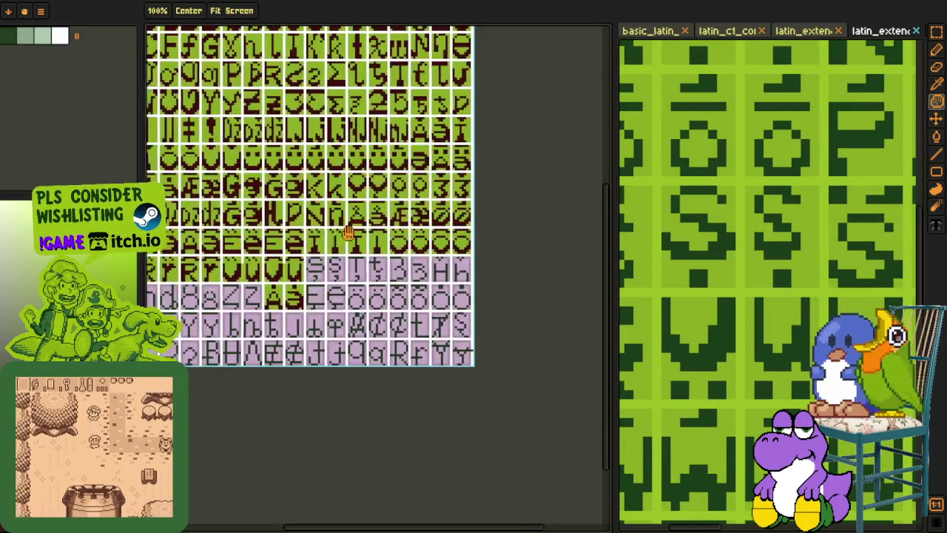
pyautogui.scroll(2, 306, 270)
pyautogui.scroll(2, 327, 271)
# Step: Paste the S glyphs into the pink cells of the font sheet
pyautogui.hotkey('ctrl', 'v')
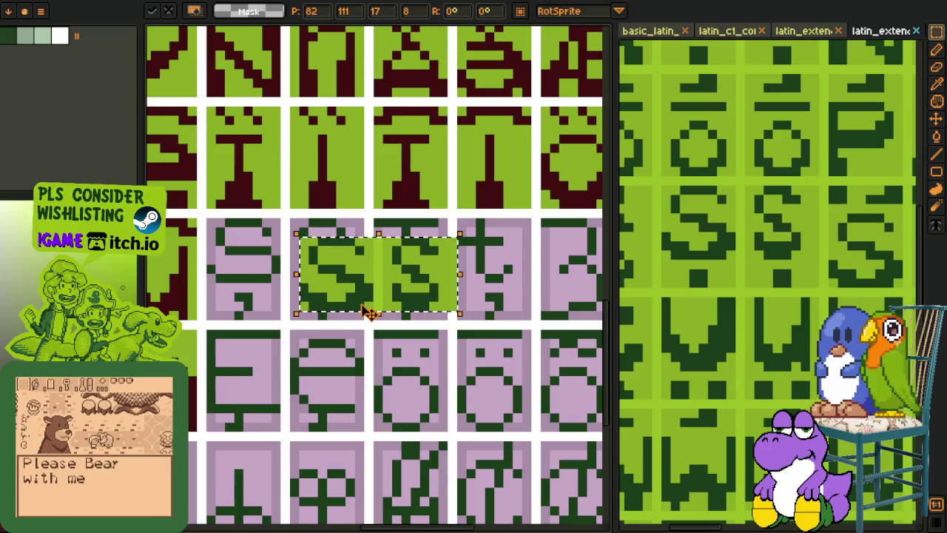
pyautogui.moveTo(355, 276)
pyautogui.mouseDown()
pyautogui.moveTo(363, 258)
pyautogui.moveTo(285, 257)
pyautogui.mouseUp()
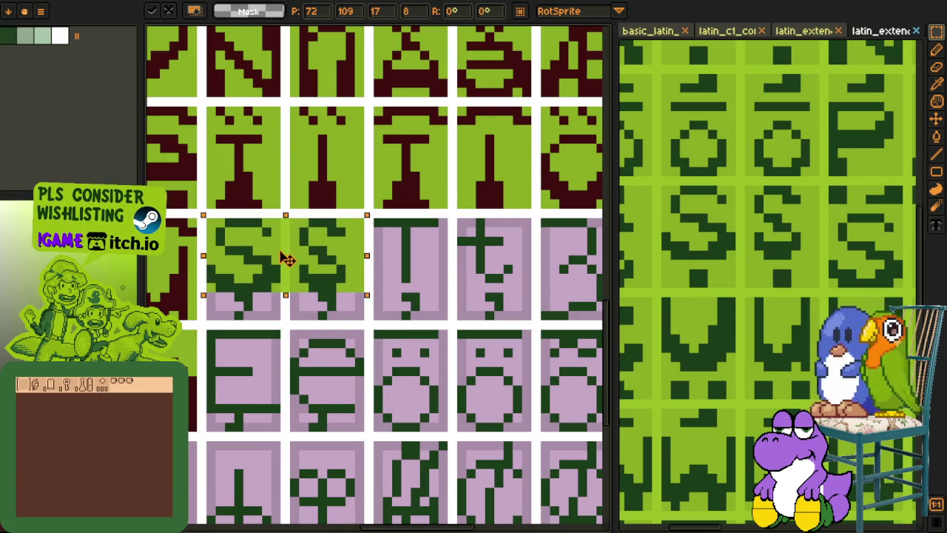
pyautogui.press('Return')
pyautogui.scroll(2, 213, 263)
pyautogui.moveTo(191, 213)
pyautogui.mouseDown()
pyautogui.moveTo(423, 340)
pyautogui.moveTo(484, 355)
pyautogui.mouseUp()
pyautogui.hotkey('ctrl', 'd')
# Step: Lasso the S glyphs with their marks and nudge them up one pixel row
pyautogui.press('b')
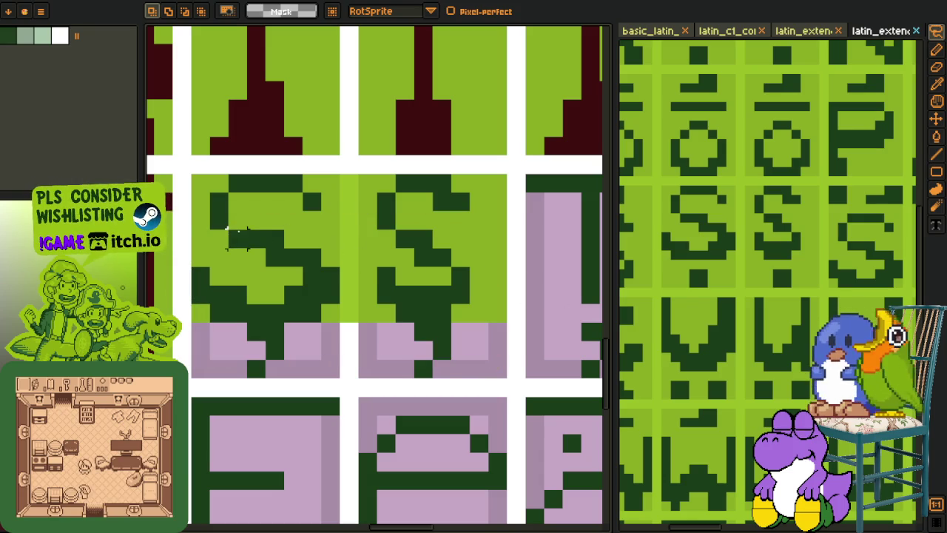
pyautogui.moveTo(236, 220)
pyautogui.mouseDown()
pyautogui.moveTo(423, 238)
pyautogui.moveTo(247, 225)
pyautogui.mouseUp()
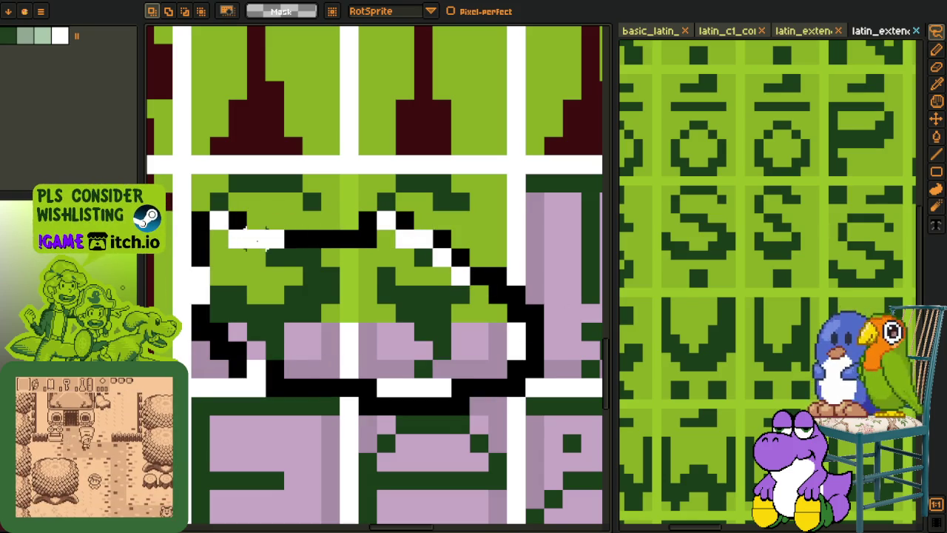
pyautogui.moveTo(348, 242); pyautogui.dragTo(348, 223)
pyautogui.hotkey('ctrl', 'd')
pyautogui.press('b')
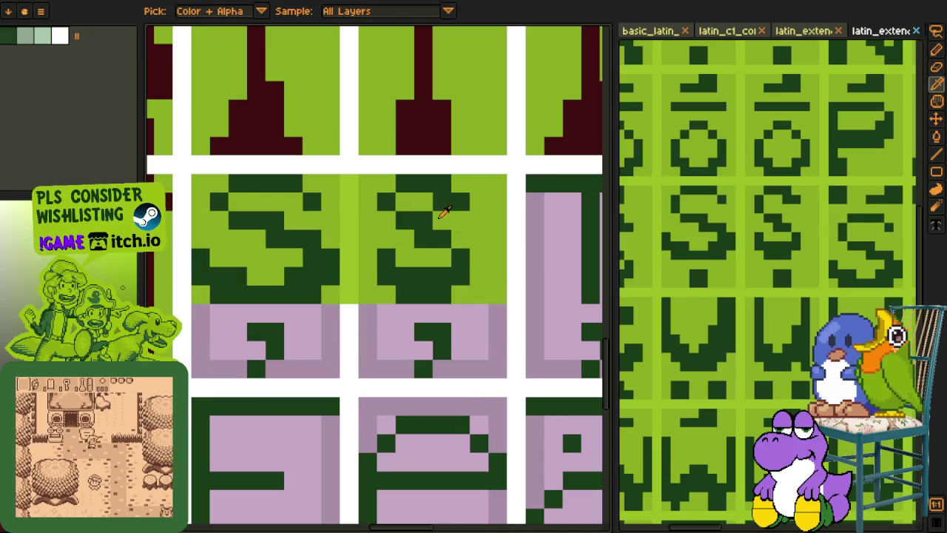
pyautogui.press('i')
pyautogui.scroll(-1, 291, 302)
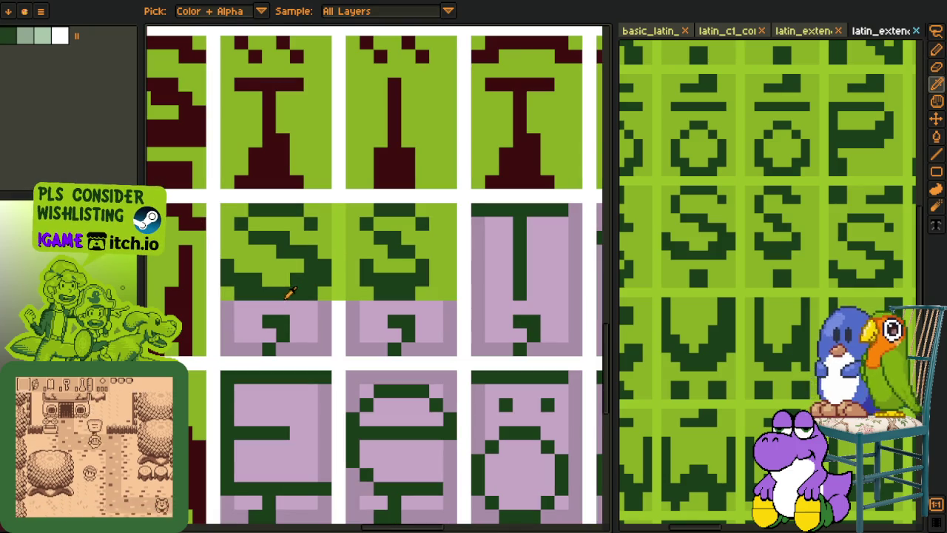
pyautogui.scroll(-2, 292, 288)
pyautogui.scroll(3, 292, 275)
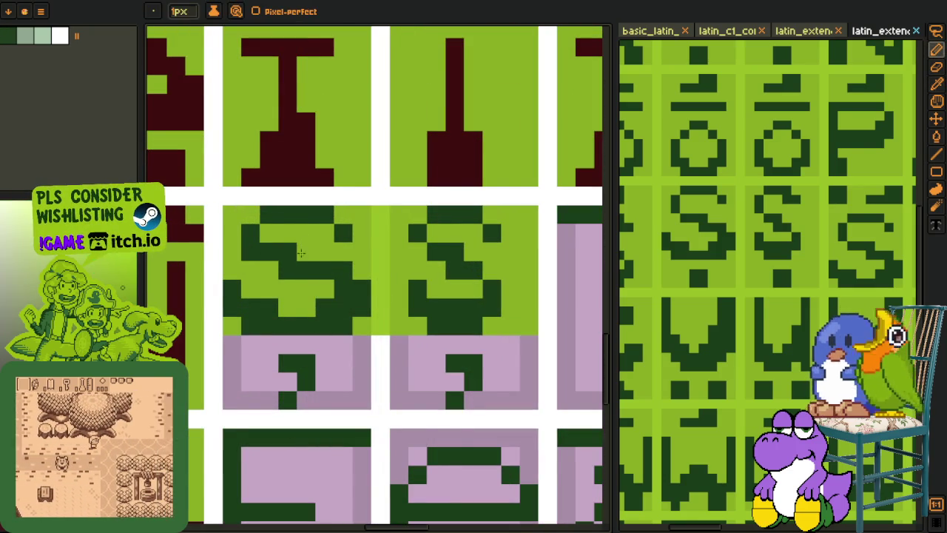
pyautogui.scroll(-3, 316, 231)
pyautogui.scroll(-1, 316, 231)
pyautogui.scroll(3, 353, 259)
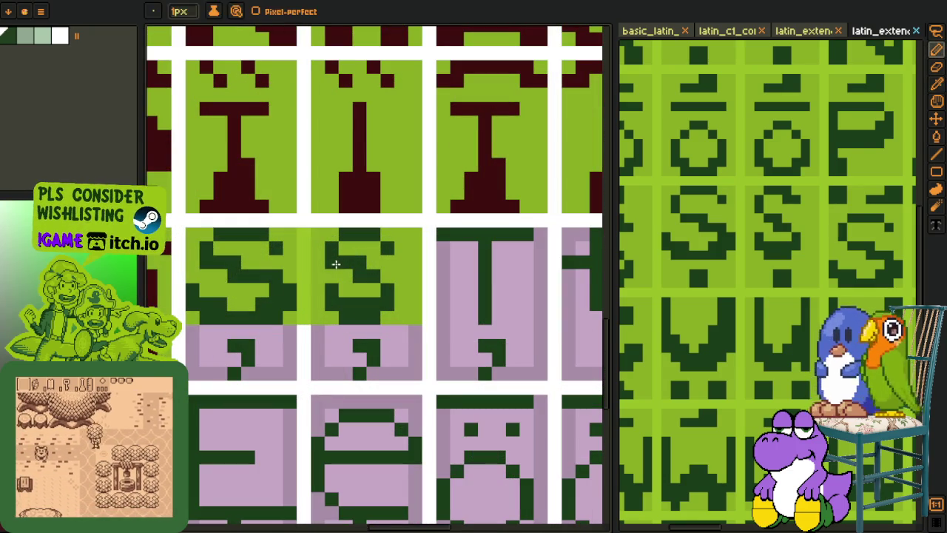
# Step: Flood-fill both S glyphs and their comma marks dark red
pyautogui.press('p')
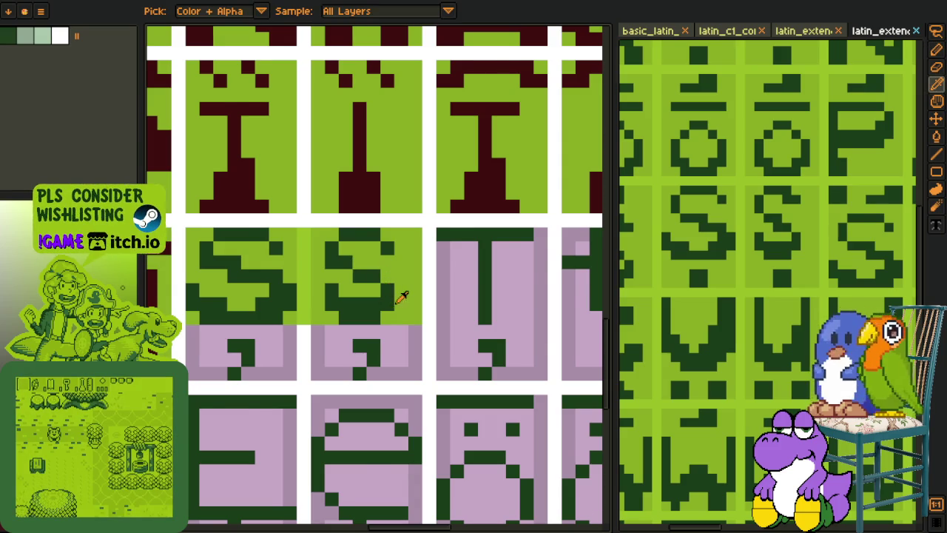
pyautogui.scroll(-4, 380, 289)
pyautogui.scroll(2, 374, 324)
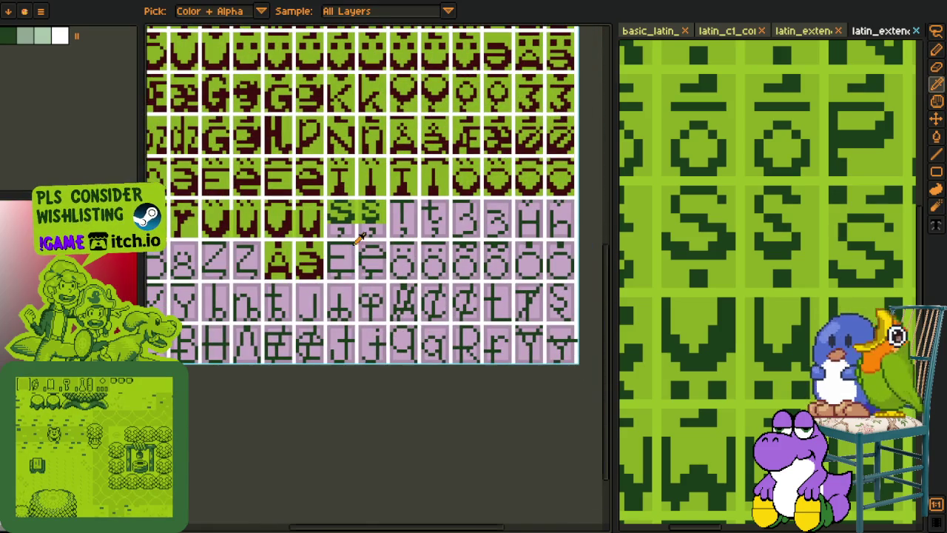
pyautogui.scroll(3, 346, 230)
pyautogui.press('g')
pyautogui.click(315, 176)
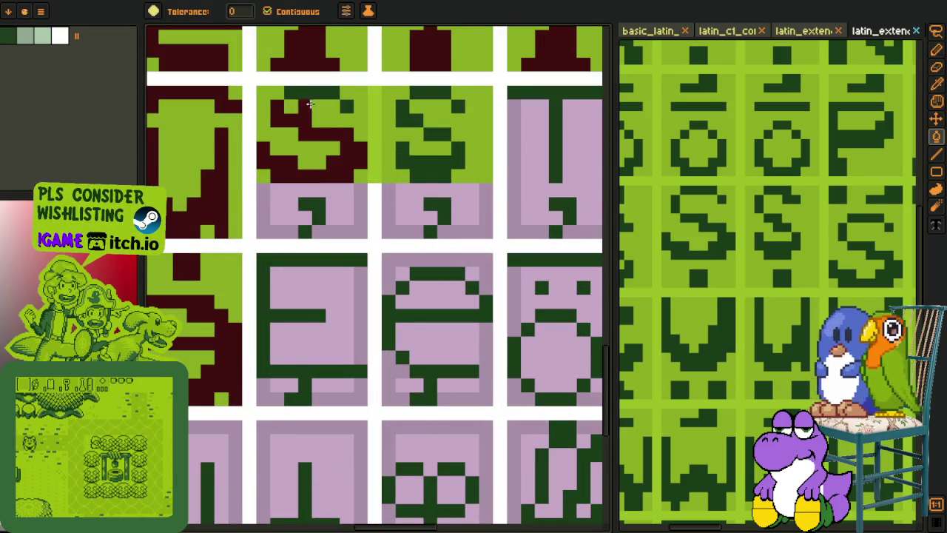
pyautogui.click(440, 94)
pyautogui.click(456, 107)
pyautogui.click(429, 135)
pyautogui.click(432, 213)
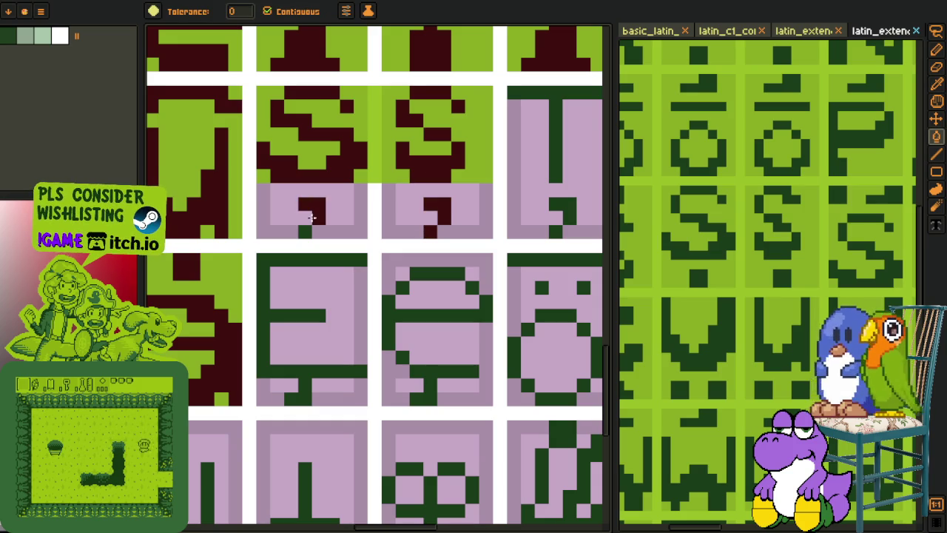
# Step: Fill the tile backgrounds, making the lower tiles light green
pyautogui.keyDown('alt'); pyautogui.click(296, 207); pyautogui.keyUp('alt')
pyautogui.click(414, 206)
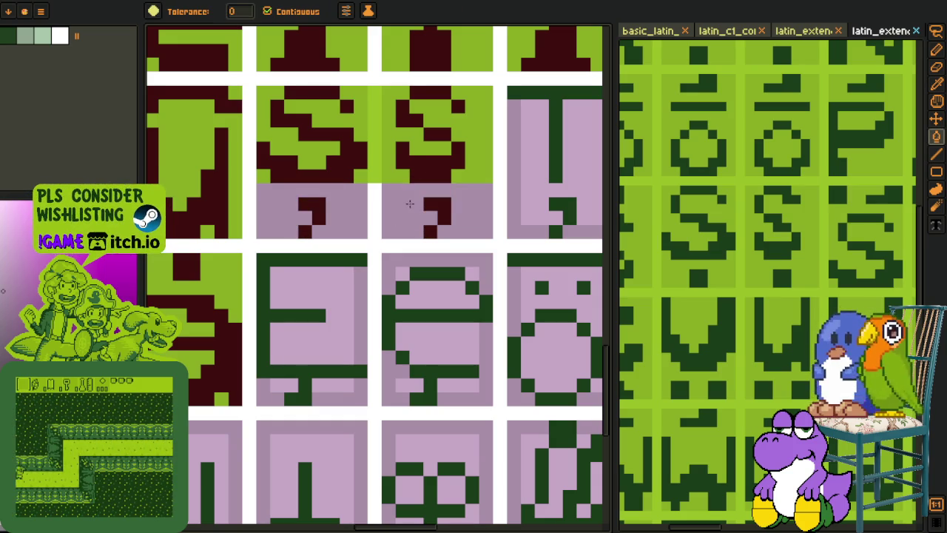
pyautogui.keyDown('alt'); pyautogui.click(405, 168); pyautogui.keyUp('alt')
pyautogui.click(388, 187)
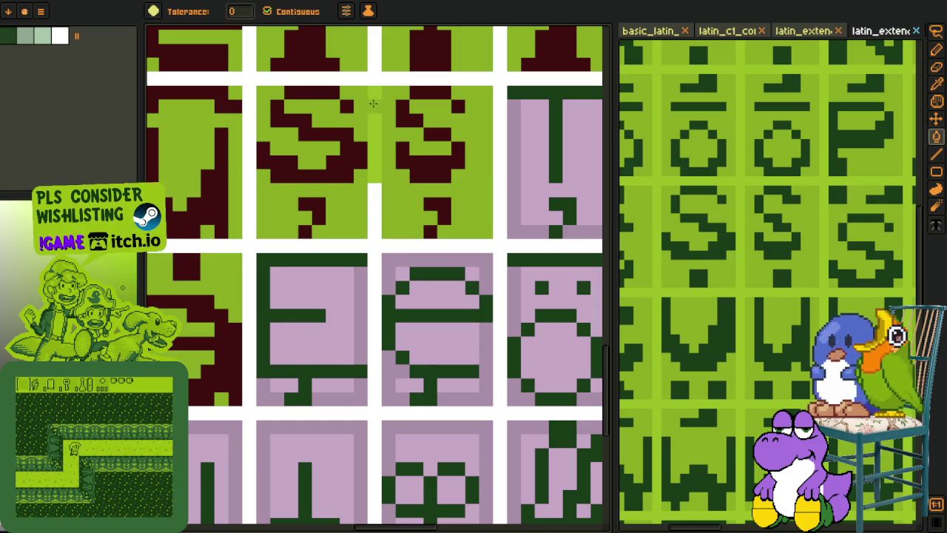
pyautogui.press('e')
pyautogui.scroll(-4, 374, 176)
# Step: Select the T and t glyphs with a hook below on the reference sheet
pyautogui.press('i')
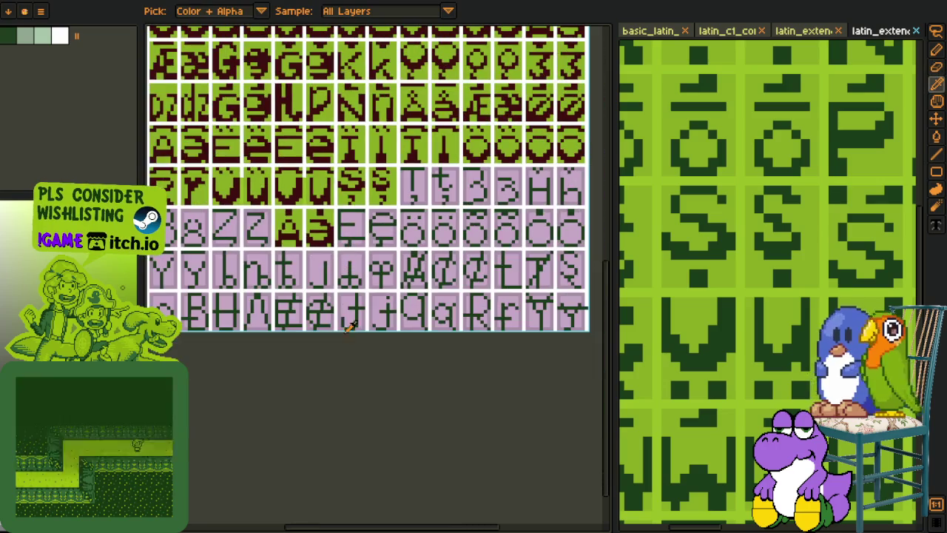
pyautogui.scroll(3, 287, 182)
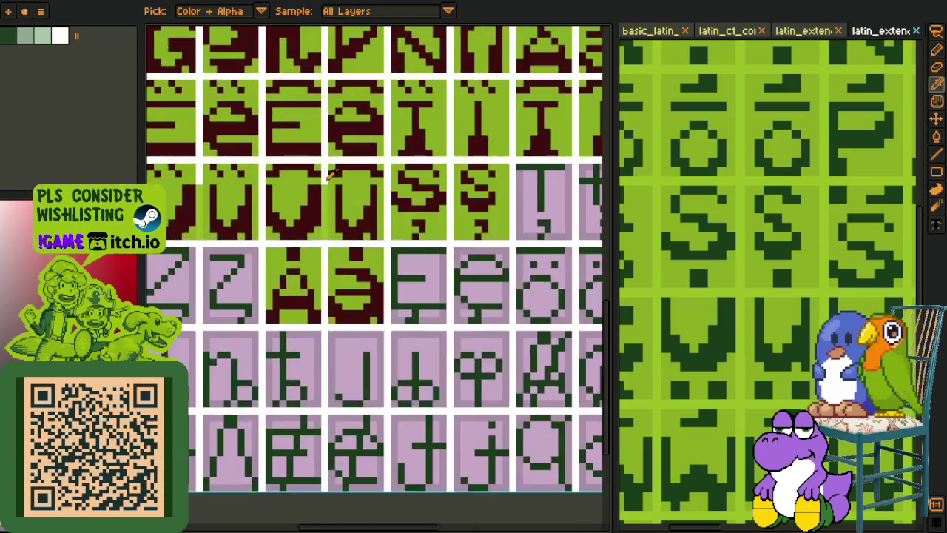
pyautogui.scroll(2, 321, 179)
pyautogui.press('e')
pyautogui.hscroll(-3, 335, 261)
pyautogui.scroll(-5, 321, 303)
pyautogui.press('i')
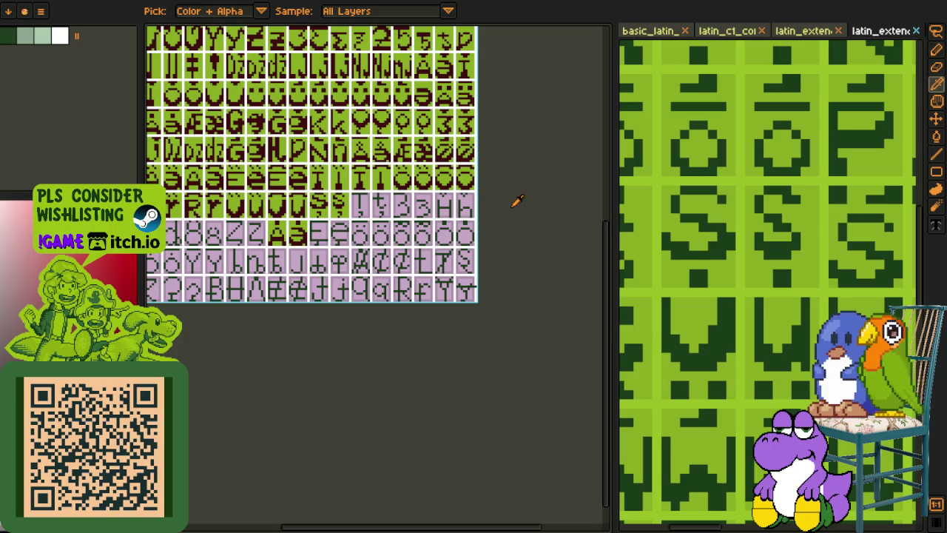
pyautogui.scroll(-3, 638, 174)
pyautogui.scroll(-1, 681, 249)
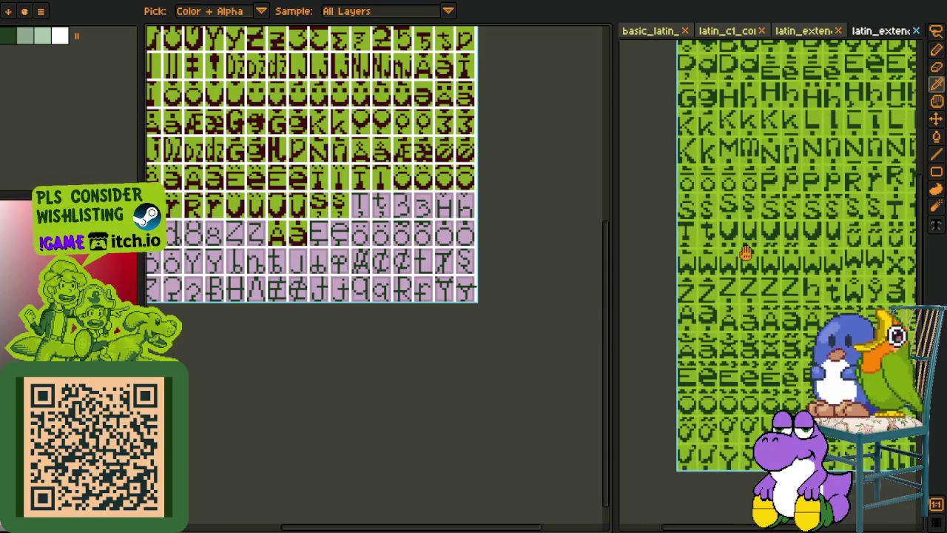
pyautogui.press('m')
pyautogui.scroll(4, 662, 213)
pyautogui.moveTo(642, 210); pyautogui.dragTo(773, 264)
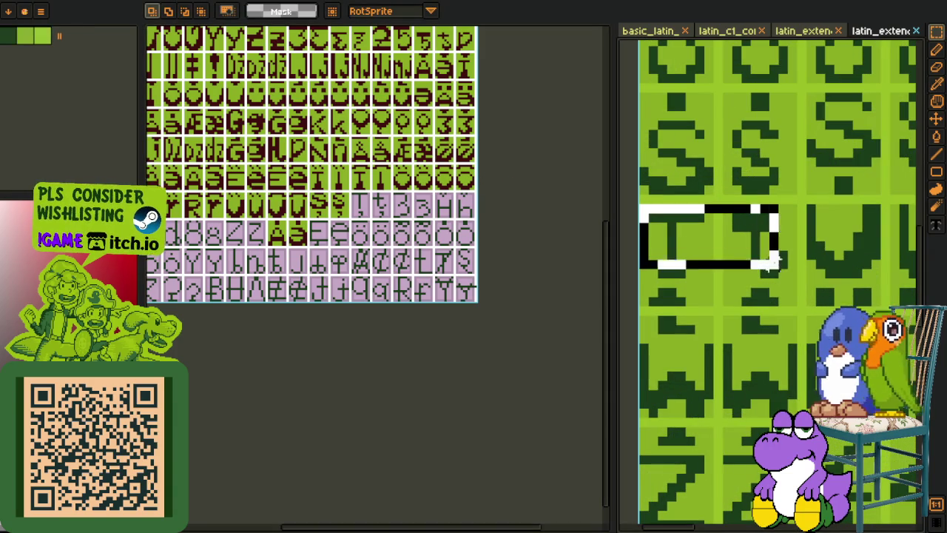
pyautogui.press('Delete')
pyautogui.hotkey('ctrl', 'z')
# Step: Paste the T glyphs into the next two placeholder cells and align them
pyautogui.scroll(3, 376, 221)
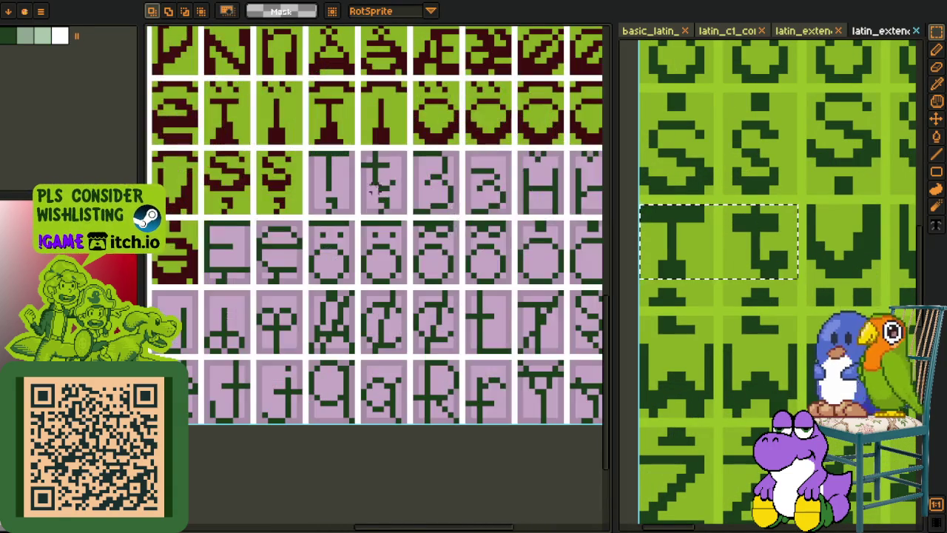
pyautogui.press('h')
pyautogui.scroll(2, 376, 222)
pyautogui.hotkey('ctrl', 'v')
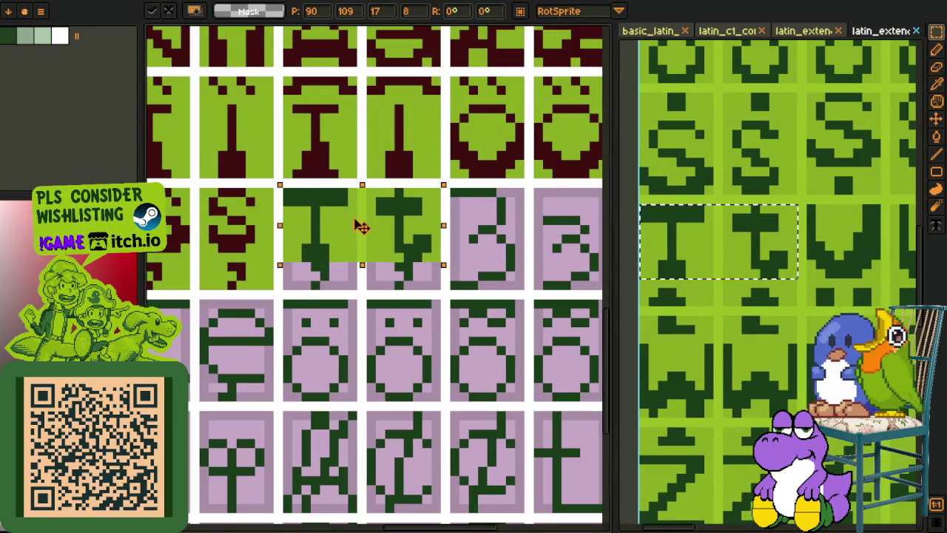
pyautogui.press('Return')
pyautogui.scroll(2, 336, 248)
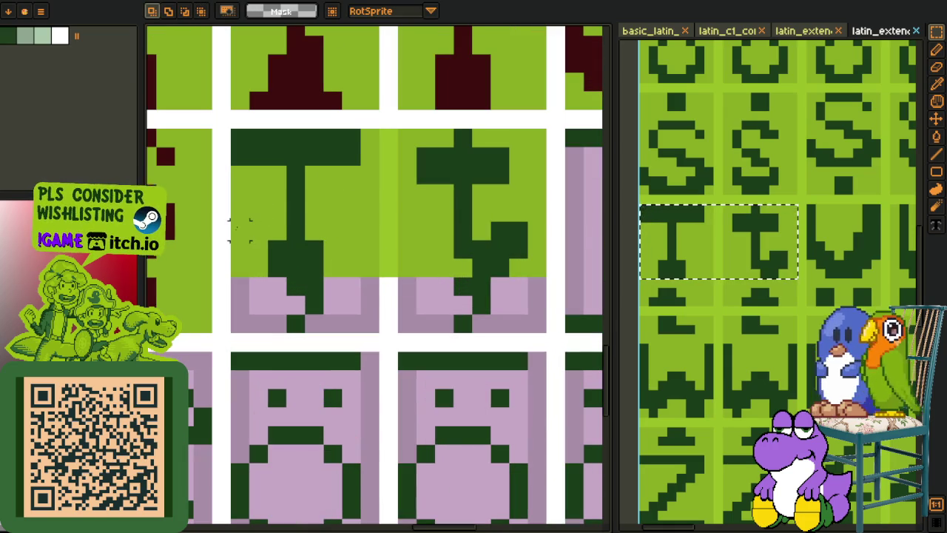
pyautogui.moveTo(239, 230); pyautogui.dragTo(539, 326)
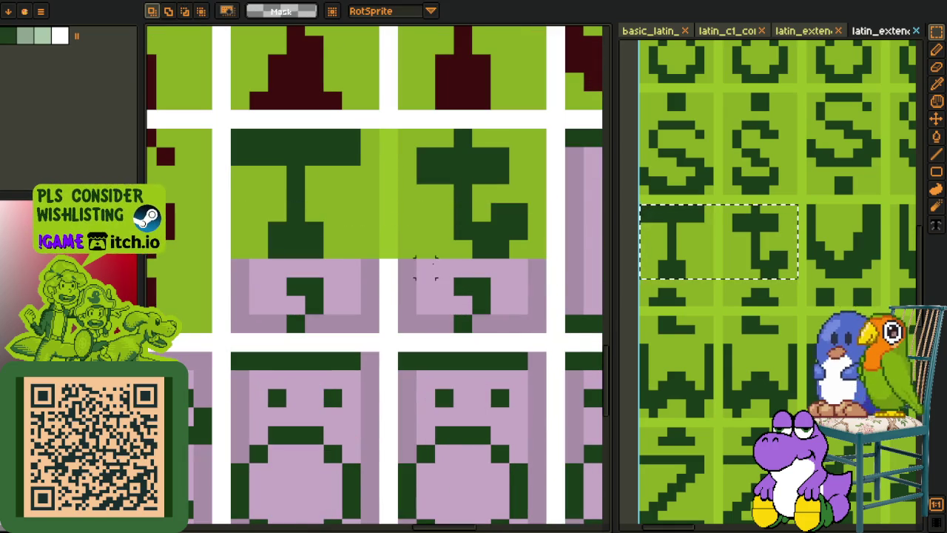
# Step: Recolour the T and t glyphs dark red
pyautogui.press('i')
pyautogui.scroll(-2, 284, 250)
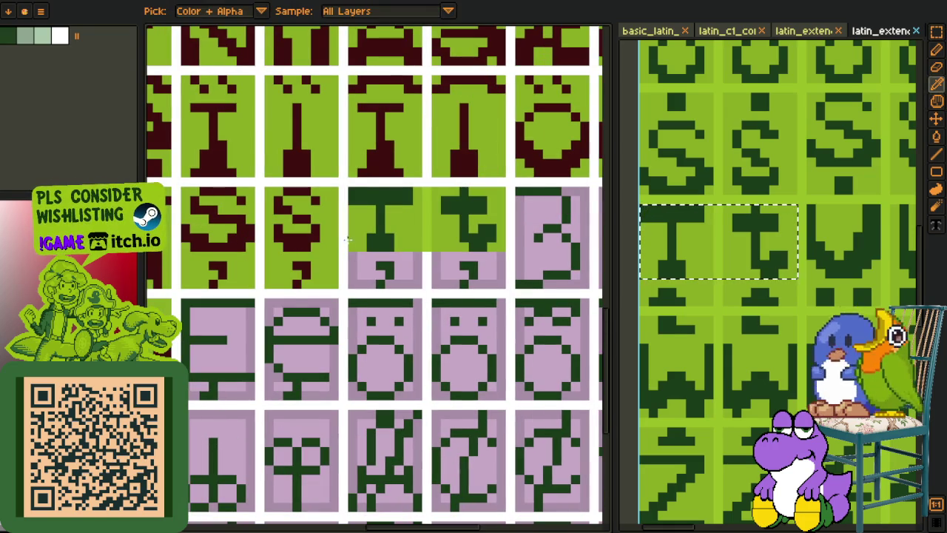
pyautogui.press('g')
pyautogui.click(371, 242)
pyautogui.click(478, 239)
pyautogui.scroll(1, 458, 278)
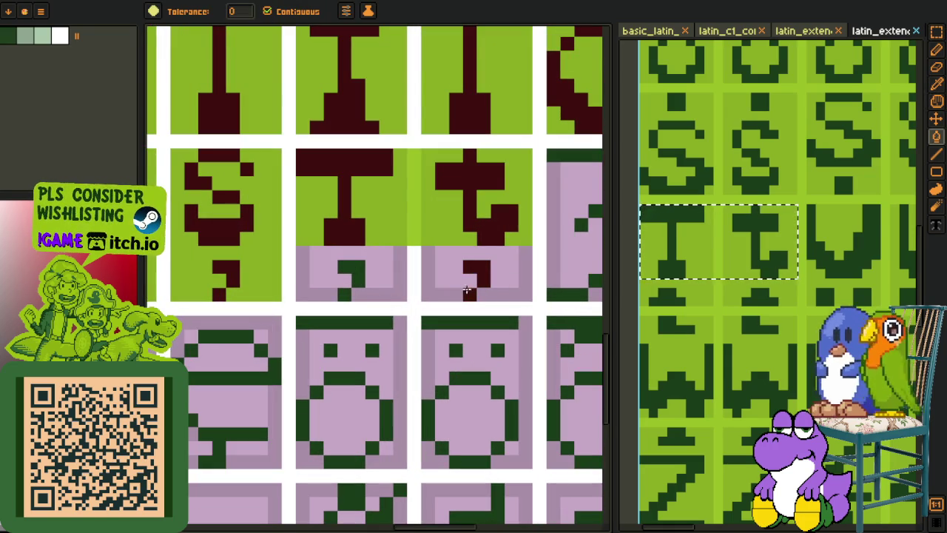
# Step: Flatten the pink areas under the T glyphs to mauve, then fill them light green
pyautogui.press('i')
pyautogui.click(302, 285)
pyautogui.press('g')
pyautogui.click(331, 283)
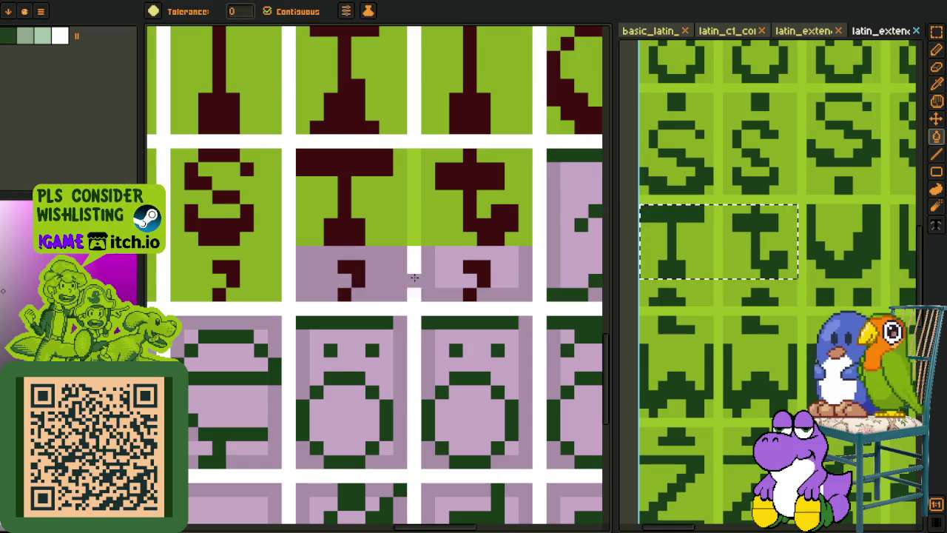
pyautogui.click(454, 268)
pyautogui.press('i')
pyautogui.click(441, 237)
pyautogui.press('g')
pyautogui.click(392, 263)
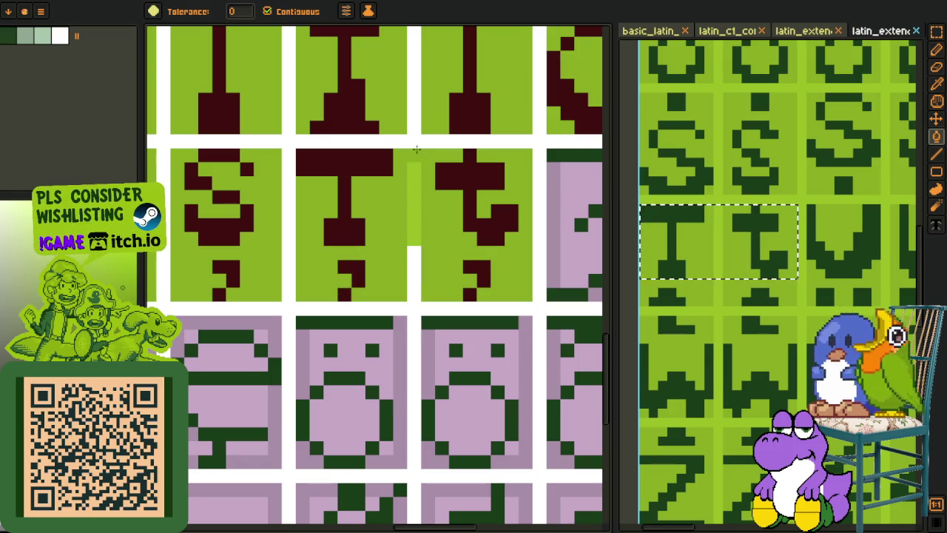
pyautogui.press('e')
pyautogui.scroll(-4, 415, 239)
pyautogui.press('i')
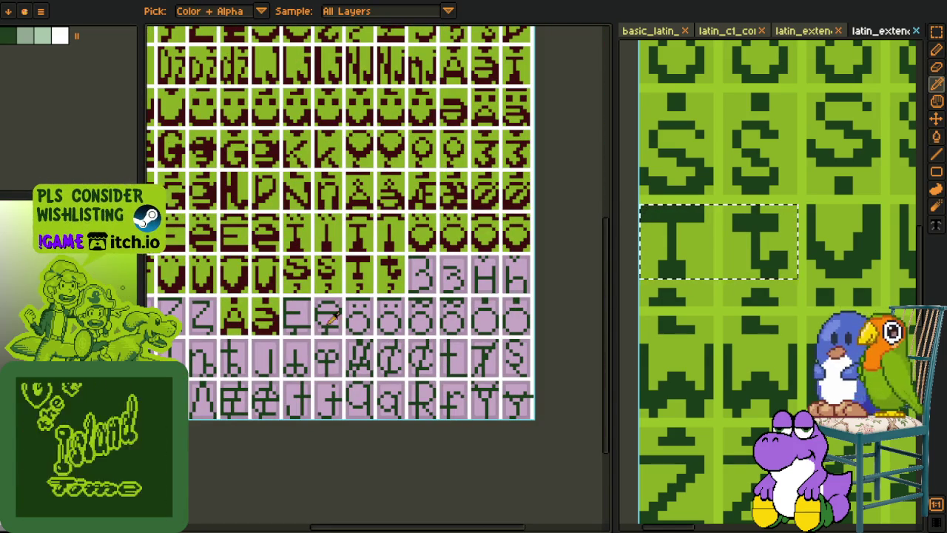
# Step: Save the font sheet and bring the reference sheet's H rows into view
pyautogui.click(419, 392)
pyautogui.hotkey('ctrl', 's')
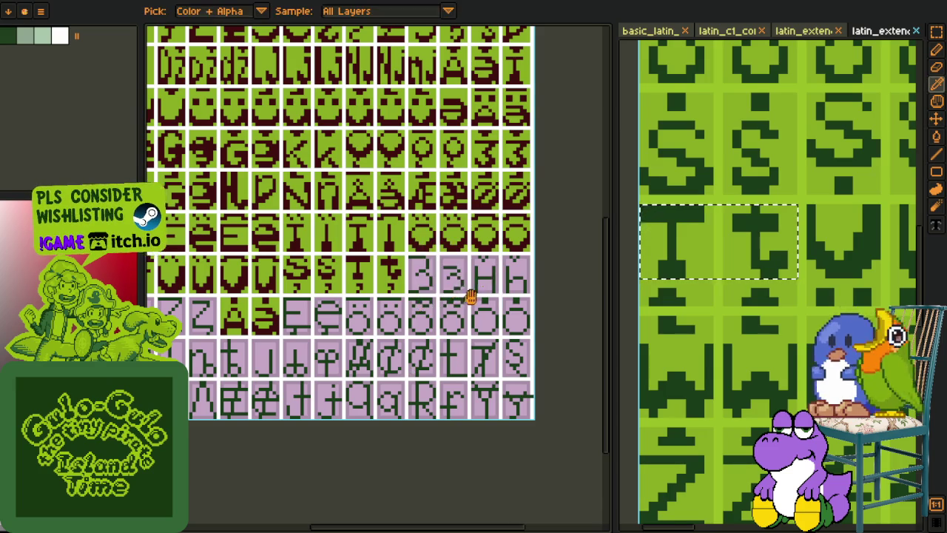
pyautogui.scroll(-2, 443, 295)
pyautogui.scroll(-1, 596, 218)
pyautogui.press('p')
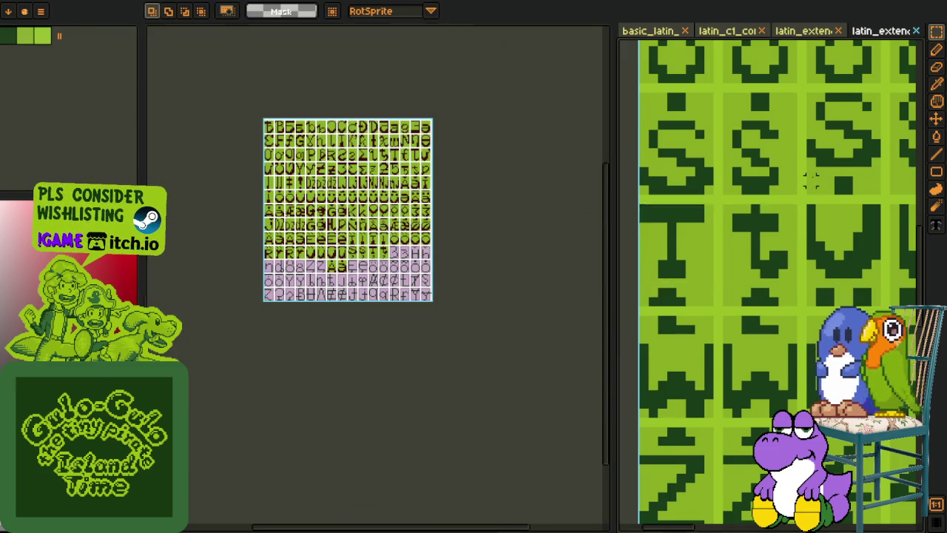
pyautogui.scroll(-3, 740, 259)
pyautogui.moveTo(720, 271)
pyautogui.mouseDown()
pyautogui.moveTo(782, 355)
pyautogui.moveTo(761, 338)
pyautogui.mouseUp()
# Step: Select and copy the circumflexed H and h reference glyphs
pyautogui.press('m')
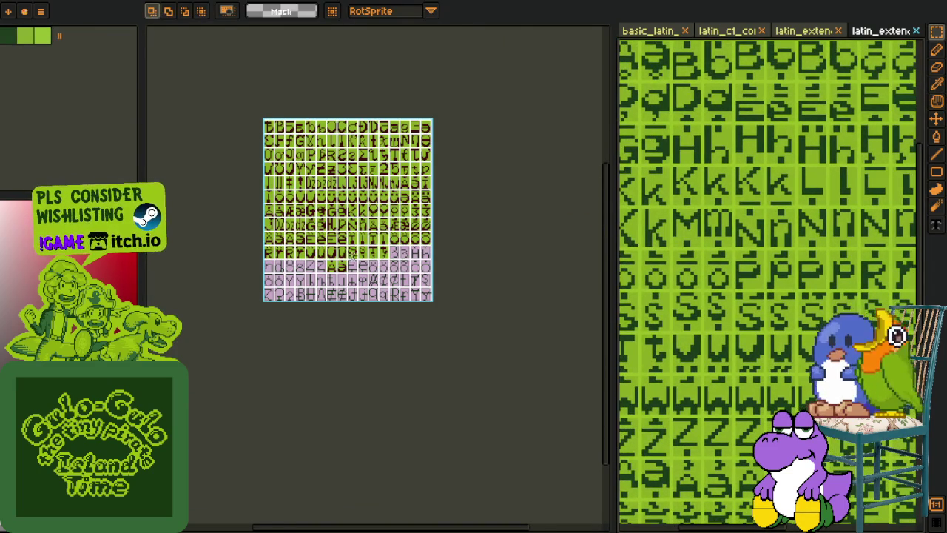
pyautogui.press('+')
pyautogui.scroll(1, 702, 134)
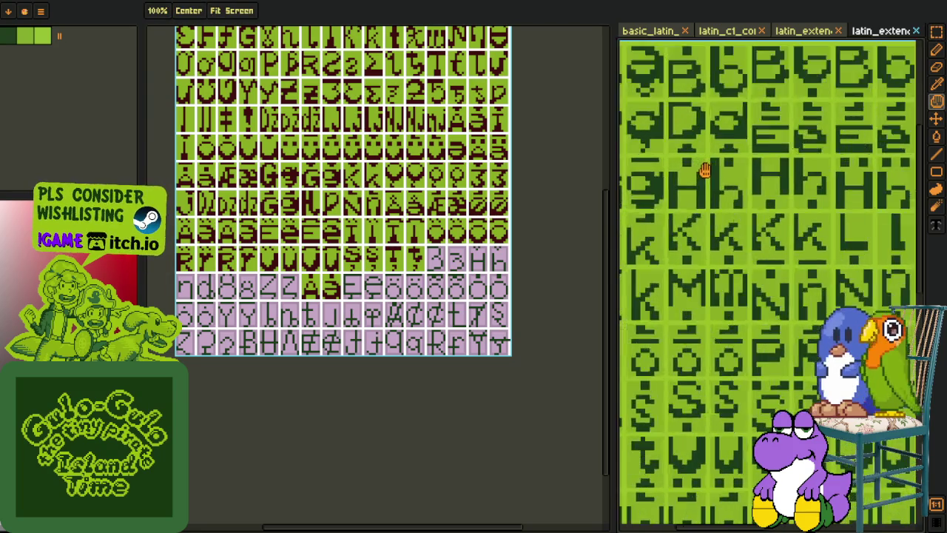
pyautogui.scroll(1, 673, 155)
pyautogui.scroll(1, 649, 173)
pyautogui.moveTo(642, 169); pyautogui.dragTo(798, 245)
pyautogui.hotkey('ctrl', 'c')
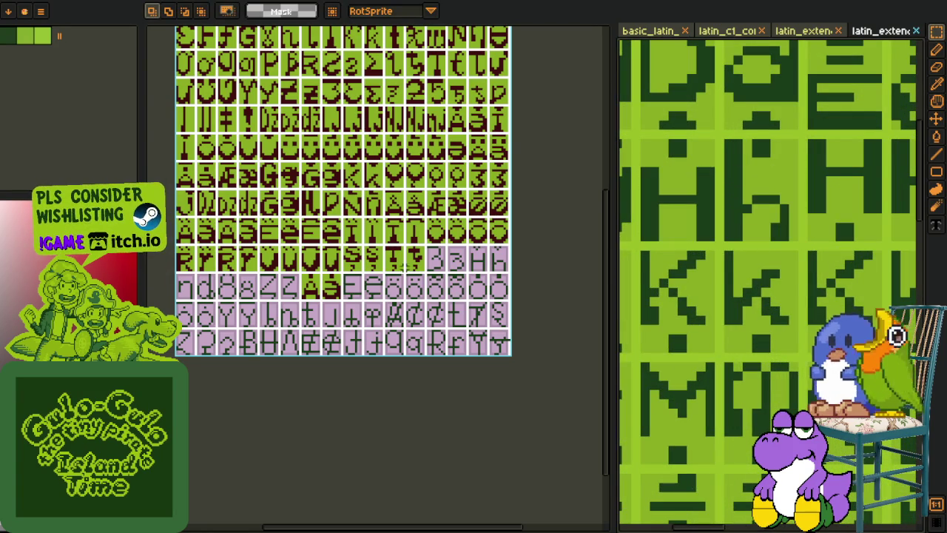
# Step: Paste Ĥ and ĥ onto the pink H placeholder cells and sample the light green
pyautogui.scroll(3, 332, 252)
pyautogui.scroll(2, 372, 263)
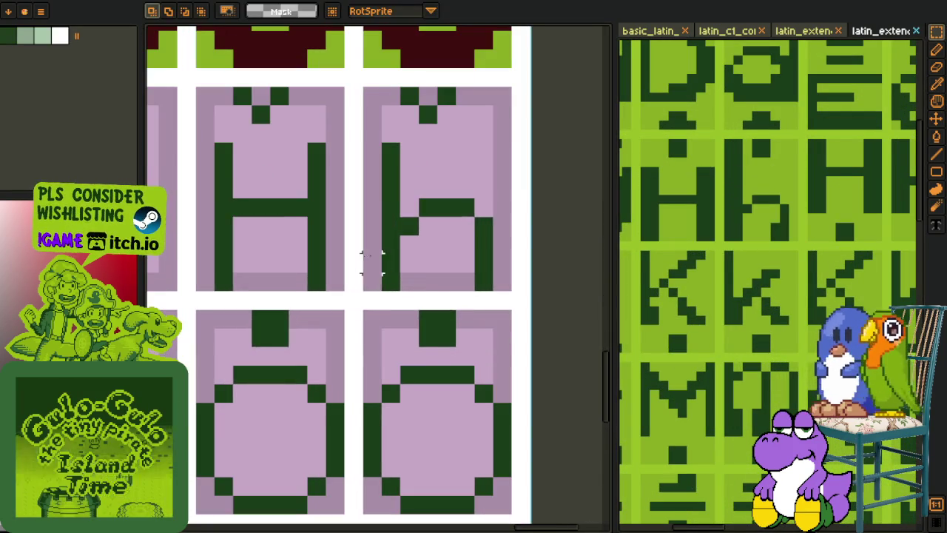
pyautogui.hotkey('ctrl', 'v')
pyautogui.moveTo(363, 269); pyautogui.dragTo(334, 213)
pyautogui.press('b')
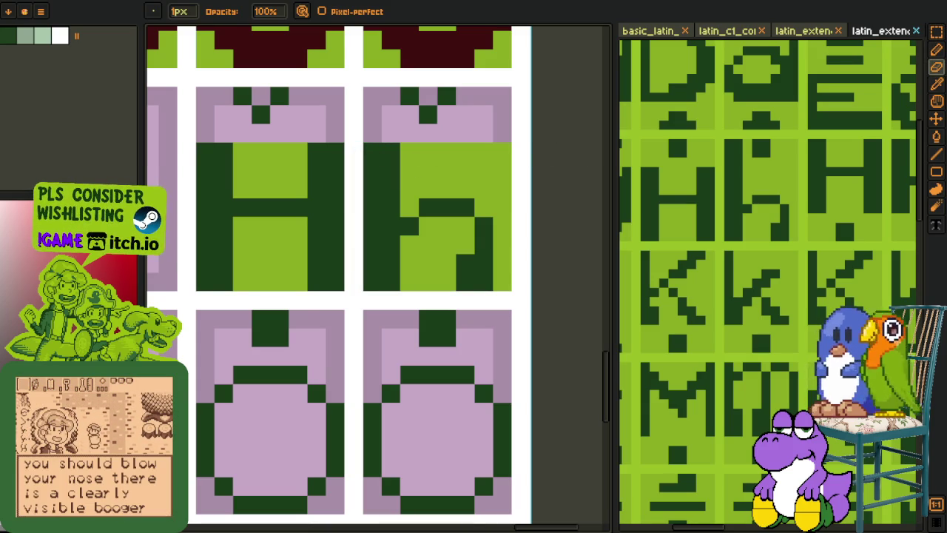
pyautogui.scroll(-3, 405, 252)
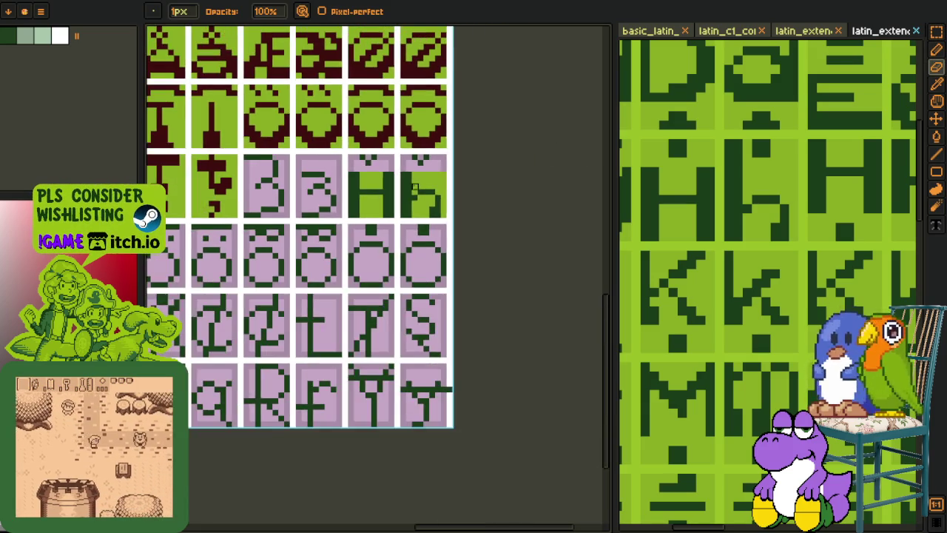
pyautogui.press('i')
pyautogui.scroll(3, 477, 198)
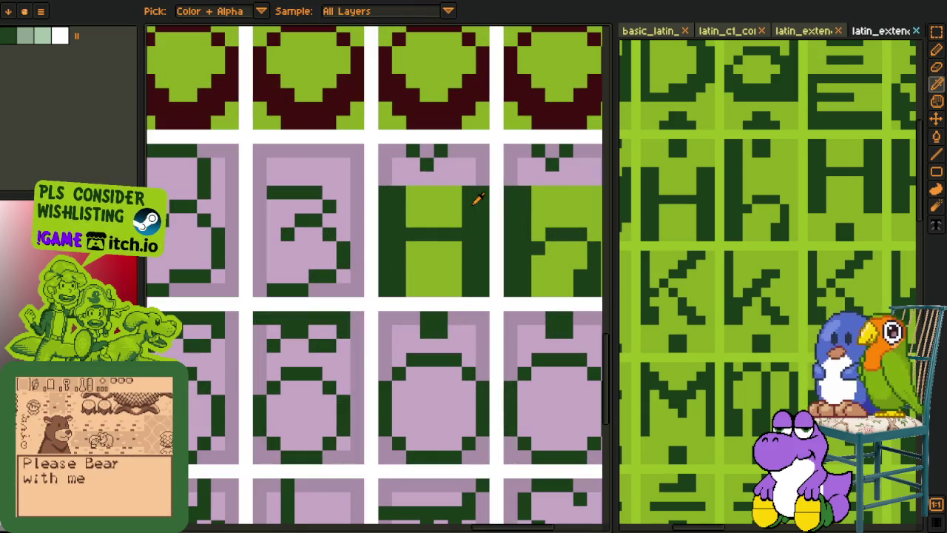
pyautogui.click(426, 164)
pyautogui.press('b')
pyautogui.press('i')
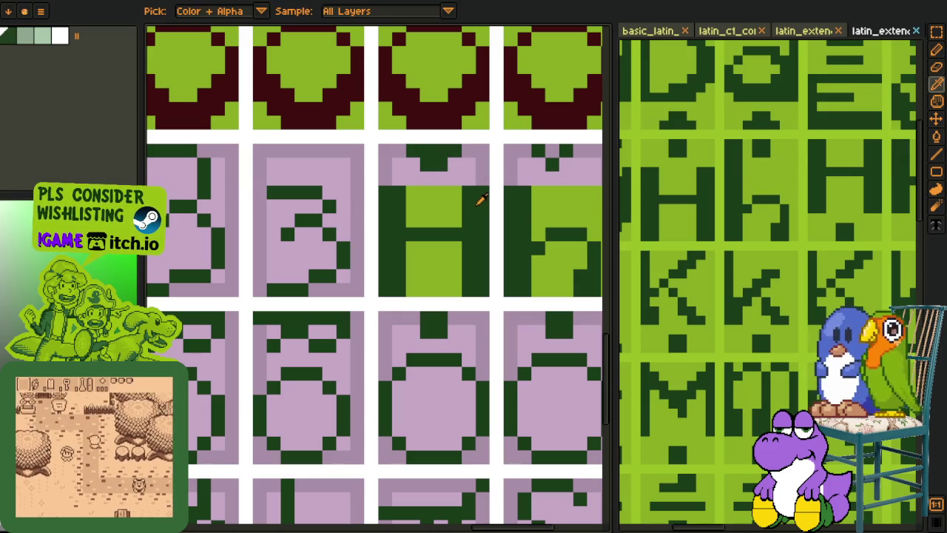
pyautogui.press('b')
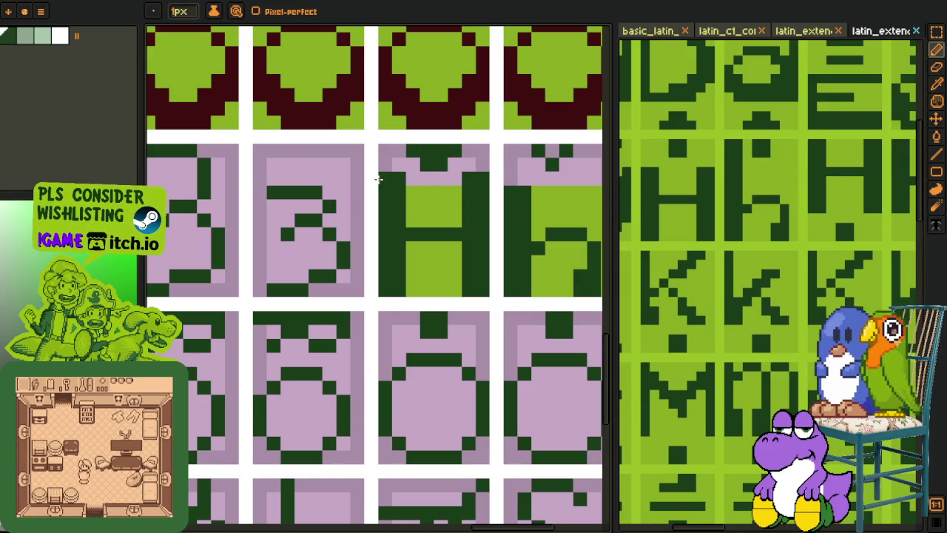
# Step: Draw a dark green column on the h glyph's circumflex accent
pyautogui.scroll(-3, 378, 179)
pyautogui.scroll(1, 291, 187)
pyautogui.scroll(1, 419, 175)
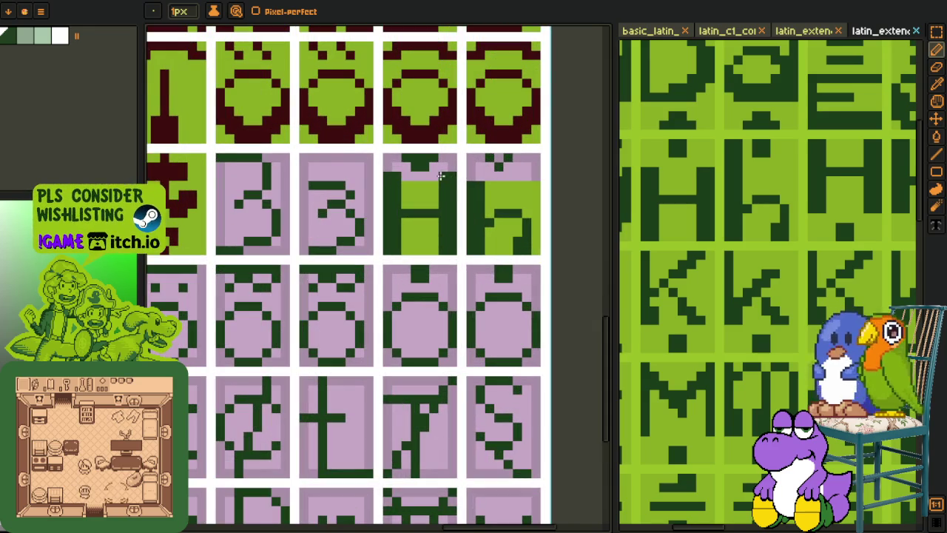
pyautogui.scroll(1, 503, 164)
pyautogui.scroll(1, 503, 164)
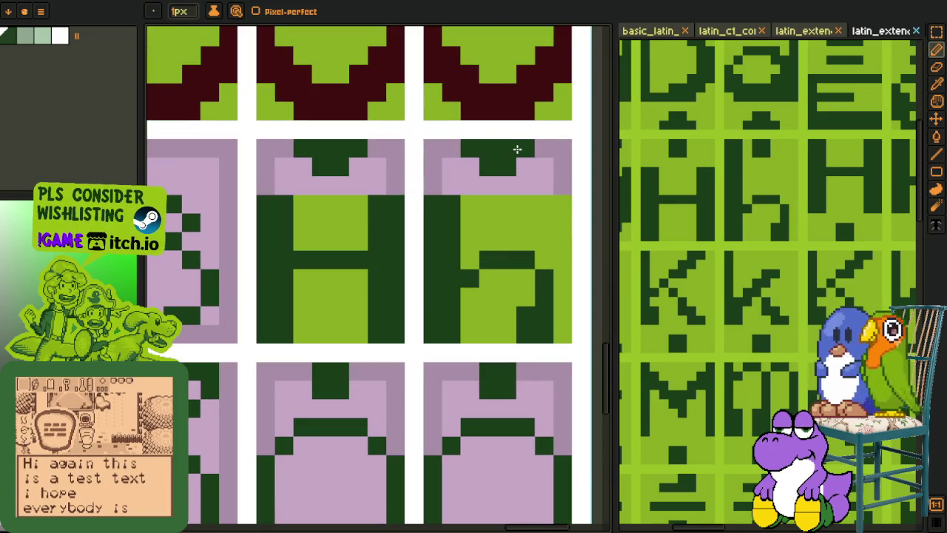
pyautogui.press('m')
pyautogui.moveTo(476, 139); pyautogui.dragTo(556, 177)
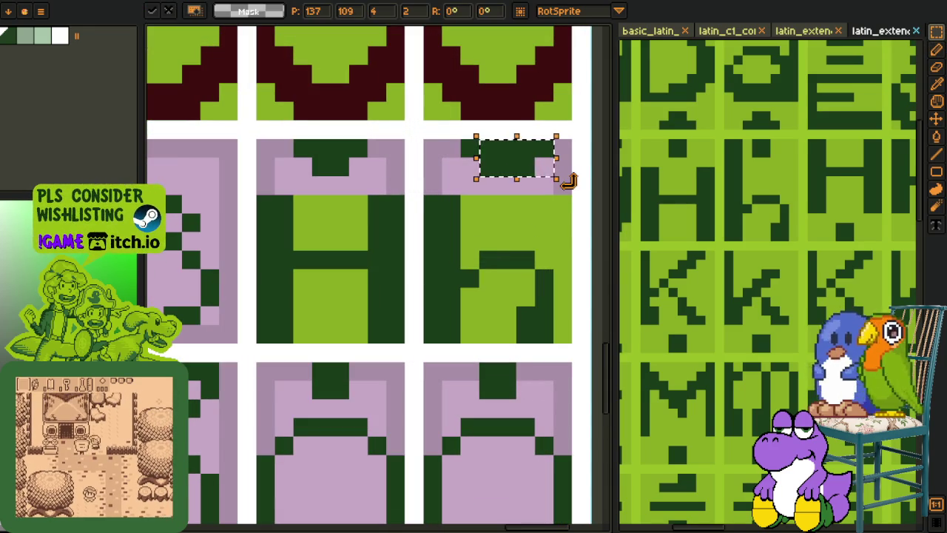
pyautogui.hotkey('ctrl', 'd')
pyautogui.press('i')
pyautogui.click(448, 214)
pyautogui.press('b')
pyautogui.moveTo(449, 177)
pyautogui.mouseDown()
pyautogui.moveTo(447, 148)
pyautogui.moveTo(429, 153)
pyautogui.moveTo(431, 191)
pyautogui.moveTo(488, 148)
pyautogui.moveTo(504, 168)
pyautogui.mouseUp()
# Step: Fill the pink tops and corners of the H and h cells light green
pyautogui.press('i')
pyautogui.click(469, 222)
pyautogui.press('b')
pyautogui.press('g')
pyautogui.click(511, 185)
pyautogui.click(376, 185)
pyautogui.click(285, 178)
# Step: Fill the selected accent area dark green and review the finished H cells
pyautogui.scroll(-3, 454, 173)
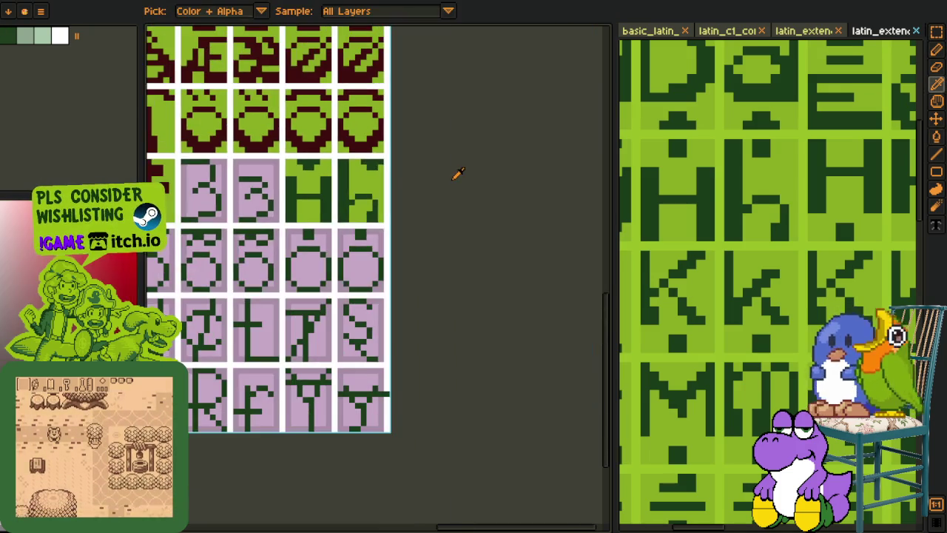
pyautogui.scroll(2, 412, 172)
pyautogui.press('m')
pyautogui.scroll(1, 412, 172)
pyautogui.hotkey('ctrl', 'v')
pyautogui.hotkey('ctrl', 'd')
pyautogui.press('i')
pyautogui.press('b')
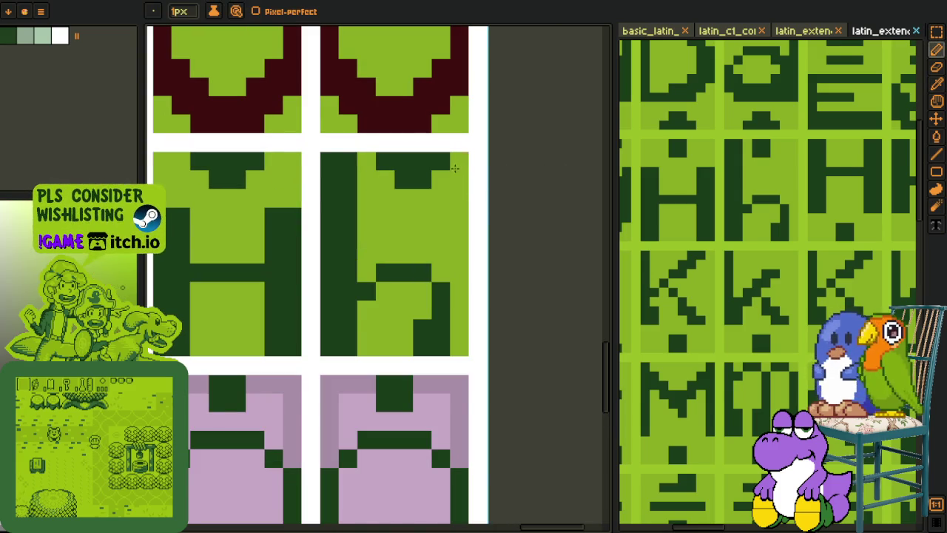
pyautogui.scroll(-4, 454, 169)
pyautogui.press('i')
pyautogui.scroll(-1, 514, 180)
pyautogui.scroll(-1, 459, 191)
pyautogui.scroll(1, 419, 199)
pyautogui.scroll(1, 419, 199)
pyautogui.scroll(1, 426, 199)
pyautogui.press('space')
pyautogui.scroll(1, 435, 213)
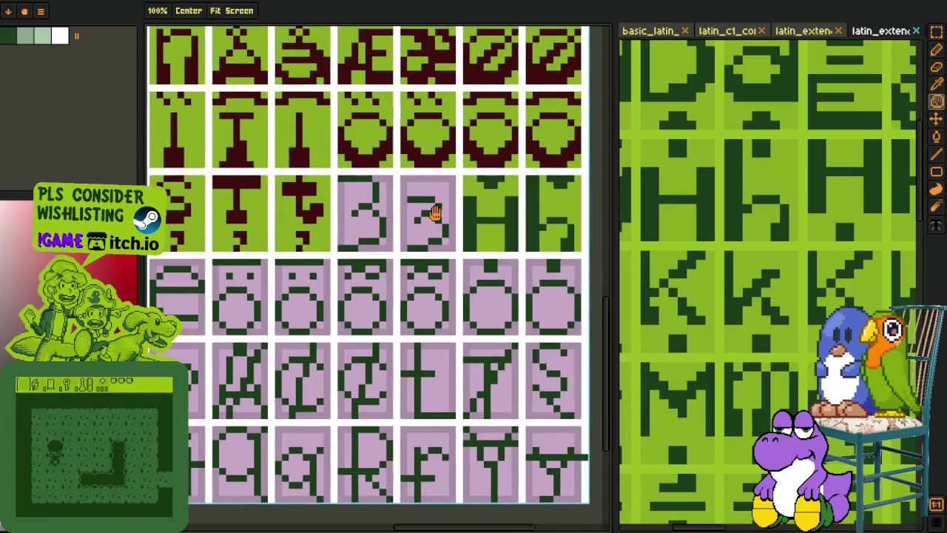
# Step: Bucket-fill the light lavender interiors of both Ʒ cells
pyautogui.scroll(1, 407, 219)
pyautogui.press('g')
pyautogui.click(332, 246)
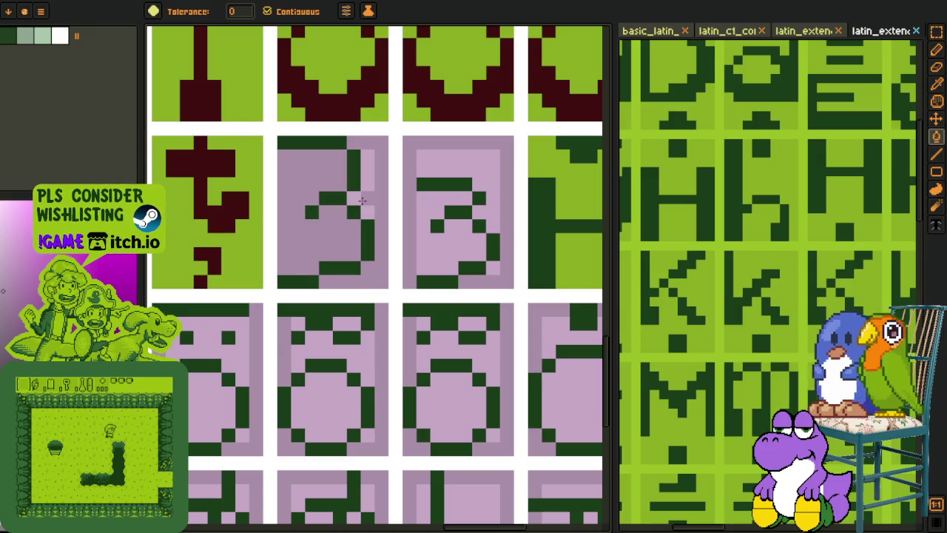
pyautogui.click(420, 241)
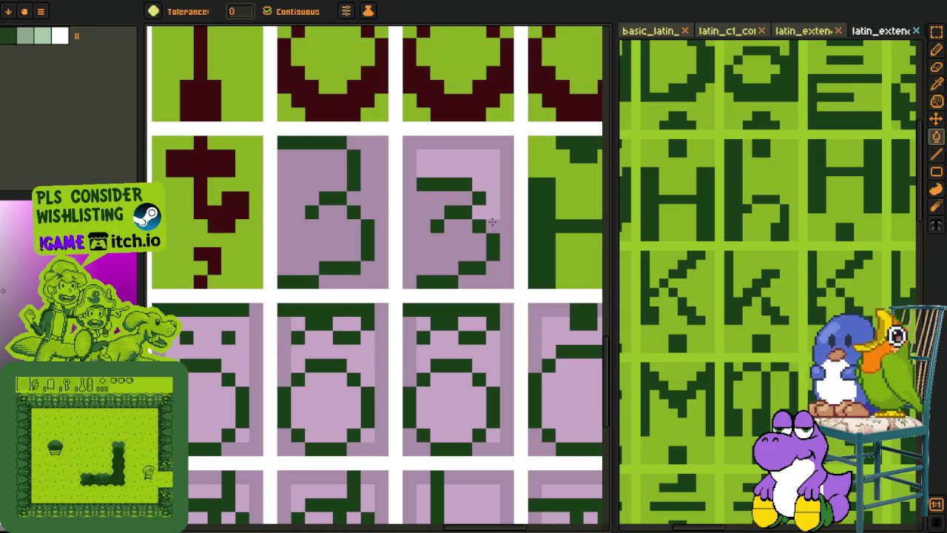
pyautogui.click(492, 225)
pyautogui.scroll(-2, 492, 224)
# Step: Pick dark red and pencil individual dark red pixels onto the Ʒ glyph
pyautogui.press('o')
pyautogui.scroll(2, 324, 206)
pyautogui.scroll(2, 353, 198)
pyautogui.press('p')
pyautogui.click(367, 208)
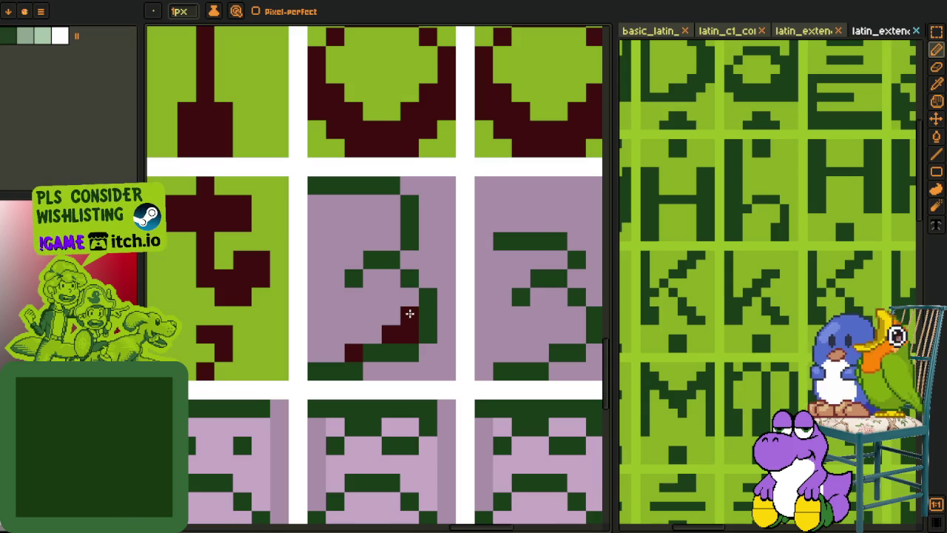
pyautogui.click(409, 297)
# Step: Recolour the large Ʒ's green strokes and top bar dark red
pyautogui.press('g')
pyautogui.click(399, 345)
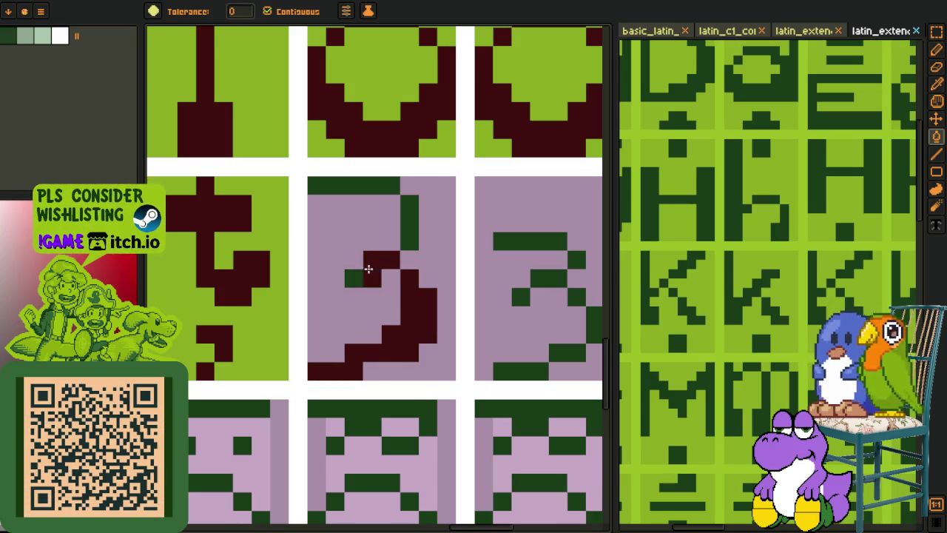
pyautogui.click(367, 189)
pyautogui.press('b')
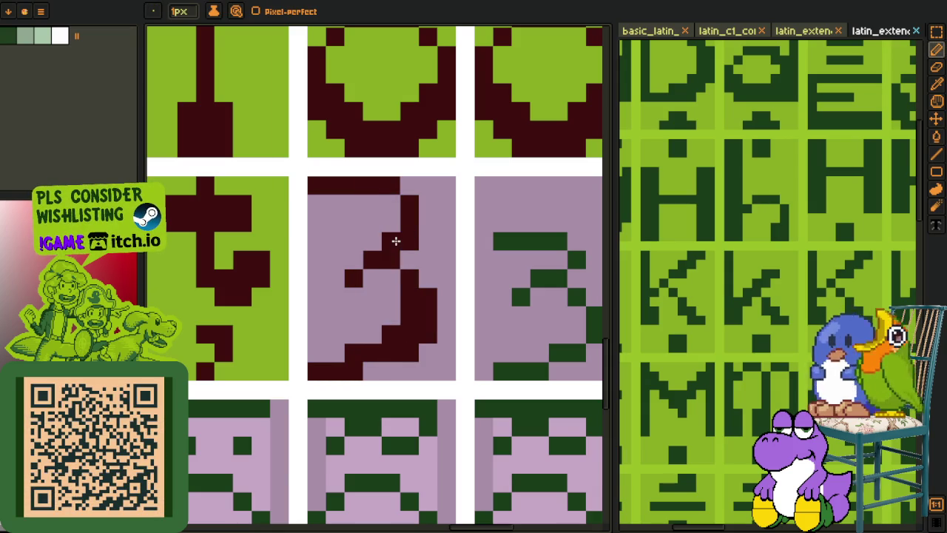
pyautogui.scroll(-3, 367, 198)
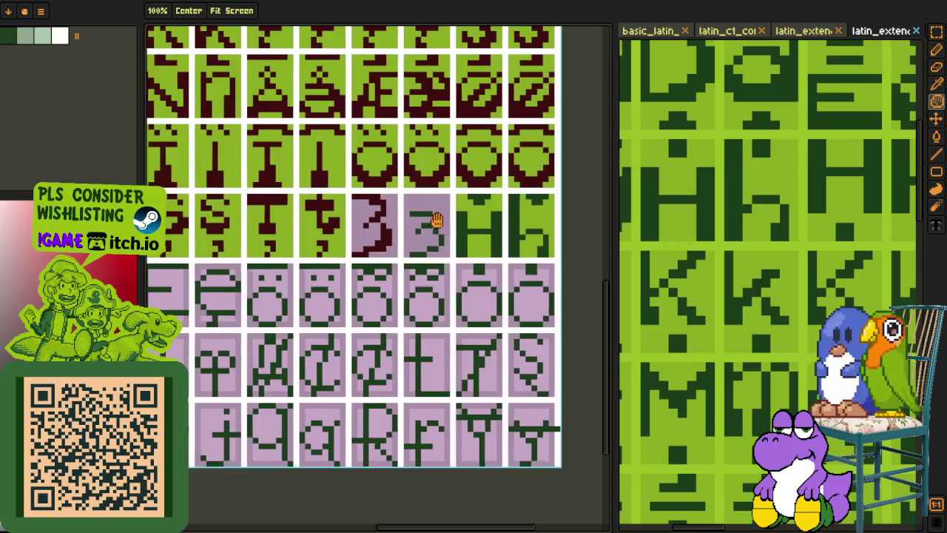
pyautogui.scroll(3, 370, 199)
# Step: Recolour the small Ʒ's top bar and strokes dark red, undoing an accidental background fill
pyautogui.press('g')
pyautogui.click(355, 190)
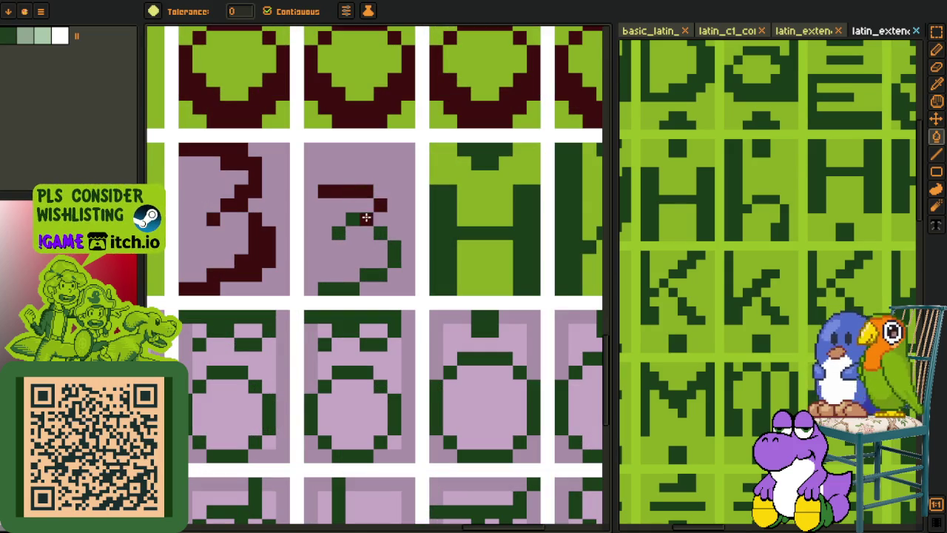
pyautogui.click(378, 225)
pyautogui.click(383, 229)
pyautogui.hotkey('ctrl', 'z')
pyautogui.click(394, 250)
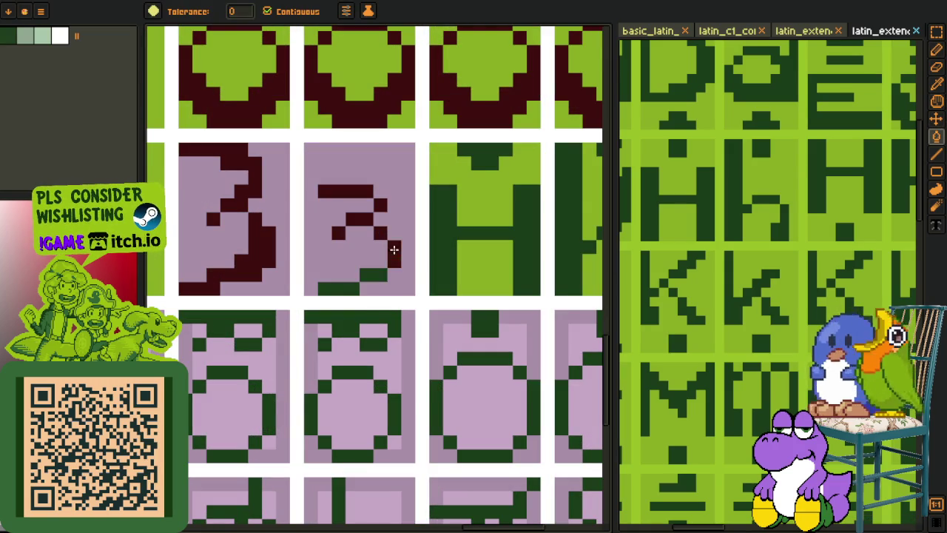
pyautogui.scroll(-3, 357, 266)
# Step: Fill the first Ʒ cell's background green
pyautogui.press('g')
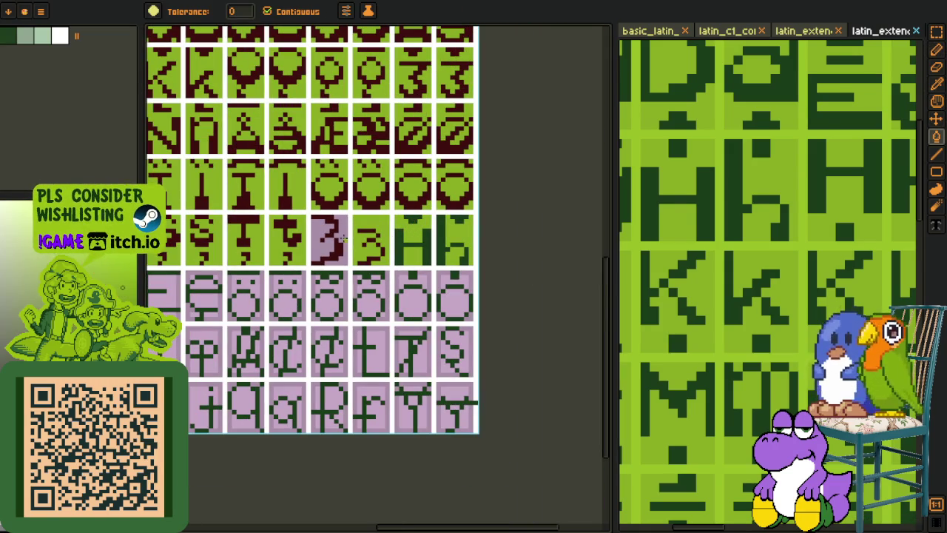
pyautogui.hotkey('ctrl', 'z')
pyautogui.scroll(3, 318, 243)
pyautogui.press('o')
pyautogui.click(323, 235)
pyautogui.press('b')
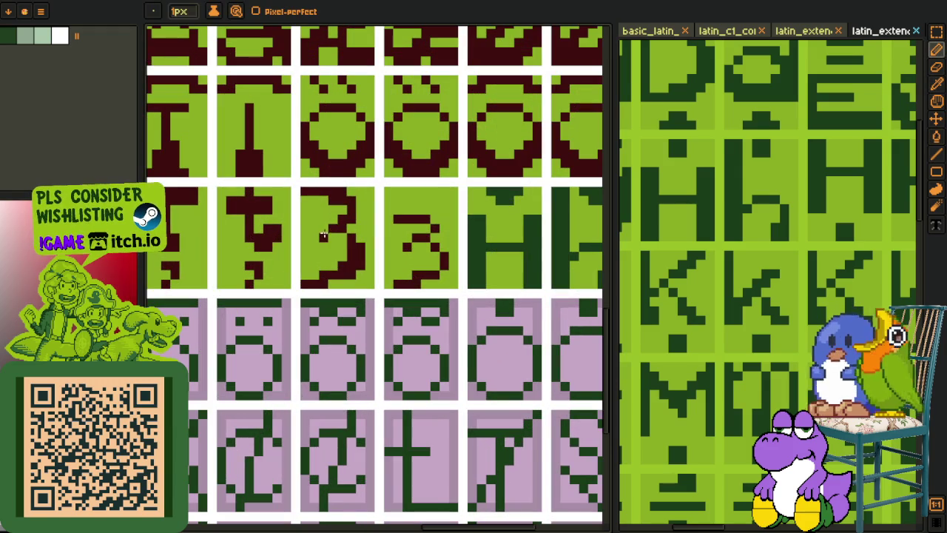
pyautogui.press('o')
pyautogui.scroll(-3, 329, 232)
pyautogui.scroll(3, 329, 233)
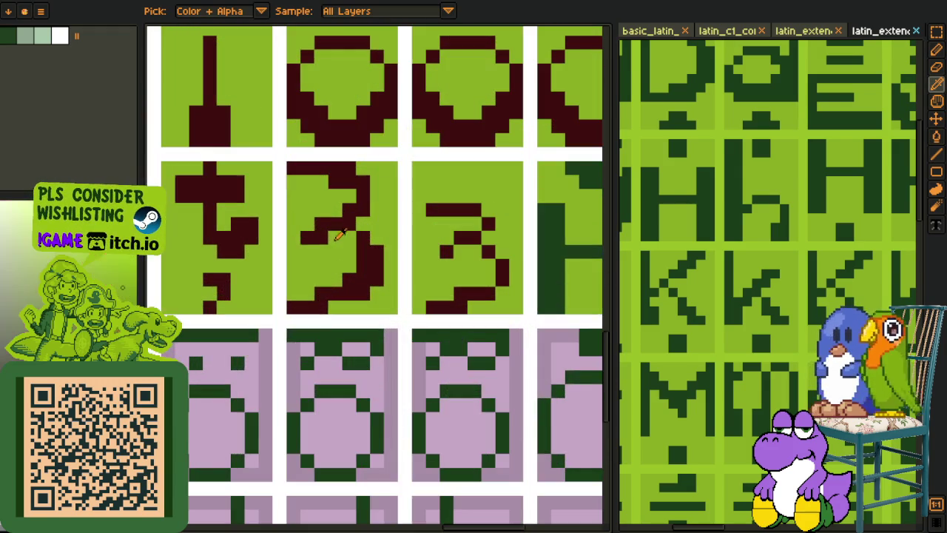
pyautogui.press('b')
# Step: Scroll the font sheet toward the dark green H pair and the pink placeholder cells
pyautogui.scroll(-2, 351, 245)
pyautogui.scroll(-3, 349, 247)
pyautogui.press('o')
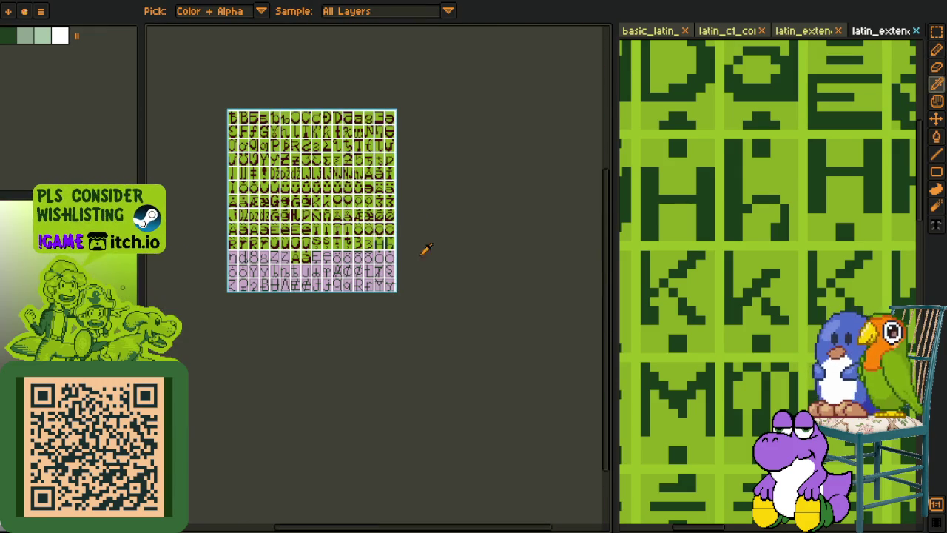
pyautogui.scroll(3, 296, 259)
pyautogui.scroll(-1, 764, 216)
pyautogui.scroll(-1, 764, 216)
pyautogui.scroll(-1, 761, 243)
pyautogui.scroll(-1, 754, 252)
pyautogui.press('h')
pyautogui.scroll(1, 751, 256)
pyautogui.scroll(1, 659, 227)
pyautogui.press('r')
pyautogui.scroll(2, 698, 207)
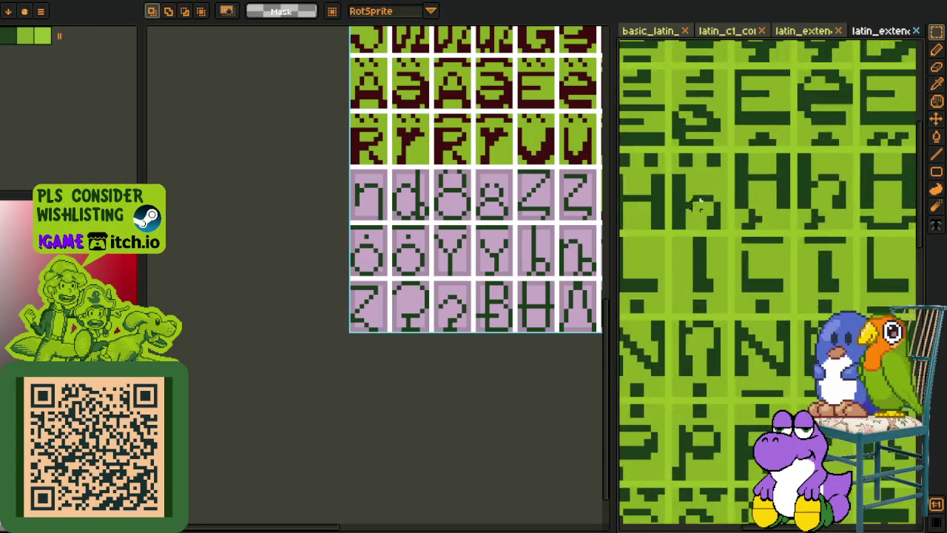
# Step: Paste the copied ŋ glyph into the first pink cell, aligned to the grid
pyautogui.scroll(1, 698, 207)
pyautogui.click(738, 231)
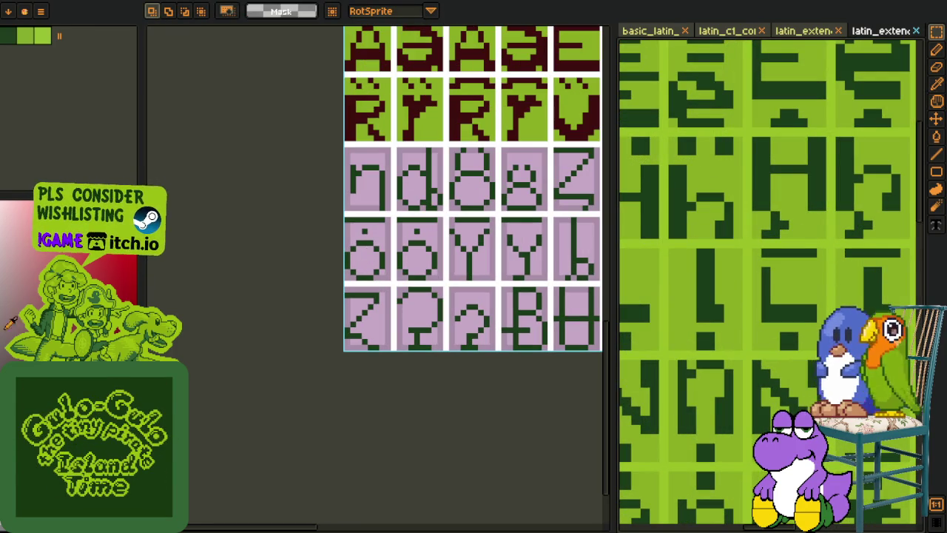
pyautogui.scroll(1, 351, 228)
pyautogui.scroll(1, 351, 228)
pyautogui.scroll(2, 351, 227)
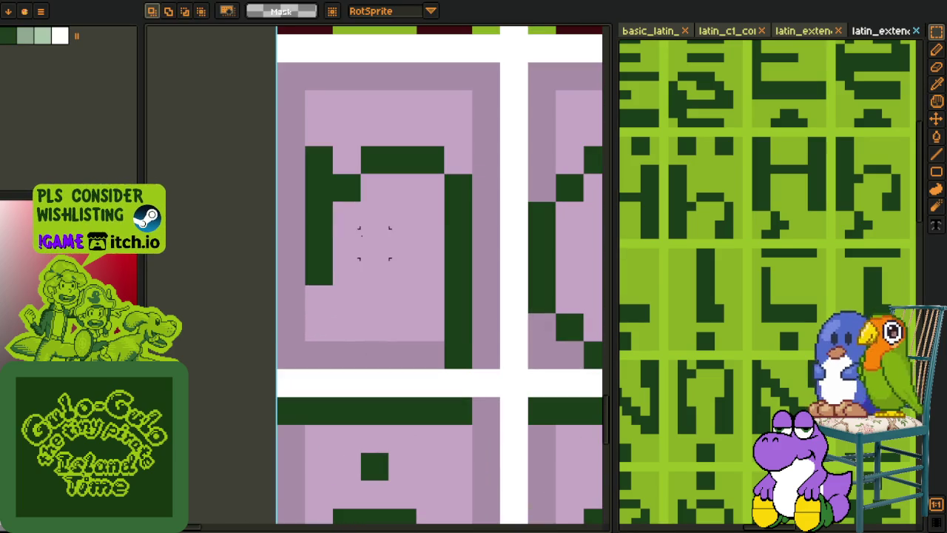
pyautogui.hotkey('ctrl', 'v')
pyautogui.moveTo(398, 273); pyautogui.dragTo(446, 232)
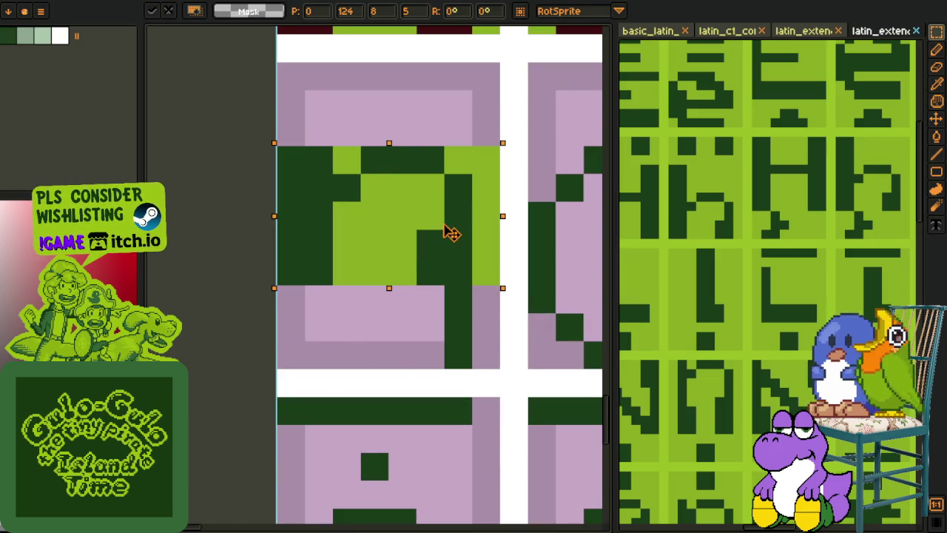
pyautogui.press('Return')
# Step: Touch up a dark green glyph pixel and fill the leftover pink light green
pyautogui.keyDown('alt'); pyautogui.click(425, 218); pyautogui.keyUp('alt')
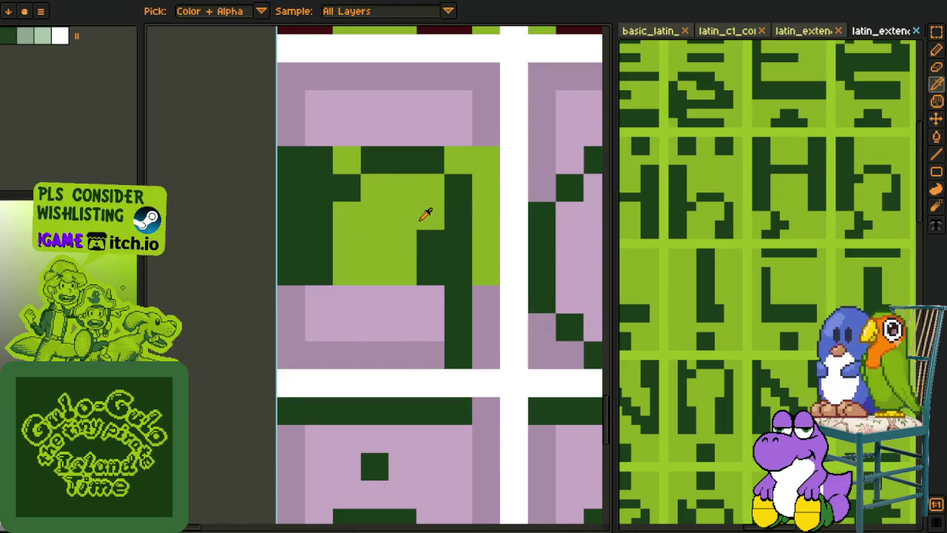
pyautogui.keyDown('alt'); pyautogui.click(455, 273); pyautogui.keyUp('alt')
pyautogui.click(441, 319)
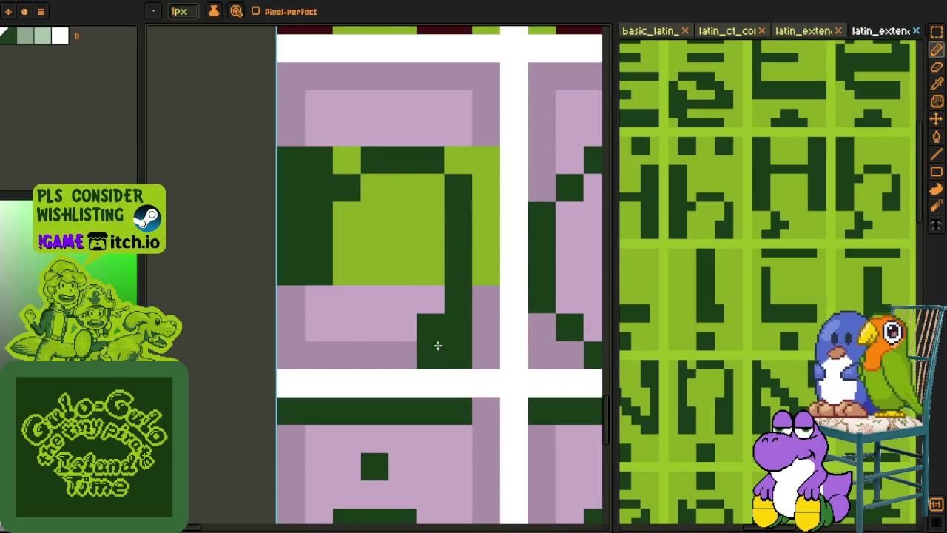
pyautogui.keyDown('alt'); pyautogui.click(417, 280); pyautogui.keyUp('alt')
pyautogui.press('g')
pyautogui.click(358, 345)
pyautogui.click(466, 129)
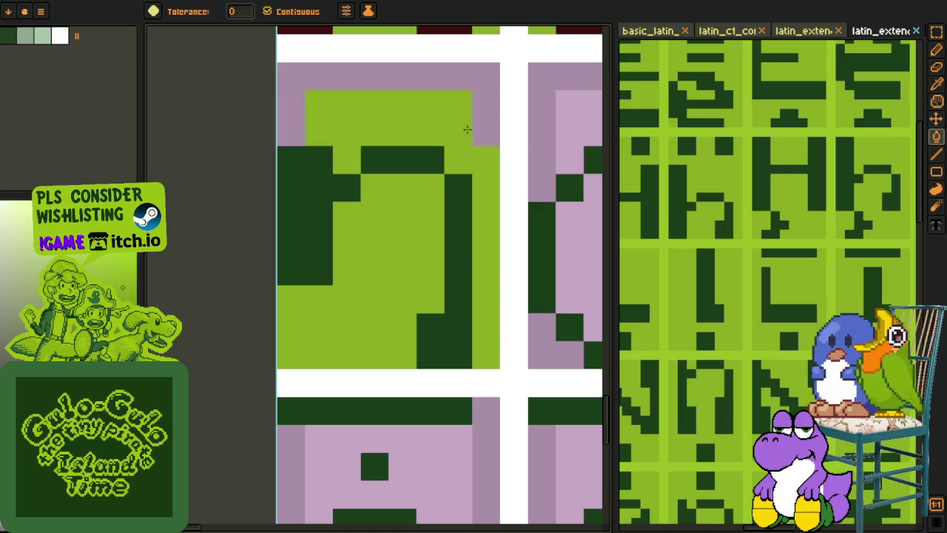
# Step: Scroll down the font sheet to the next pink placeholder cells
pyautogui.scroll(-5, 466, 130)
pyautogui.scroll(-2, 338, 234)
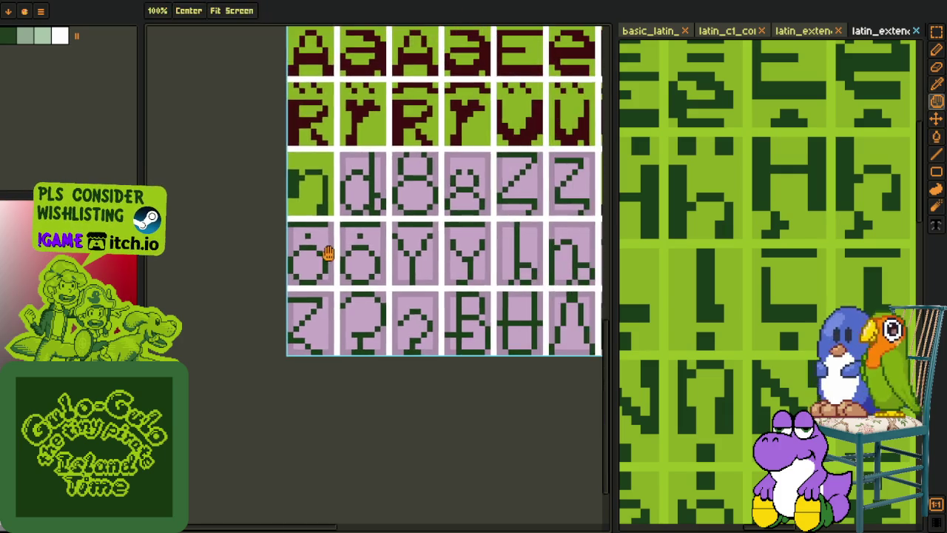
pyautogui.scroll(-2, 351, 273)
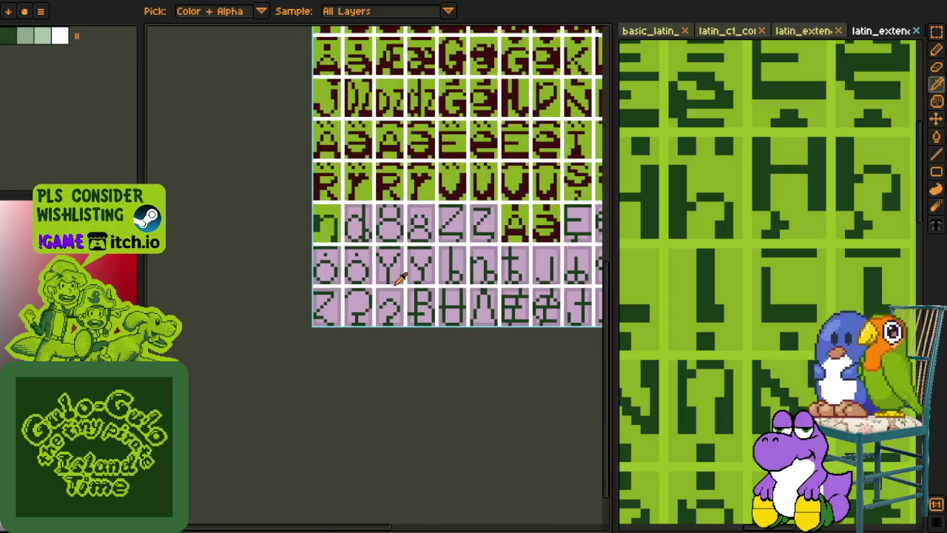
pyautogui.scroll(-2, 401, 277)
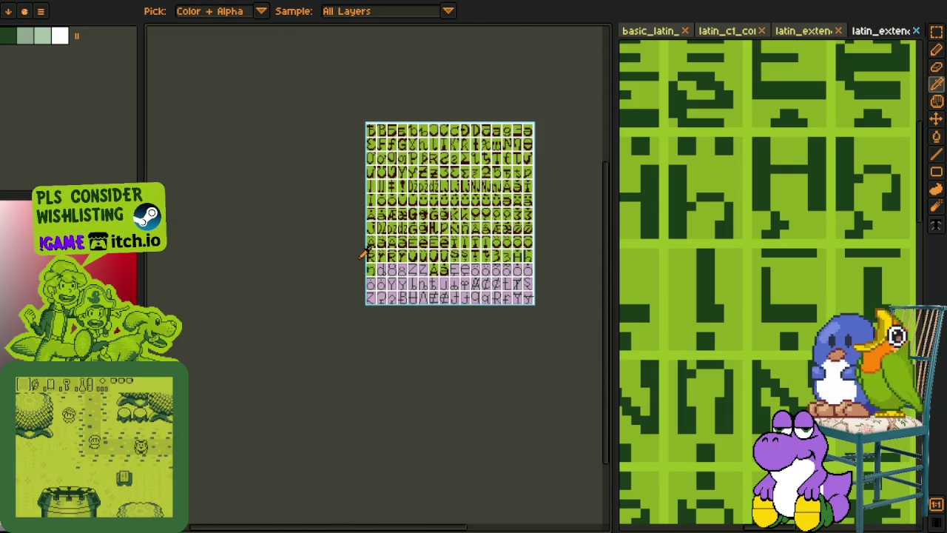
pyautogui.scroll(5, 364, 253)
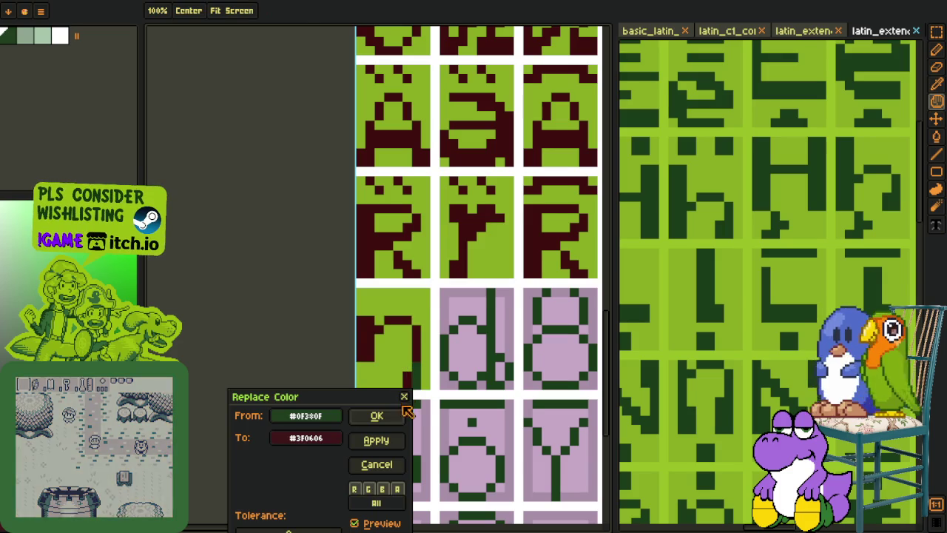
pyautogui.scroll(-2, 298, 392)
pyautogui.scroll(-1, 298, 392)
pyautogui.scroll(-2, 274, 296)
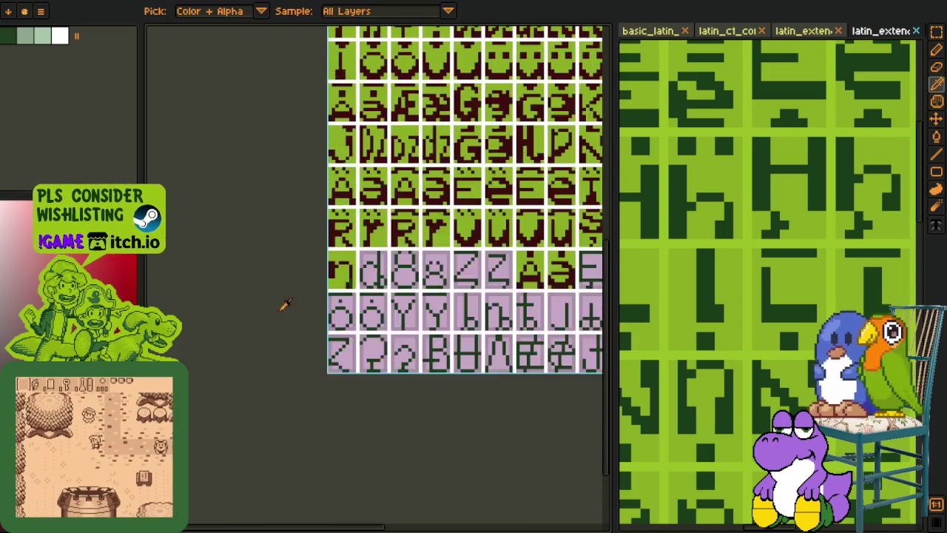
pyautogui.scroll(-2, 305, 316)
# Step: Pan to the upper rows and marquee-select the two green circle glyphs
pyautogui.press('i')
pyautogui.press('m')
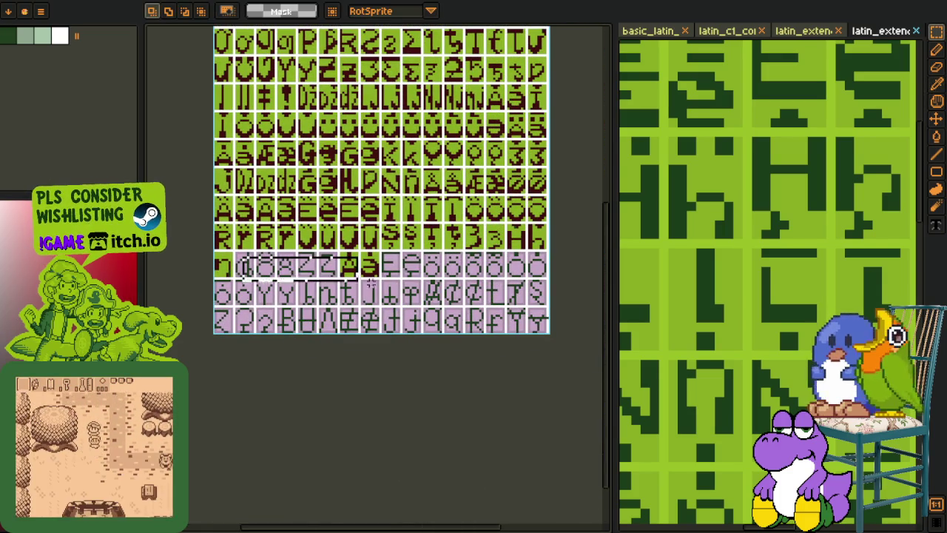
pyautogui.press('h')
pyautogui.moveTo(326, 196); pyautogui.dragTo(331, 270)
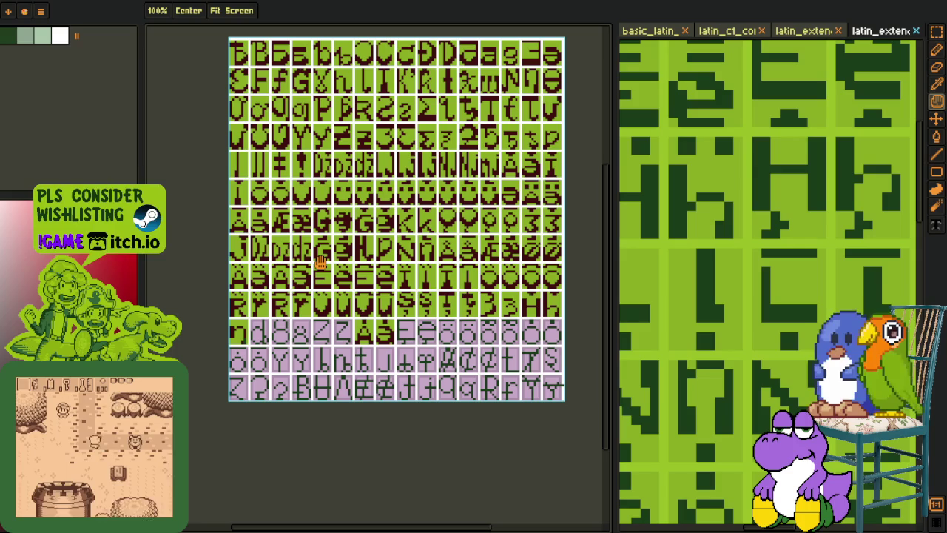
pyautogui.press('m')
pyautogui.scroll(2, 511, 229)
pyautogui.scroll(3, 549, 250)
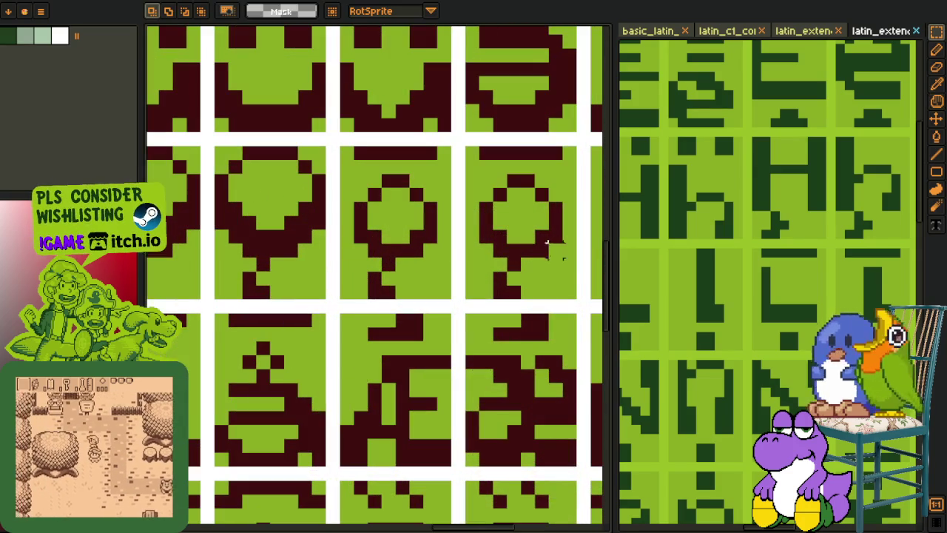
pyautogui.moveTo(579, 259); pyautogui.dragTo(337, 172)
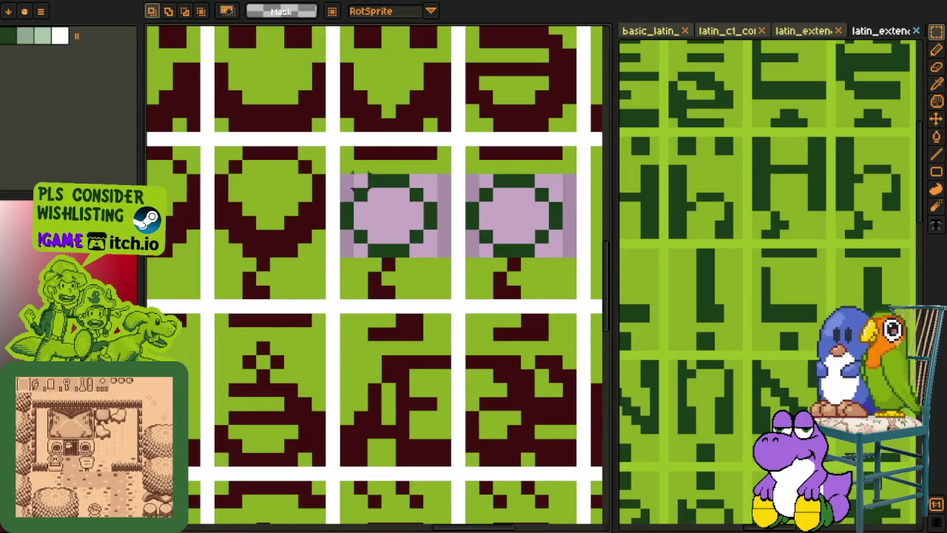
# Step: Paste the two circle glyphs into the pink placeholder cells
pyautogui.scroll(-5, 388, 137)
pyautogui.scroll(3, 340, 215)
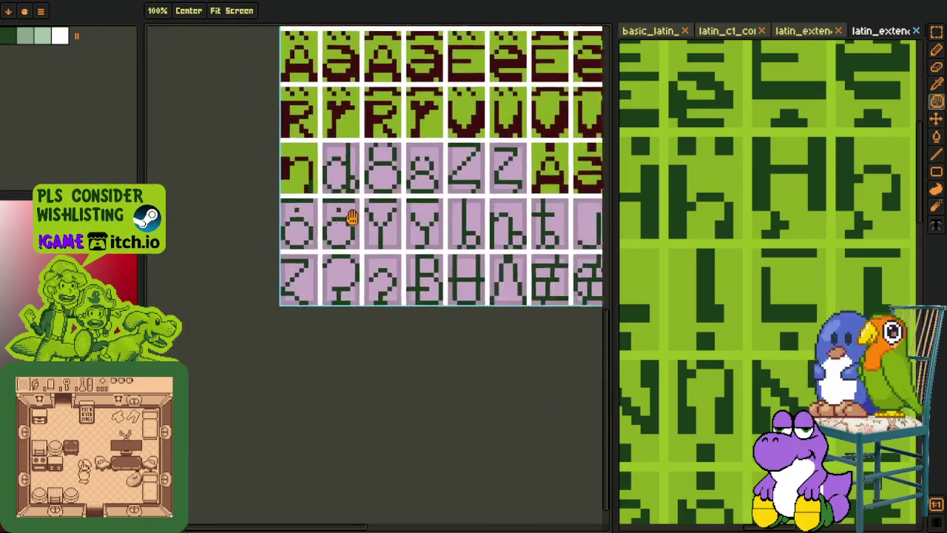
pyautogui.scroll(2, 351, 210)
pyautogui.hotkey('ctrl', 'v')
pyautogui.moveTo(409, 254); pyautogui.dragTo(407, 212)
pyautogui.click(394, 175)
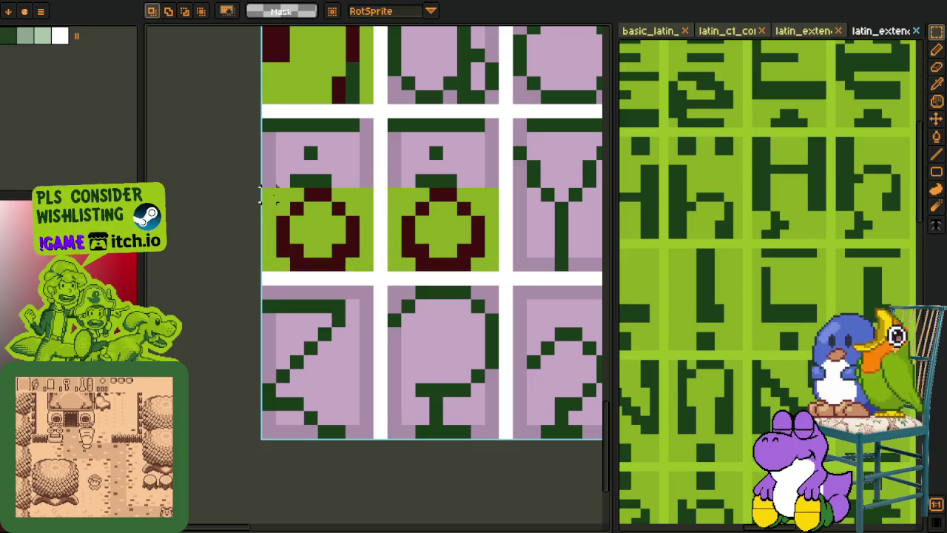
# Step: Pencil dark red accent pixels above the pasted circles
pyautogui.press('i')
pyautogui.click(312, 190)
pyautogui.press('b')
pyautogui.click(319, 164)
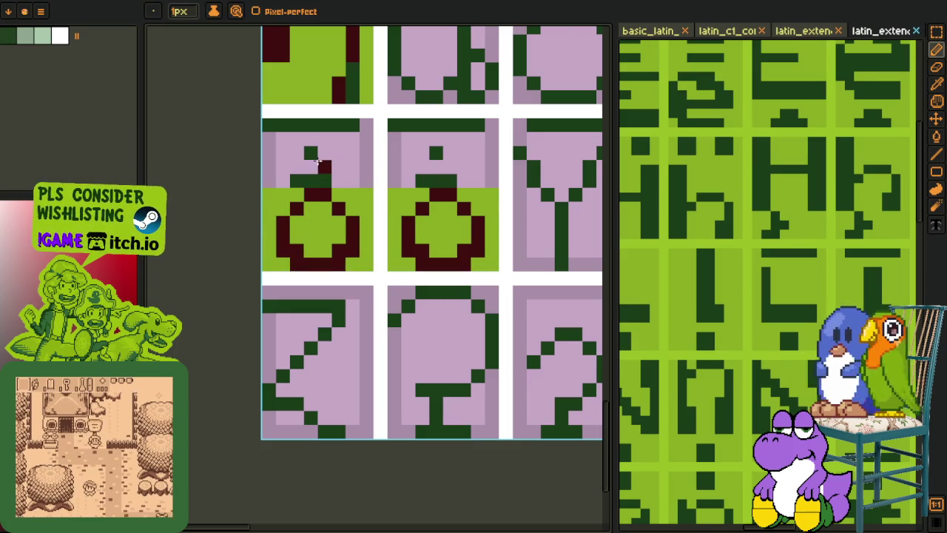
pyautogui.moveTo(436, 152); pyautogui.dragTo(444, 158)
pyautogui.click(446, 161)
# Step: Recolour the middle and left glyphs' top bars dark red
pyautogui.press('i')
pyautogui.press('g')
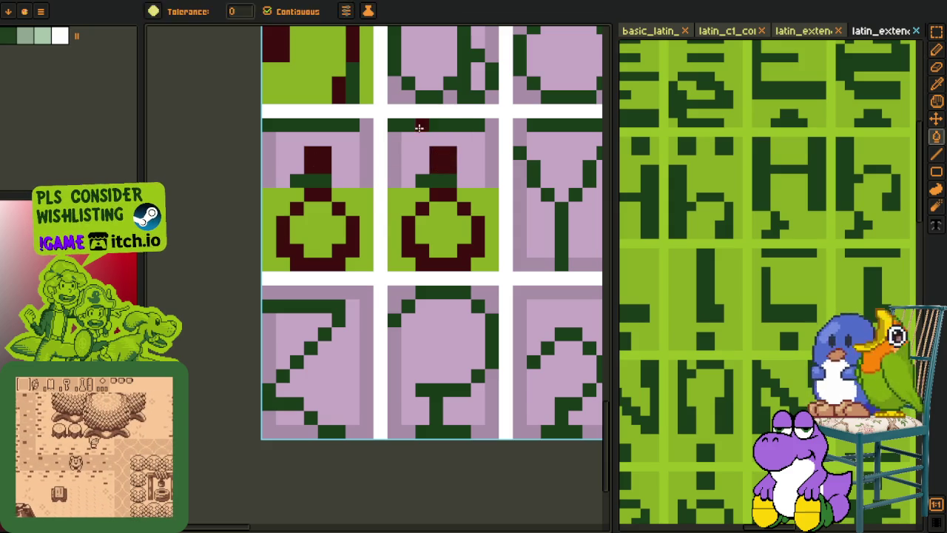
pyautogui.click(429, 126)
pyautogui.press('b')
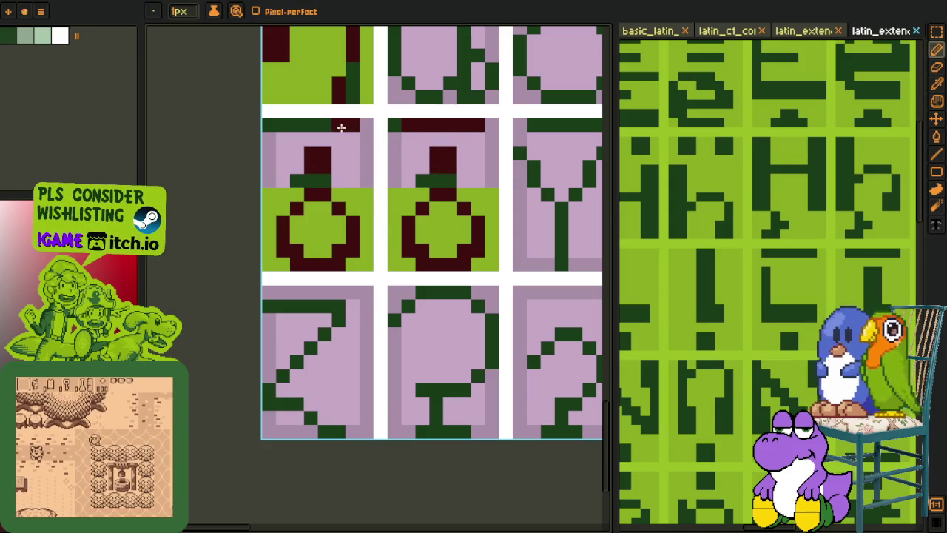
pyautogui.moveTo(351, 127); pyautogui.dragTo(269, 127)
# Step: Fill the pink areas above the left and middle glyphs dark green
pyautogui.press('i')
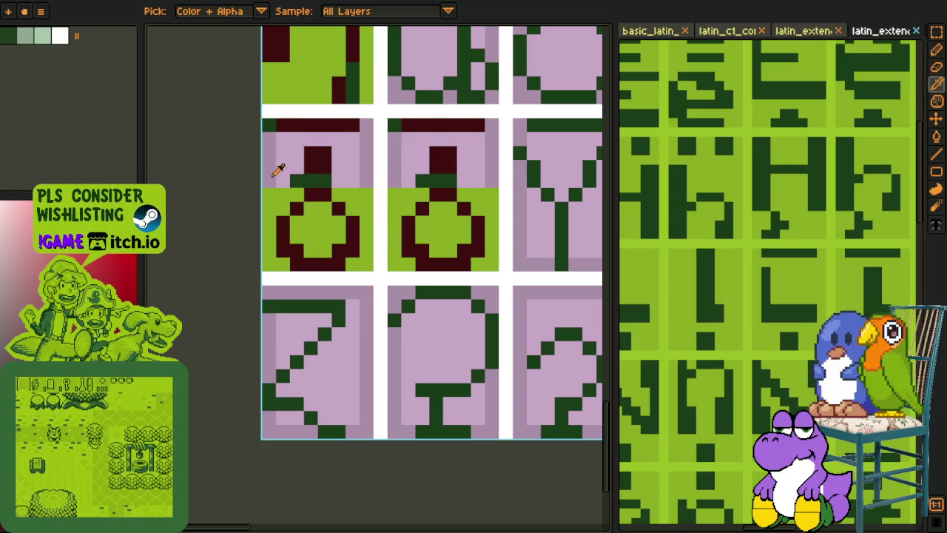
pyautogui.click(300, 176)
pyautogui.press('g')
pyautogui.click(272, 168)
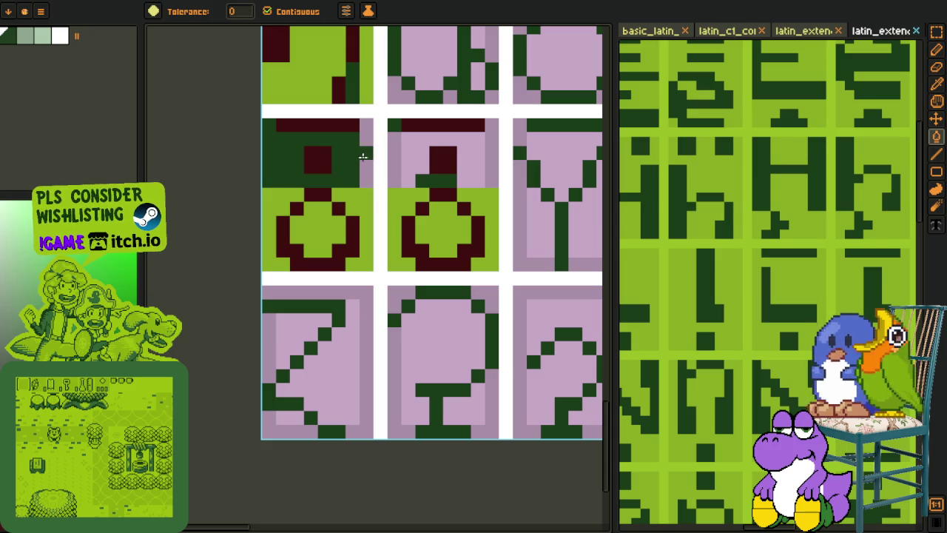
pyautogui.click(406, 154)
# Step: Refill both glyphs' top areas light green
pyautogui.press('i')
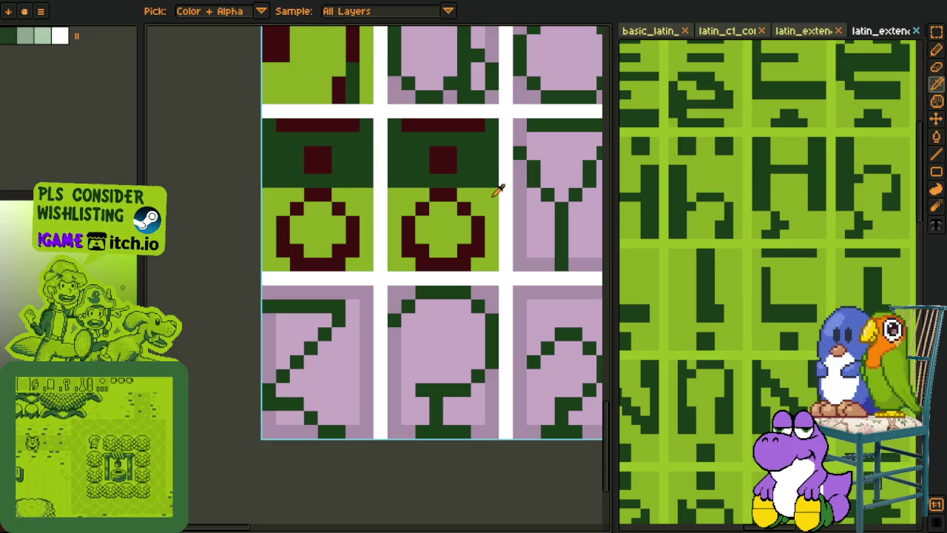
pyautogui.click(495, 191)
pyautogui.press('g')
pyautogui.click(390, 175)
pyautogui.click(339, 178)
pyautogui.press('i')
pyautogui.scroll(-5, 323, 313)
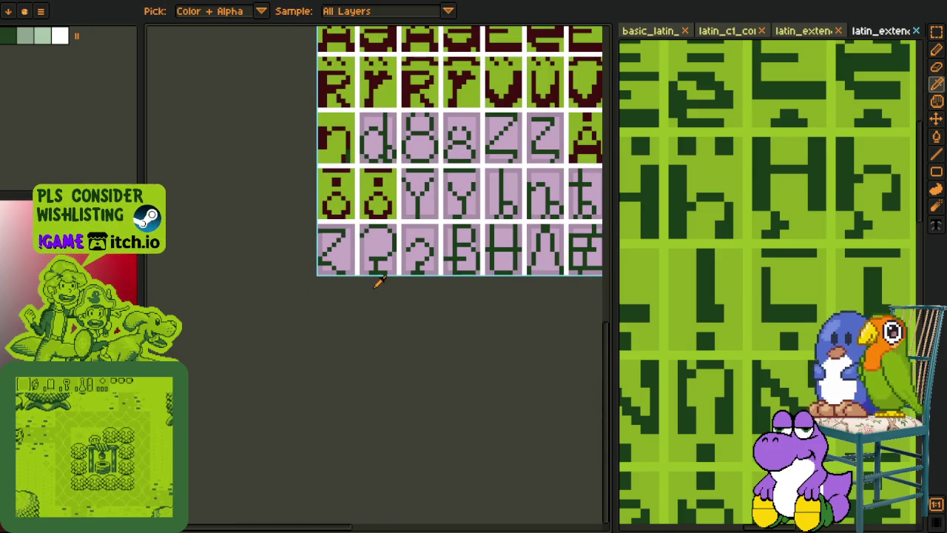
pyautogui.scroll(-2, 390, 287)
pyautogui.scroll(-2, 290, 230)
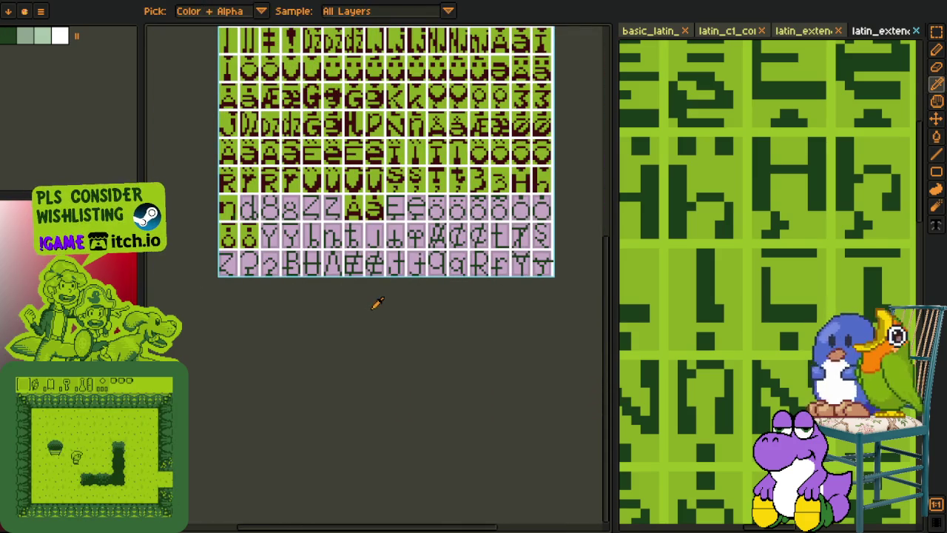
# Step: Shift the two circle glyphs one cell to the right
pyautogui.press('m')
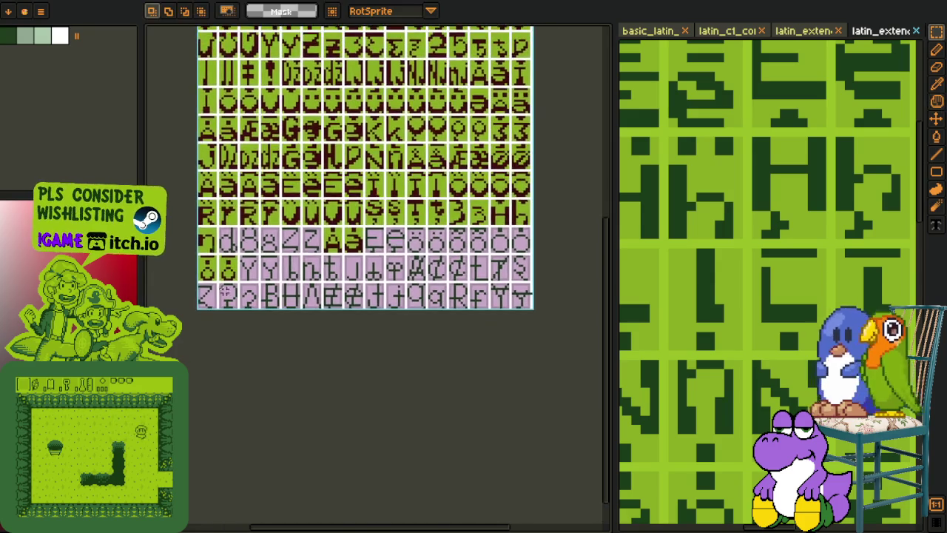
pyautogui.scroll(3, 263, 270)
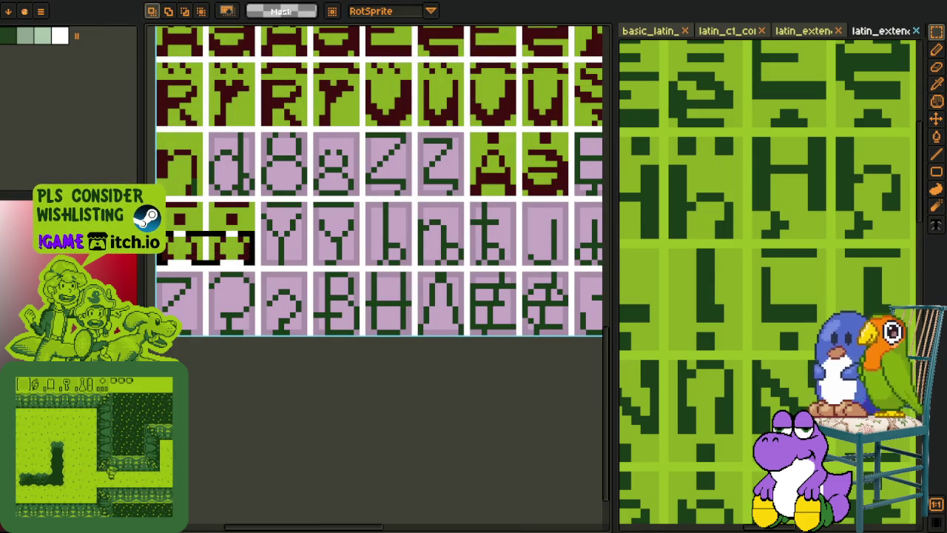
pyautogui.moveTo(222, 237)
pyautogui.mouseDown()
pyautogui.moveTo(418, 212)
pyautogui.moveTo(306, 183)
pyautogui.mouseUp()
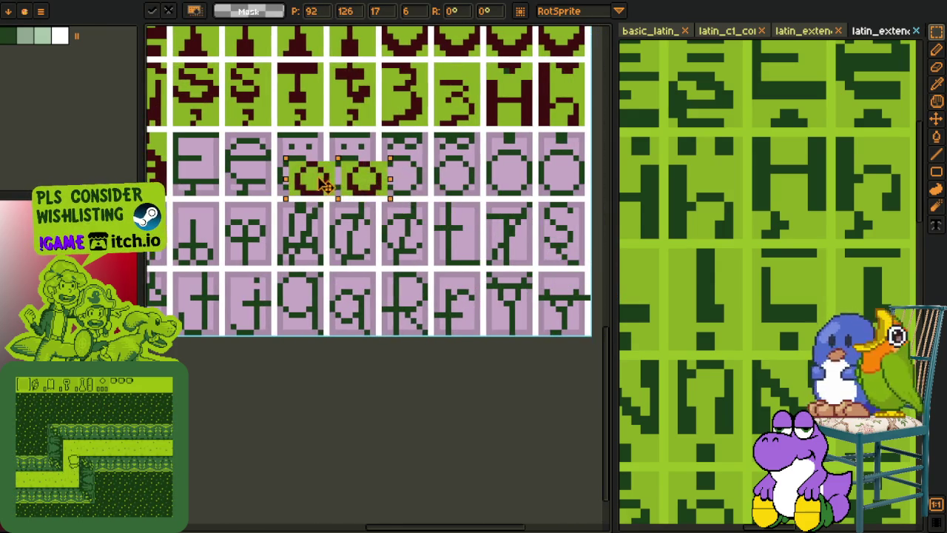
pyautogui.scroll(2, 305, 185)
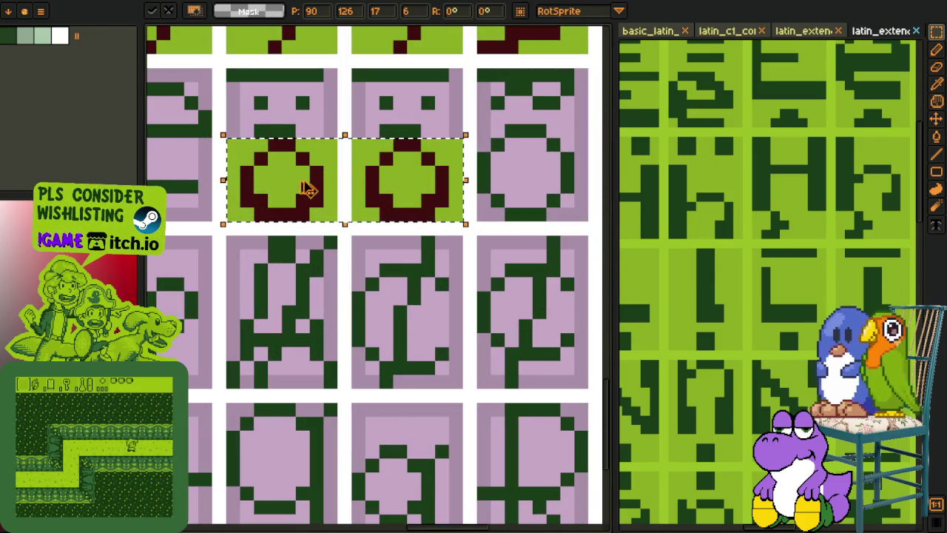
pyautogui.moveTo(309, 188); pyautogui.dragTo(373, 195)
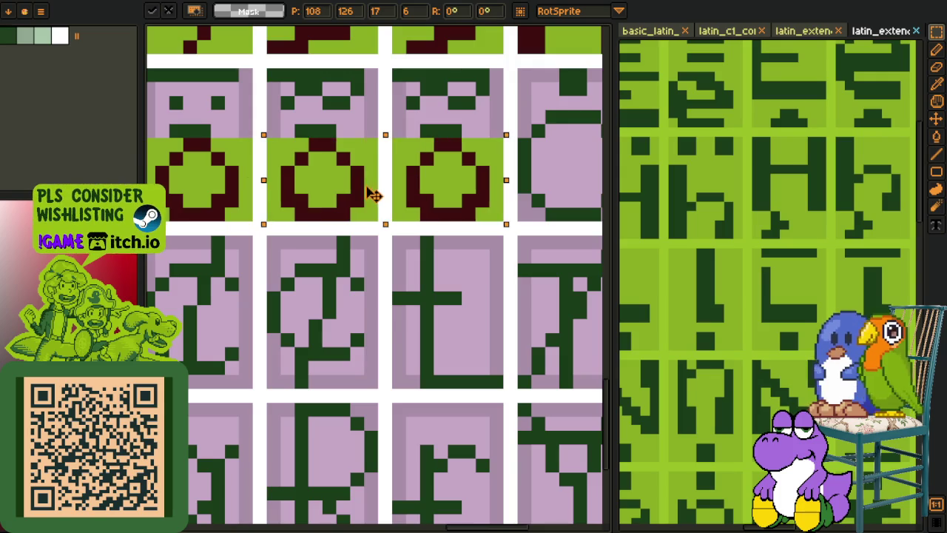
pyautogui.scroll(-2, 373, 196)
# Step: Move the accent marks across both cells into alignment above the rings
pyautogui.press('h')
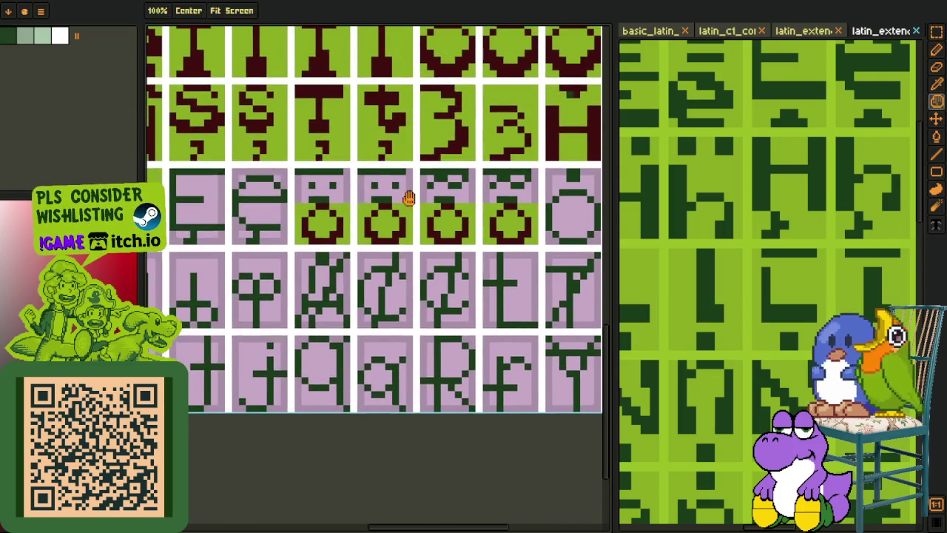
pyautogui.press('i')
pyautogui.scroll(3, 318, 197)
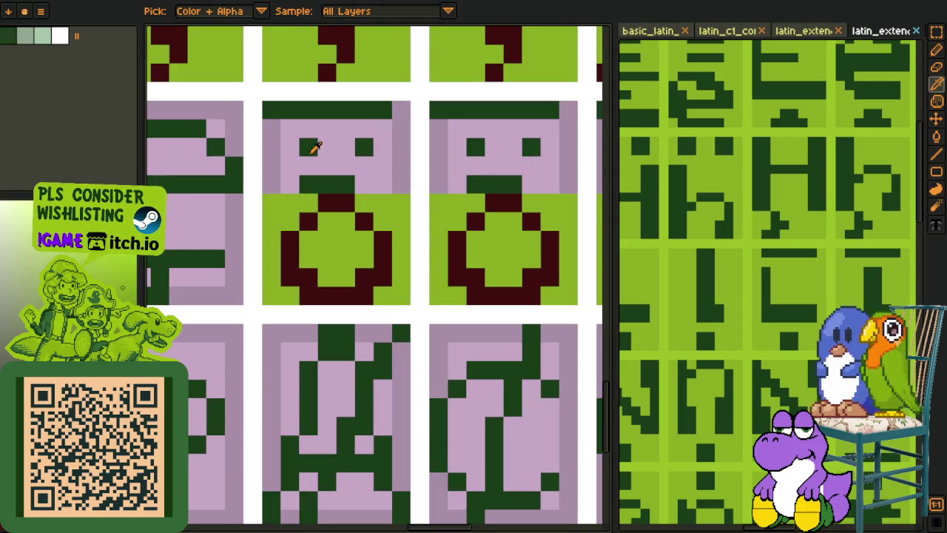
pyautogui.press('h')
pyautogui.scroll(-3, 316, 162)
pyautogui.moveTo(264, 227); pyautogui.dragTo(401, 233)
pyautogui.press('i')
pyautogui.press('r')
pyautogui.scroll(3, 287, 226)
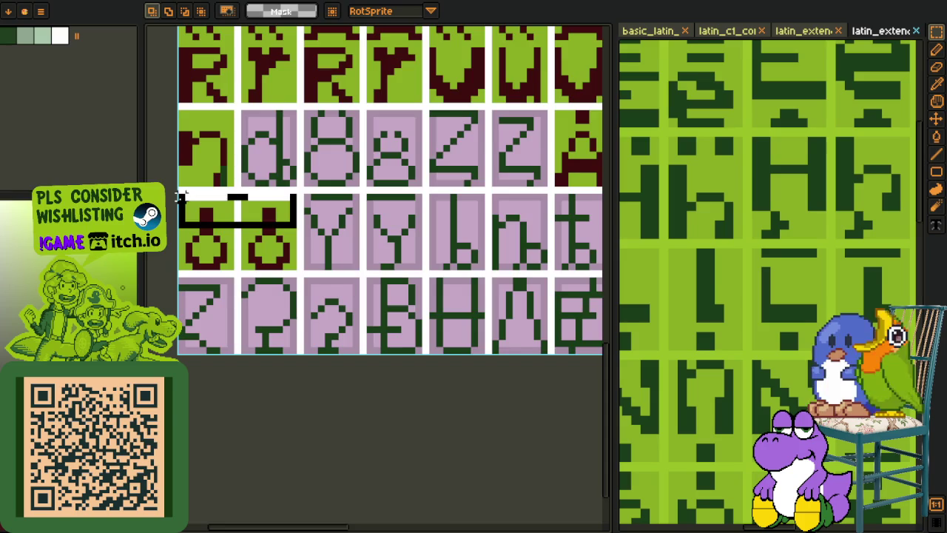
pyautogui.moveTo(296, 226); pyautogui.dragTo(180, 196)
pyautogui.scroll(-2, 244, 210)
pyautogui.scroll(3, 333, 191)
pyautogui.moveTo(335, 191); pyautogui.dragTo(341, 205)
pyautogui.press('Return')
pyautogui.scroll(2, 299, 200)
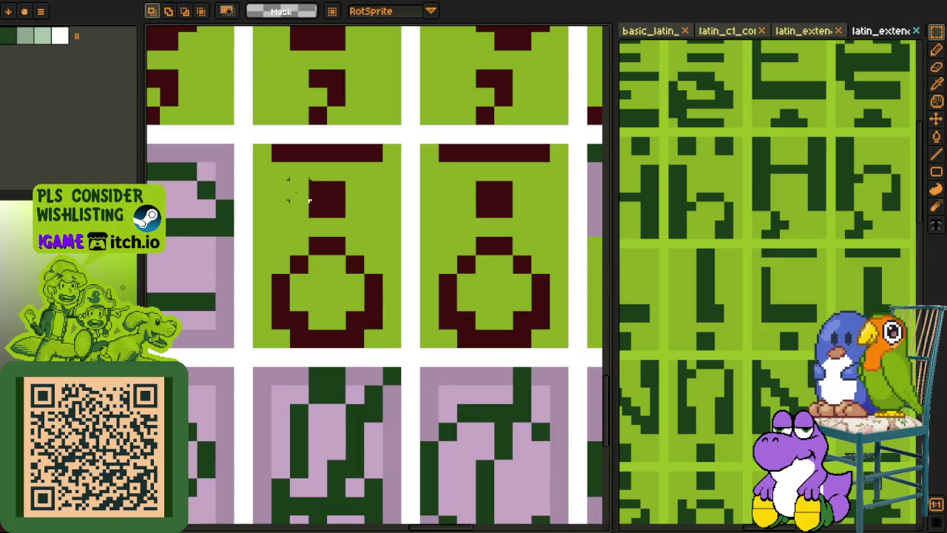
# Step: Duplicate the dark square above the ring to form a second dot
pyautogui.moveTo(325, 199); pyautogui.dragTo(270, 177)
pyautogui.click(291, 199)
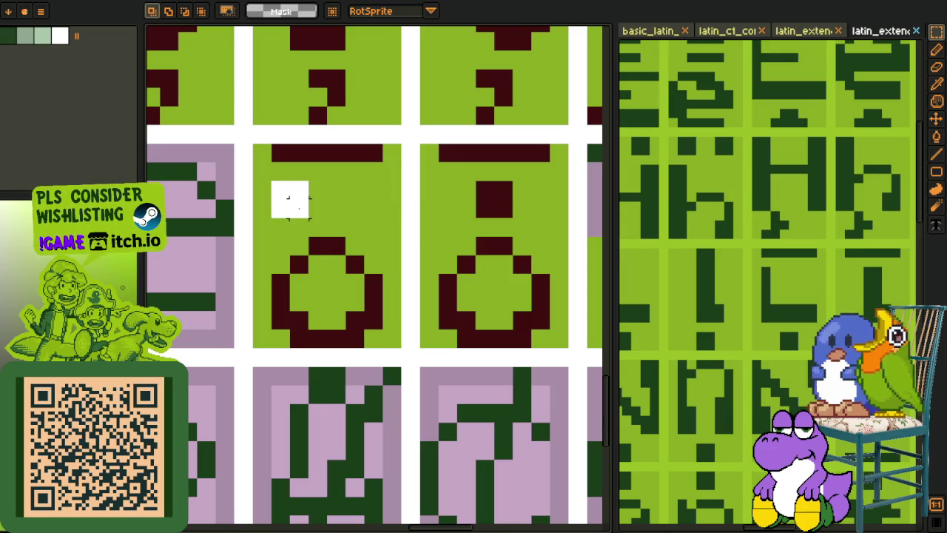
pyautogui.moveTo(295, 208); pyautogui.dragTo(364, 209)
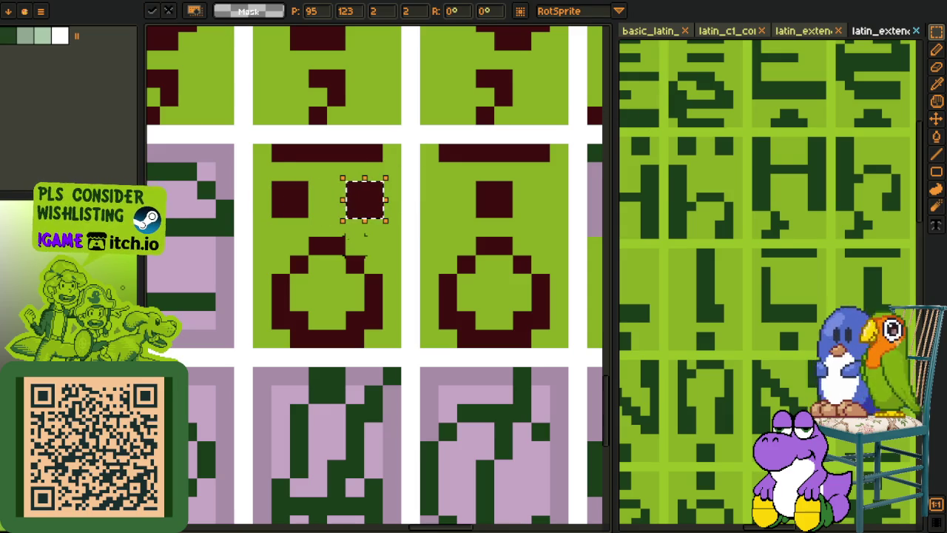
pyautogui.click(409, 226)
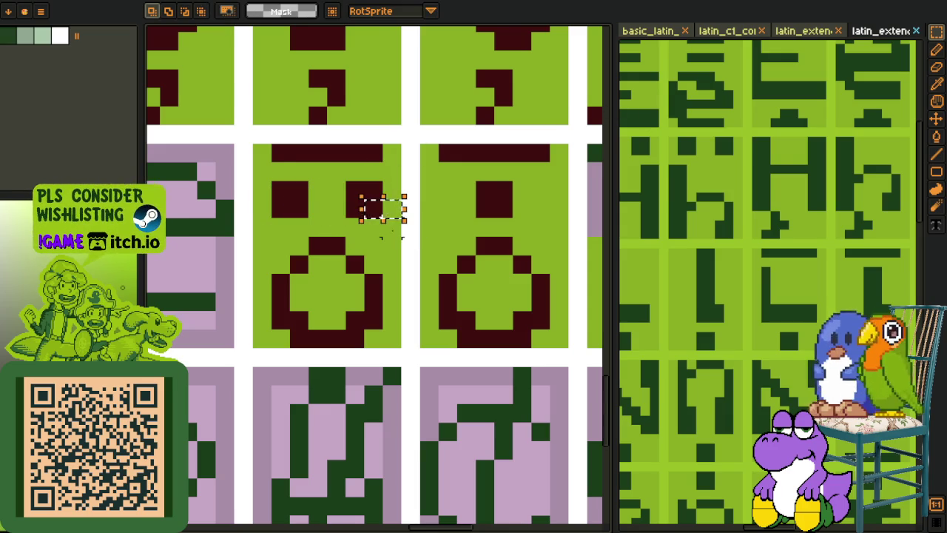
# Step: Copy the finished two-dot o glyph into the next cell
pyautogui.scroll(-2, 392, 222)
pyautogui.scroll(-4, 395, 195)
pyautogui.scroll(4, 374, 224)
pyautogui.scroll(2, 377, 226)
pyautogui.moveTo(430, 272); pyautogui.dragTo(318, 200)
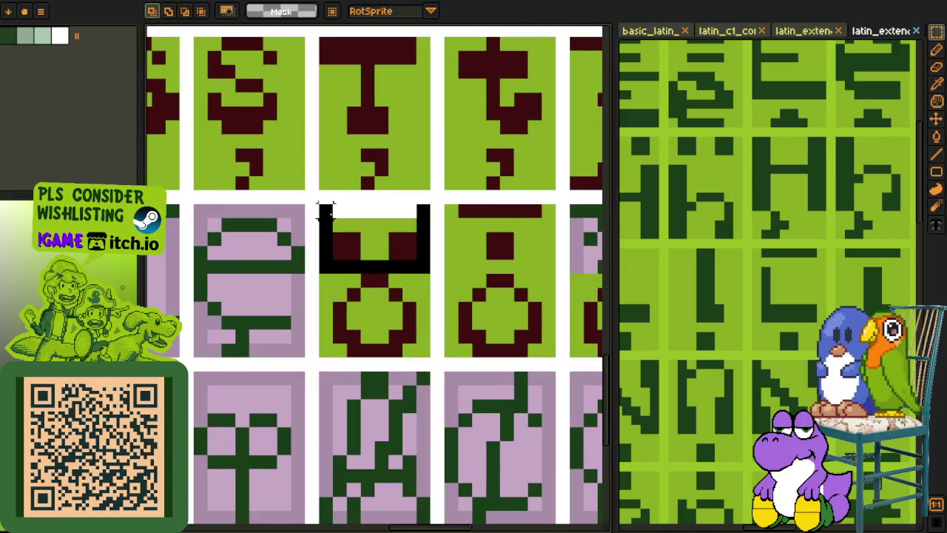
pyautogui.hotkey('ctrl', 'c')
pyautogui.hotkey('ctrl', 'v')
pyautogui.moveTo(359, 248); pyautogui.dragTo(496, 252)
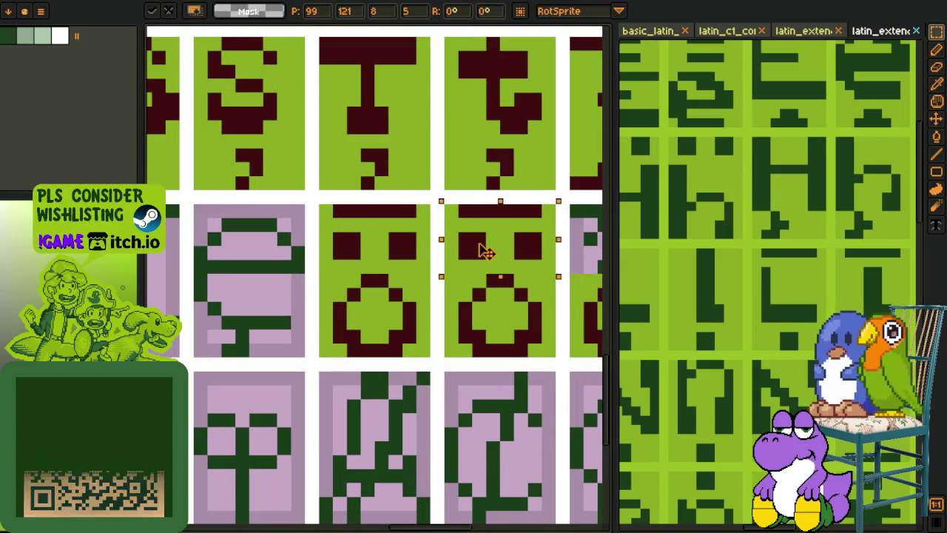
pyautogui.press('Return')
pyautogui.scroll(-3, 485, 318)
pyautogui.scroll(-3, 482, 317)
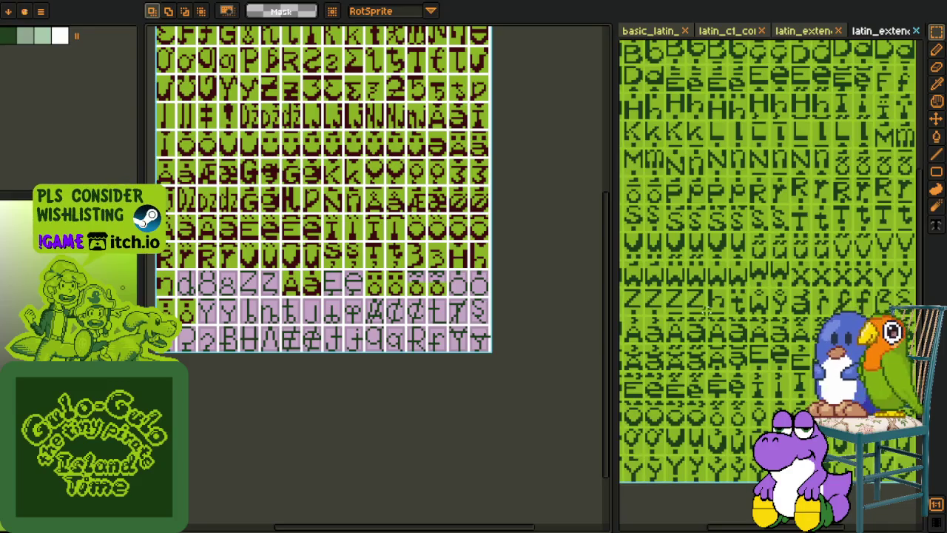
# Step: Copy the tilde accent from the reference sheet onto the clipboard
pyautogui.scroll(-2, 707, 310)
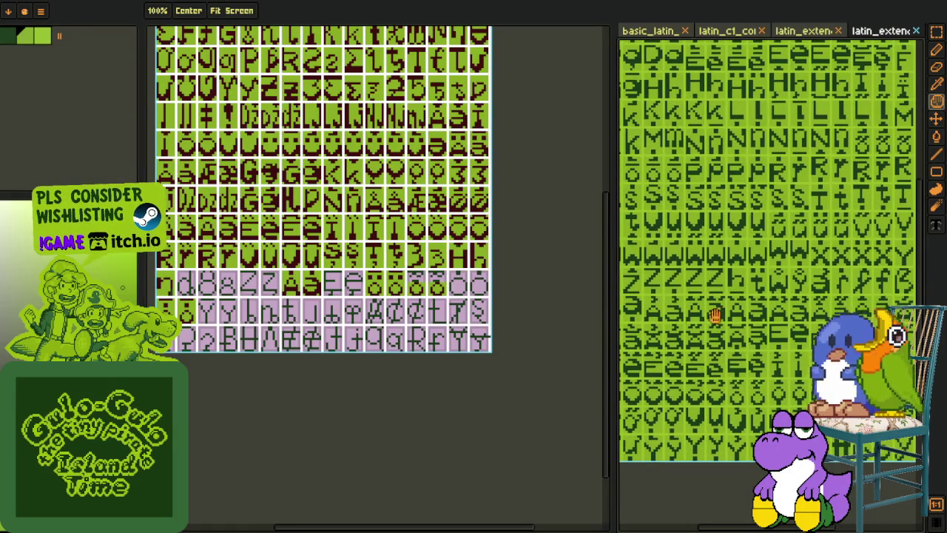
pyautogui.press('space')
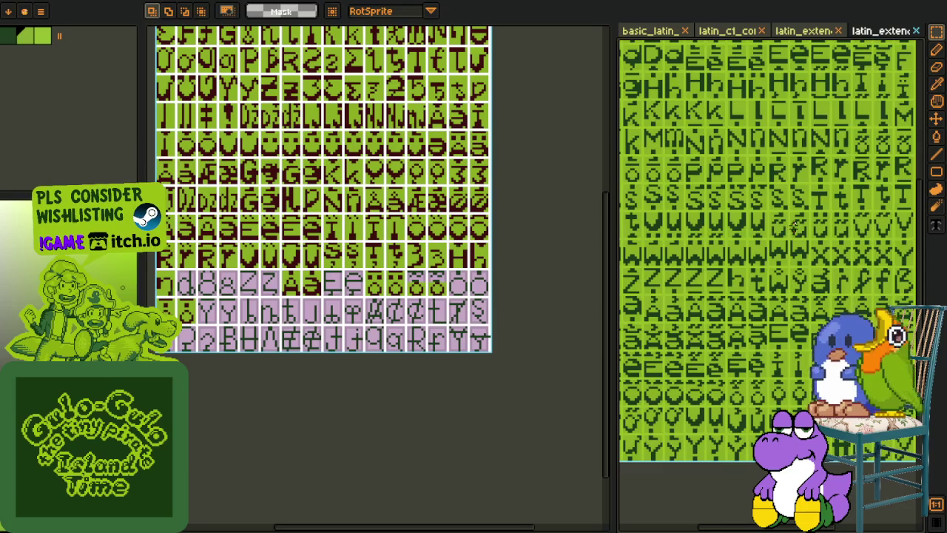
pyautogui.scroll(-2, 795, 228)
pyautogui.scroll(2, 790, 371)
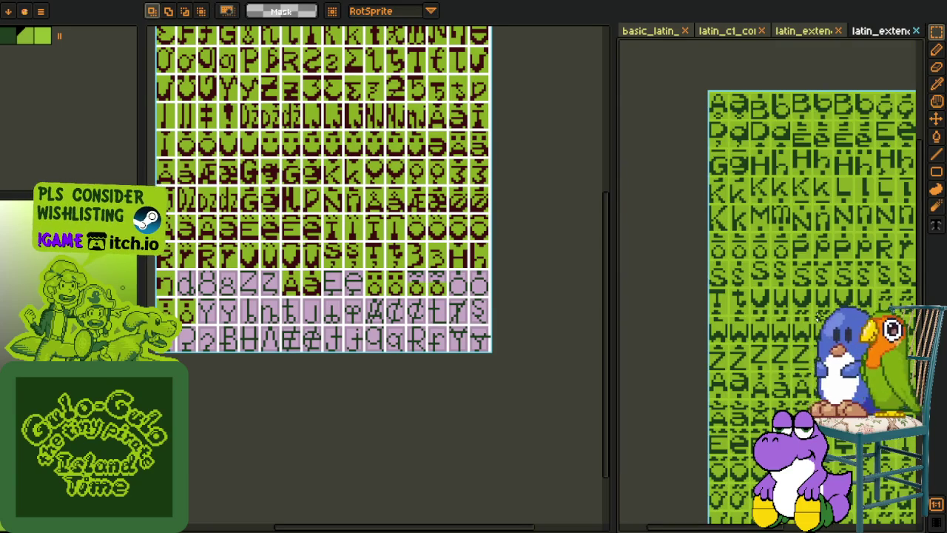
pyautogui.scroll(1, 740, 317)
pyautogui.scroll(2, 710, 318)
pyautogui.scroll(2, 692, 318)
pyautogui.moveTo(684, 295); pyautogui.dragTo(797, 329)
pyautogui.press('Delete')
pyautogui.hotkey('ctrl', 'z')
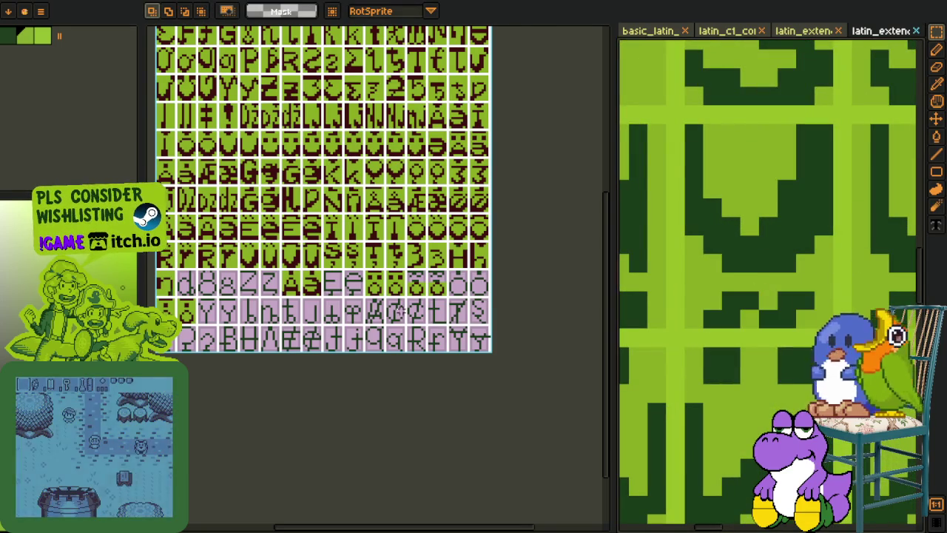
# Step: Paste the tilde above the o ring and fill it dark red
pyautogui.scroll(3, 438, 310)
pyautogui.scroll(2, 399, 281)
pyautogui.hotkey('ctrl', 'v')
pyautogui.moveTo(382, 270); pyautogui.dragTo(437, 267)
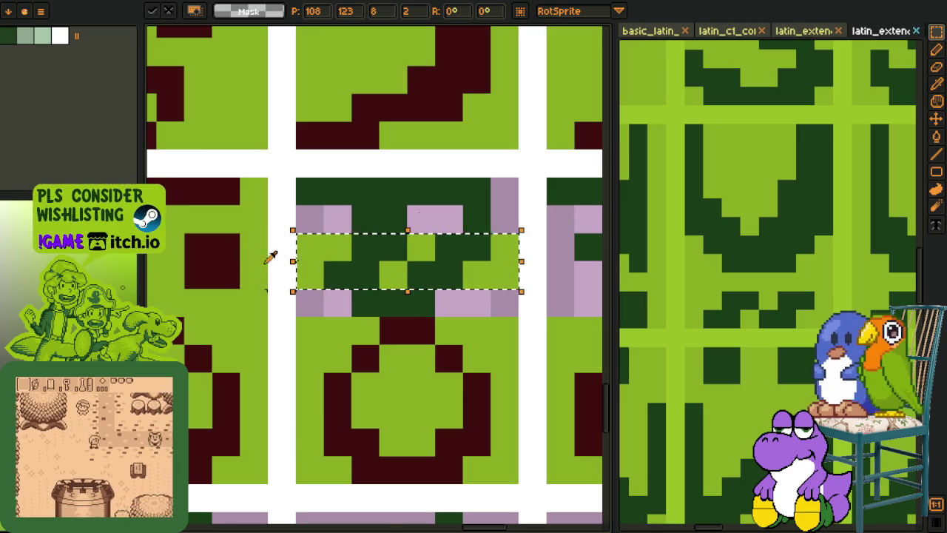
pyautogui.press('g')
pyautogui.click(372, 265)
pyautogui.click(452, 270)
# Step: Fill the leftover accent pixels dark green, then the dark-green rows light green
pyautogui.scroll(-5, 399, 273)
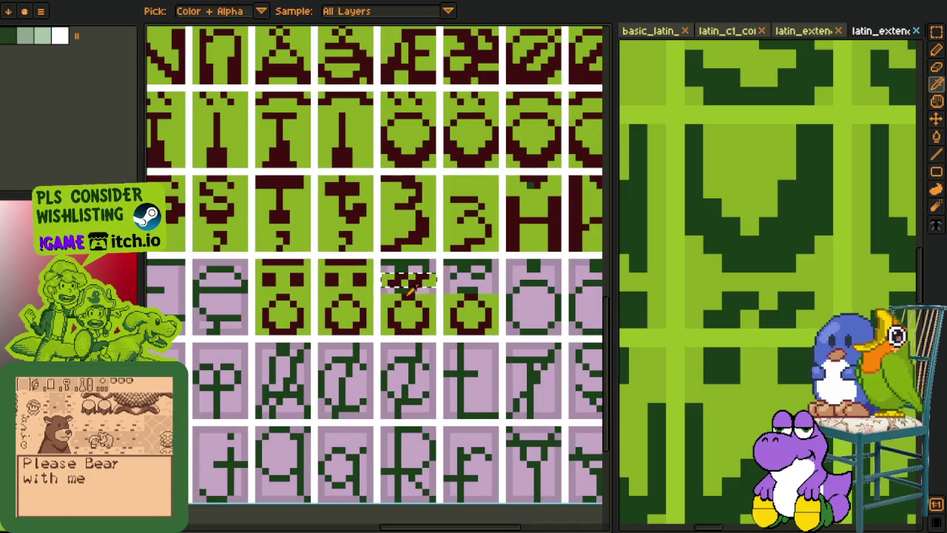
pyautogui.scroll(3, 362, 249)
pyautogui.scroll(1, 363, 249)
pyautogui.press('b')
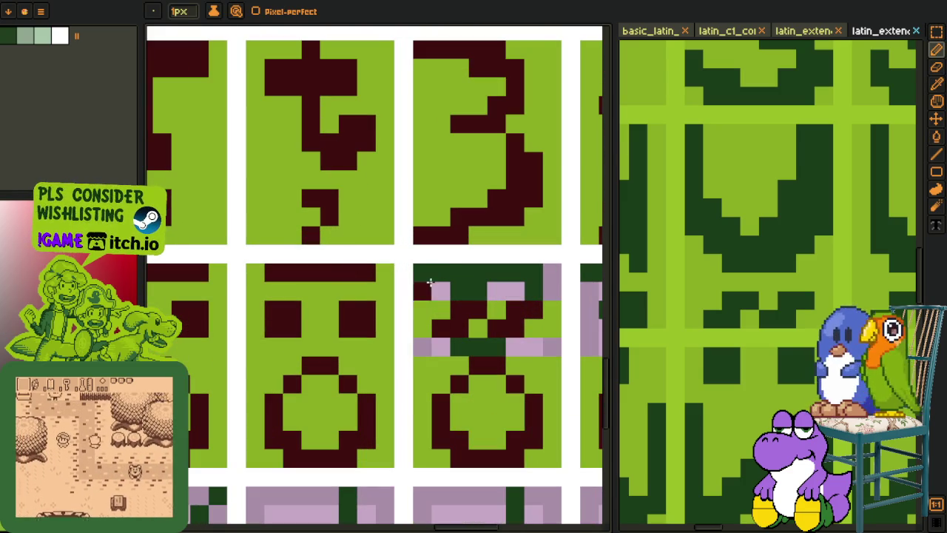
pyautogui.press('o')
pyautogui.click(536, 287)
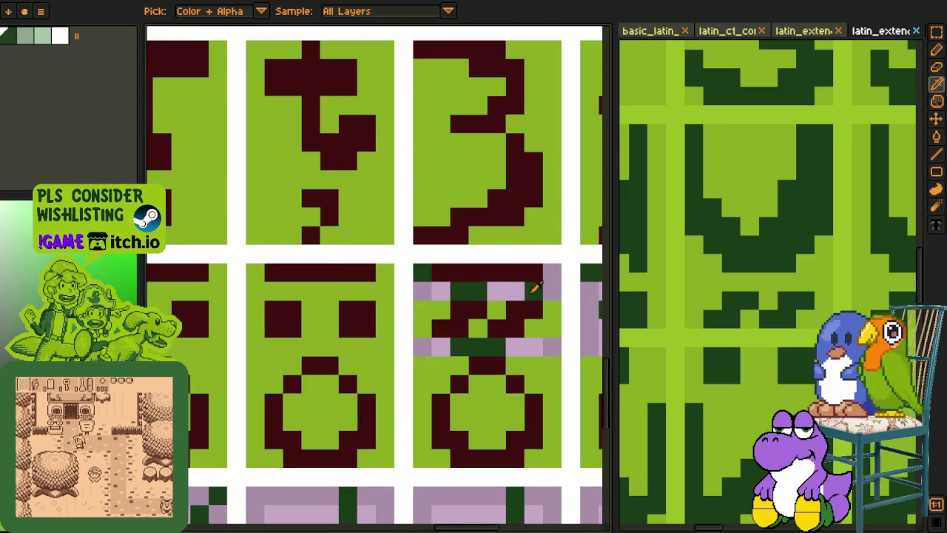
pyautogui.press('g')
pyautogui.click(445, 292)
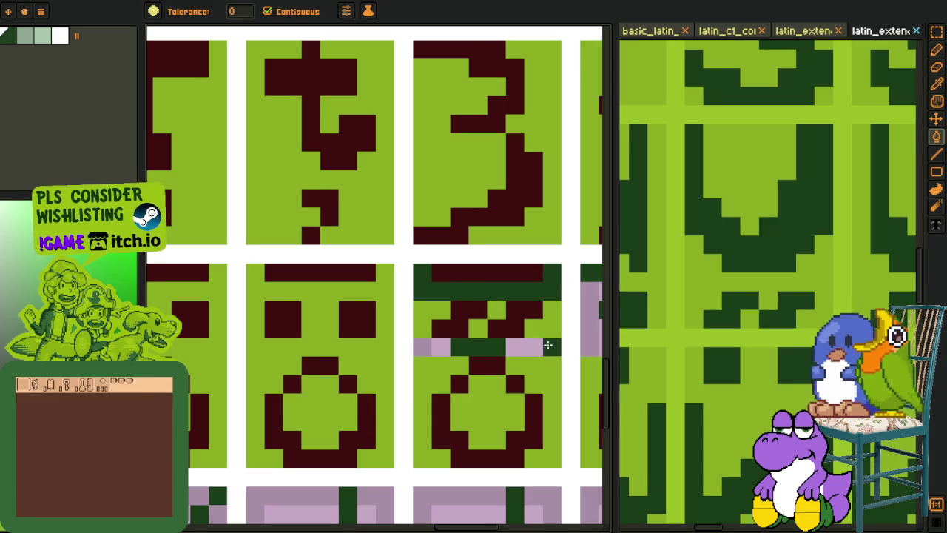
pyautogui.press('o')
pyautogui.click(438, 362)
pyautogui.press('g')
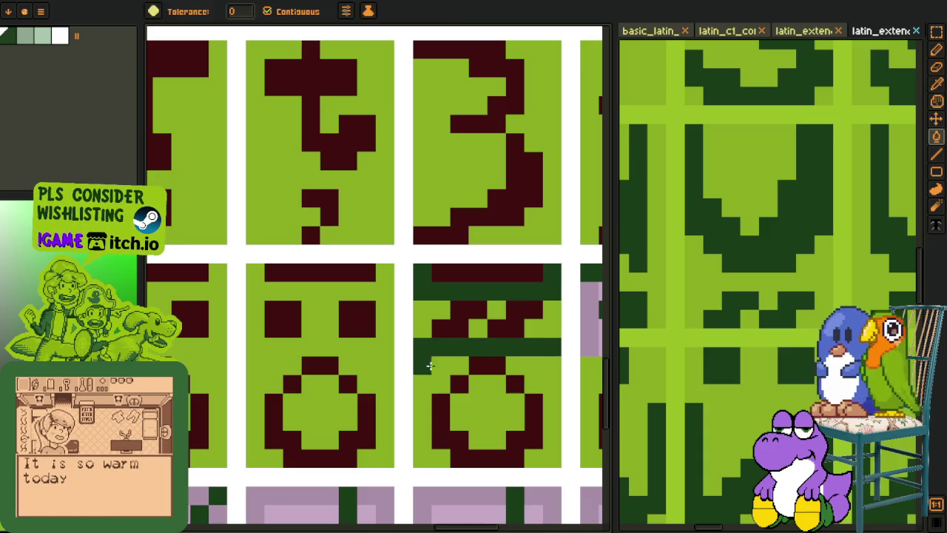
pyautogui.click(426, 291)
# Step: Copy the finished tilde o glyph into the right-hand cell
pyautogui.scroll(-2, 426, 291)
pyautogui.press('r')
pyautogui.scroll(1, 441, 297)
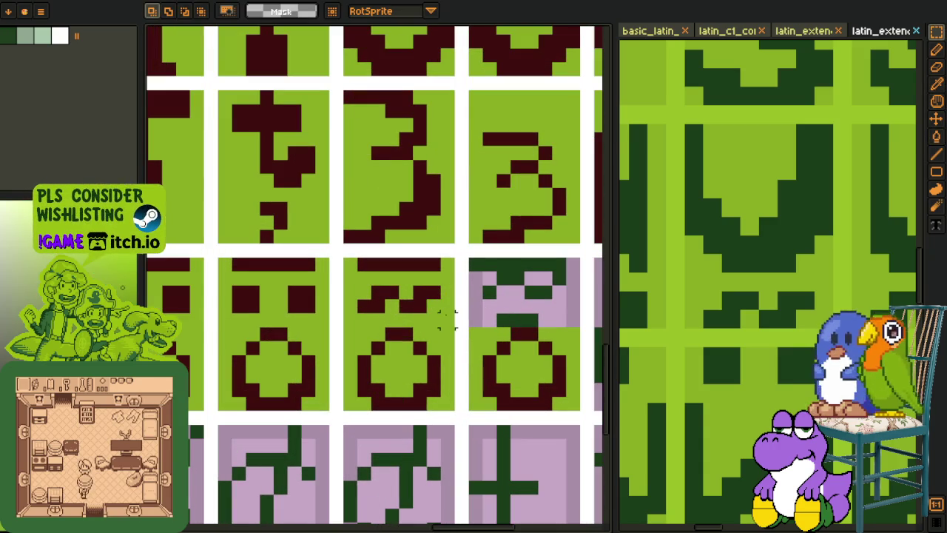
pyautogui.moveTo(446, 320); pyautogui.dragTo(342, 253)
pyautogui.hotkey('ctrl', 'c')
pyautogui.hotkey('ctrl', 'v')
pyautogui.moveTo(385, 299)
pyautogui.mouseDown()
pyautogui.moveTo(516, 310)
pyautogui.moveTo(507, 302)
pyautogui.mouseUp()
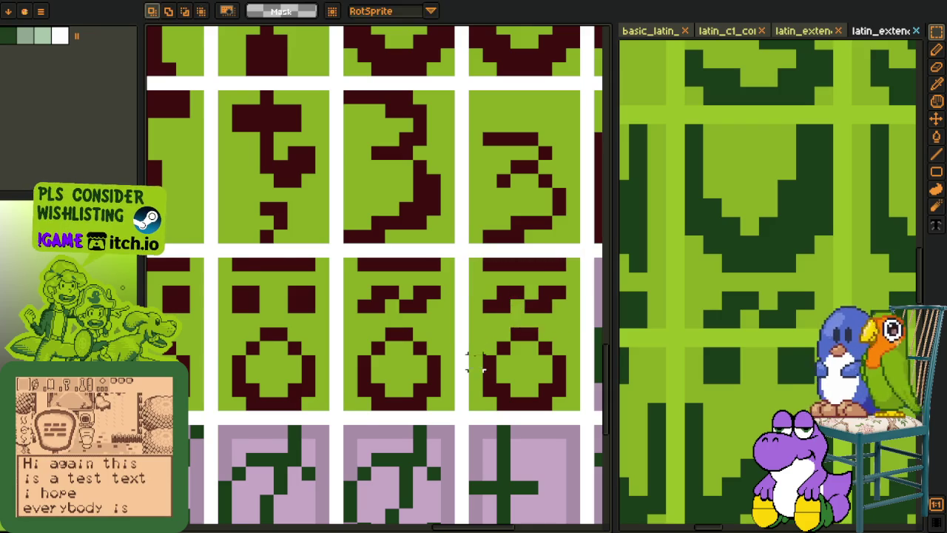
pyautogui.press('Return')
# Step: Pan the reference sheet to the next accented letters
pyautogui.press('h')
pyautogui.scroll(-3, 474, 342)
pyautogui.scroll(-2, 474, 342)
pyautogui.press('r')
pyautogui.scroll(-2, 788, 298)
pyautogui.scroll(-1, 787, 298)
pyautogui.scroll(-2, 787, 299)
pyautogui.press('h')
pyautogui.moveTo(773, 296)
pyautogui.mouseDown()
pyautogui.moveTo(718, 218)
pyautogui.moveTo(725, 289)
pyautogui.moveTo(715, 338)
pyautogui.moveTo(688, 355)
pyautogui.moveTo(744, 328)
pyautogui.moveTo(744, 285)
pyautogui.moveTo(771, 258)
pyautogui.moveTo(782, 266)
pyautogui.moveTo(831, 238)
pyautogui.mouseUp()
pyautogui.scroll(1, 645, 338)
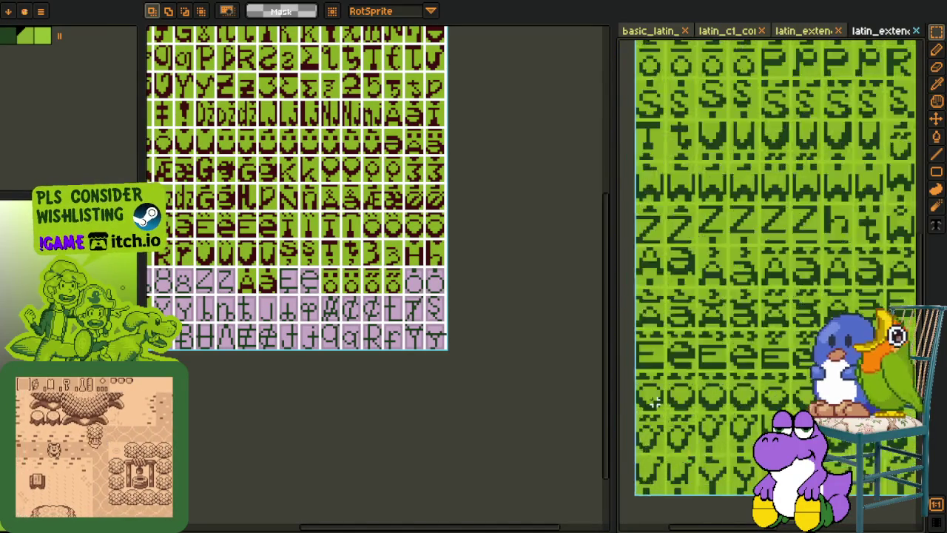
# Step: Copy a pair of dotted o glyphs from the reference sheet
pyautogui.scroll(1, 645, 338)
pyautogui.scroll(1, 645, 338)
pyautogui.press('r')
pyautogui.moveTo(657, 326)
pyautogui.mouseDown()
pyautogui.moveTo(785, 392)
pyautogui.moveTo(645, 325)
pyautogui.mouseUp()
pyautogui.hotkey('ctrl', 'd')
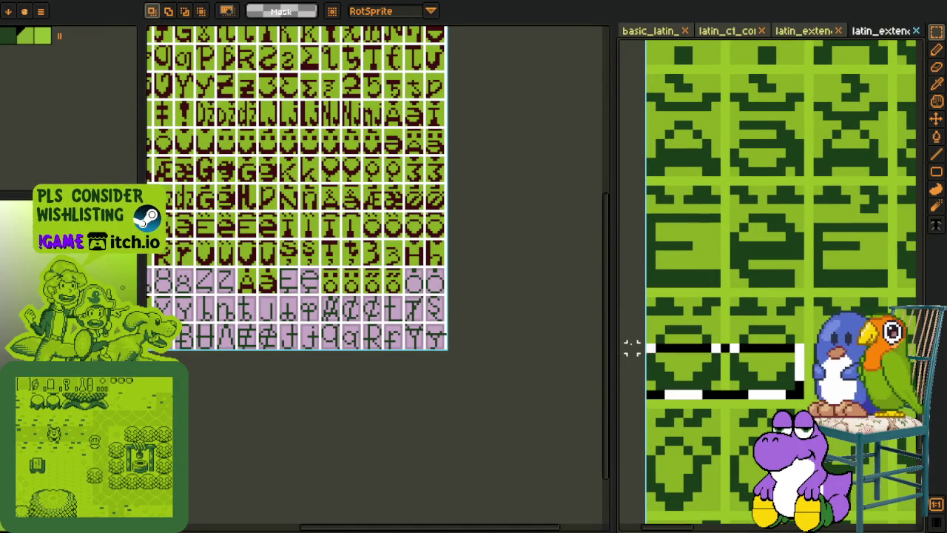
pyautogui.press('Delete')
pyautogui.hotkey('ctrl', 'z')
pyautogui.scroll(1, 556, 303)
pyautogui.scroll(2, 556, 318)
pyautogui.hotkey('ctrl', 'v')
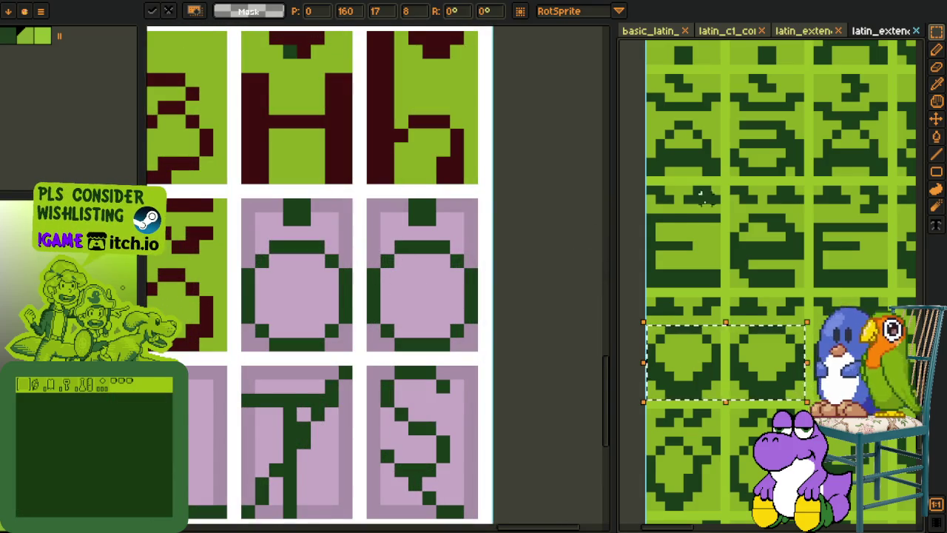
pyautogui.hotkey('ctrl', 'd')
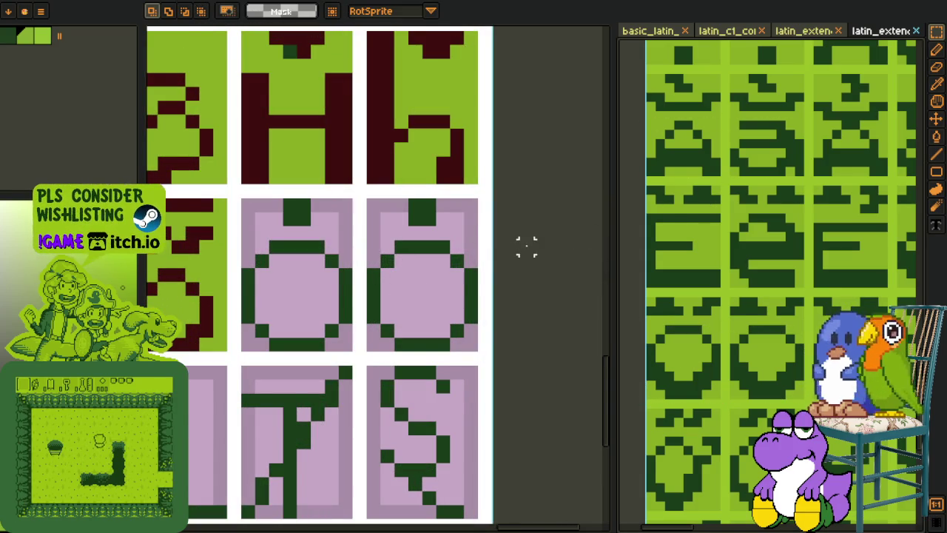
# Step: Paste the glyph pair over the pink cells and recolour them dark red with Replace Color
pyautogui.hotkey('ctrl', 'v')
pyautogui.moveTo(434, 298); pyautogui.dragTo(416, 323)
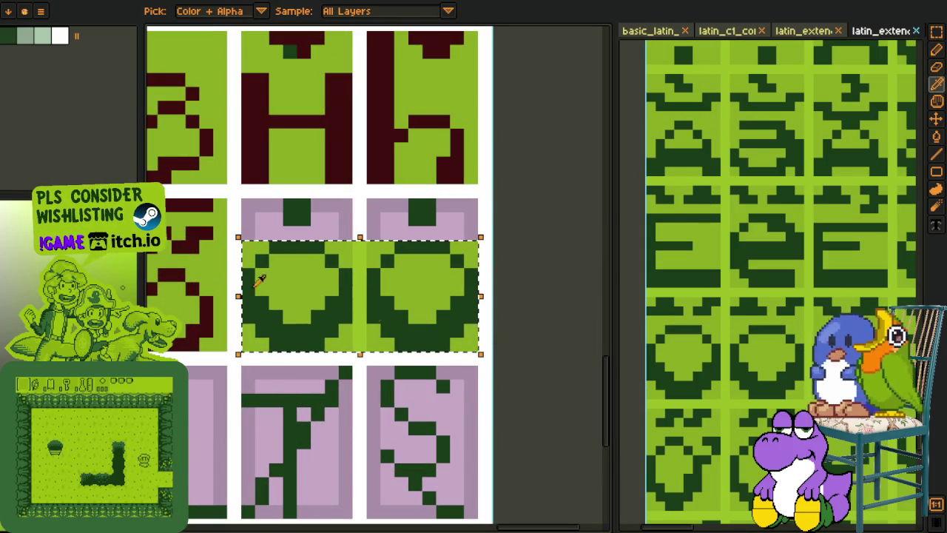
pyautogui.hotkey('shift', 'r')
pyautogui.click(377, 416)
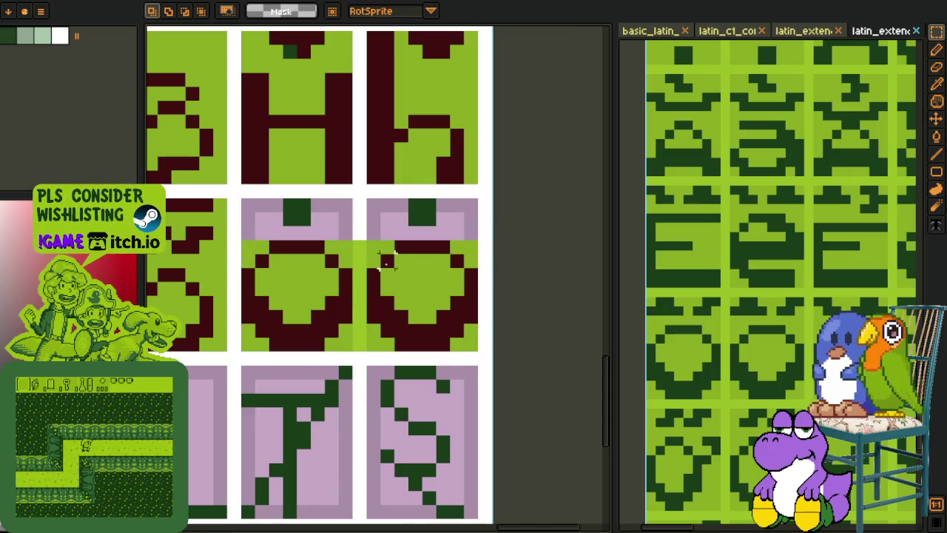
# Step: Fill both top dots dark red and the leftover pink area green
pyautogui.press('i')
pyautogui.press('g')
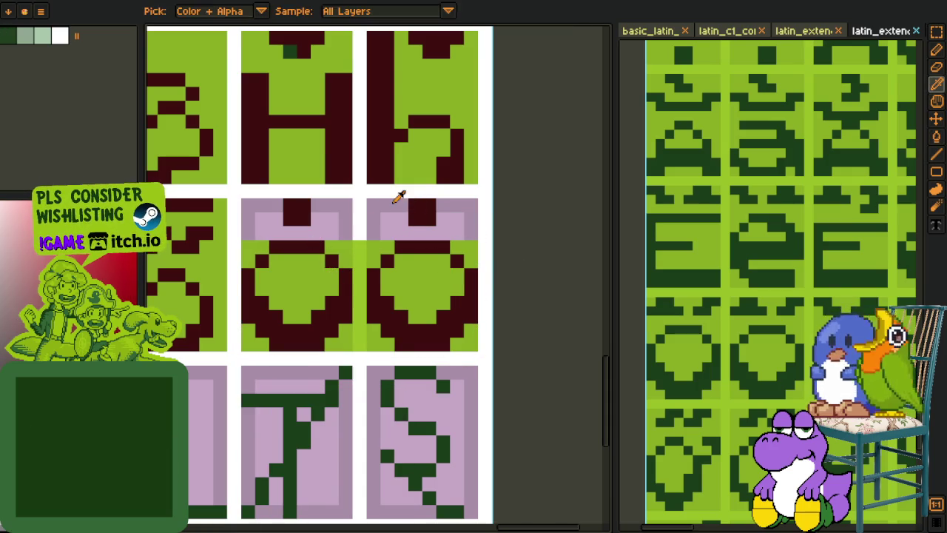
pyautogui.click(421, 213)
pyautogui.click(297, 213)
pyautogui.click(349, 232)
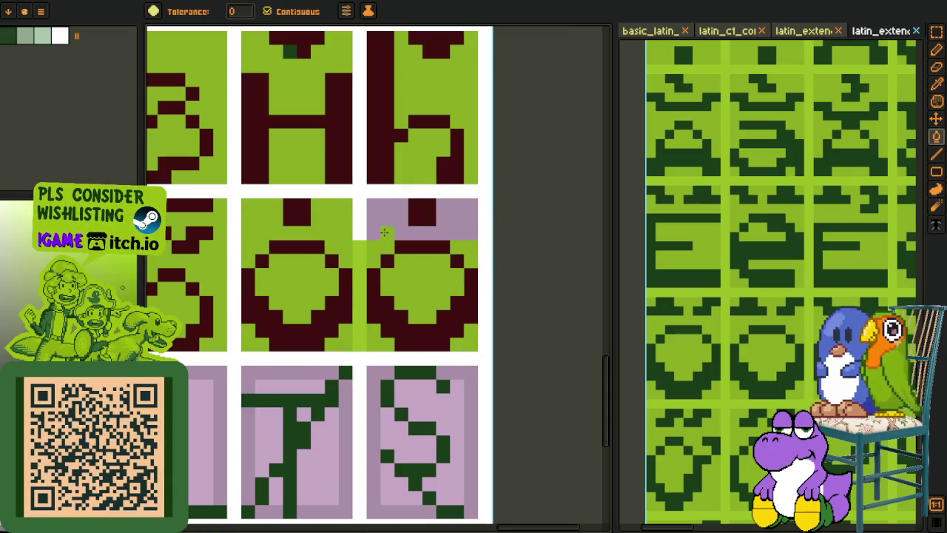
# Step: Save the font sheet
pyautogui.press('e')
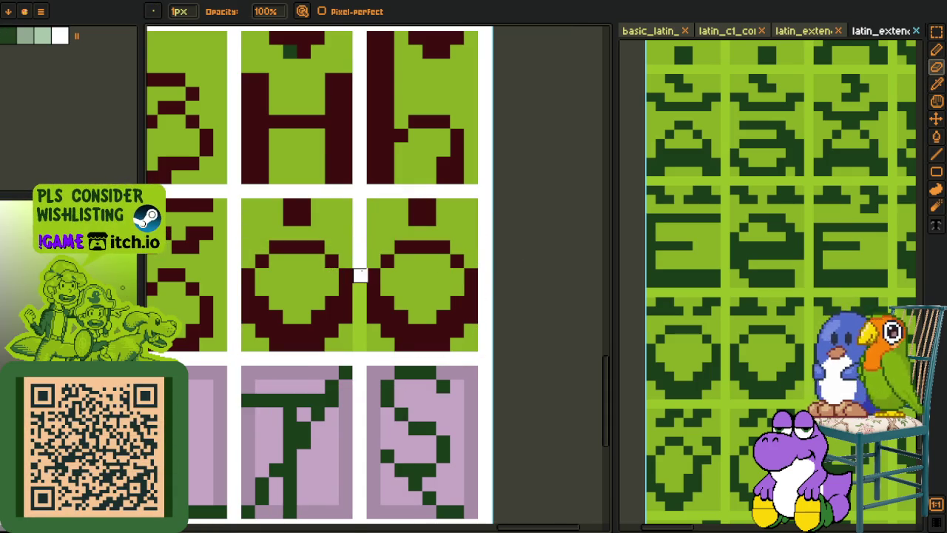
pyautogui.scroll(-3, 359, 331)
pyautogui.scroll(-2, 439, 298)
pyautogui.scroll(-1, 454, 281)
pyautogui.hotkey('ctrl', 's')
pyautogui.scroll(-1, 330, 297)
pyautogui.press('o')
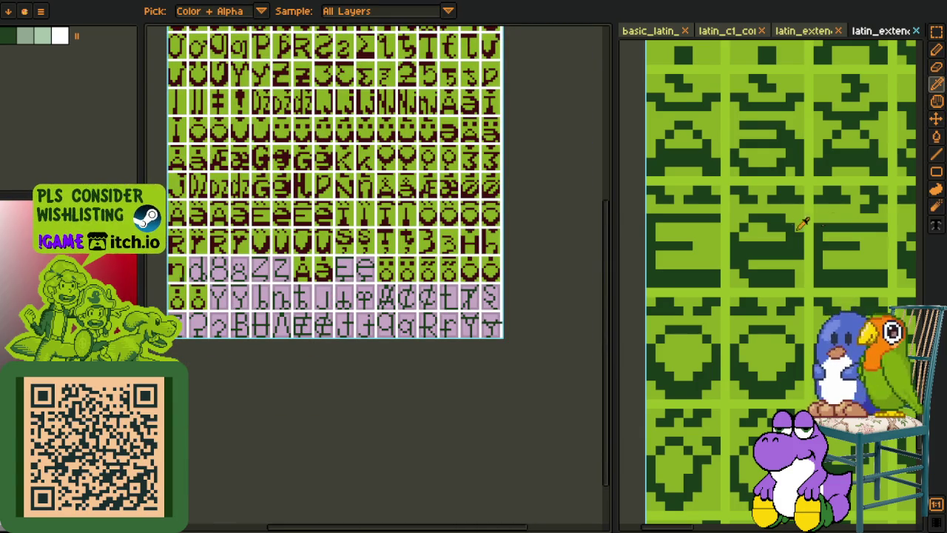
# Step: Copy the hooked E glyph pair from the reference sheet to the clipboard, leaving the reference unchanged
pyautogui.click(827, 217)
pyautogui.scroll(1, 739, 222)
pyautogui.press('m')
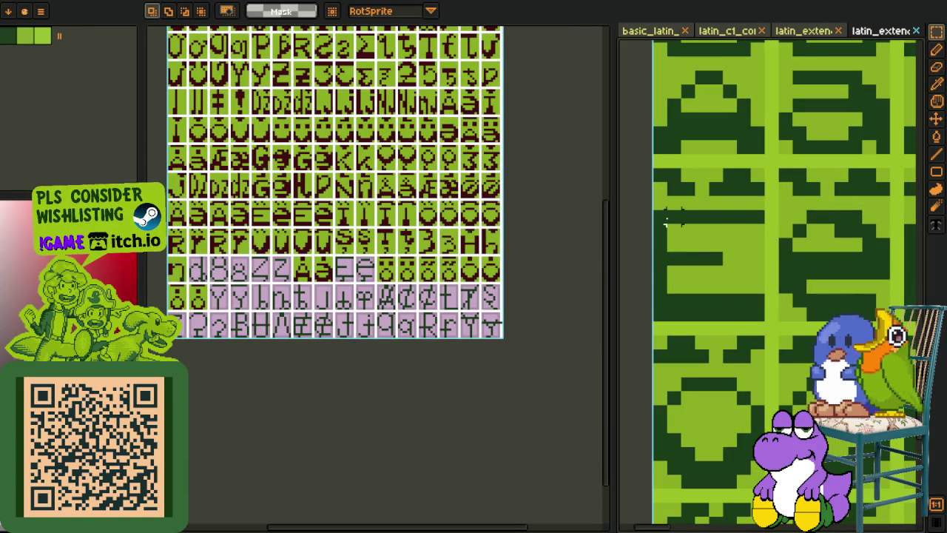
pyautogui.moveTo(669, 218); pyautogui.dragTo(887, 321)
pyautogui.press('Delete')
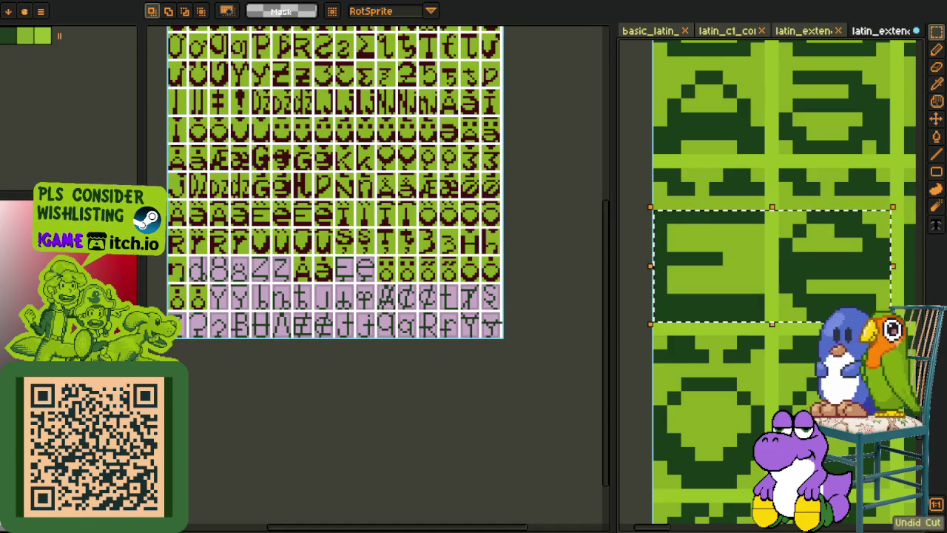
pyautogui.hotkey('ctrl', 'z')
pyautogui.scroll(1, 327, 277)
pyautogui.scroll(1, 328, 277)
pyautogui.scroll(1, 328, 278)
pyautogui.scroll(1, 327, 278)
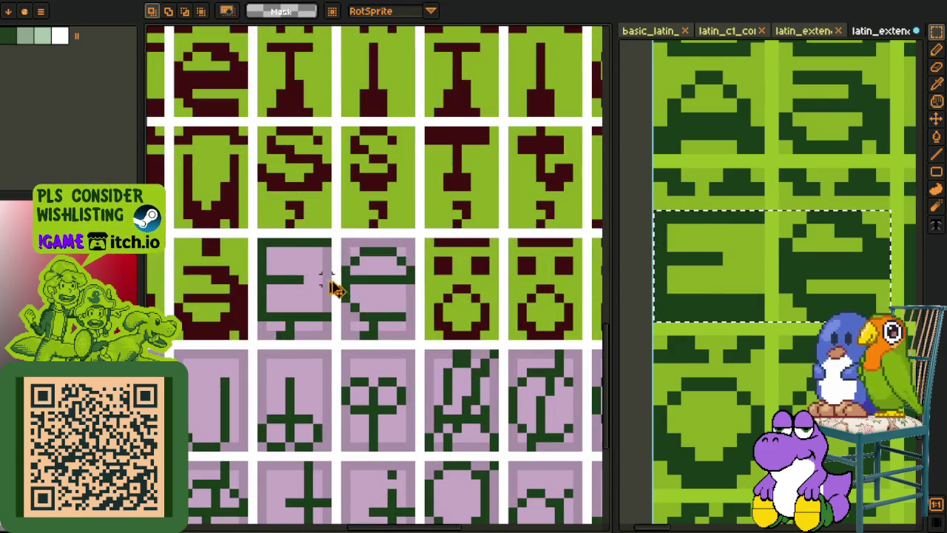
# Step: Paste the E pair onto the pink placeholder cells and recolour its glyphs from green to dark red
pyautogui.hotkey('ctrl', 'v')
pyautogui.moveTo(359, 274)
pyautogui.mouseDown()
pyautogui.moveTo(319, 288)
pyautogui.moveTo(313, 313)
pyautogui.moveTo(314, 292)
pyautogui.mouseUp()
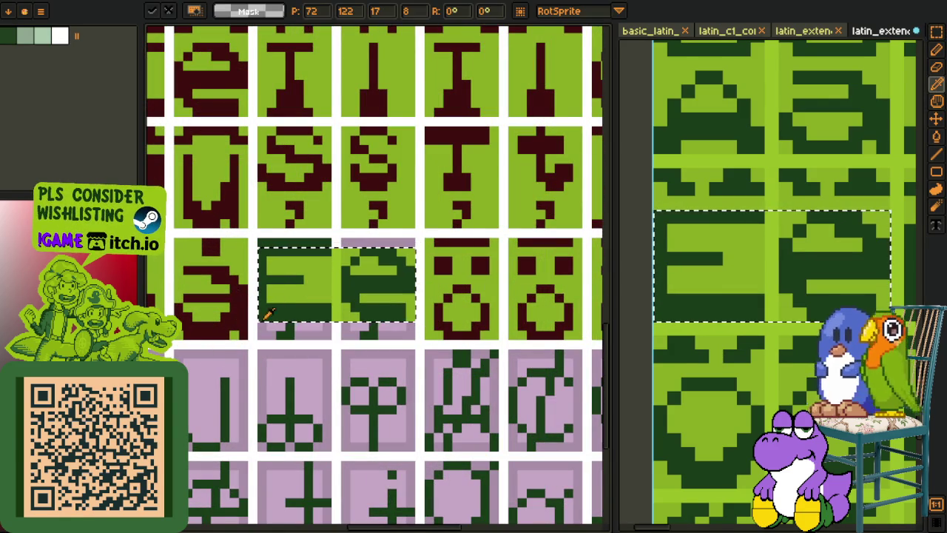
pyautogui.hotkey('shift', 'r')
pyautogui.click(376, 415)
pyautogui.scroll(-2, 379, 415)
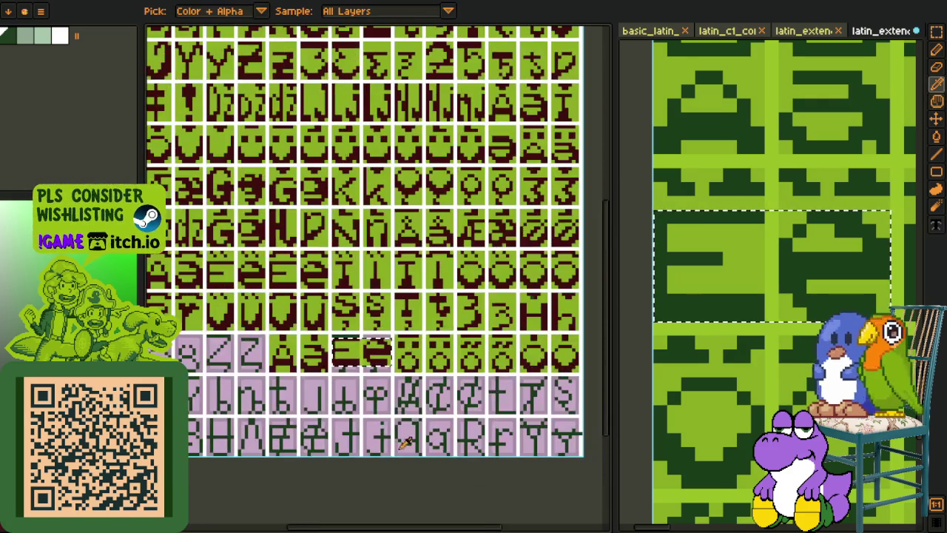
pyautogui.scroll(-2, 377, 437)
# Step: Shift the pasted E glyph pair up one pixel to align with neighbouring cells
pyautogui.press('r')
pyautogui.scroll(1, 299, 235)
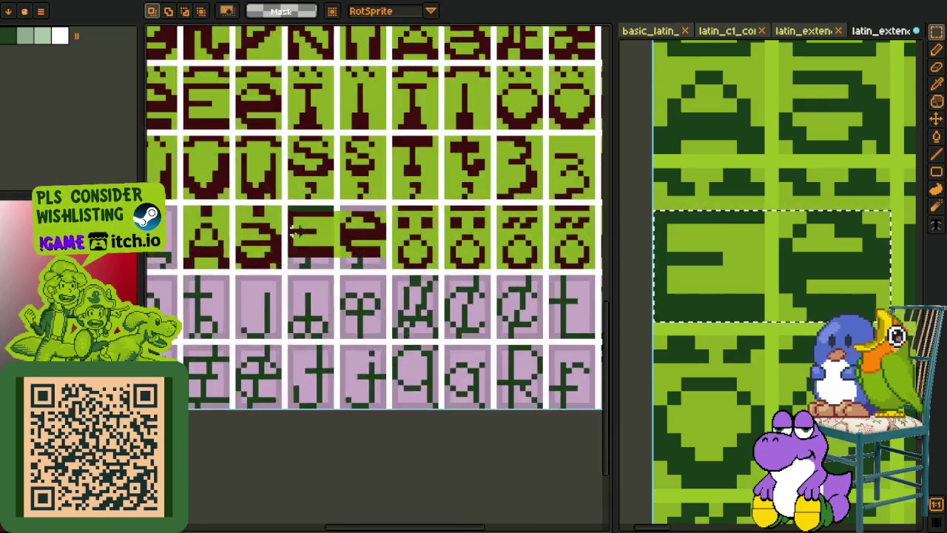
pyautogui.scroll(2, 305, 222)
pyautogui.moveTo(271, 202)
pyautogui.mouseDown()
pyautogui.moveTo(338, 253)
pyautogui.moveTo(369, 264)
pyautogui.moveTo(363, 269)
pyautogui.mouseUp()
pyautogui.press('Up')
pyautogui.click(432, 235)
# Step: Fill the leftover pink strip in the E tile with the tile's light green
pyautogui.press('i')
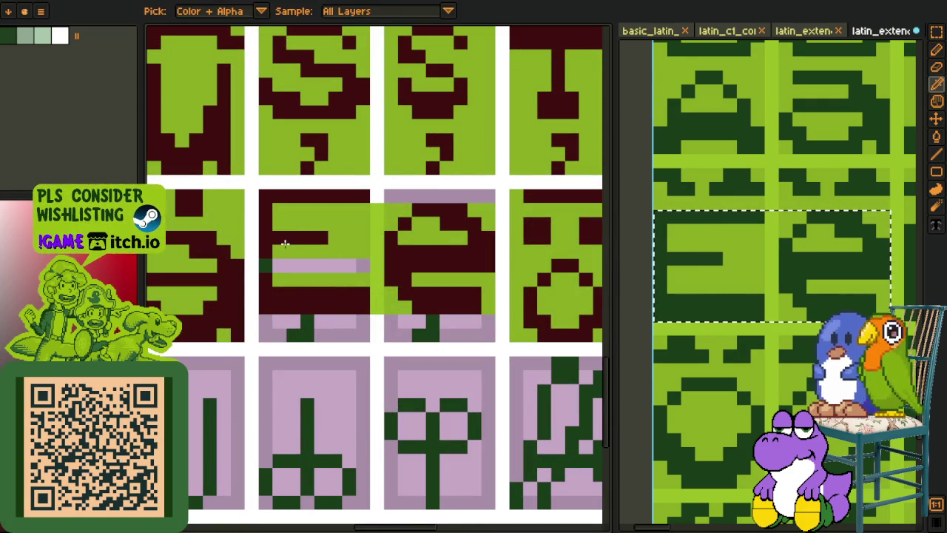
pyautogui.press('b')
pyautogui.press('i')
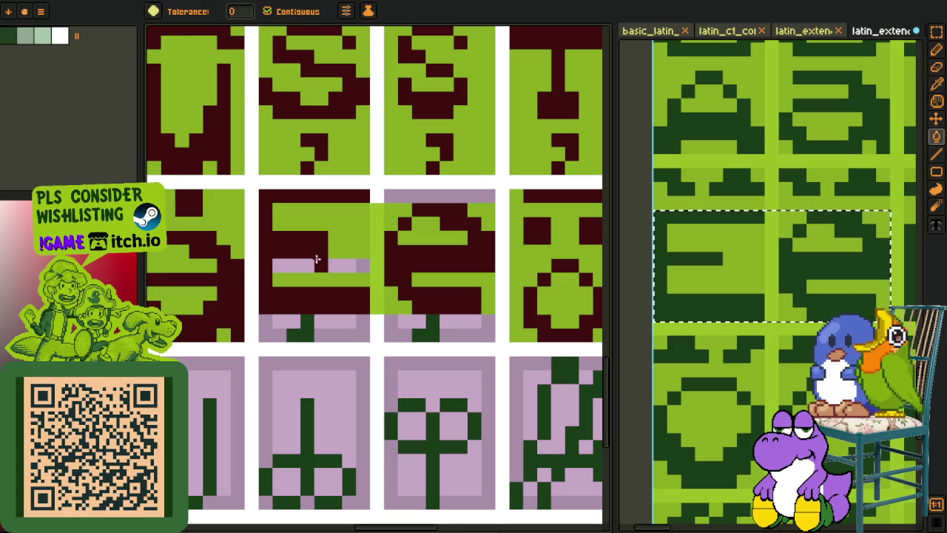
pyautogui.keyDown('alt'); pyautogui.click(352, 261); pyautogui.keyUp('alt')
pyautogui.press('w')
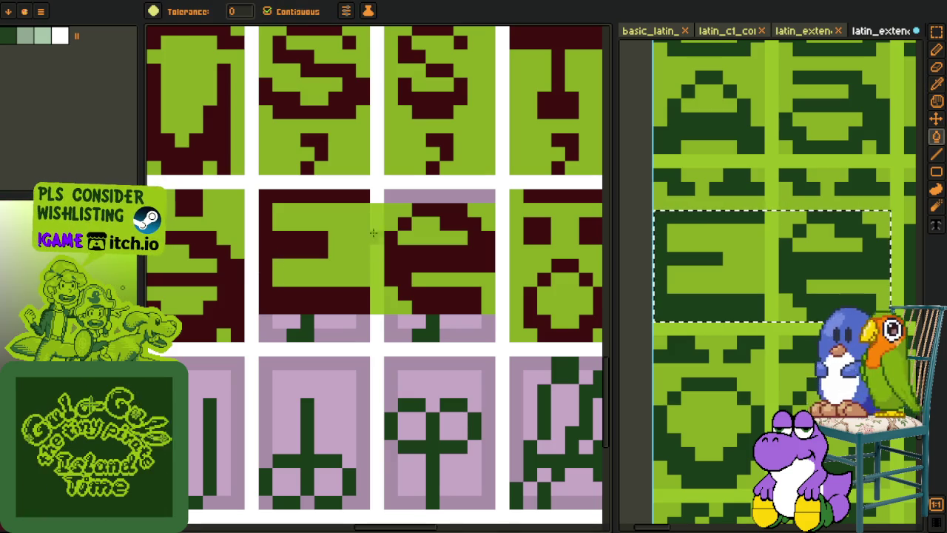
pyautogui.click(378, 222)
pyautogui.scroll(-3, 418, 236)
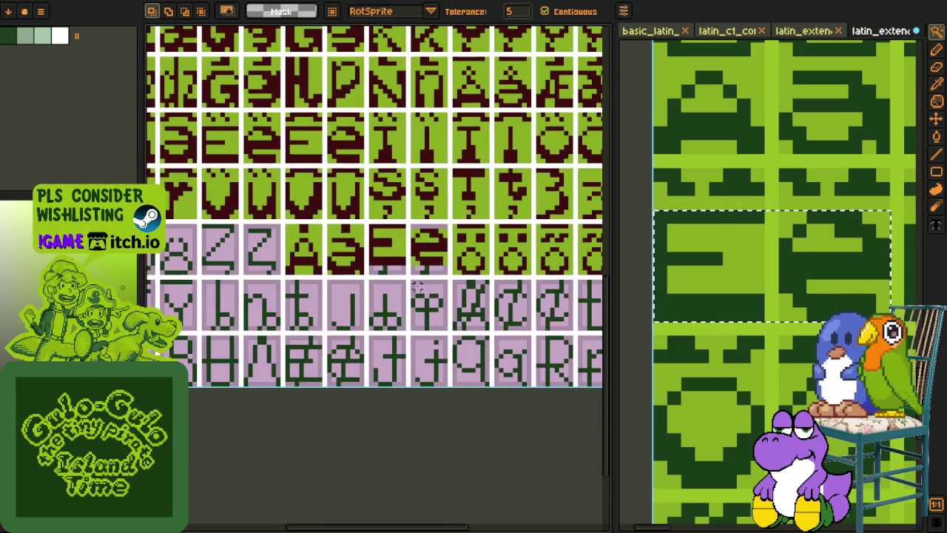
# Step: Flood-fill the remaining pink strips under the new glyphs with green
pyautogui.press('i')
pyautogui.click(432, 406)
pyautogui.press('Tab')
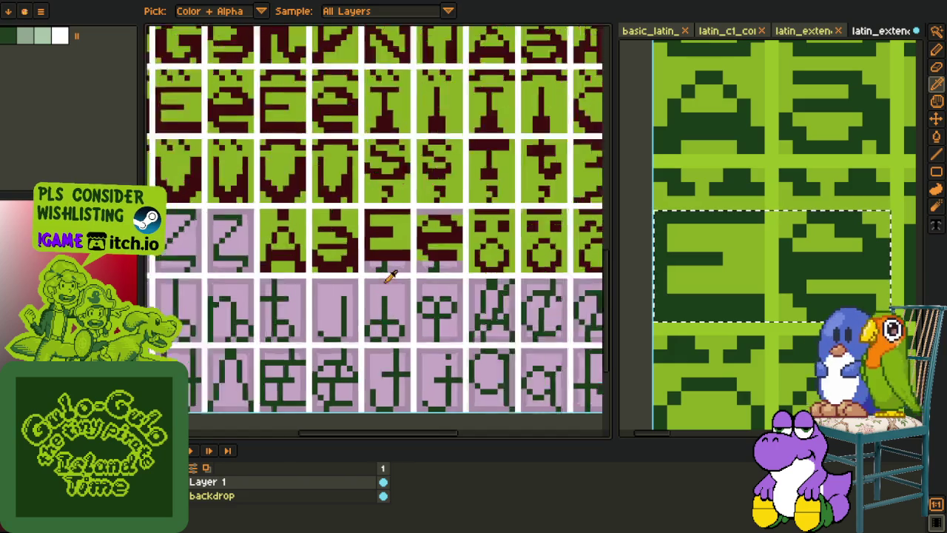
pyautogui.scroll(3, 397, 222)
pyautogui.press('g')
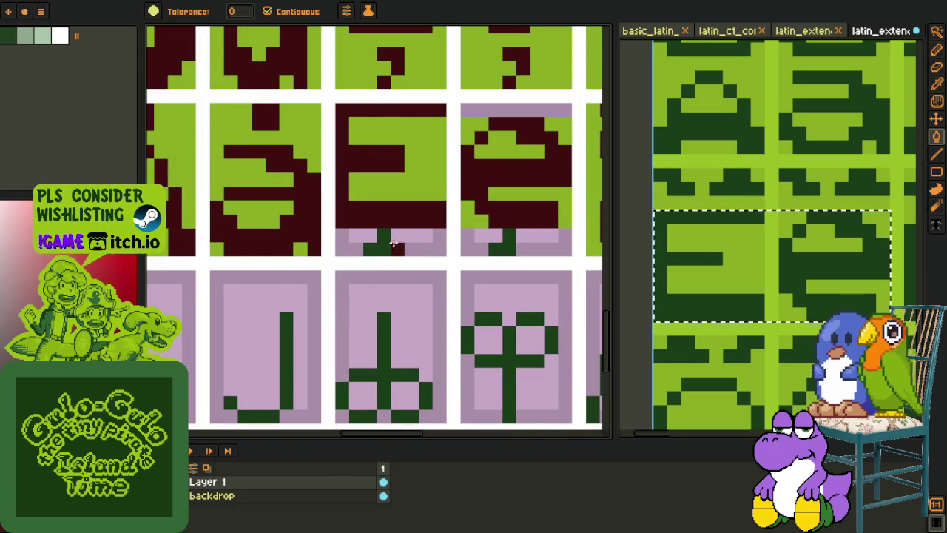
pyautogui.keyDown('alt'); pyautogui.click(505, 245); pyautogui.keyUp('alt')
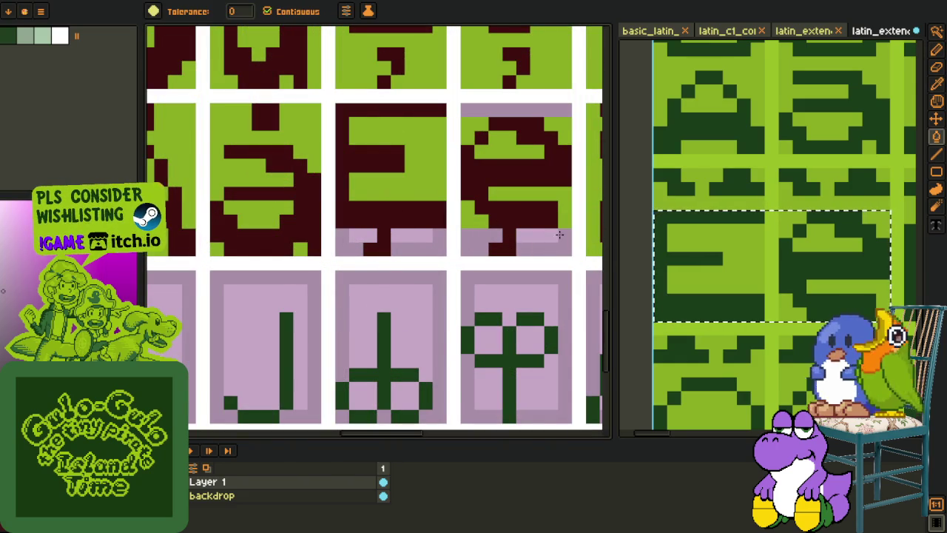
pyautogui.keyDown('alt'); pyautogui.click(416, 252); pyautogui.keyUp('alt')
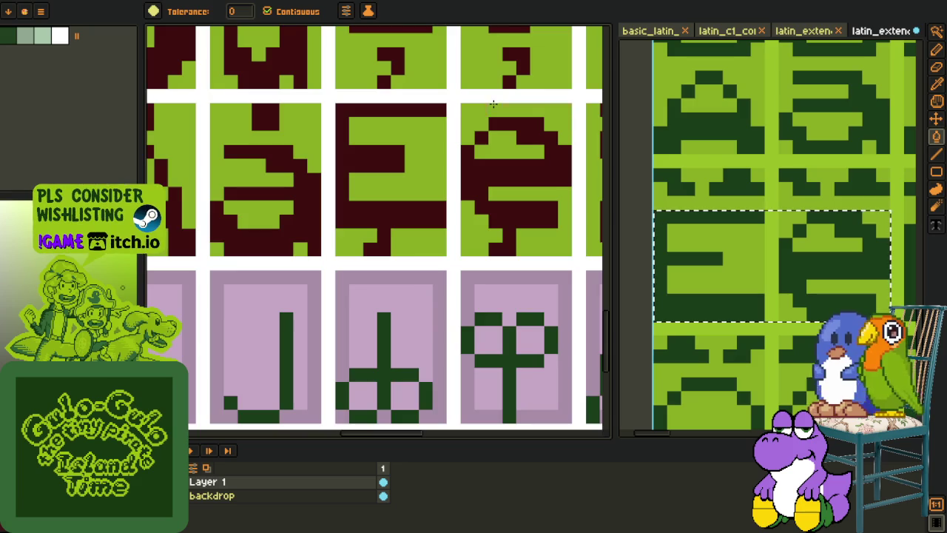
pyautogui.press('i')
pyautogui.scroll(-5, 493, 105)
pyautogui.scroll(-3, 425, 274)
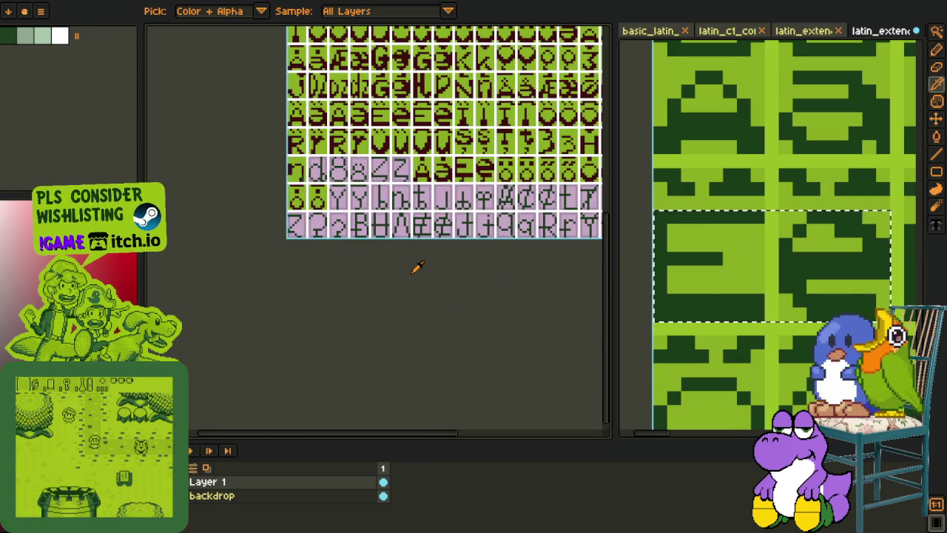
pyautogui.scroll(1, 416, 214)
# Step: Copy two Z glyphs from the reference sheet to the clipboard, leaving the reference intact
pyautogui.scroll(2, 403, 217)
pyautogui.scroll(-3, 769, 317)
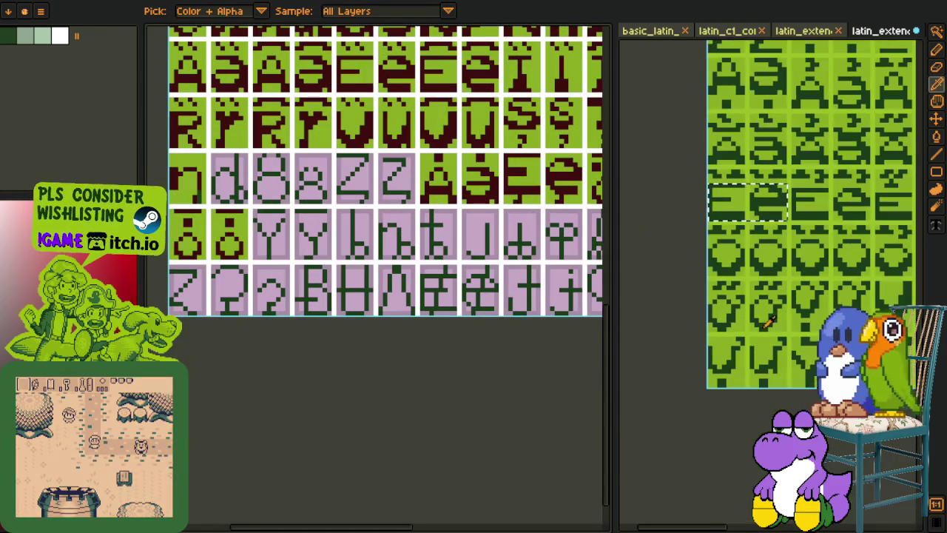
pyautogui.scroll(-3, 769, 316)
pyautogui.press('r')
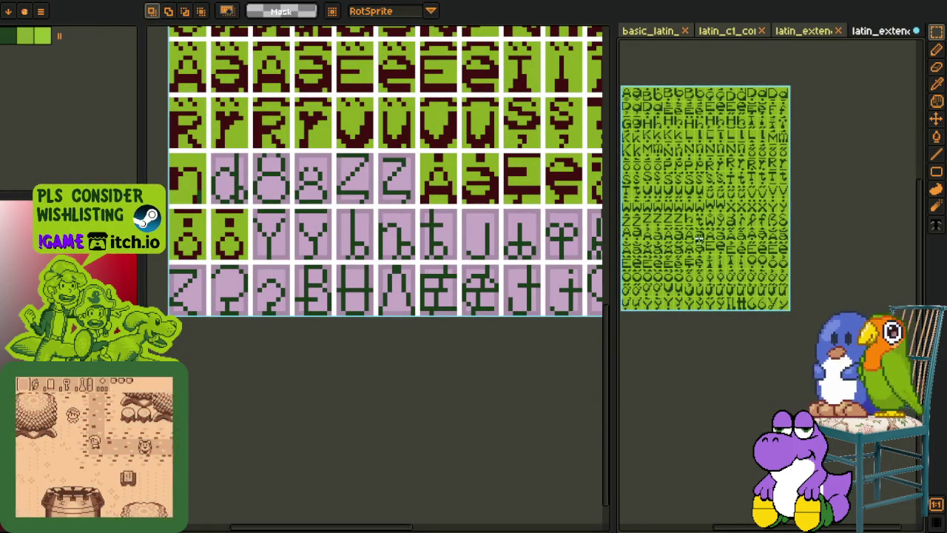
pyautogui.scroll(4, 698, 244)
pyautogui.scroll(1, 718, 239)
pyautogui.scroll(1, 710, 274)
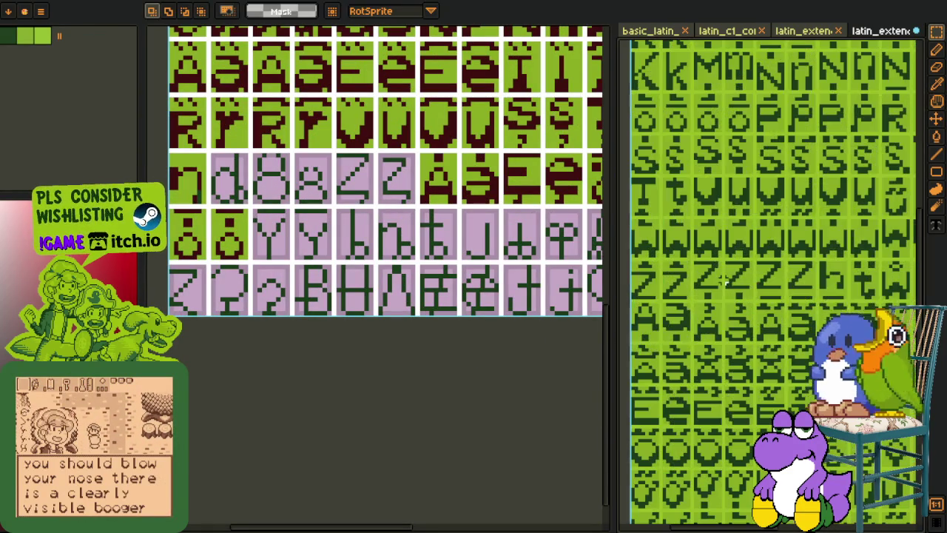
pyautogui.scroll(1, 703, 290)
pyautogui.scroll(1, 674, 302)
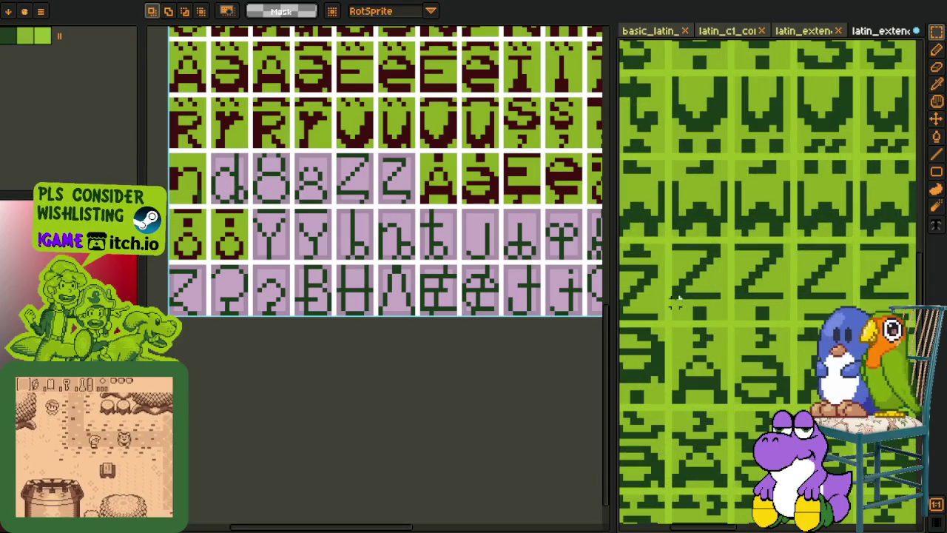
pyautogui.moveTo(671, 306); pyautogui.dragTo(789, 246)
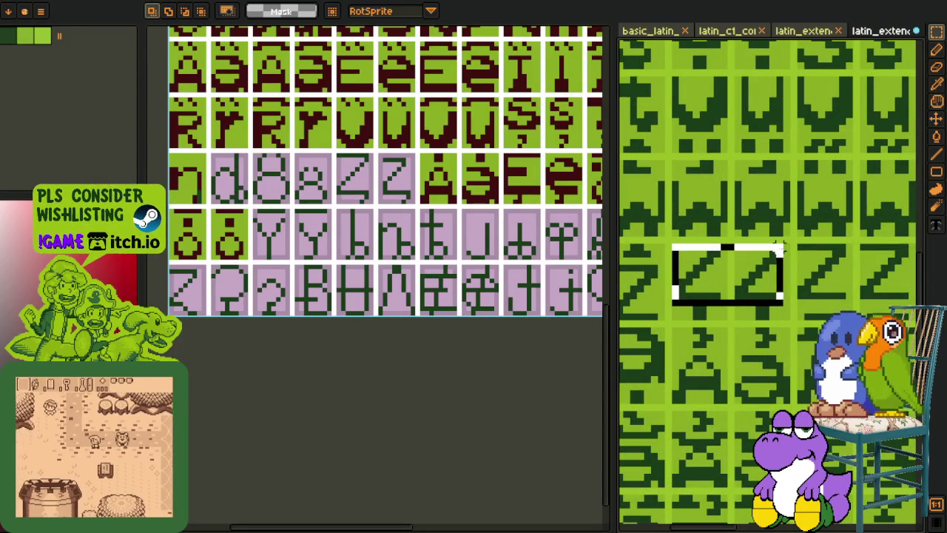
pyautogui.press('Delete')
pyautogui.hotkey('ctrl', 'z')
# Step: Paste the Z glyph pair into the font sheet over the pink placeholder cells
pyautogui.scroll(1, 399, 222)
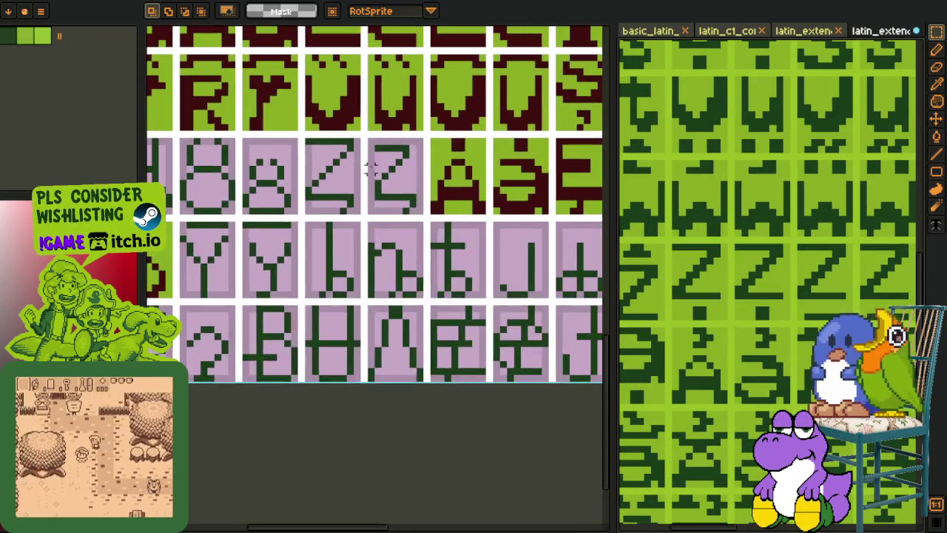
pyautogui.scroll(1, 399, 222)
pyautogui.scroll(1, 399, 222)
pyautogui.hotkey('ctrl', 'v')
pyautogui.moveTo(416, 68); pyautogui.dragTo(420, 232)
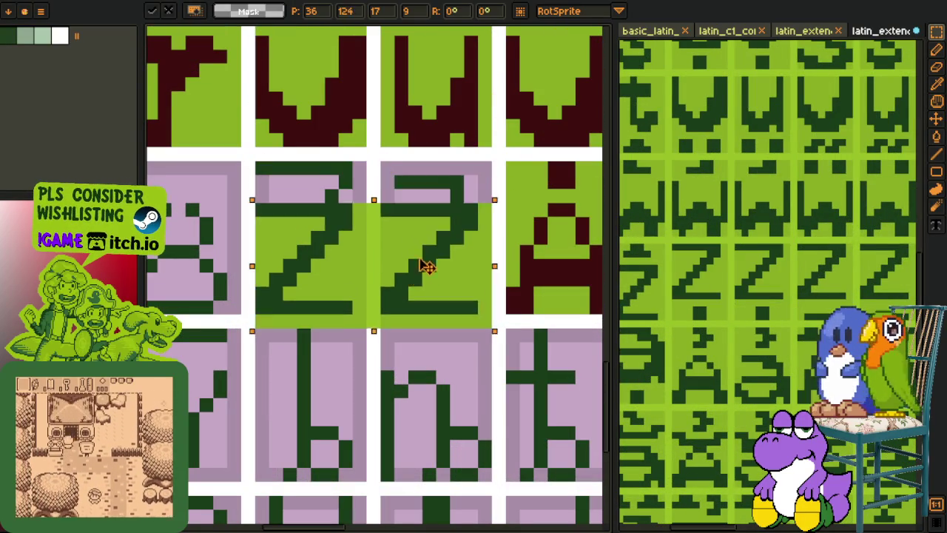
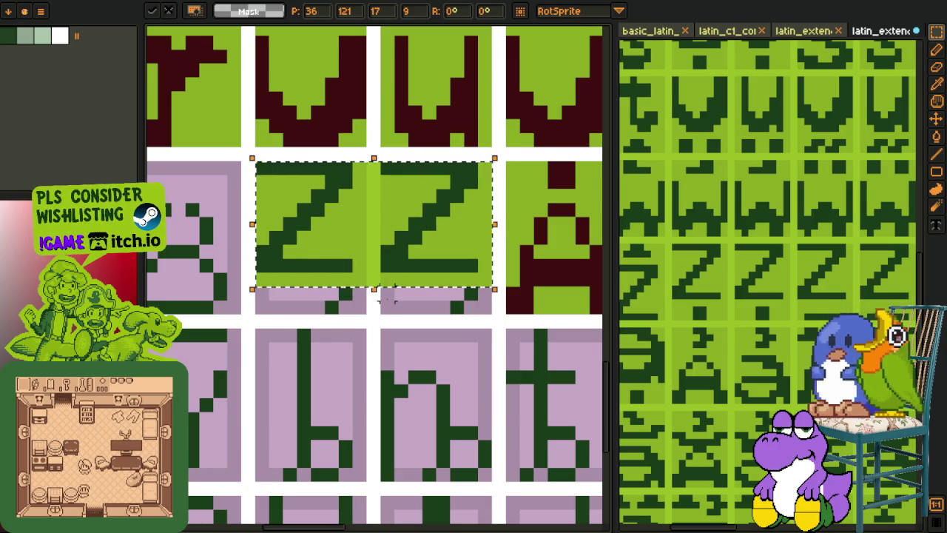
# Step: Commit the pasted Z tiles and use Replace Color to turn their dark green into dark red
pyautogui.press('Return')
pyautogui.press('o')
pyautogui.hotkey('shift', 'r')
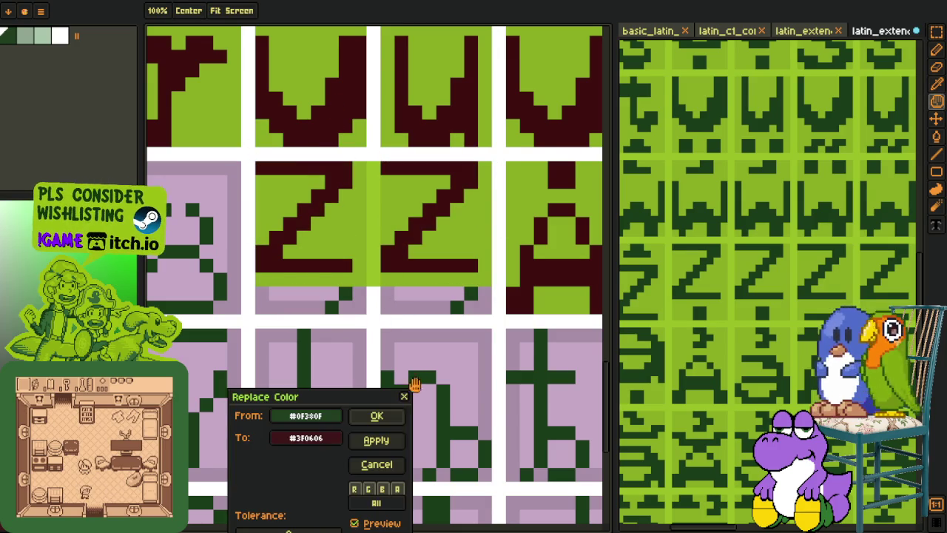
pyautogui.click(390, 420)
# Step: Extend the Z strokes into the bottom strip and fill the pink strips under both Zs green
pyautogui.press('b')
pyautogui.moveTo(342, 279); pyautogui.dragTo(341, 287)
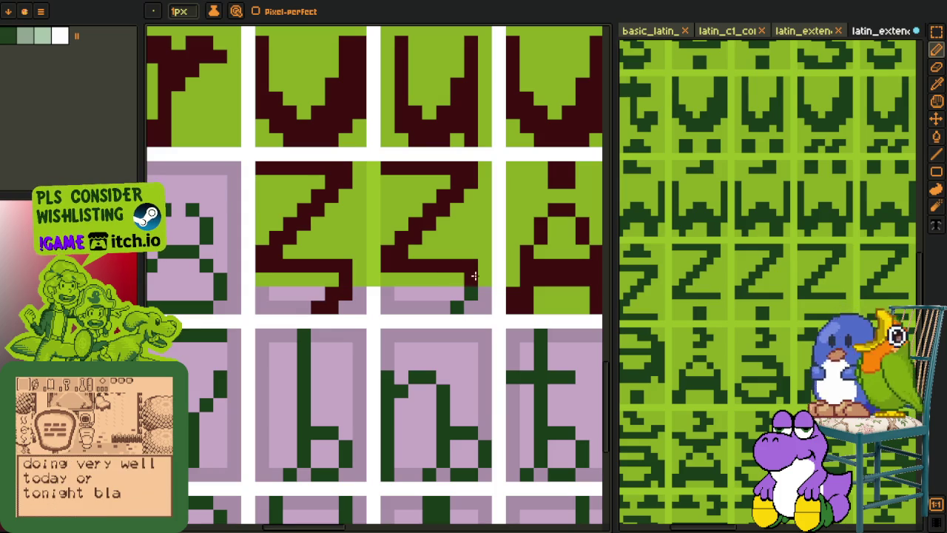
pyautogui.keyDown('alt'); pyautogui.click(438, 277); pyautogui.keyUp('alt')
pyautogui.press('g')
pyautogui.click(407, 302)
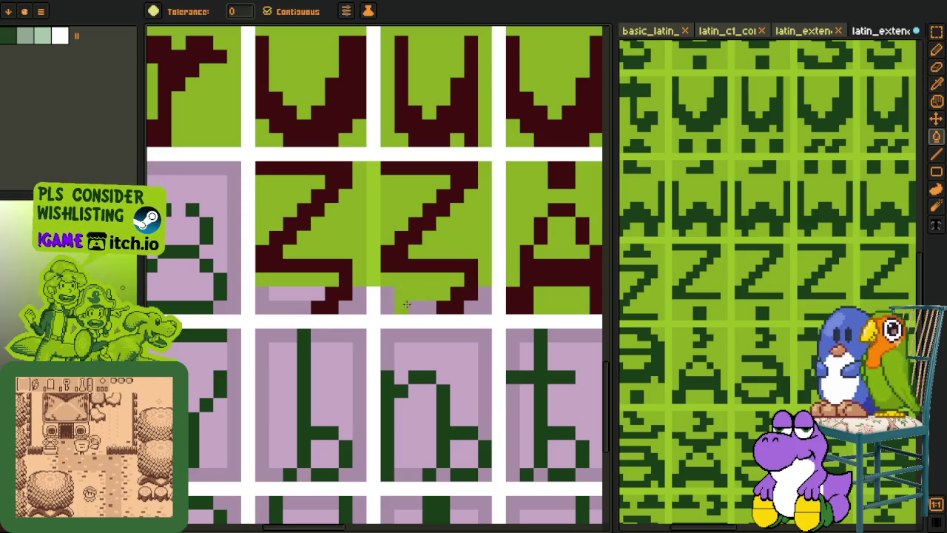
pyautogui.click(310, 294)
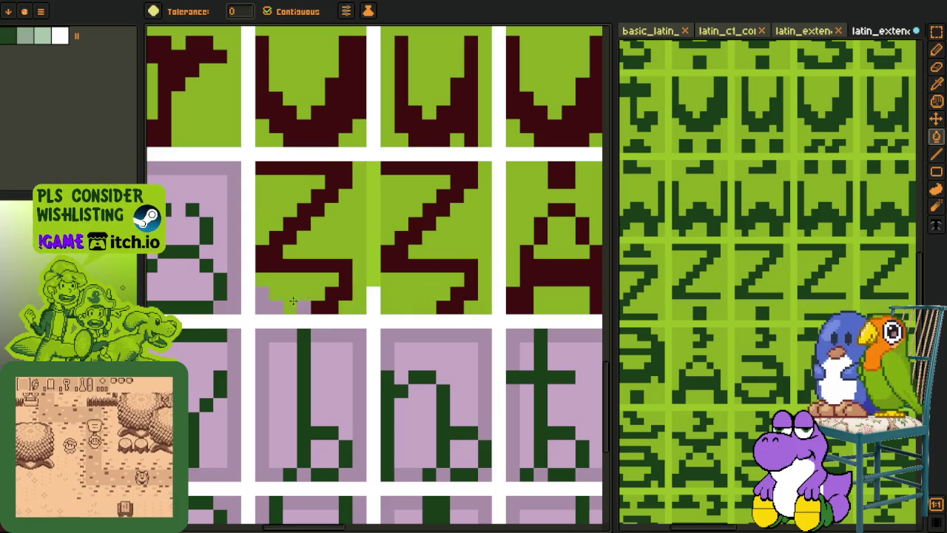
# Step: Clear the green strip between the two Z tiles, keeping the second Z intact
pyautogui.press('q')
pyautogui.click(372, 185)
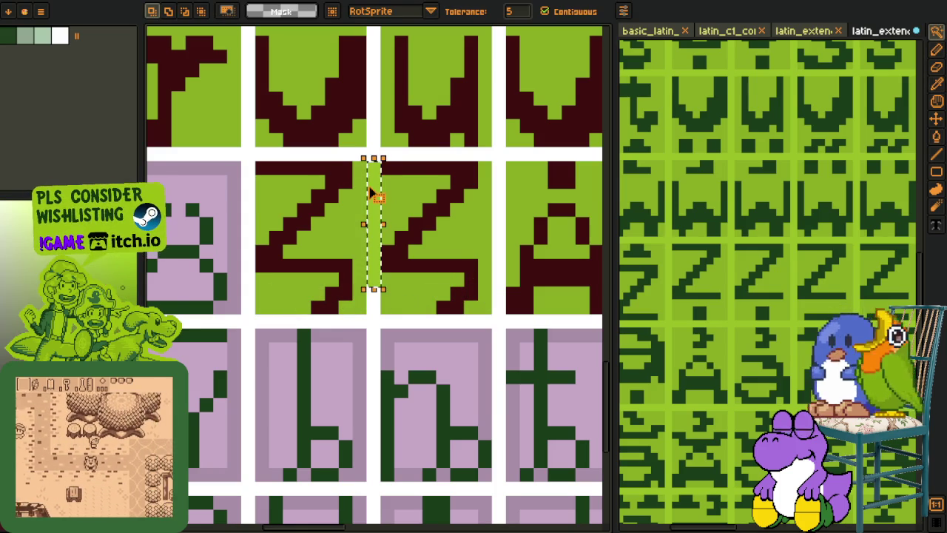
pyautogui.press('Delete')
pyautogui.click(400, 167)
pyautogui.press('Delete')
pyautogui.hotkey('ctrl', 'z')
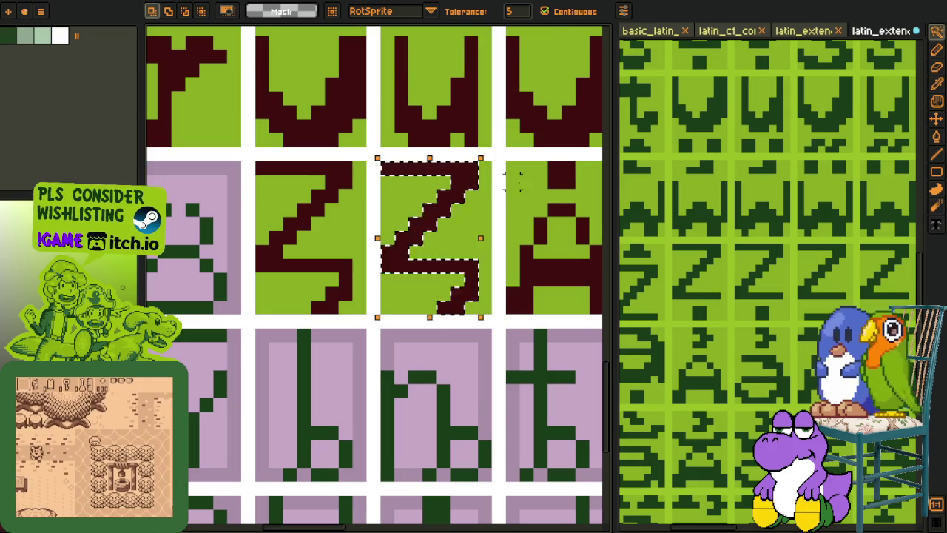
# Step: Delete the top row of pixels from the second Z
pyautogui.scroll(-5, 450, 312)
pyautogui.scroll(3, 498, 225)
pyautogui.scroll(2, 498, 225)
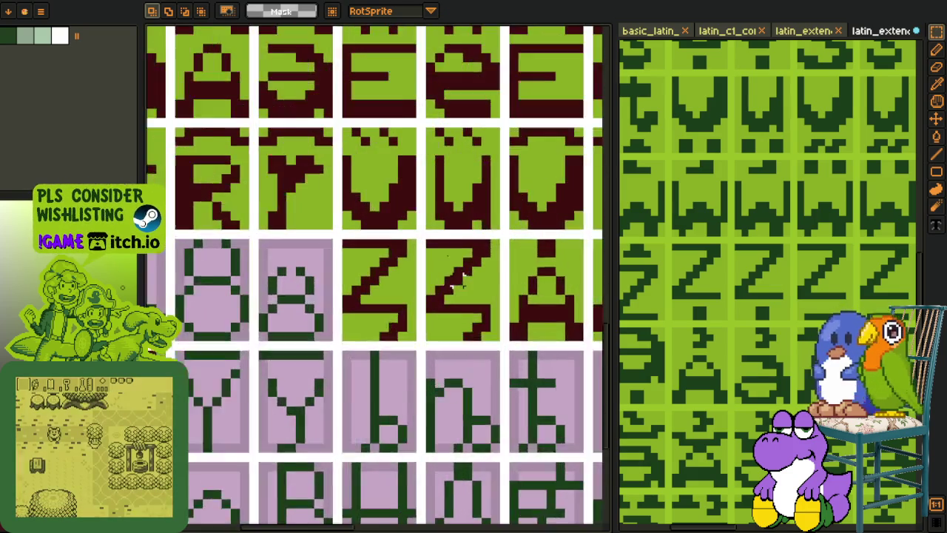
pyautogui.scroll(2, 416, 228)
pyautogui.moveTo(417, 228); pyautogui.dragTo(490, 227)
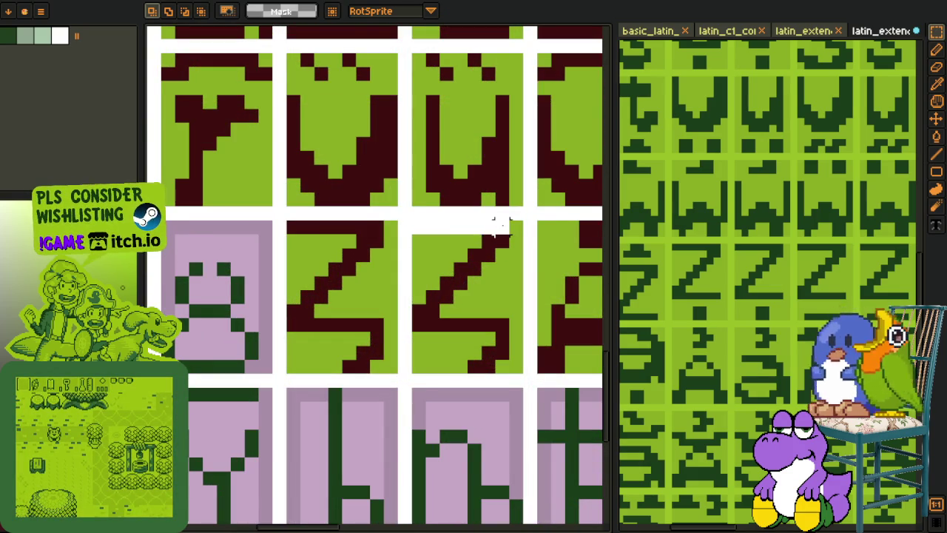
pyautogui.press('Delete')
pyautogui.hotkey('ctrl', 'd')
# Step: Thicken the top stroke of the second Z with the pencil
pyautogui.press('i')
pyautogui.press('g')
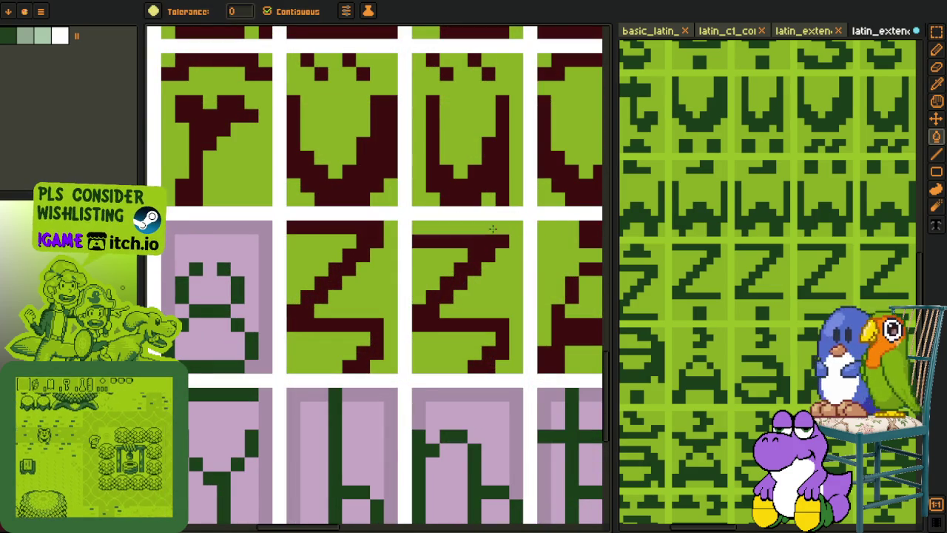
pyautogui.scroll(-2, 492, 229)
pyautogui.scroll(-2, 497, 330)
pyautogui.press('i')
pyautogui.scroll(2, 506, 340)
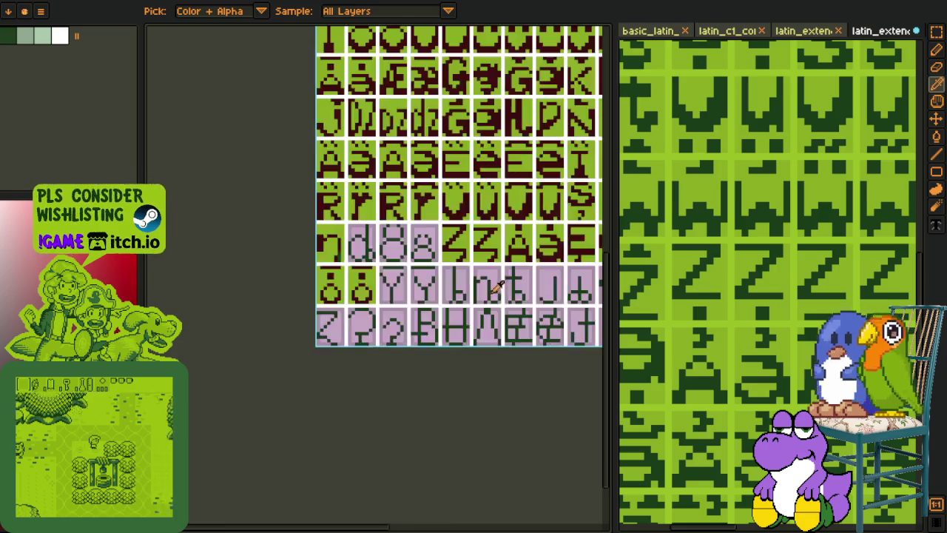
pyautogui.scroll(1, 477, 225)
pyautogui.scroll(2, 477, 226)
pyautogui.scroll(2, 477, 226)
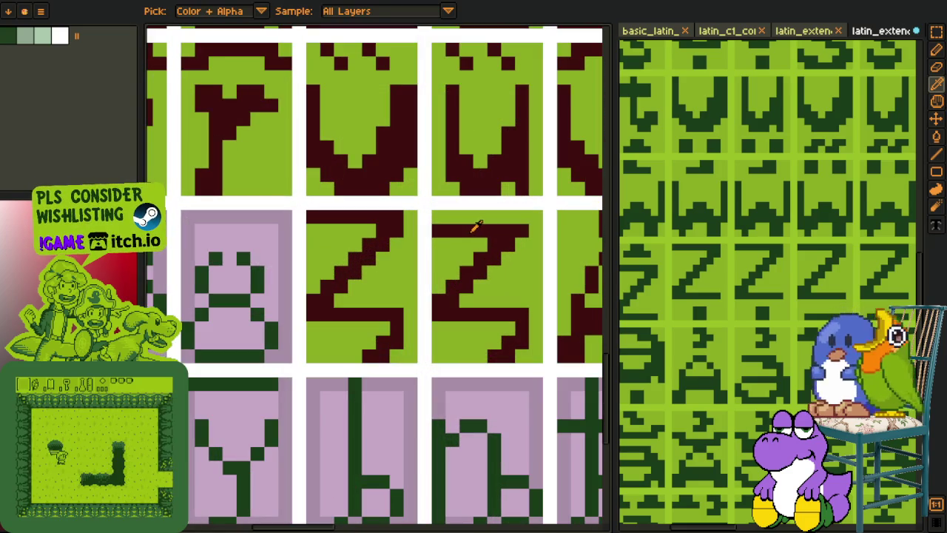
pyautogui.press('b')
pyautogui.moveTo(437, 244)
pyautogui.mouseDown()
pyautogui.moveTo(528, 244)
pyautogui.moveTo(444, 229)
pyautogui.mouseUp()
pyautogui.press('i')
pyautogui.press('b')
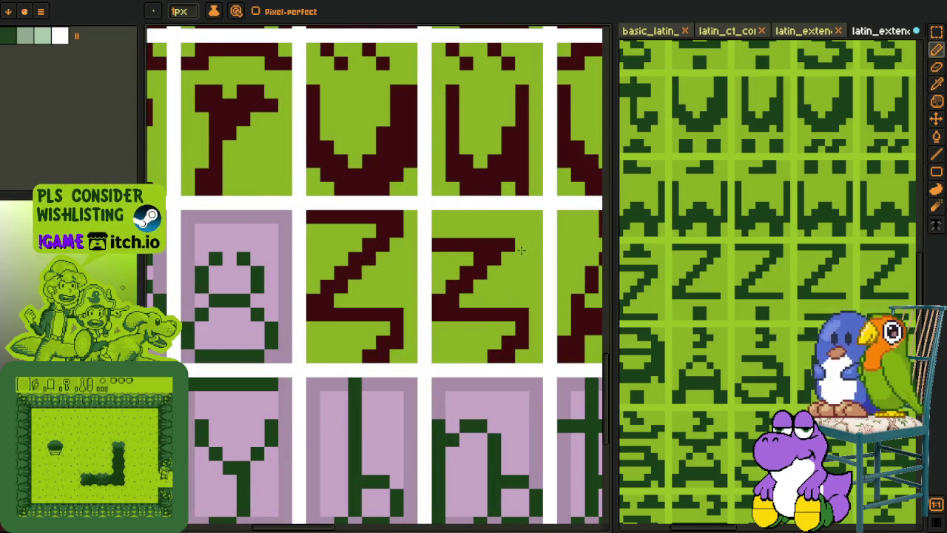
# Step: Select the second Z glyph and shift it one pixel to the right
pyautogui.scroll(-2, 521, 249)
pyautogui.scroll(1, 474, 244)
pyautogui.press('m')
pyautogui.scroll(1, 432, 237)
pyautogui.moveTo(430, 238)
pyautogui.mouseDown()
pyautogui.moveTo(460, 296)
pyautogui.moveTo(441, 300)
pyautogui.mouseUp()
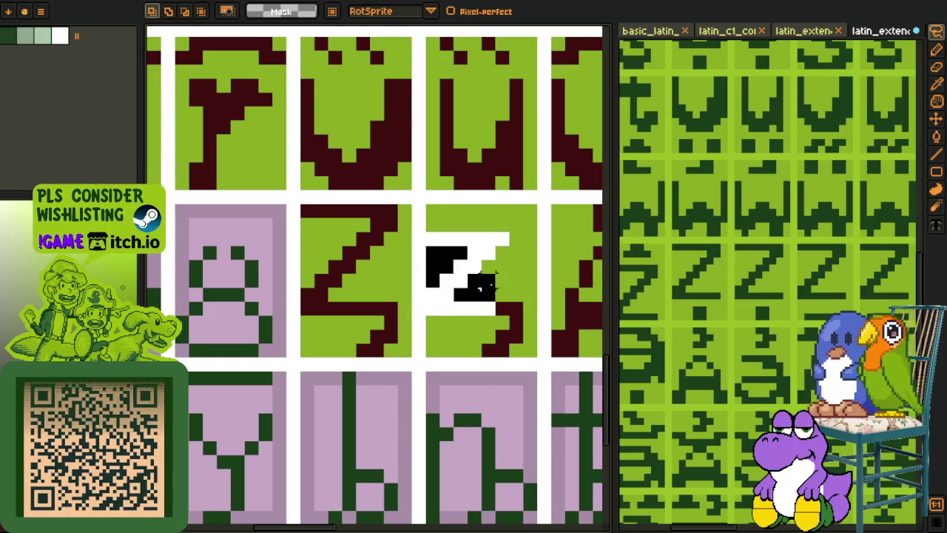
pyautogui.moveTo(484, 236); pyautogui.dragTo(510, 316)
pyautogui.moveTo(498, 280); pyautogui.dragTo(511, 279)
pyautogui.hotkey('ctrl', 'd')
pyautogui.press('o')
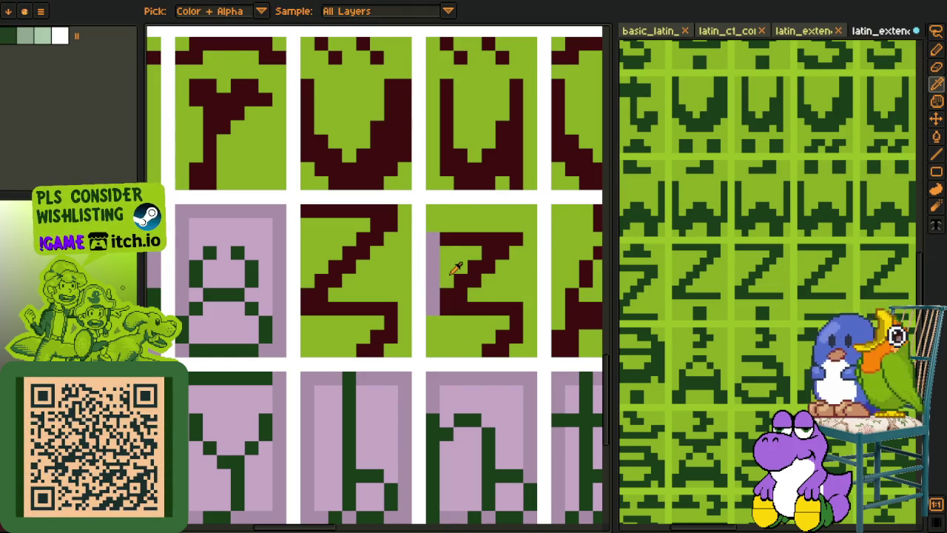
pyautogui.press('m')
pyautogui.press('g')
pyautogui.scroll(-5, 436, 270)
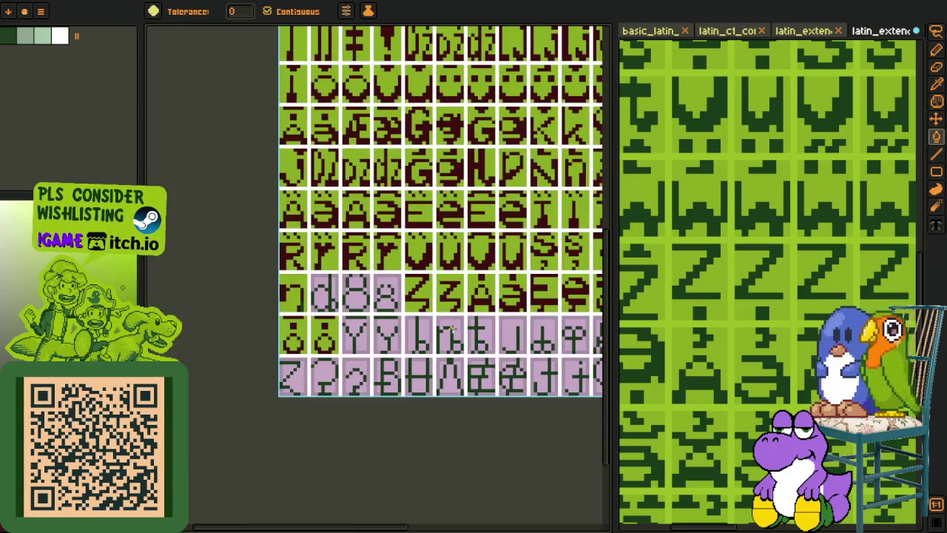
# Step: Sample the dark red letter colour and turn the middle glyph's green stem dark red
pyautogui.press('o')
pyautogui.click(441, 392)
pyautogui.scroll(-2, 437, 415)
pyautogui.scroll(-2, 403, 395)
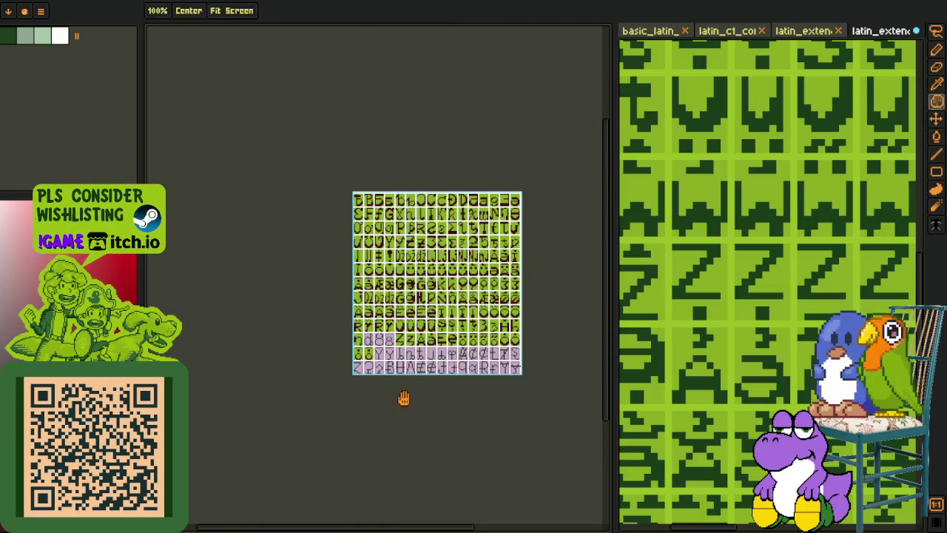
pyautogui.scroll(4, 356, 276)
pyautogui.scroll(1, 362, 245)
pyautogui.press('g')
pyautogui.scroll(-3, 354, 240)
pyautogui.press('o')
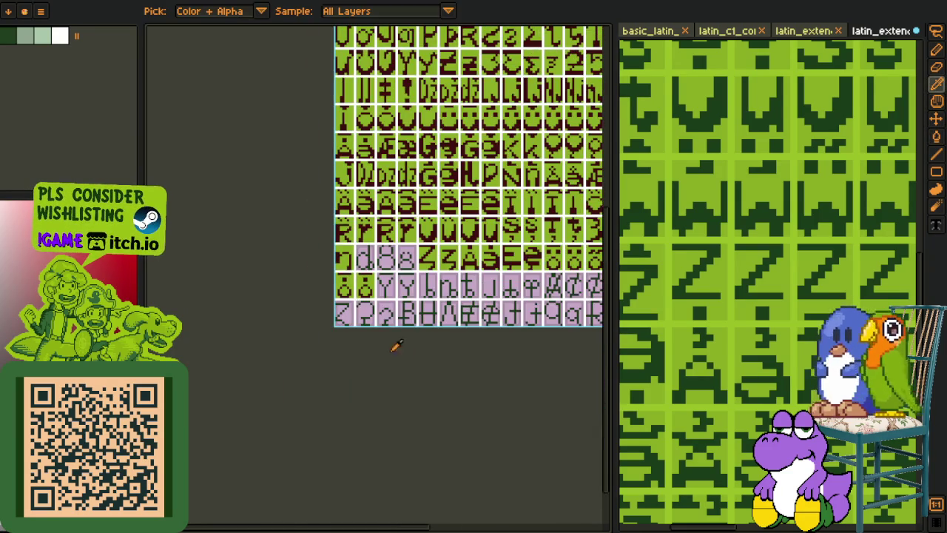
pyautogui.scroll(4, 347, 278)
pyautogui.press('b')
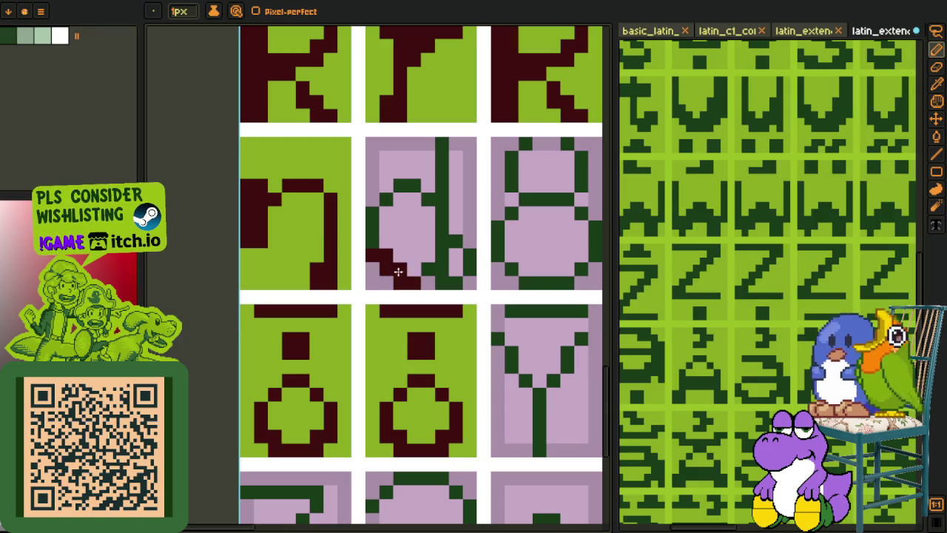
pyautogui.press('g')
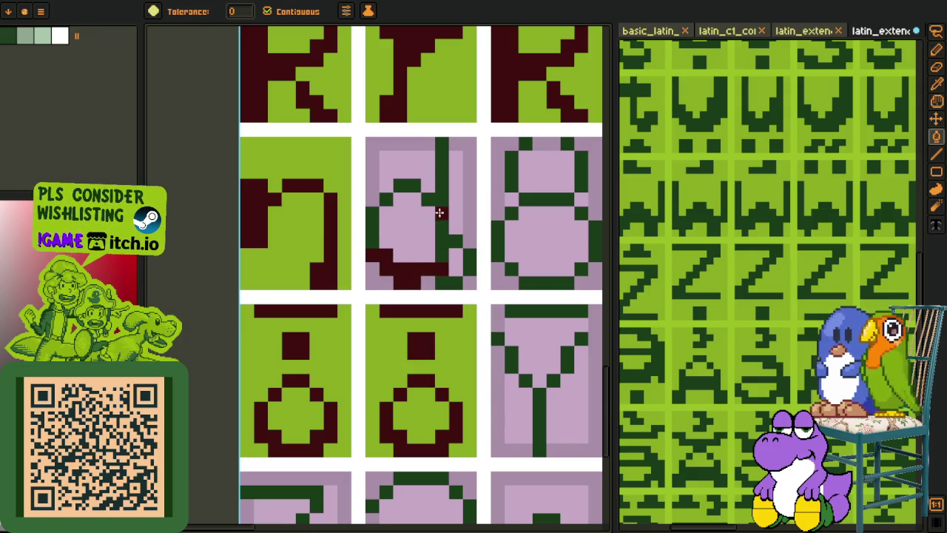
pyautogui.click(438, 211)
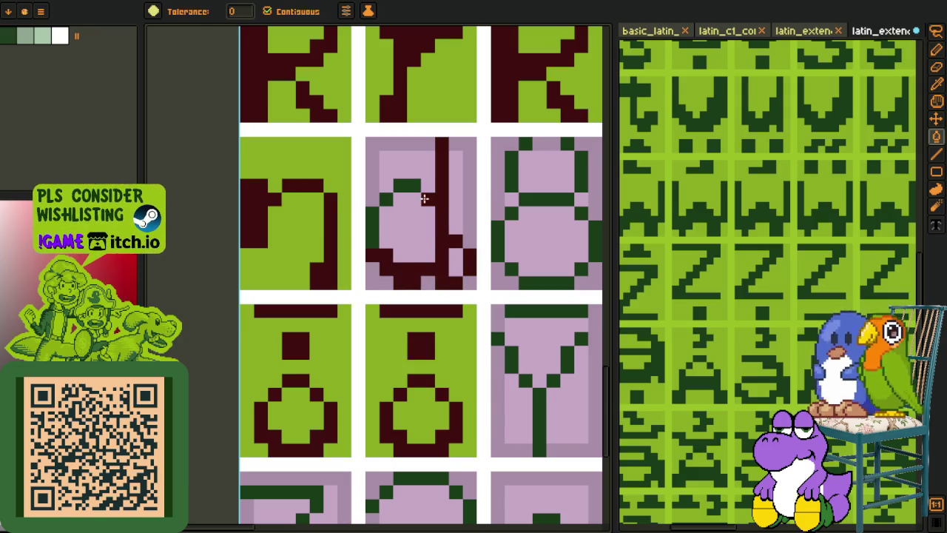
# Step: Move the dark red stem left and redraw the glyph's pixels in dark red
pyautogui.press('b')
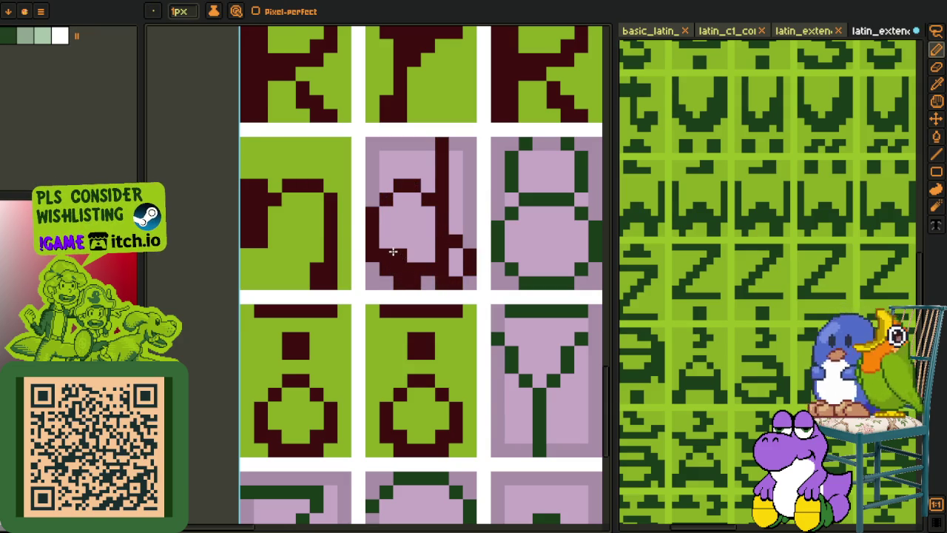
pyautogui.scroll(-2, 398, 252)
pyautogui.scroll(2, 414, 222)
pyautogui.press('m')
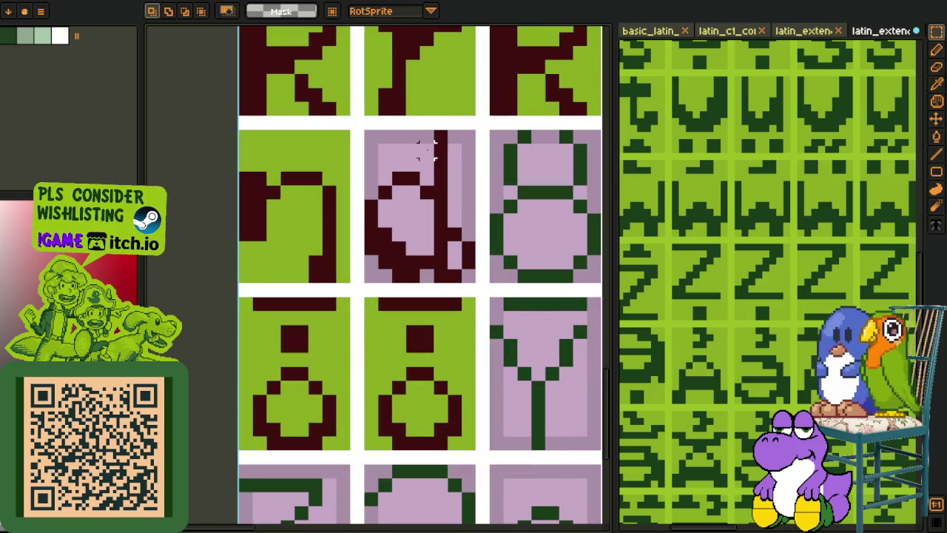
pyautogui.moveTo(412, 124); pyautogui.dragTo(466, 259)
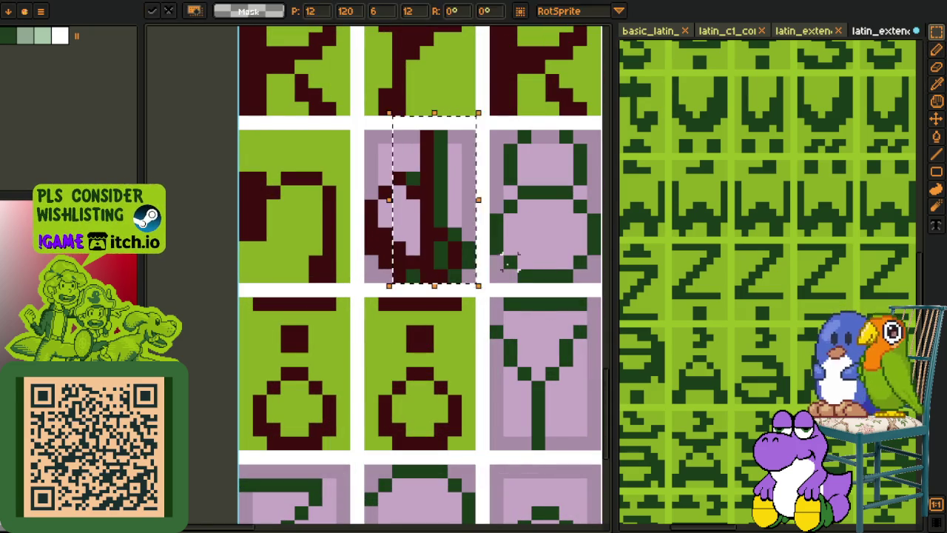
pyautogui.scroll(1, 466, 259)
pyautogui.press('b')
pyautogui.click(453, 273)
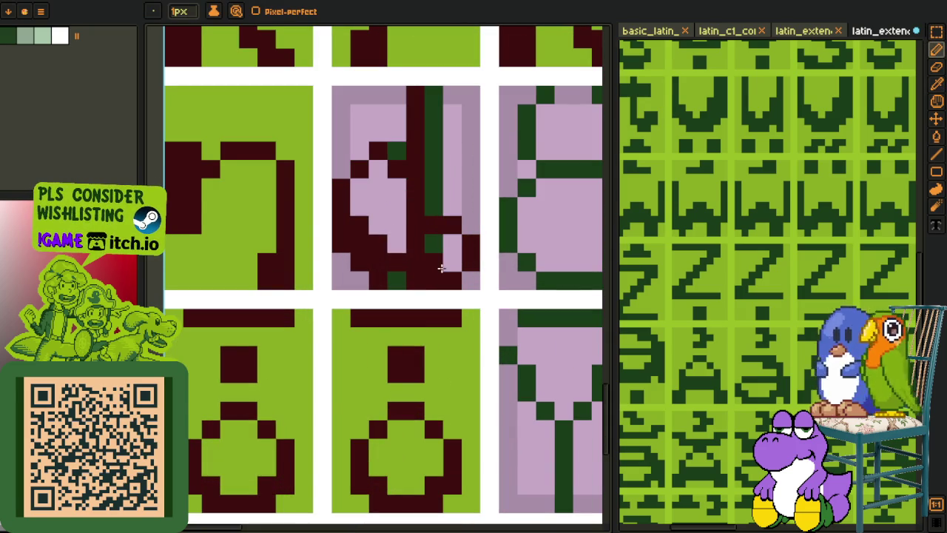
pyautogui.moveTo(439, 267); pyautogui.dragTo(450, 247)
# Step: Fill the glyph tile's pink strips and dark green column with light green
pyautogui.press('i')
pyautogui.scroll(-2, 443, 246)
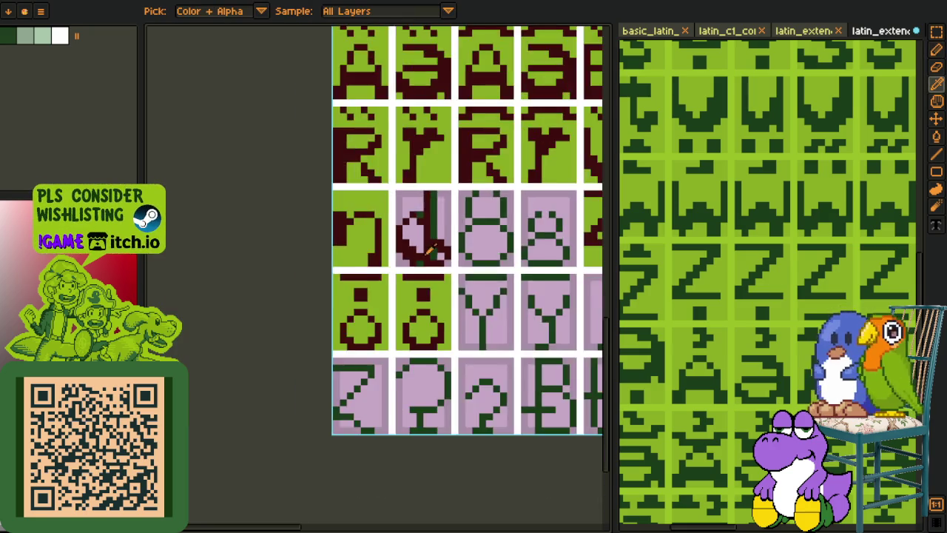
pyautogui.scroll(1, 402, 249)
pyautogui.scroll(1, 361, 257)
pyautogui.press('g')
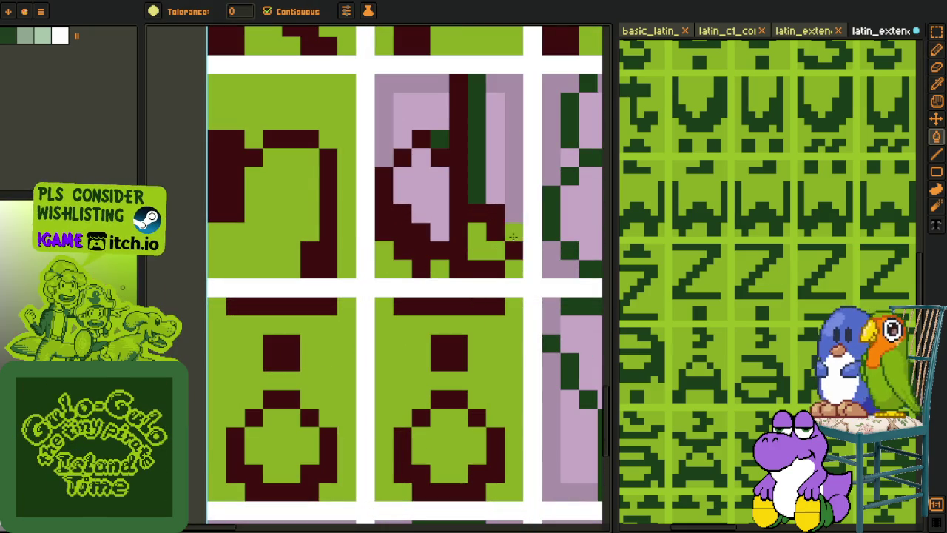
pyautogui.click(494, 182)
pyautogui.click(479, 185)
pyautogui.click(425, 116)
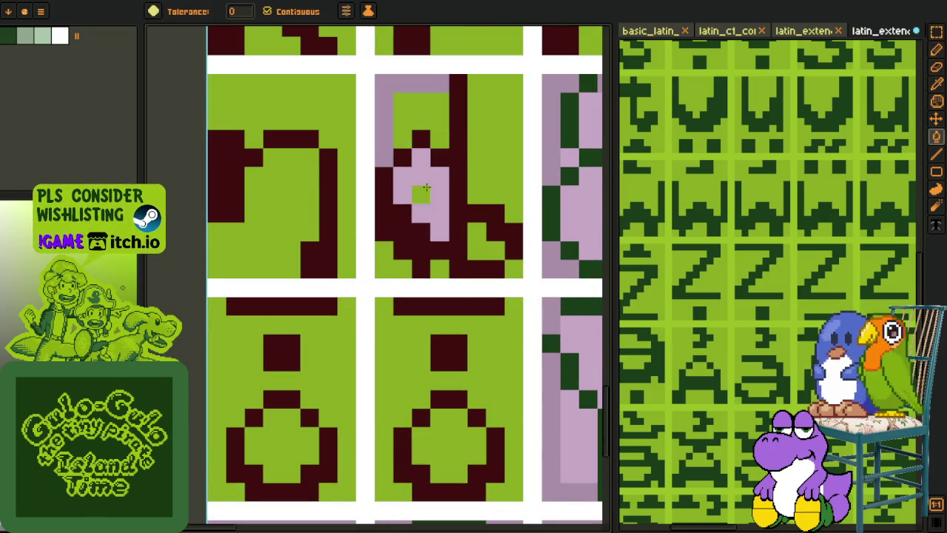
pyautogui.click(427, 189)
pyautogui.click(388, 137)
# Step: Draw more dark red pixels into the glyph, resampling the dark red letter colour
pyautogui.press('o')
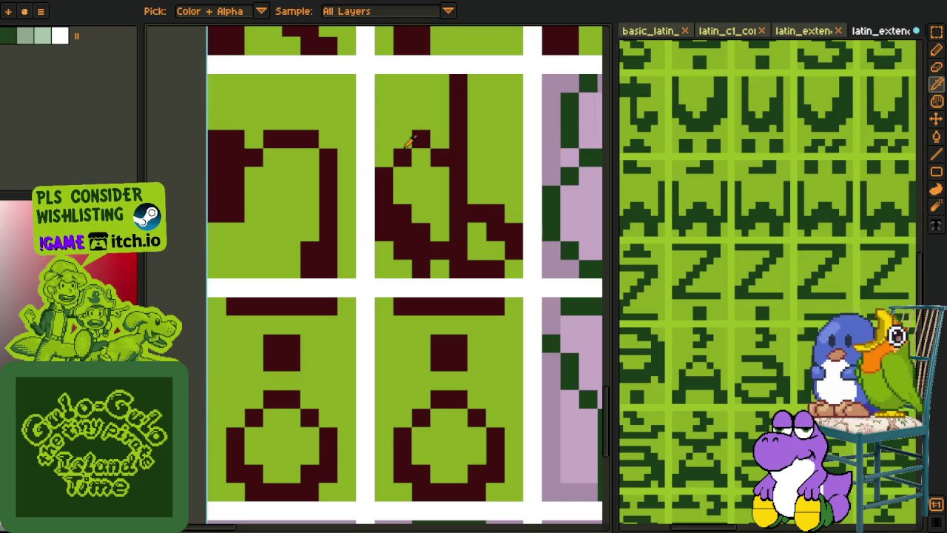
pyautogui.press('b')
pyautogui.moveTo(384, 157); pyautogui.dragTo(402, 140)
pyautogui.click(422, 158)
pyautogui.scroll(-1, 444, 171)
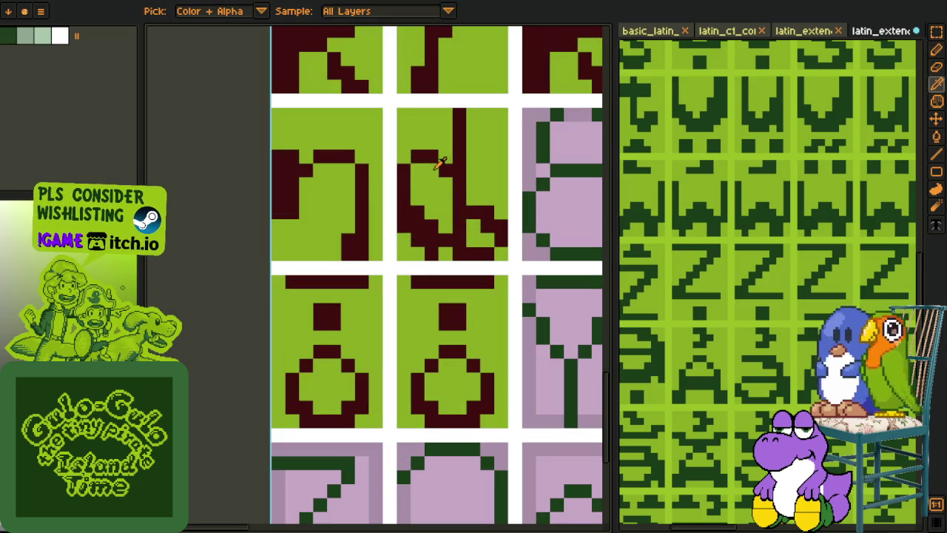
pyautogui.keyDown('alt'); pyautogui.click(444, 162); pyautogui.keyUp('alt')
pyautogui.scroll(-3, 410, 162)
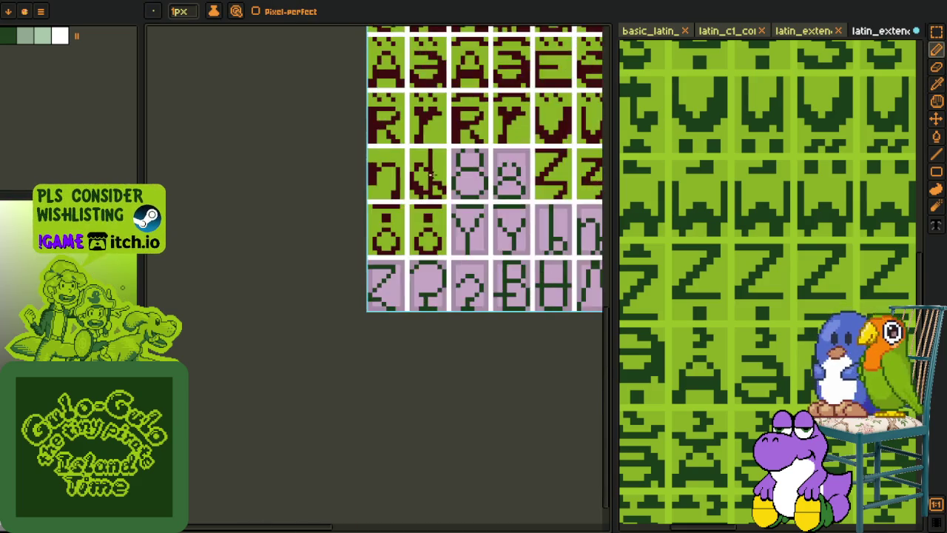
pyautogui.scroll(1, 414, 159)
pyautogui.scroll(1, 421, 154)
# Step: Pick the dark red and light green from a finished glyph with the Alt eyedropper
pyautogui.press('alt')
pyautogui.keyDown('alt'); pyautogui.click(420, 154); pyautogui.keyUp('alt')
pyautogui.scroll(-2, 443, 185)
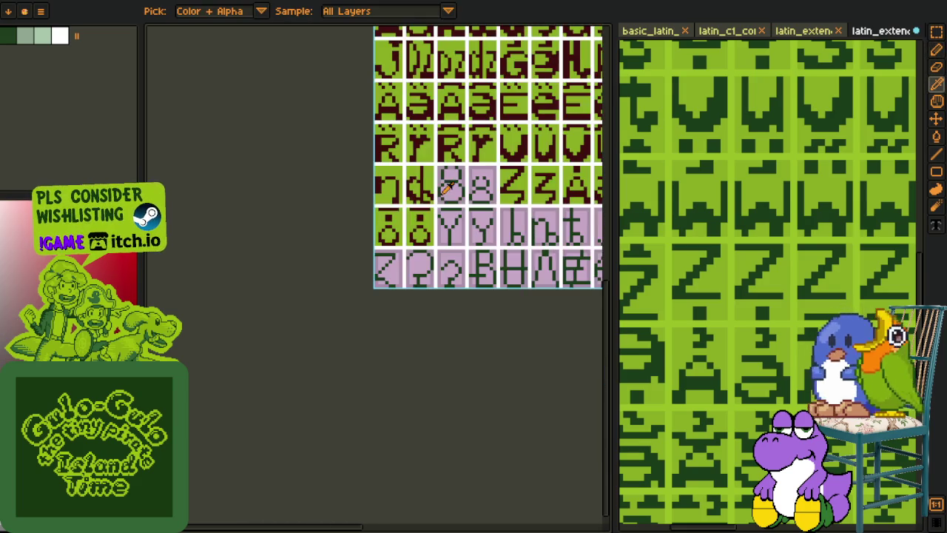
pyautogui.scroll(-1, 429, 181)
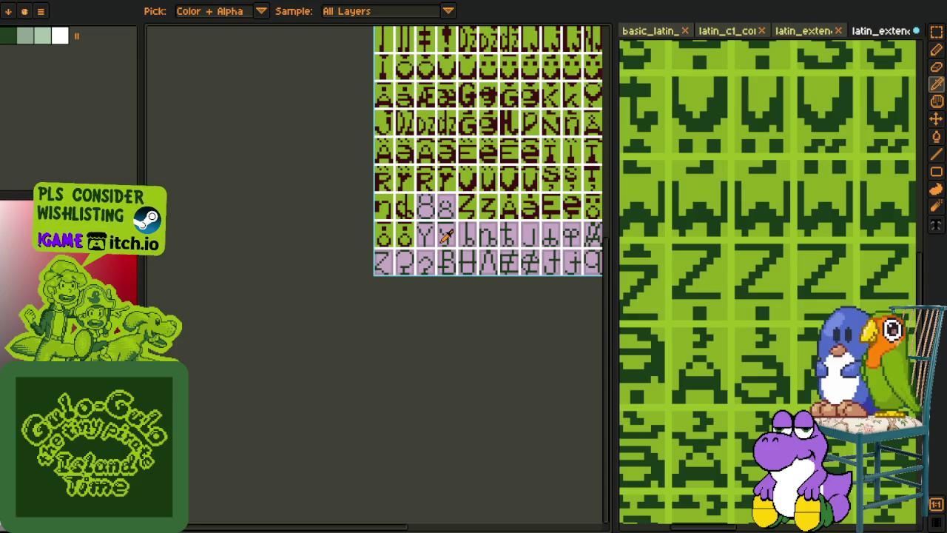
pyautogui.scroll(3, 417, 226)
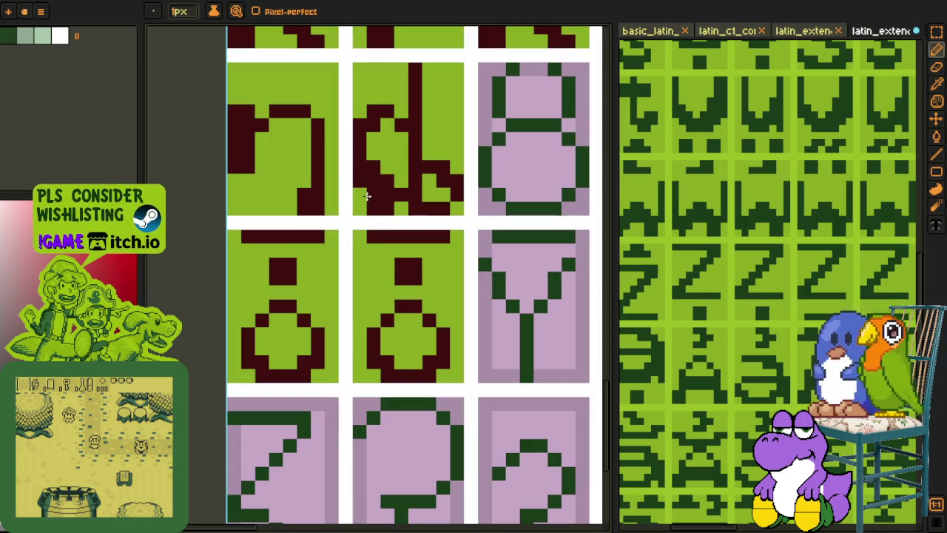
pyautogui.keyDown('alt'); pyautogui.click(385, 174); pyautogui.keyUp('alt')
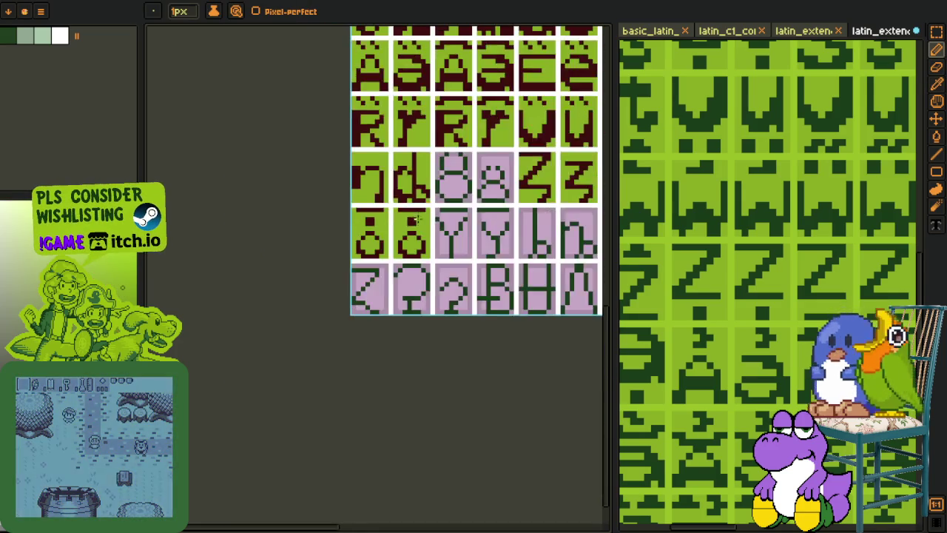
pyautogui.scroll(-3, 425, 214)
pyautogui.scroll(2, 426, 214)
pyautogui.scroll(1, 414, 213)
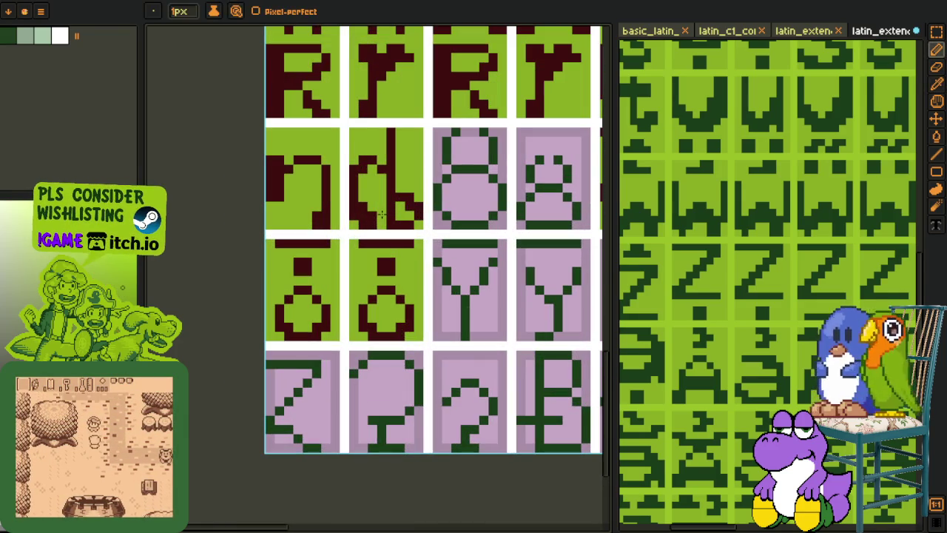
pyautogui.scroll(-1, 383, 209)
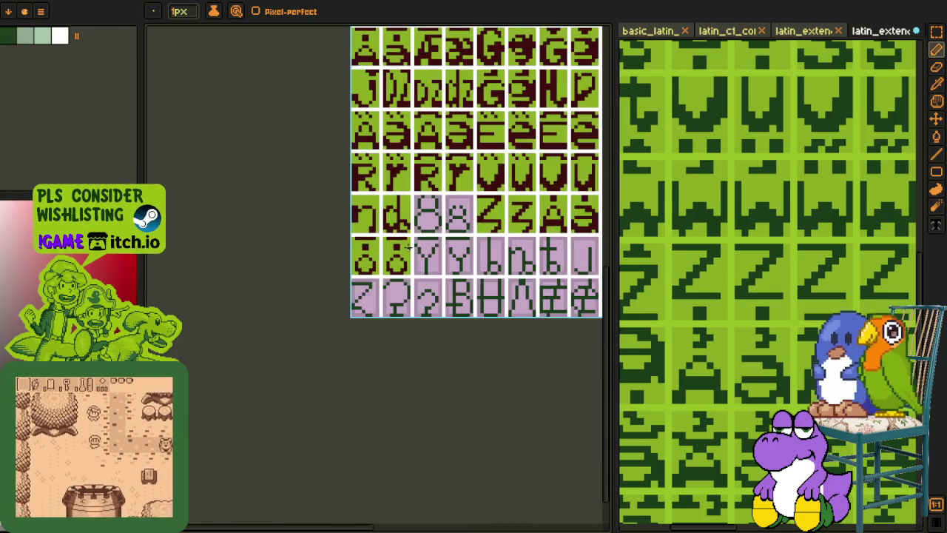
pyautogui.scroll(-1, 400, 226)
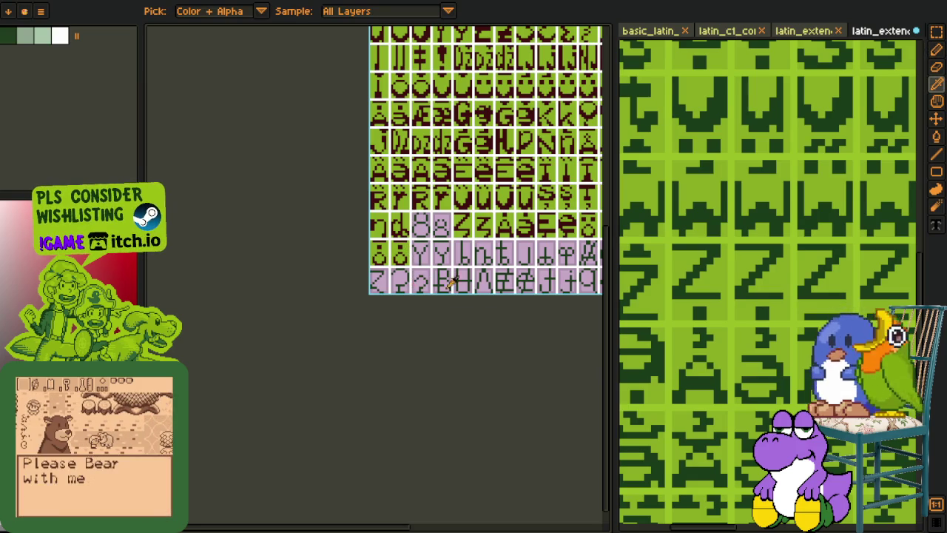
# Step: Recolour the large 8's bottom and middle bar dark red, undoing an accidental interior fill
pyautogui.moveTo(460, 284); pyautogui.dragTo(370, 267)
pyautogui.scroll(2, 367, 263)
pyautogui.scroll(1, 352, 255)
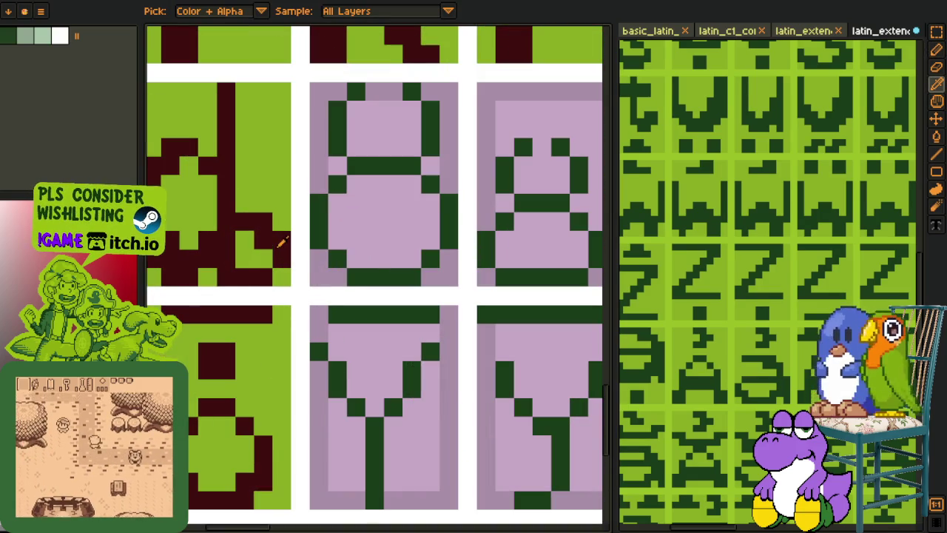
pyautogui.press('b')
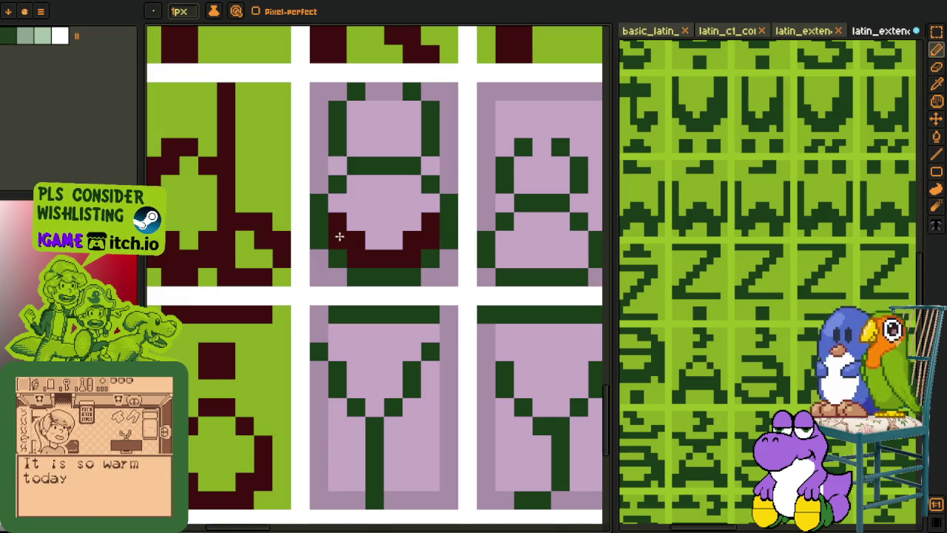
pyautogui.press('g')
pyautogui.moveTo(344, 257)
pyautogui.mouseDown()
pyautogui.moveTo(416, 258)
pyautogui.moveTo(437, 188)
pyautogui.mouseUp()
pyautogui.click(399, 169)
pyautogui.click(348, 180)
pyautogui.hotkey('ctrl', 'z')
# Step: Finish the large 8's outline in dark red: left and right columns and top pixels
pyautogui.moveTo(341, 186); pyautogui.dragTo(337, 164)
pyautogui.click(338, 126)
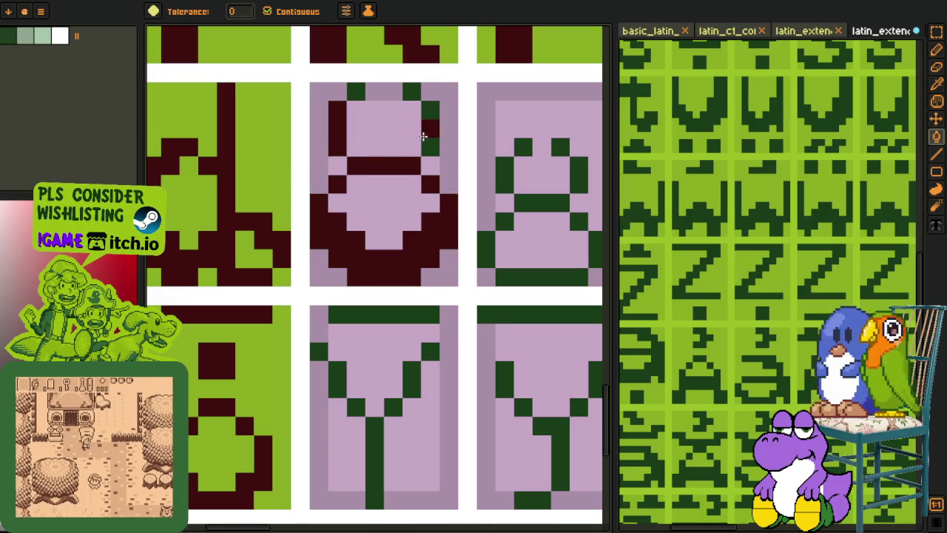
pyautogui.click(429, 126)
pyautogui.click(412, 91)
pyautogui.press('b')
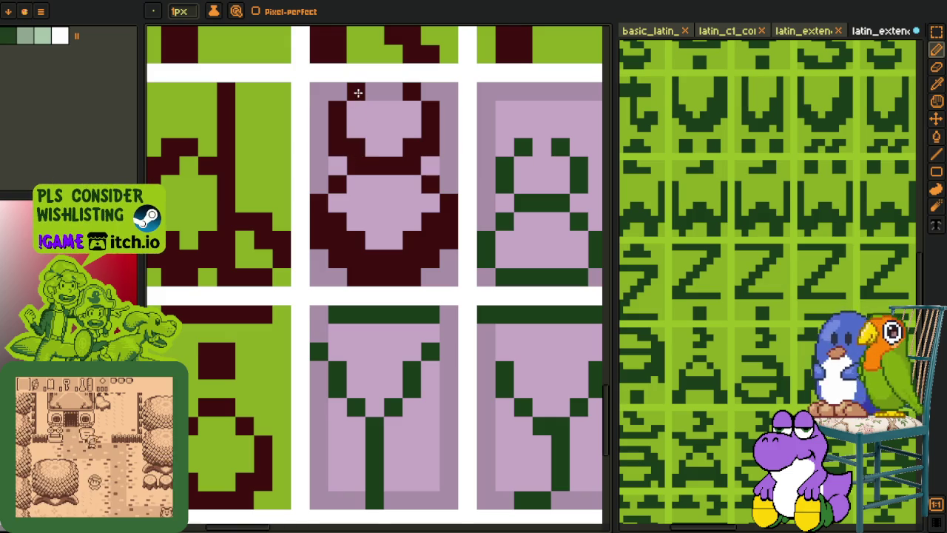
pyautogui.click(357, 92)
# Step: Fill the large 8's upper, lower and upper-right interior areas with darker purple
pyautogui.press('g')
pyautogui.click(378, 154)
pyautogui.click(355, 181)
pyautogui.click(432, 167)
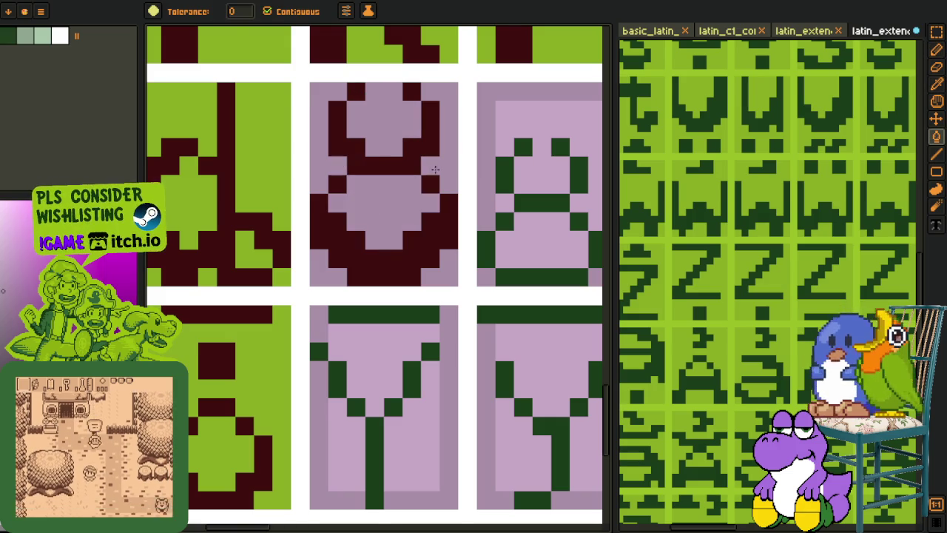
# Step: Redraw the small 8's outline and middle bar in dark red
pyautogui.press('o')
pyautogui.scroll(-3, 415, 188)
pyautogui.scroll(1, 400, 222)
pyautogui.scroll(1, 390, 255)
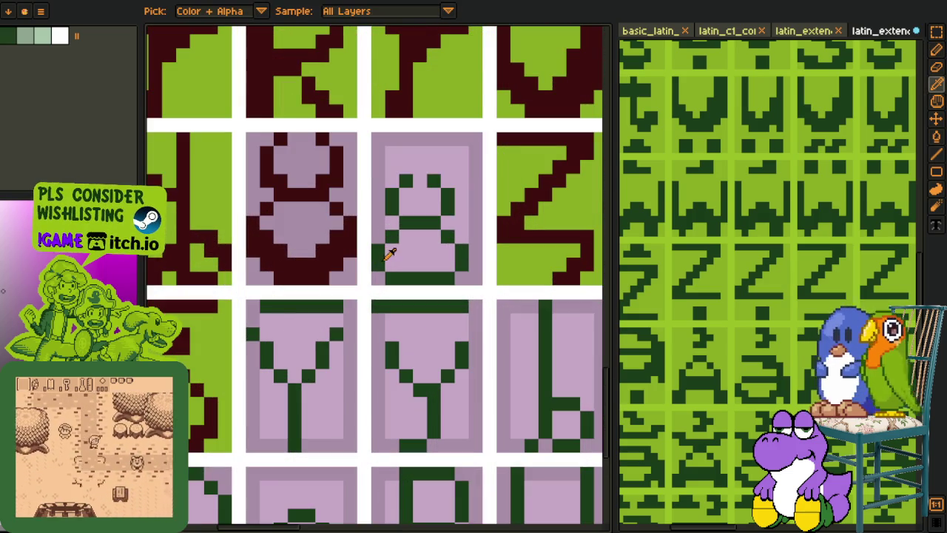
pyautogui.click(352, 241)
pyautogui.press('g')
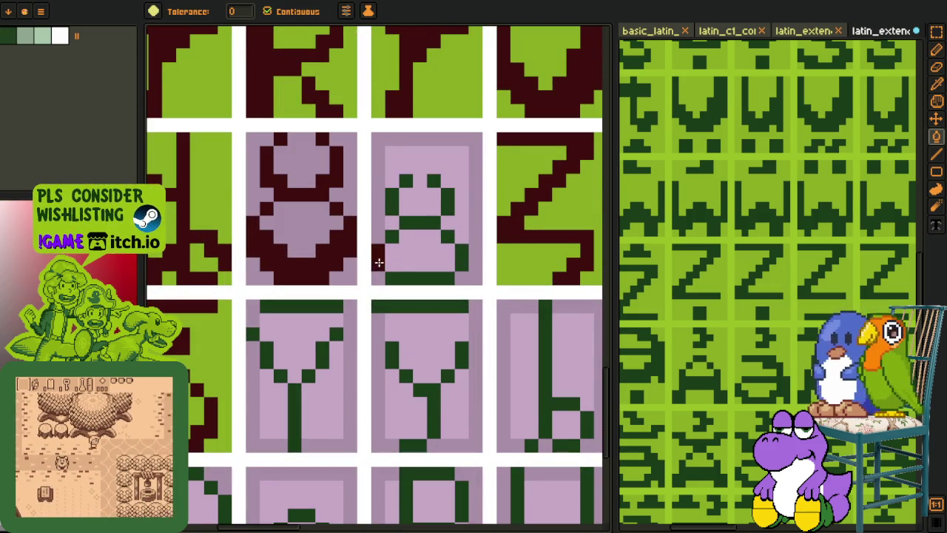
pyautogui.press('b')
pyautogui.moveTo(450, 278)
pyautogui.mouseDown()
pyautogui.moveTo(448, 263)
pyautogui.moveTo(462, 251)
pyautogui.moveTo(448, 235)
pyautogui.moveTo(394, 233)
pyautogui.mouseUp()
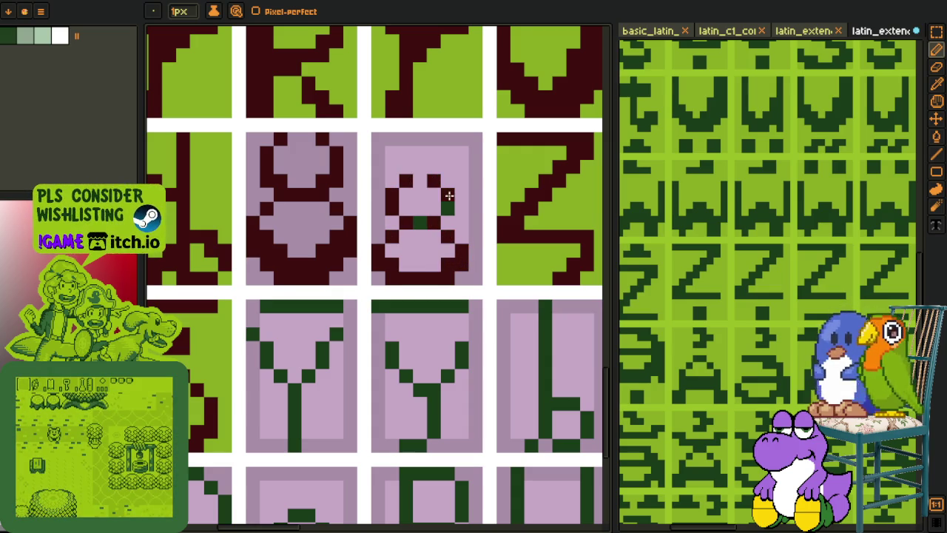
pyautogui.click(426, 221)
# Step: Fill the small 8's upper and lower interiors with the darker purple
pyautogui.press('i')
pyautogui.click(381, 220)
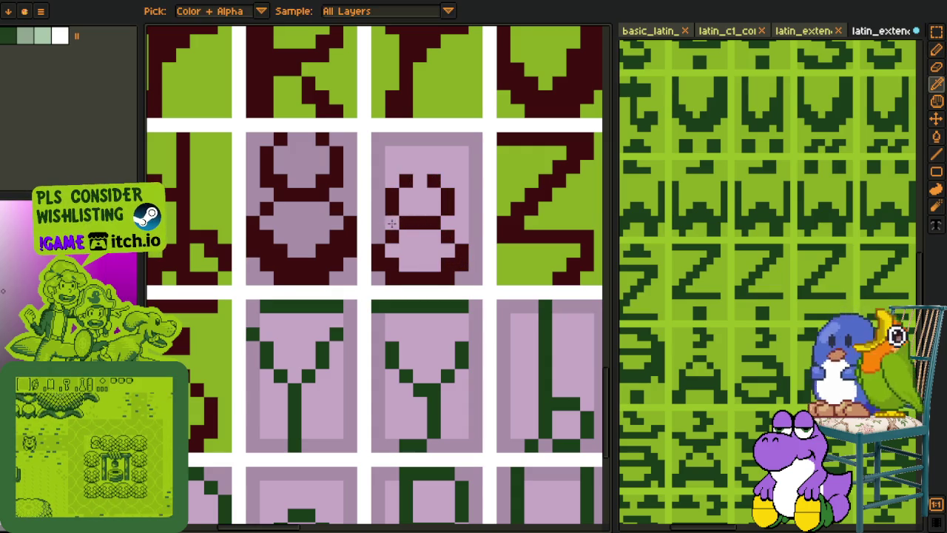
pyautogui.press('g')
pyautogui.click(433, 211)
pyautogui.click(420, 244)
pyautogui.press('i')
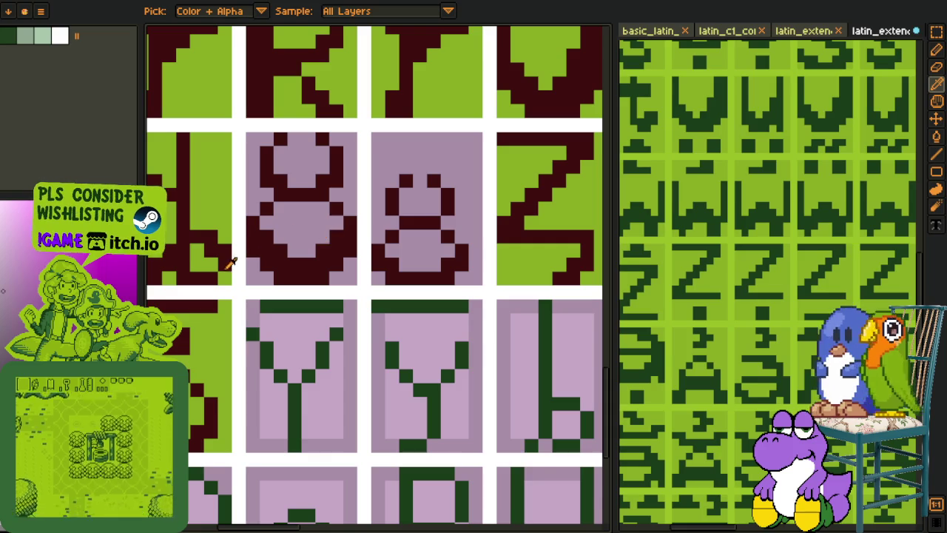
pyautogui.press('g')
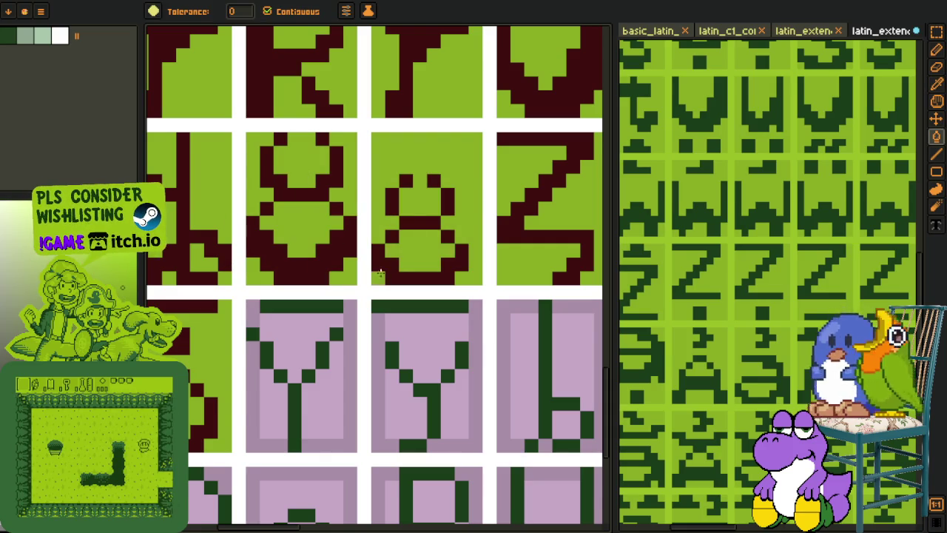
pyautogui.scroll(-3, 383, 272)
pyautogui.scroll(-2, 417, 347)
# Step: Select the Y glyph in the reference sheet, leaving the reference area unchanged
pyautogui.press('i')
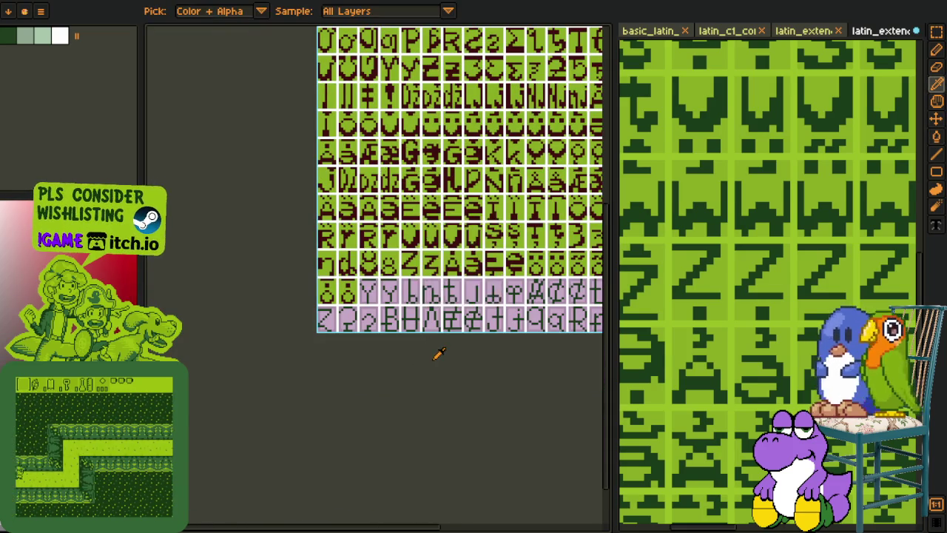
pyautogui.scroll(-2, 439, 354)
pyautogui.press('m')
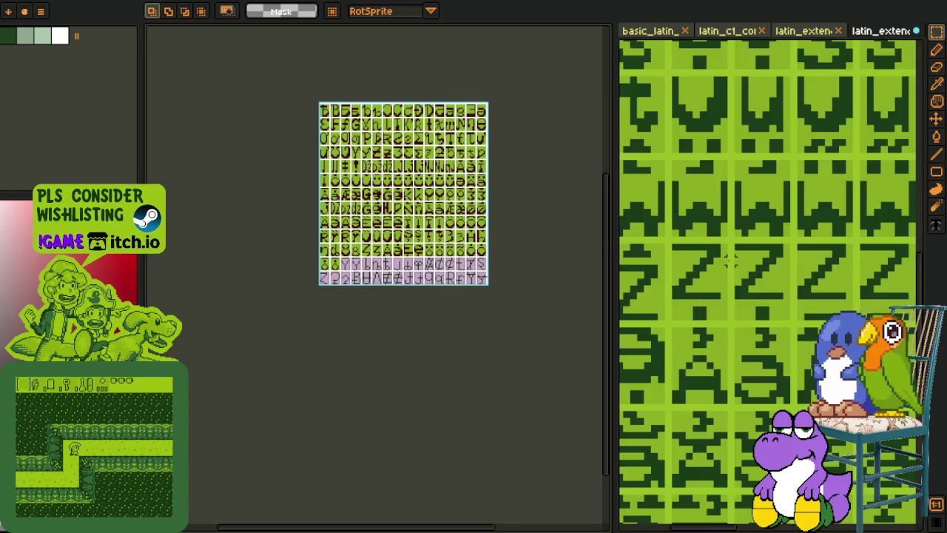
pyautogui.scroll(-2, 729, 259)
pyautogui.press('h')
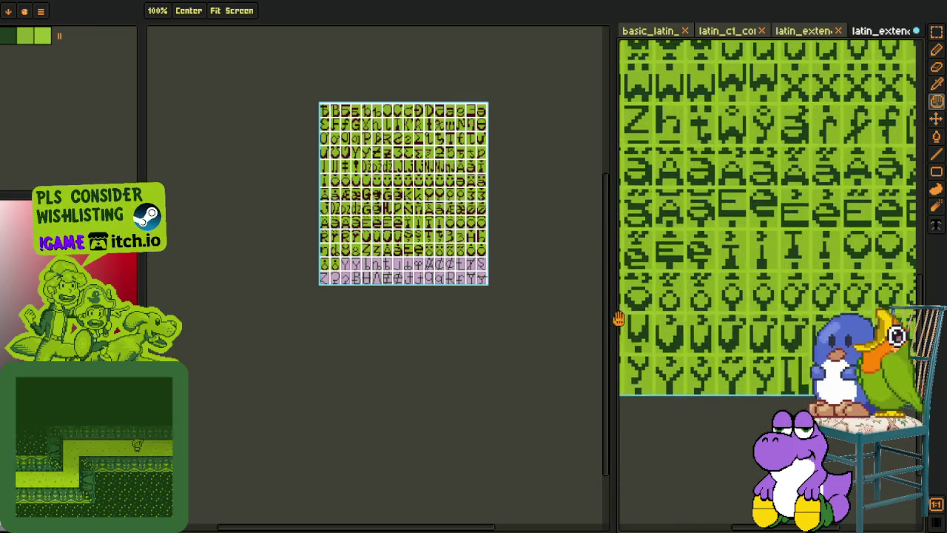
pyautogui.moveTo(617, 317); pyautogui.dragTo(737, 353)
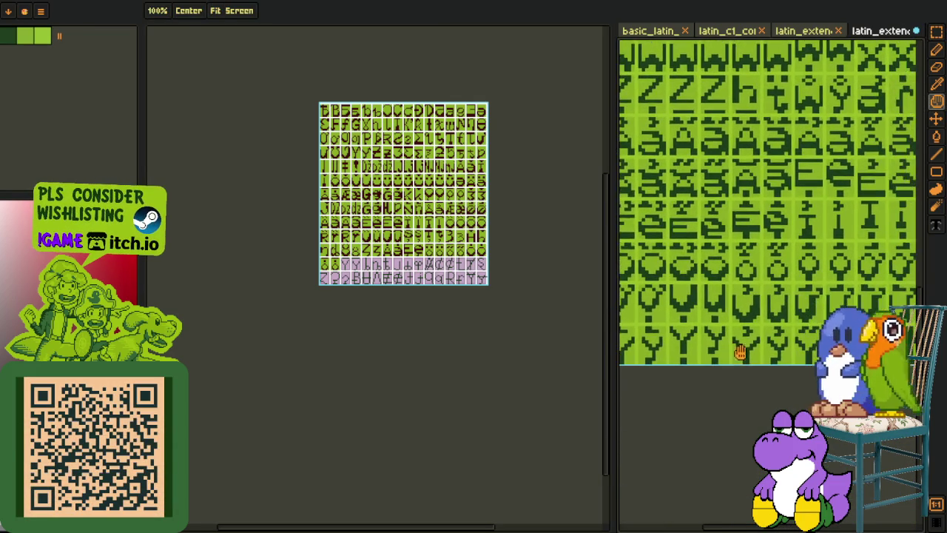
pyautogui.scroll(2, 732, 345)
pyautogui.press('m')
pyautogui.scroll(2, 724, 333)
pyautogui.moveTo(721, 328); pyautogui.dragTo(819, 393)
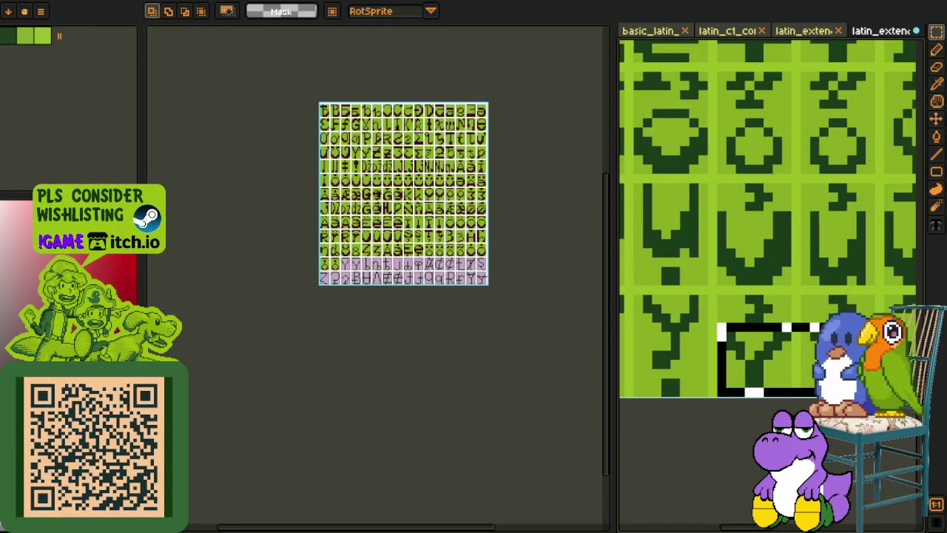
pyautogui.press('Delete')
pyautogui.hotkey('ctrl', 'z')
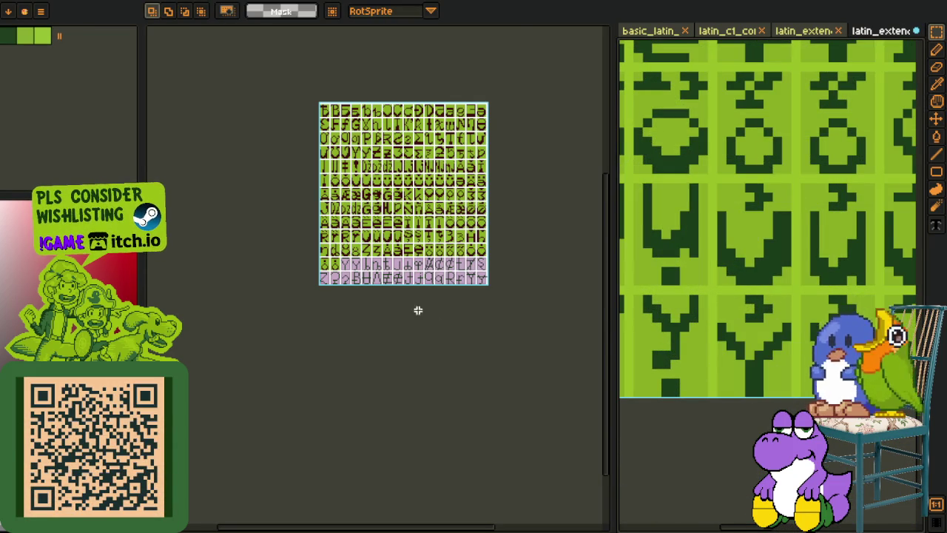
# Step: Marquee-select the two Y glyph cells, shift them down and left, and deselect
pyautogui.scroll(3, 427, 317)
pyautogui.press('h')
pyautogui.moveTo(279, 207); pyautogui.dragTo(351, 268)
pyautogui.scroll(3, 351, 267)
pyautogui.press('m')
pyautogui.moveTo(262, 205); pyautogui.dragTo(505, 327)
pyautogui.moveTo(389, 269); pyautogui.dragTo(366, 291)
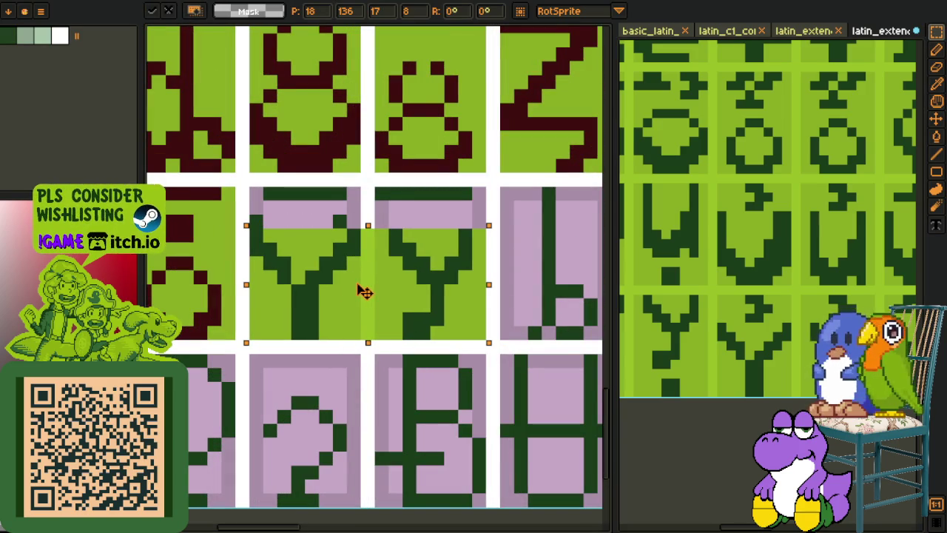
pyautogui.hotkey('ctrl', 'd')
# Step: Paint the purple strips of both Y tiles and the gap between them light green
pyautogui.press('i')
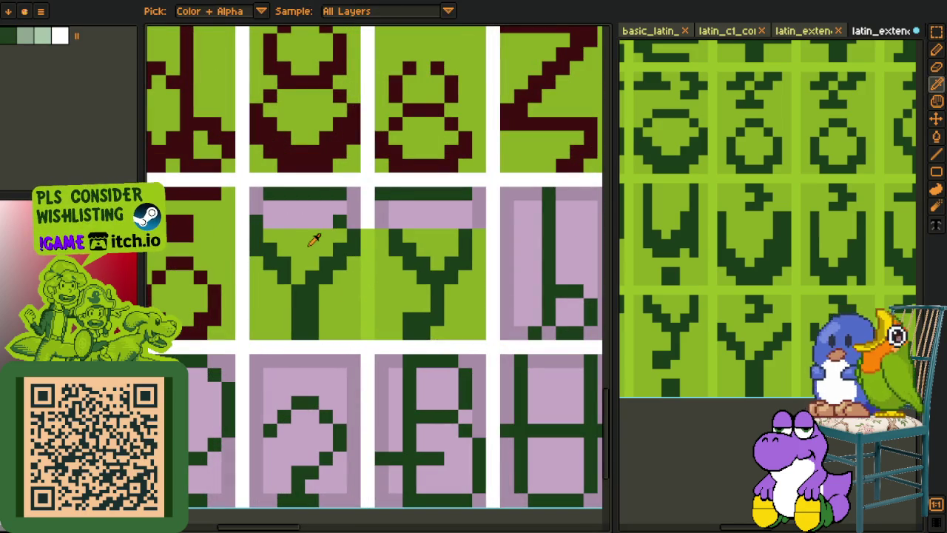
pyautogui.click(311, 244)
pyautogui.press('b')
pyautogui.moveTo(256, 221); pyautogui.dragTo(336, 216)
pyautogui.press('g')
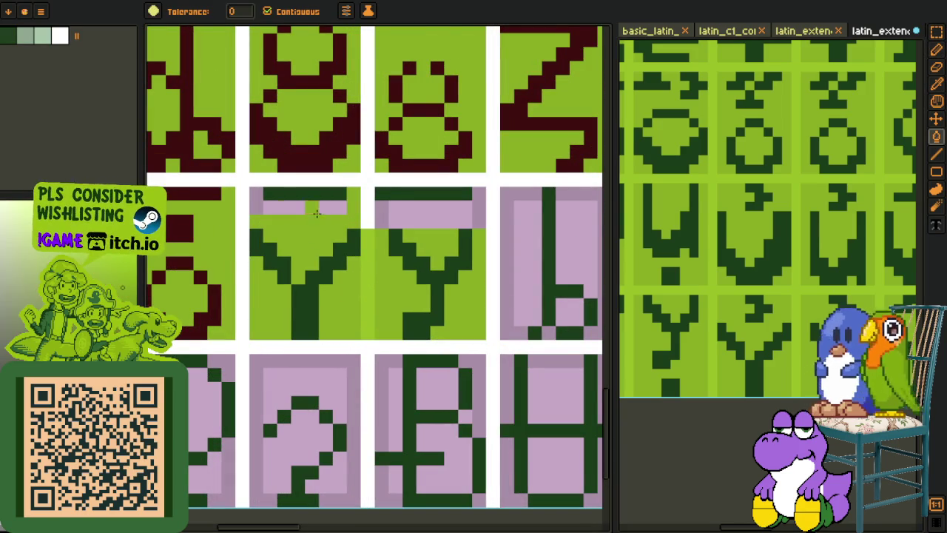
pyautogui.click(273, 213)
pyautogui.click(430, 218)
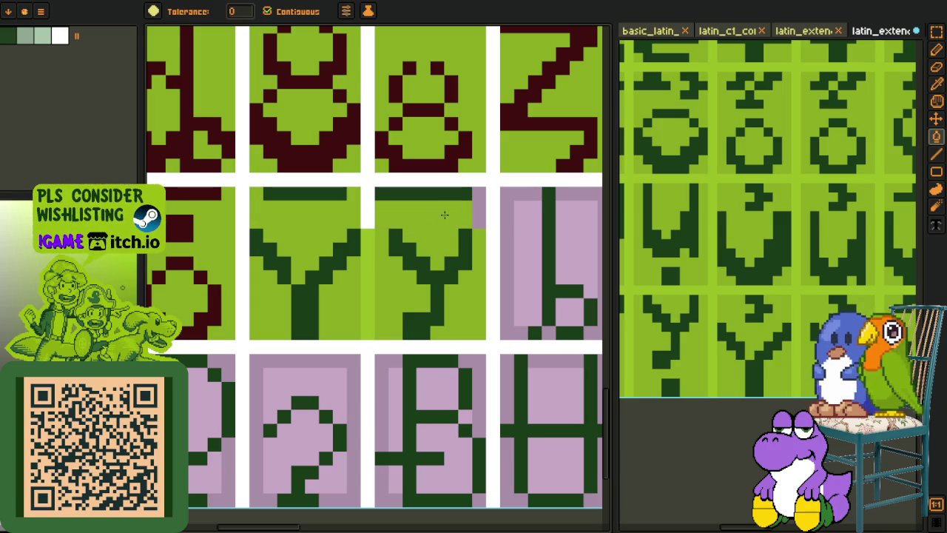
pyautogui.press('o')
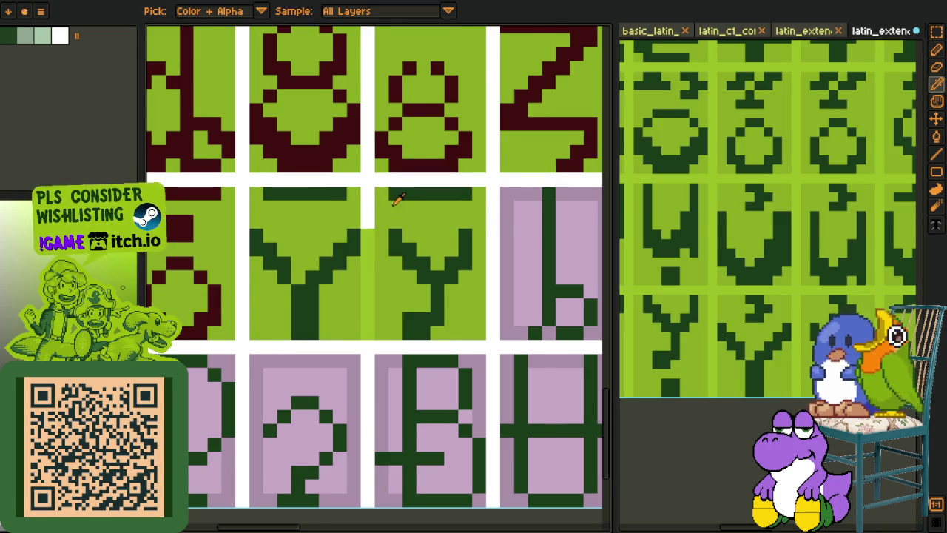
pyautogui.scroll(-2, 377, 223)
pyautogui.press('g')
pyautogui.click(377, 223)
pyautogui.scroll(-2, 378, 224)
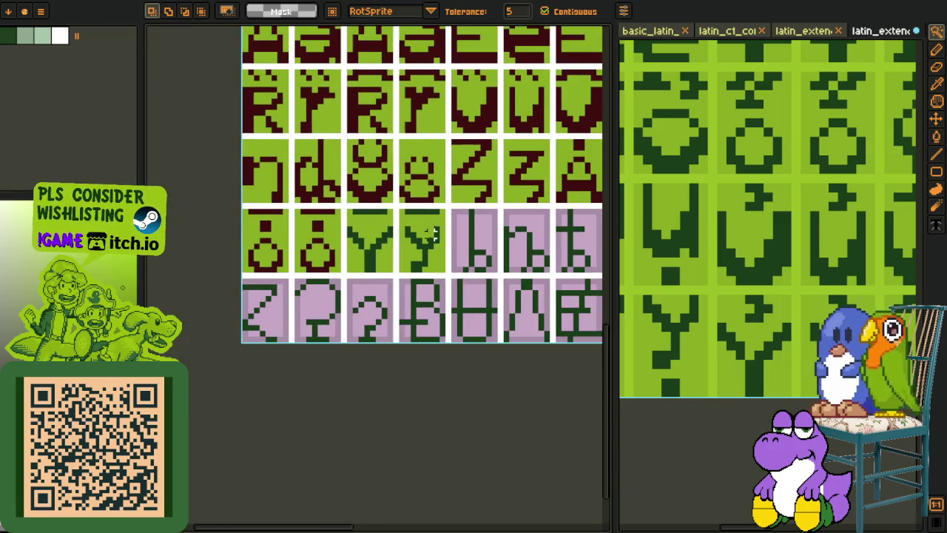
# Step: Replace the dark green colour with dark red using Replace Color (Ctrl+R)
pyautogui.press('h')
pyautogui.moveTo(418, 254); pyautogui.dragTo(378, 234)
pyautogui.press('o')
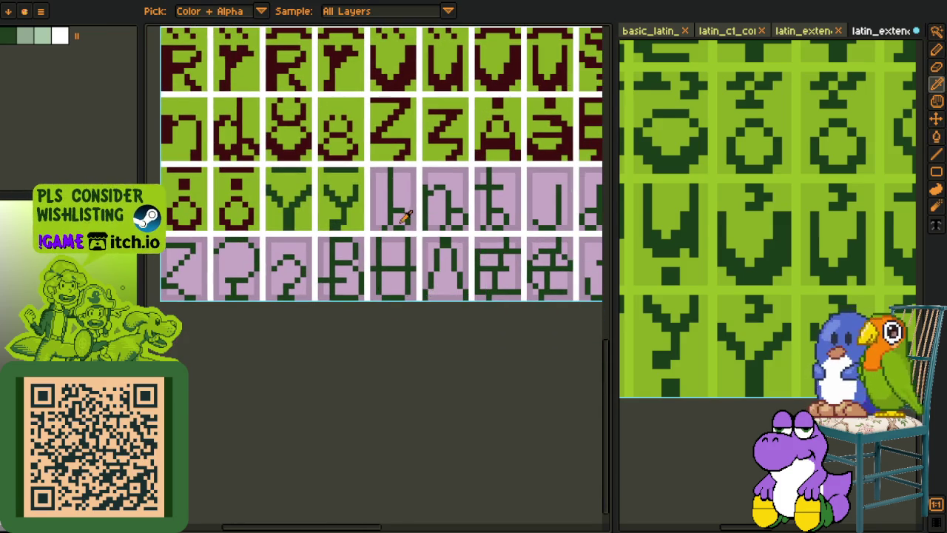
pyautogui.scroll(1, 406, 218)
pyautogui.scroll(2, 403, 222)
pyautogui.press('g')
pyautogui.press('o')
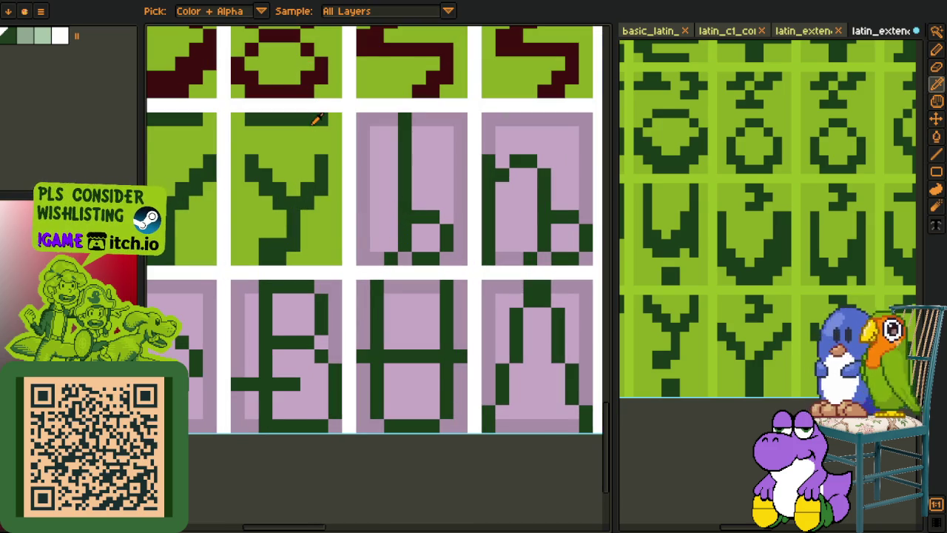
pyautogui.hotkey('ctrl', 'r')
pyautogui.click(383, 419)
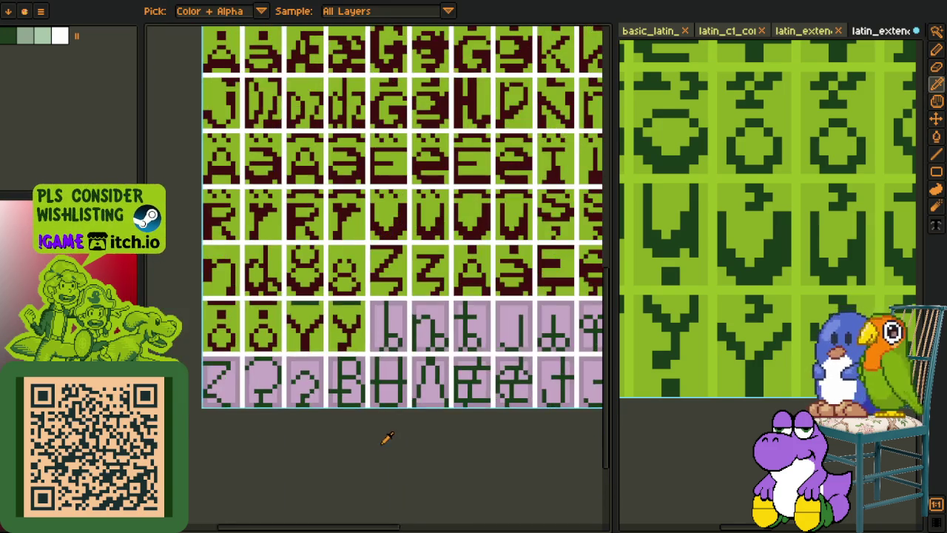
# Step: Bucket-fill the top strips of both Y tiles
pyautogui.scroll(2, 361, 318)
pyautogui.press('g')
pyautogui.click(341, 281)
pyautogui.click(266, 278)
pyautogui.press('m')
pyautogui.scroll(-2, 361, 318)
pyautogui.press('o')
pyautogui.scroll(3, 437, 262)
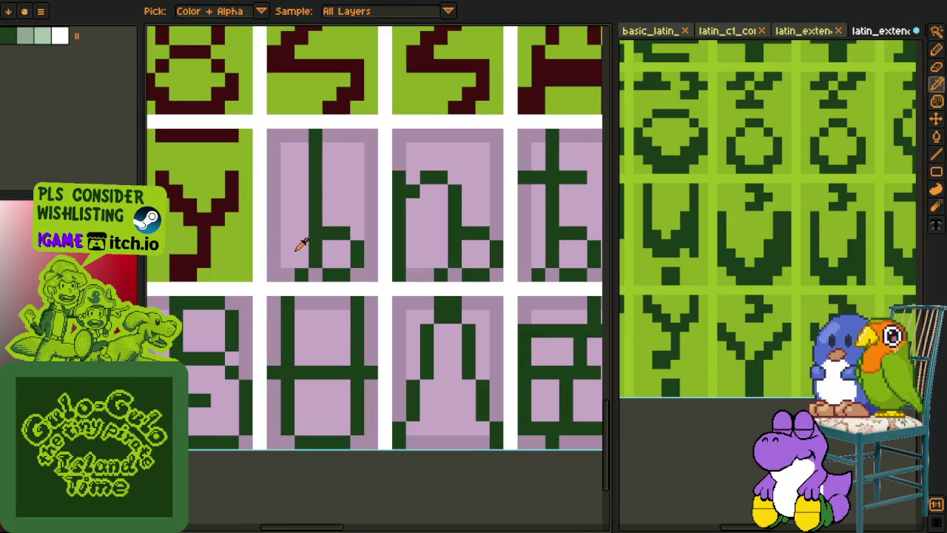
# Step: Fill the hooked l glyph's stroke and adjacent pixels dark red
pyautogui.press('g')
pyautogui.click(310, 244)
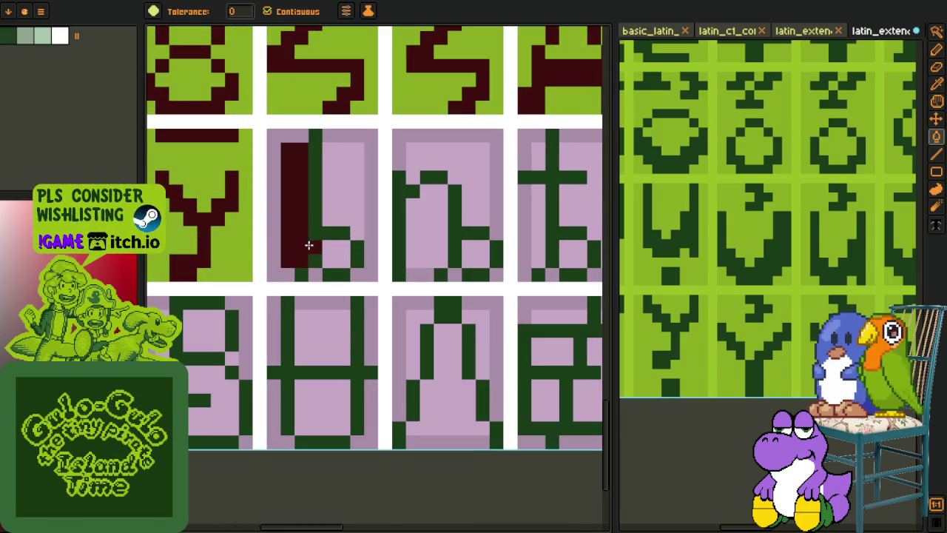
pyautogui.press('b')
pyautogui.press('g')
pyautogui.click(353, 250)
pyautogui.press('b')
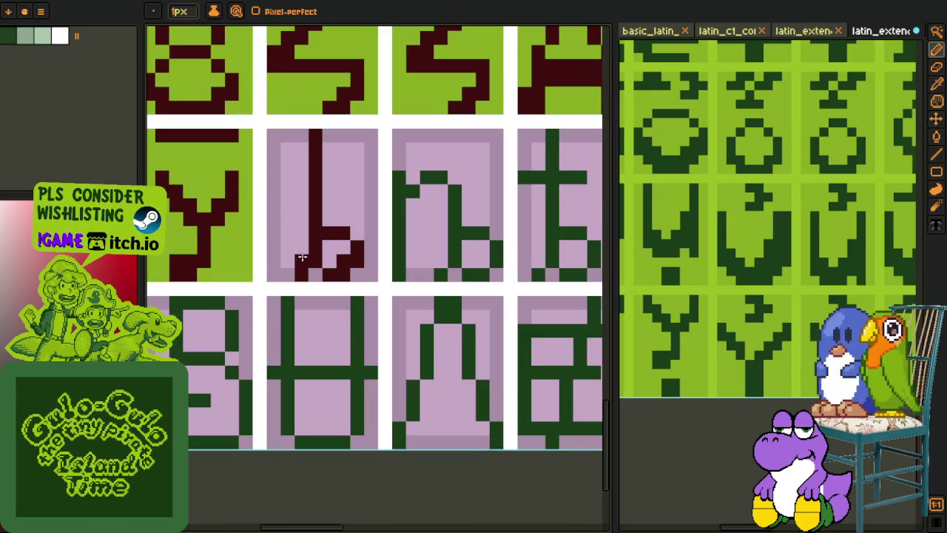
# Step: Sample the darker background colour and fill the light areas of the l tile with it
pyautogui.press('i')
pyautogui.click(291, 271)
pyautogui.press('g')
pyautogui.click(292, 222)
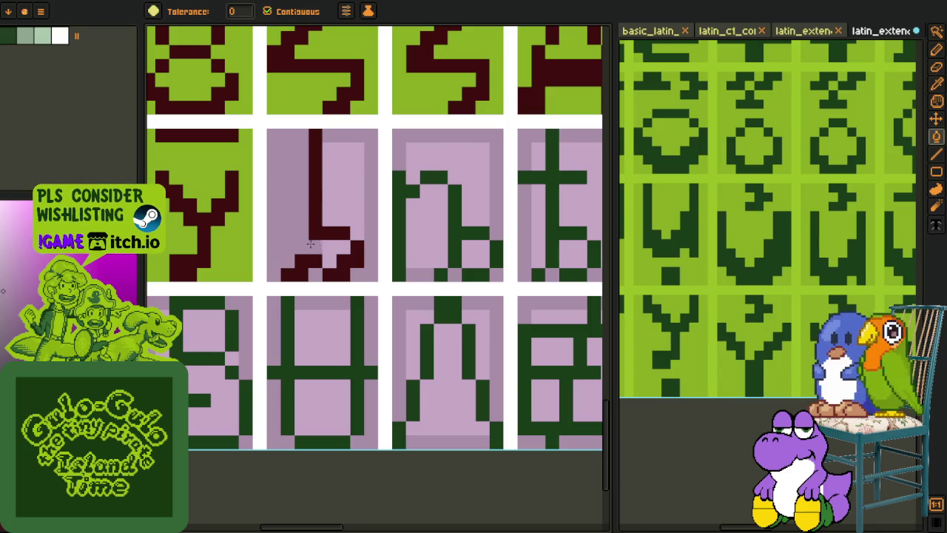
pyautogui.click(329, 248)
pyautogui.click(349, 218)
# Step: Sample the light green tile colour and zoom around the hooked l tile
pyautogui.scroll(-3, 351, 217)
pyautogui.press('i')
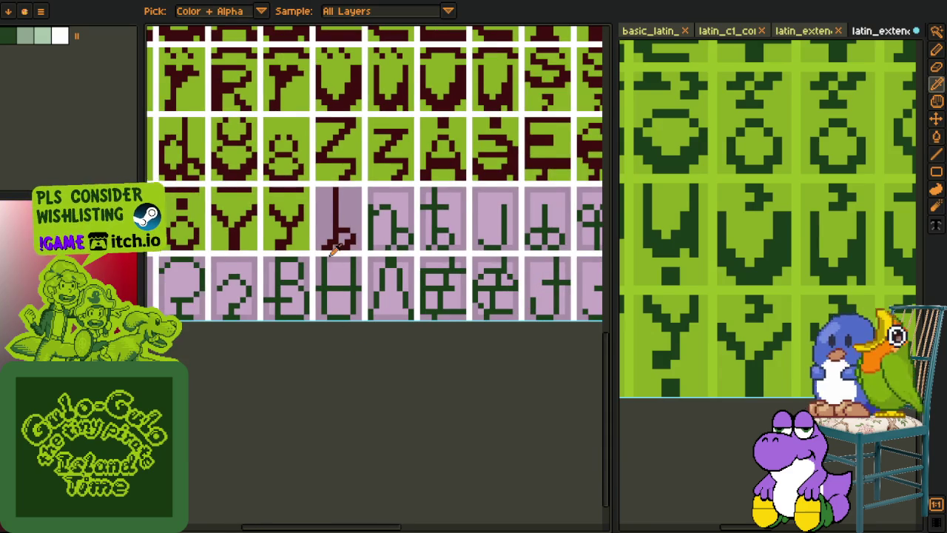
pyautogui.scroll(1, 351, 348)
pyautogui.click(340, 232)
pyautogui.press('g')
pyautogui.scroll(1, 341, 232)
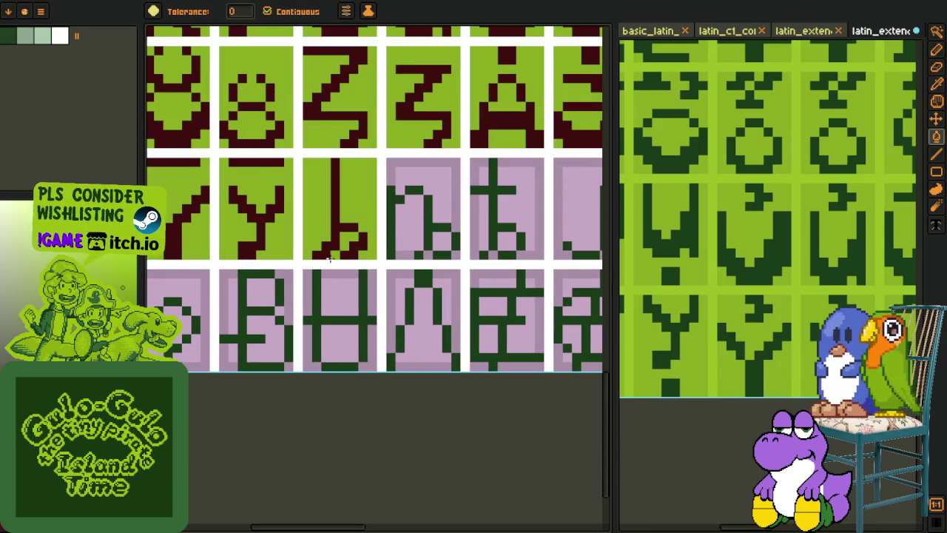
pyautogui.scroll(-3, 331, 258)
pyautogui.press('i')
pyautogui.scroll(2, 350, 265)
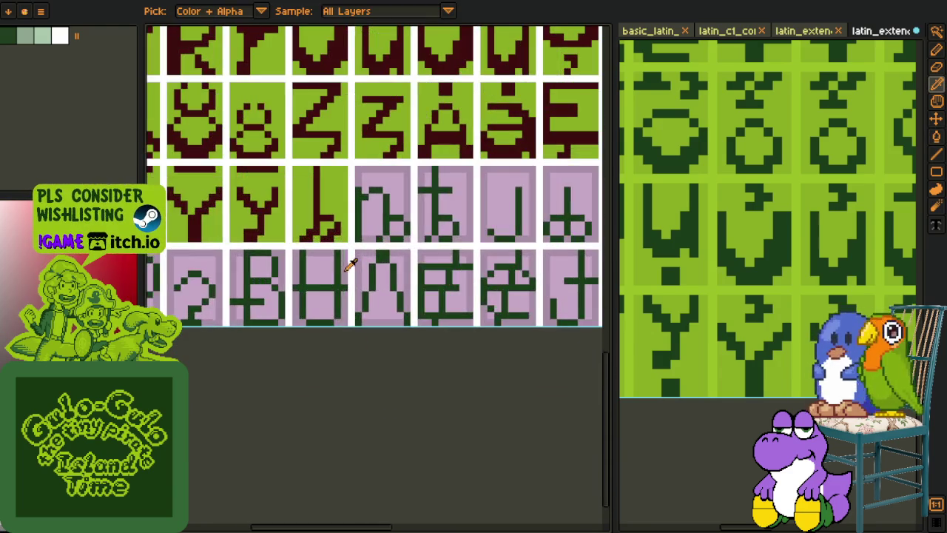
pyautogui.scroll(3, 360, 222)
pyautogui.press('h')
pyautogui.scroll(-1, 360, 275)
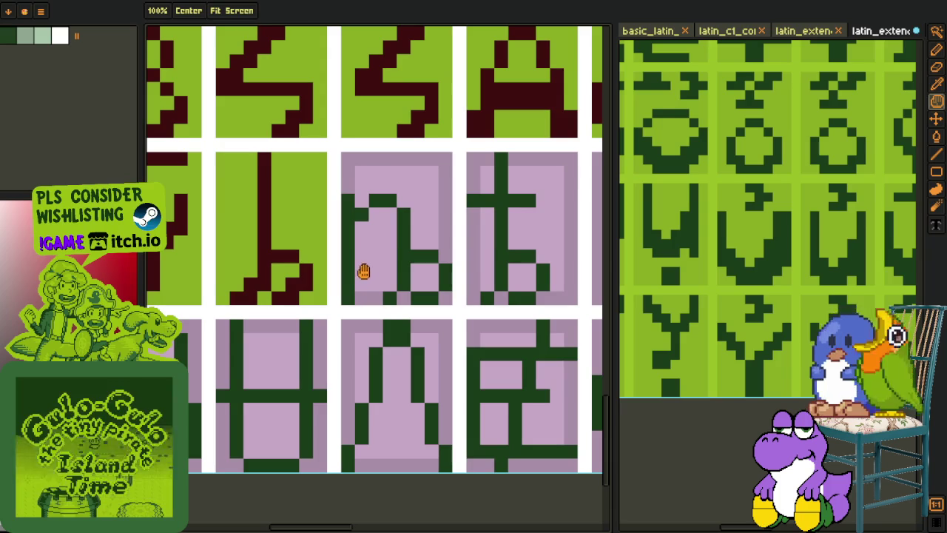
# Step: Add the missing pixel to the hooked h and fill its left and right strokes dark red
pyautogui.press('i')
pyautogui.press('b')
pyautogui.click(419, 284)
pyautogui.press('i')
pyautogui.press('g')
pyautogui.click(403, 275)
pyautogui.click(389, 298)
pyautogui.click(344, 256)
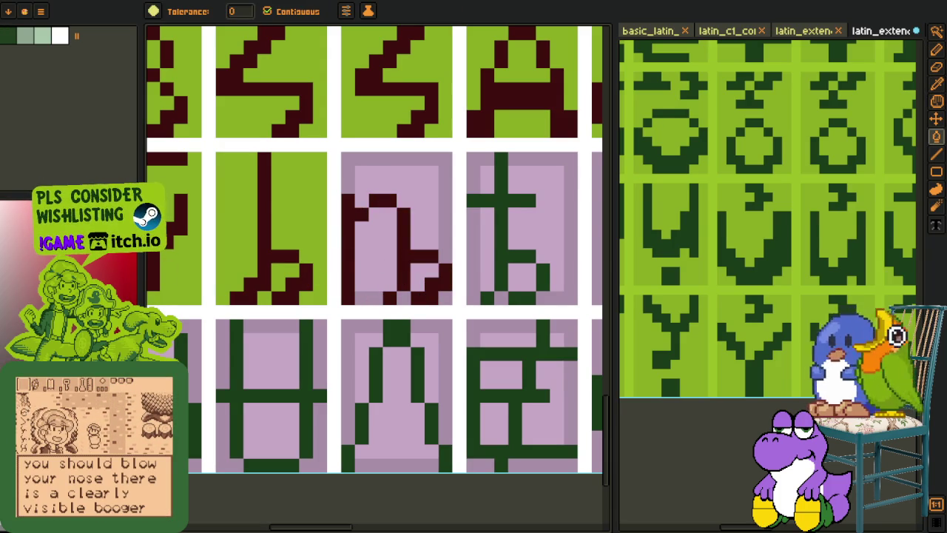
# Step: Fill the h tile's inner area, then its whole background, light green
pyautogui.press('i')
pyautogui.press('g')
pyautogui.click(370, 178)
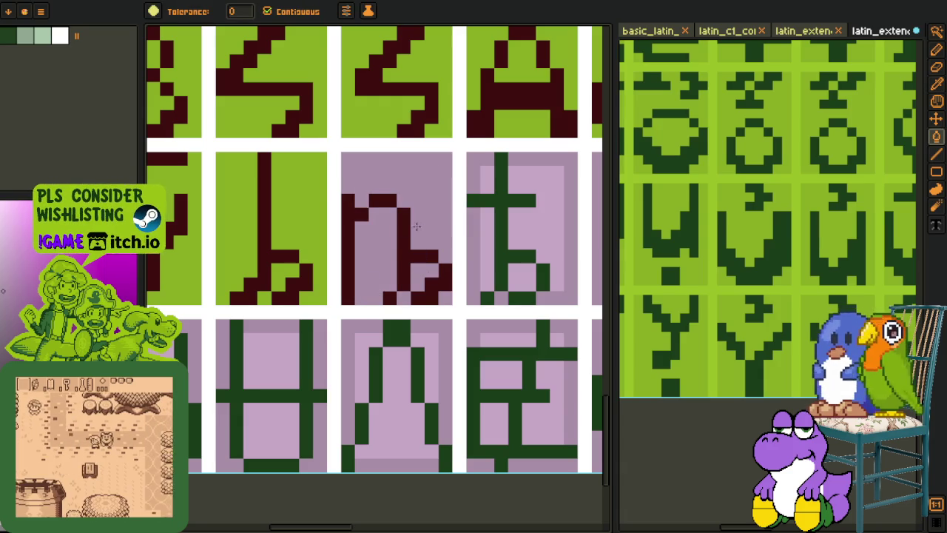
pyautogui.press('i')
pyautogui.click(309, 203)
pyautogui.press('g')
pyautogui.click(376, 185)
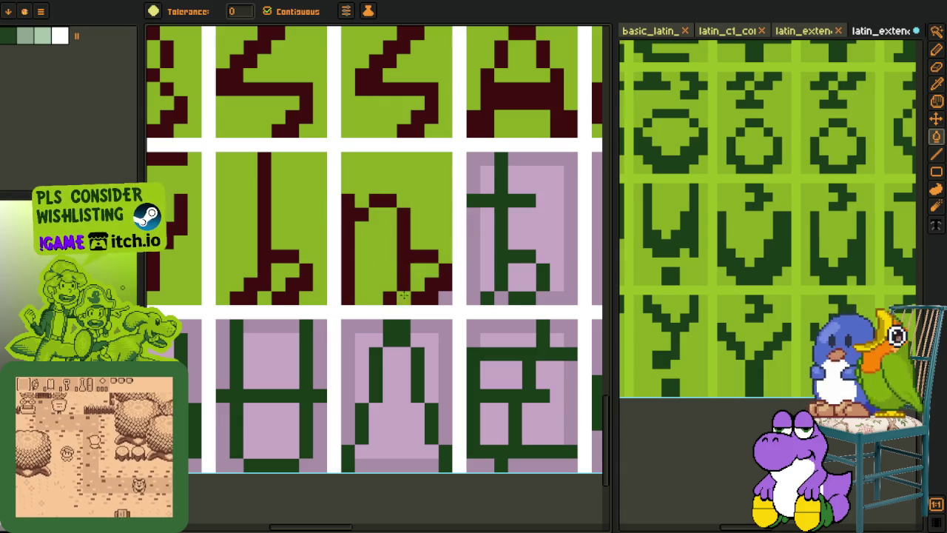
# Step: Zoom the view in and out to check the recoloured hooked h tile
pyautogui.scroll(-3, 448, 299)
pyautogui.press('i')
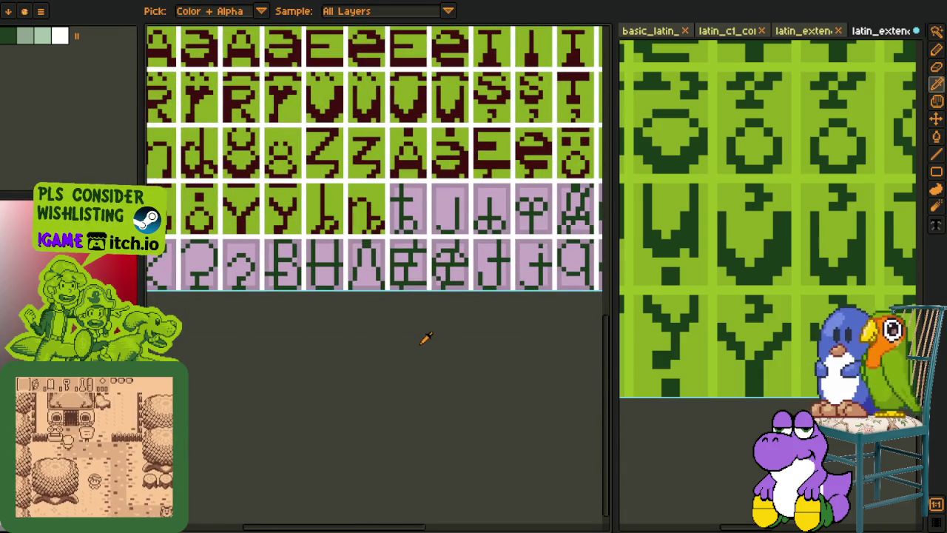
pyautogui.scroll(1, 376, 220)
pyautogui.scroll(1, 314, 196)
pyautogui.press('b')
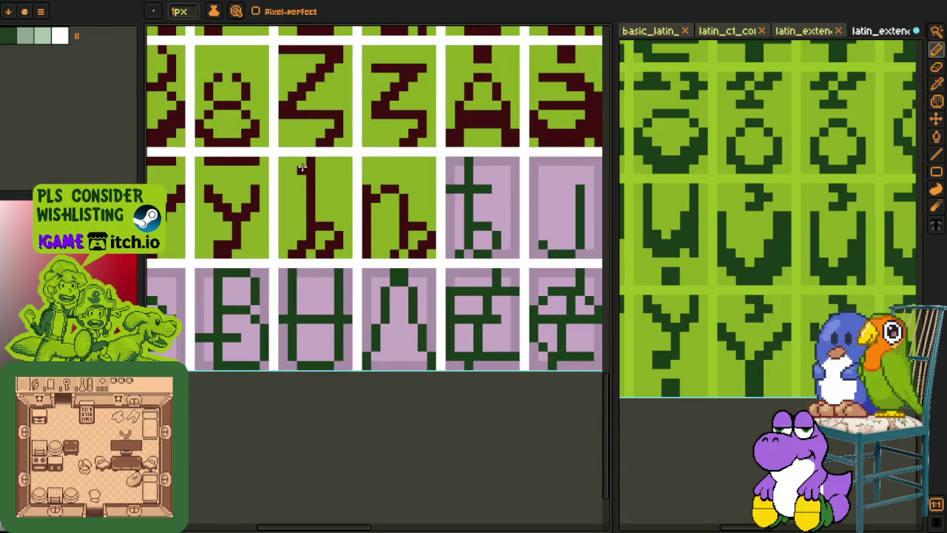
pyautogui.scroll(-1, 302, 168)
pyautogui.scroll(-1, 355, 259)
pyautogui.press('i')
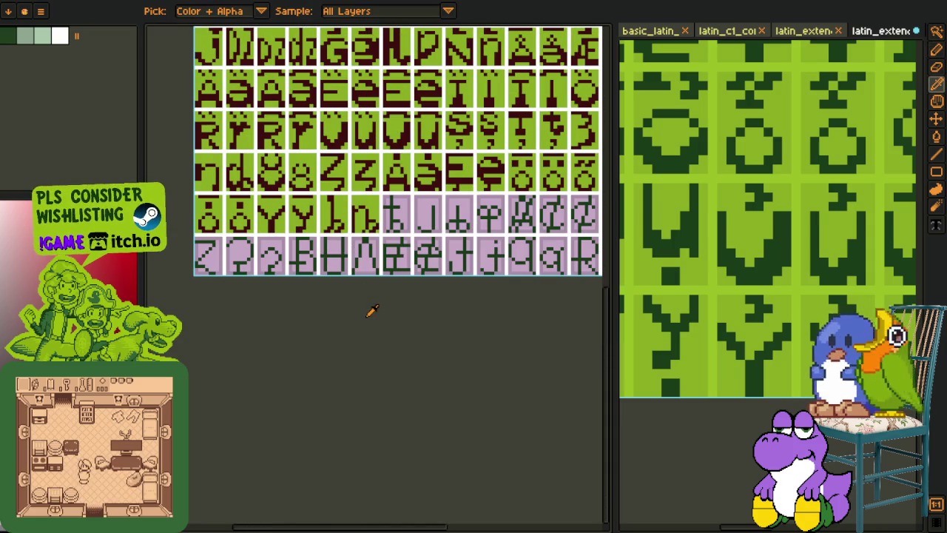
pyautogui.scroll(1, 344, 229)
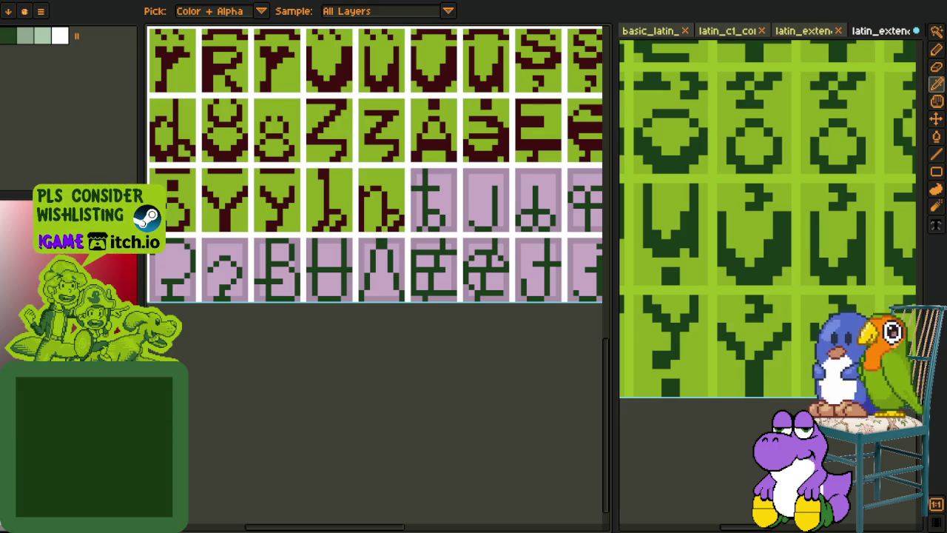
pyautogui.scroll(-1, 374, 310)
# Step: Place a copy of the hooked l tile into the next purple cell and commit it
pyautogui.scroll(1, 407, 248)
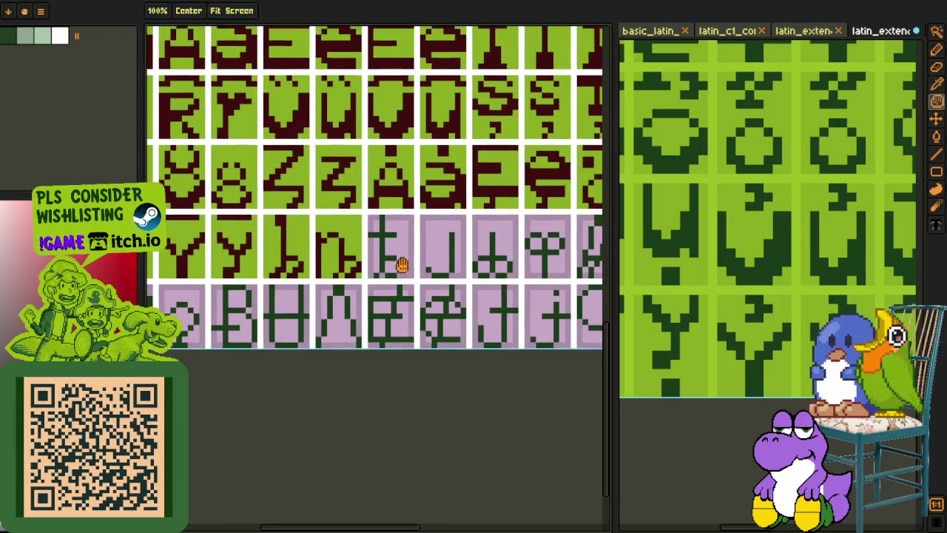
pyautogui.press('r')
pyautogui.scroll(1, 254, 195)
pyautogui.moveTo(241, 196)
pyautogui.mouseDown()
pyautogui.moveTo(309, 298)
pyautogui.moveTo(477, 295)
pyautogui.mouseUp()
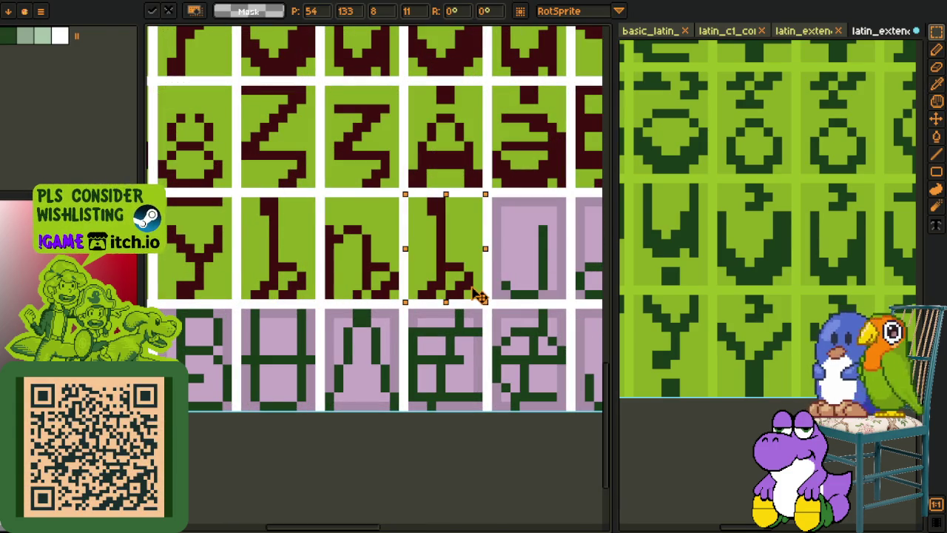
pyautogui.press('Return')
# Step: Draw a dark red crossbar across the copied glyph's stem to form the t
pyautogui.scroll(1, 442, 241)
pyautogui.press('o')
pyautogui.press('b')
pyautogui.click(377, 213)
pyautogui.hotkey('ctrl', 'z')
pyautogui.moveTo(397, 231)
pyautogui.mouseDown()
pyautogui.moveTo(472, 231)
pyautogui.moveTo(406, 241)
pyautogui.mouseUp()
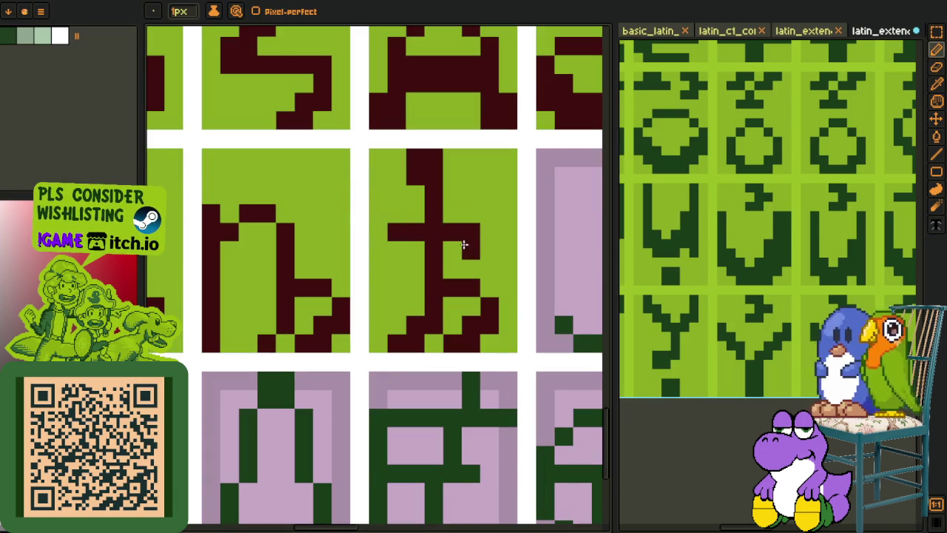
pyautogui.click(402, 244)
pyautogui.scroll(-3, 444, 273)
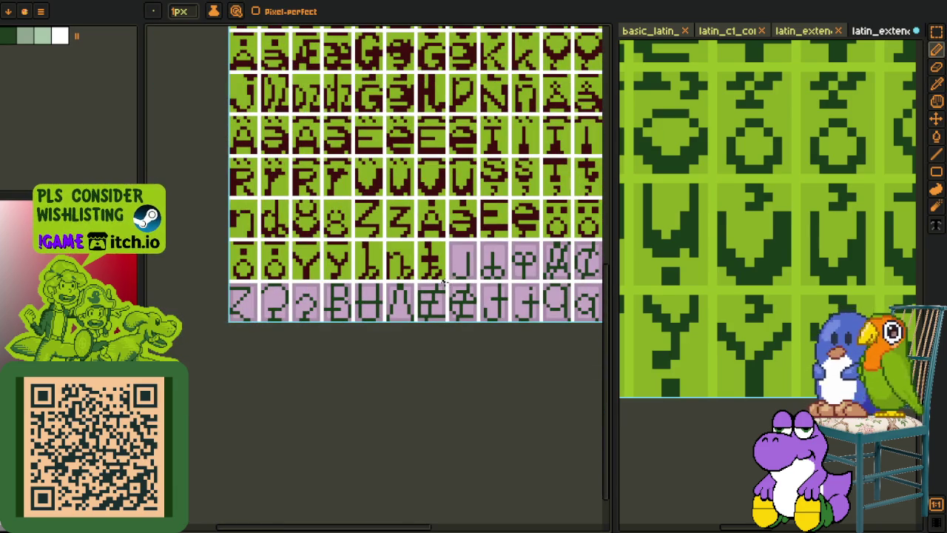
# Step: Pan and zoom the glyph sheet to review its lower glyph rows
pyautogui.press('i')
pyautogui.scroll(-2, 448, 348)
pyautogui.moveTo(452, 351); pyautogui.dragTo(400, 333)
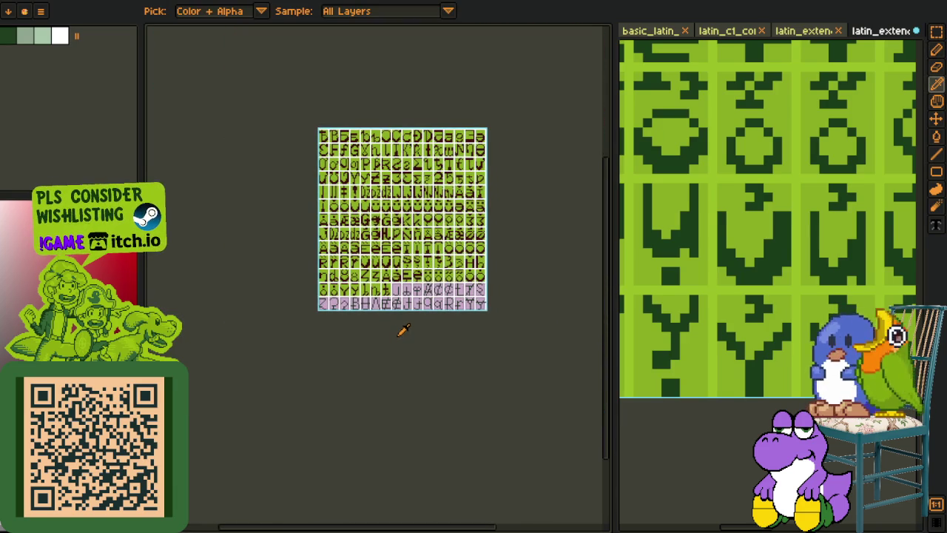
pyautogui.scroll(2, 397, 311)
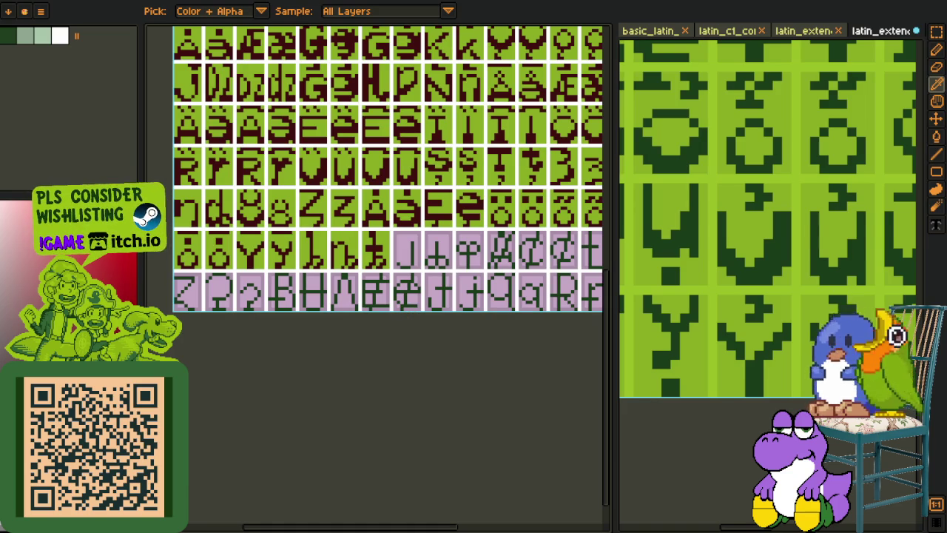
pyautogui.moveTo(441, 284); pyautogui.dragTo(380, 348)
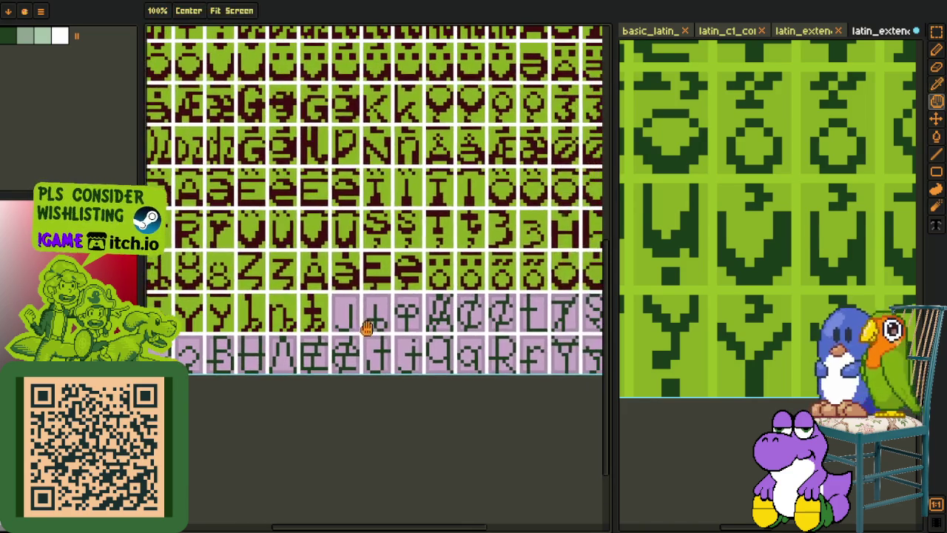
pyautogui.scroll(-2, 716, 337)
pyautogui.scroll(-3, 716, 337)
pyautogui.scroll(1, 716, 337)
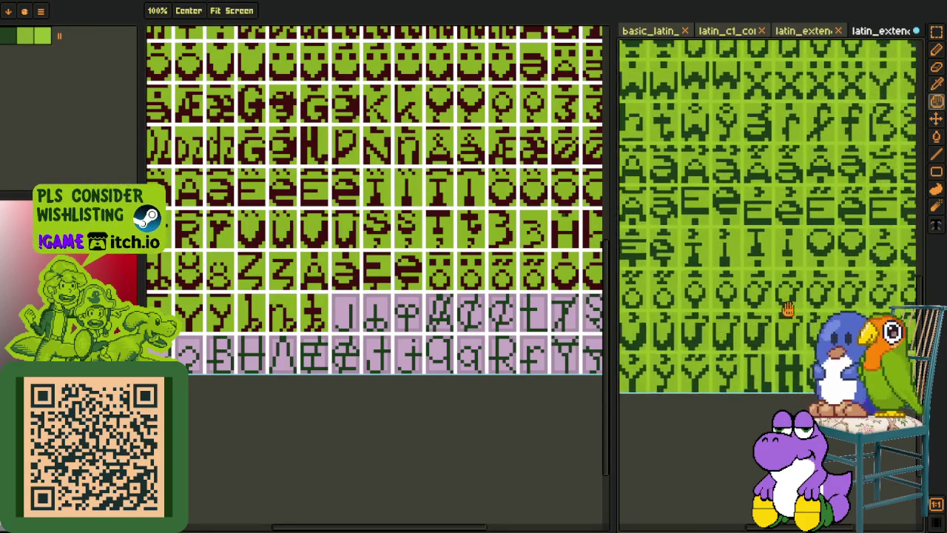
# Step: Bring up the basic_latin reference sheet and pan to the row holding the j
pyautogui.hscroll(5, 716, 337)
pyautogui.press('i')
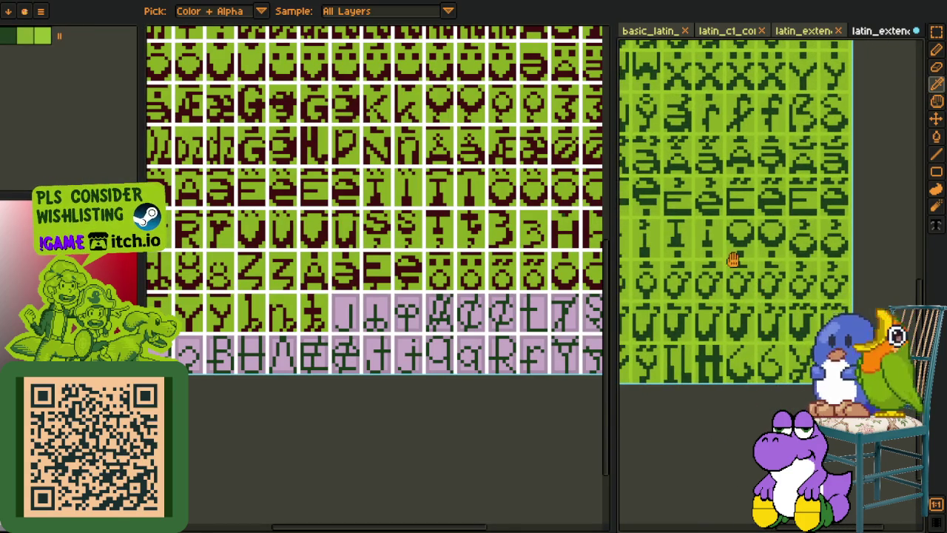
pyautogui.press('h')
pyautogui.scroll(-2, 732, 258)
pyautogui.moveTo(750, 302); pyautogui.dragTo(810, 361)
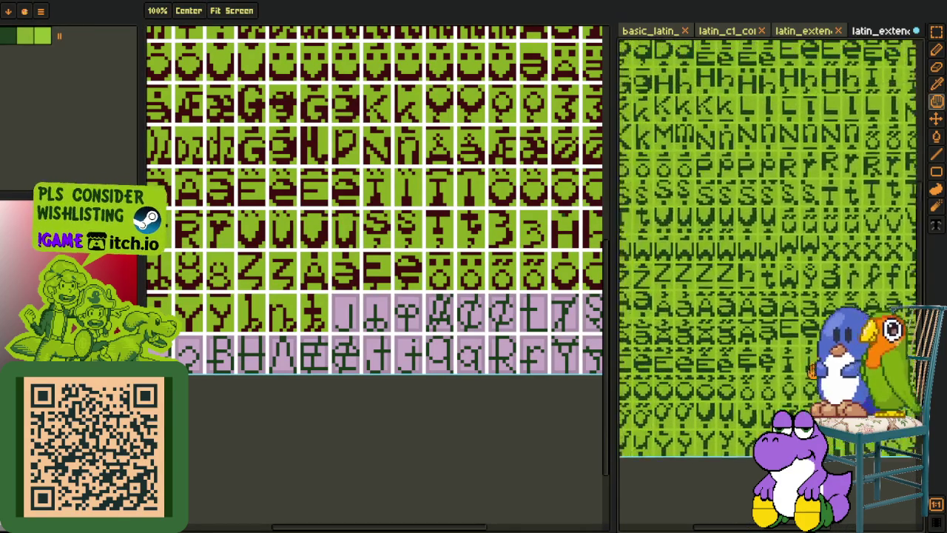
pyautogui.press('i')
pyautogui.click(661, 33)
pyautogui.press('h')
pyautogui.scroll(1, 725, 271)
pyautogui.scroll(2, 777, 255)
pyautogui.scroll(-2, 777, 256)
pyautogui.scroll(1, 784, 266)
pyautogui.scroll(1, 718, 288)
pyautogui.scroll(1, 711, 277)
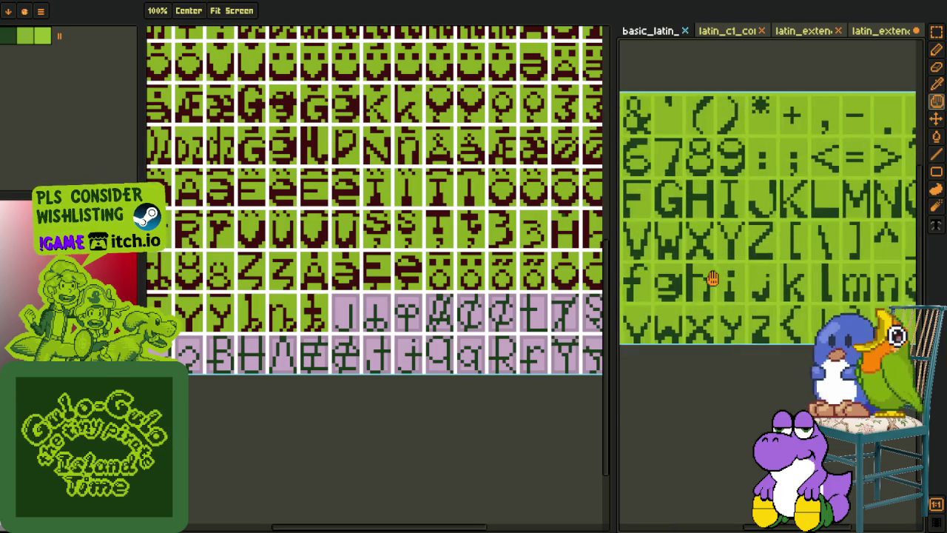
pyautogui.scroll(3, 739, 285)
# Step: Pencil in the j's missing dot on the reference sheet and save it
pyautogui.press('m')
pyautogui.moveTo(765, 316); pyautogui.dragTo(715, 229)
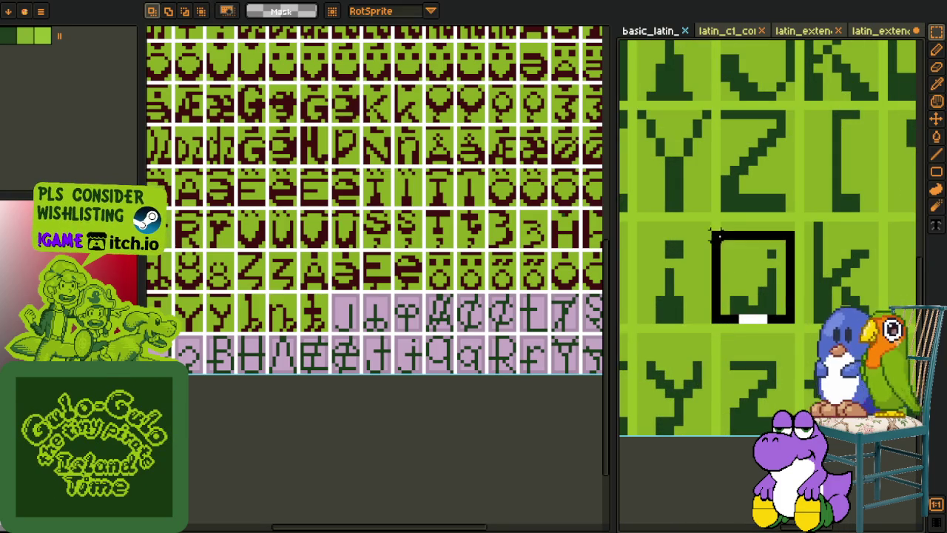
pyautogui.click(799, 263)
pyautogui.scroll(2, 797, 262)
pyautogui.press('i')
pyautogui.click(769, 252)
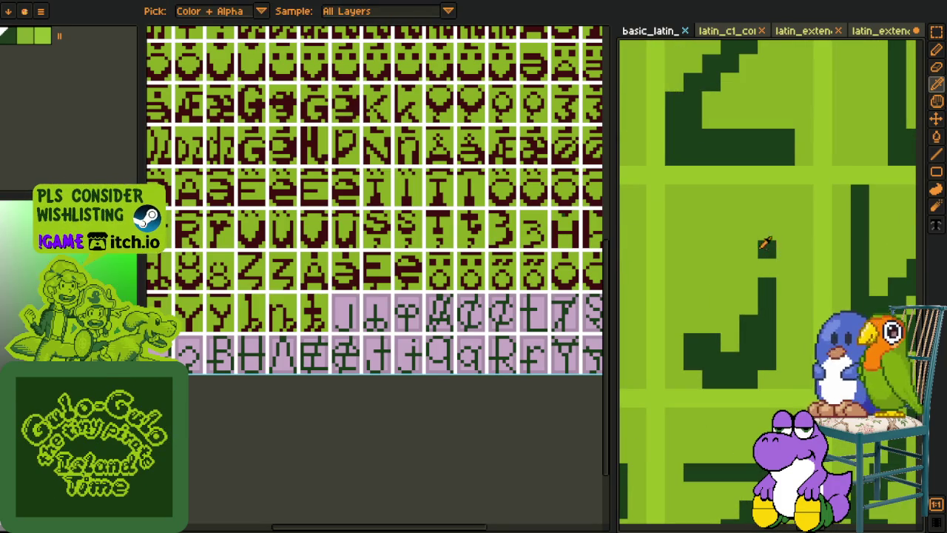
pyautogui.press('b')
pyautogui.click(748, 231)
pyautogui.scroll(-3, 762, 230)
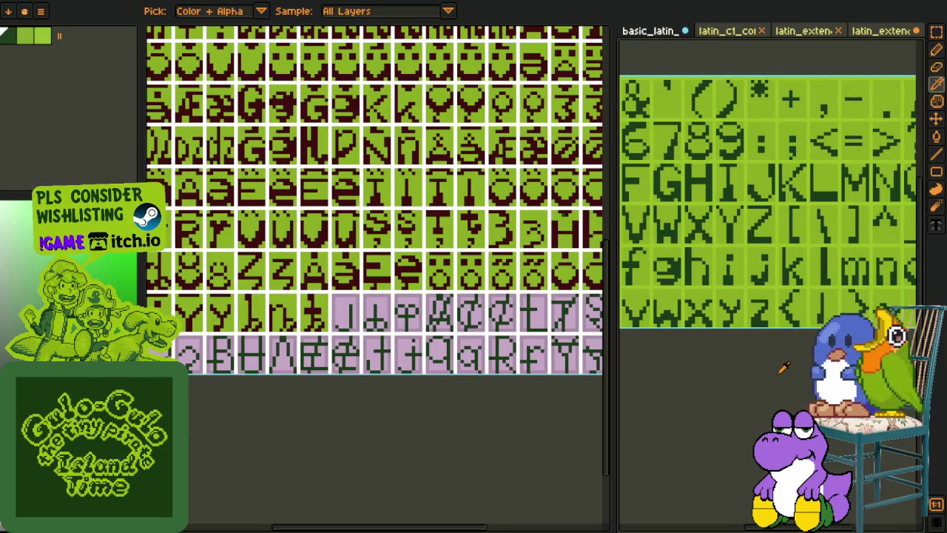
pyautogui.hotkey('ctrl', 's')
# Step: Marquee-select the j glyph on the reference sheet and copy it
pyautogui.scroll(2, 776, 314)
pyautogui.scroll(1, 781, 307)
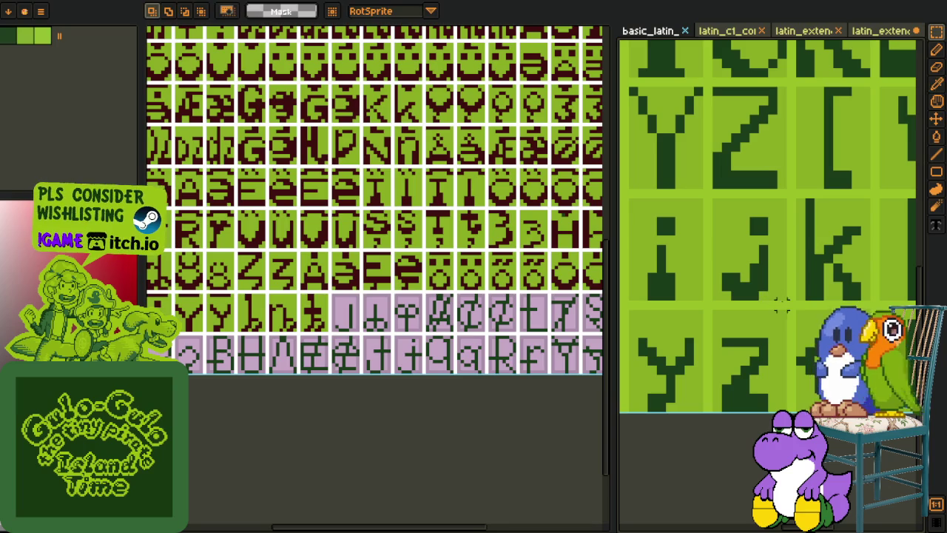
pyautogui.moveTo(788, 302); pyautogui.dragTo(719, 242)
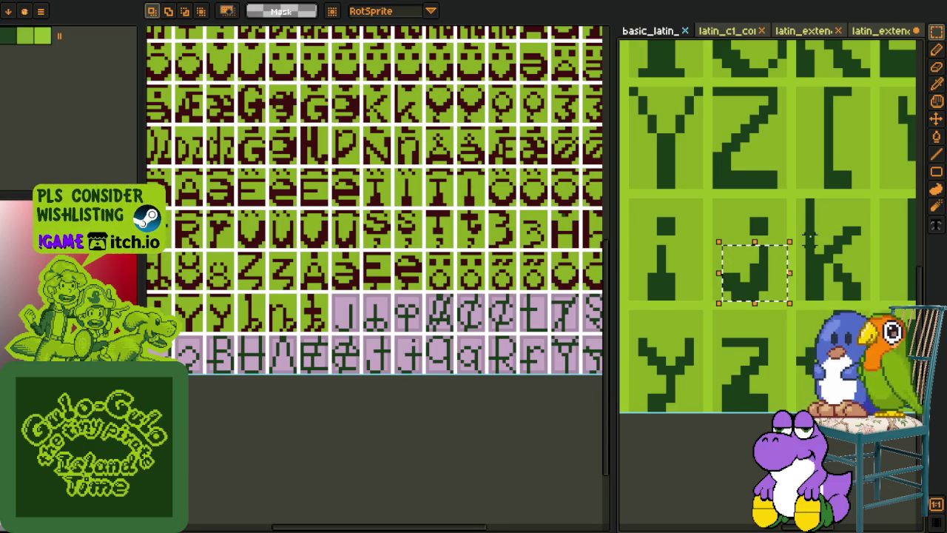
pyautogui.press('Delete')
pyautogui.hotkey('ctrl', 'z')
pyautogui.hotkey('ctrl', 'z')
pyautogui.moveTo(786, 298); pyautogui.dragTo(712, 243)
pyautogui.press('Delete')
pyautogui.hotkey('ctrl', 'z')
# Step: Paste the j as a floating piece onto the left glyph sheet
pyautogui.hotkey('ctrl', 'v')
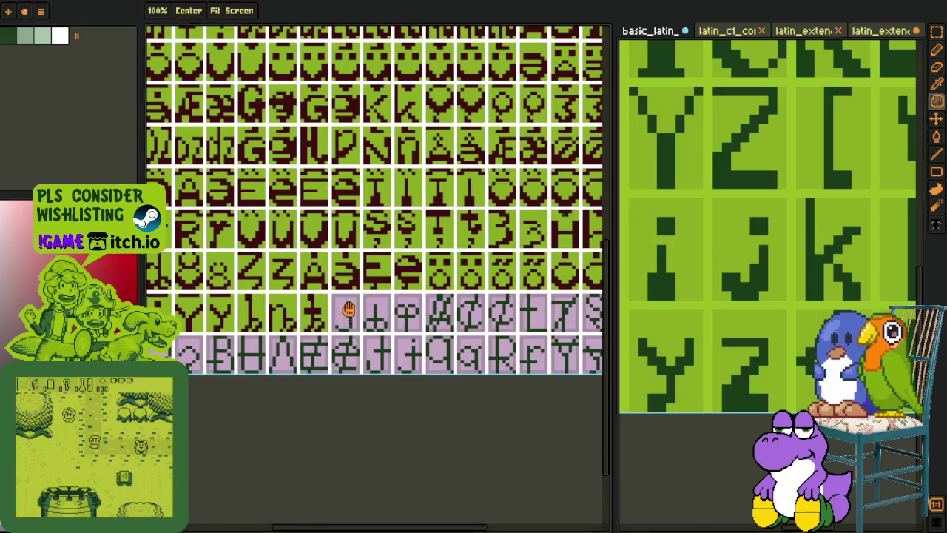
pyautogui.scroll(2, 359, 348)
pyautogui.scroll(2, 409, 320)
# Step: Drop the pasted j into its pink tile and bucket-fill the letter dark red
pyautogui.moveTo(409, 319); pyautogui.dragTo(363, 328)
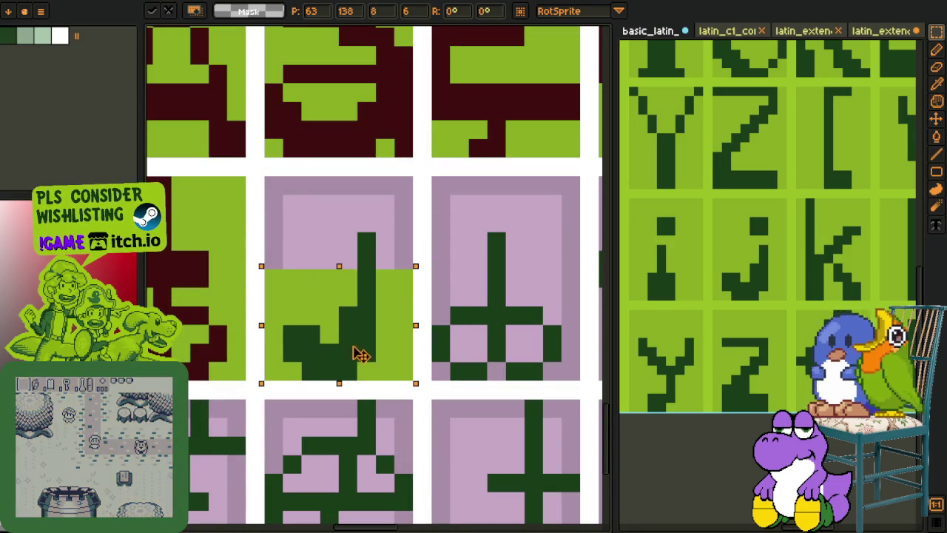
pyautogui.press('Return')
pyautogui.press('b')
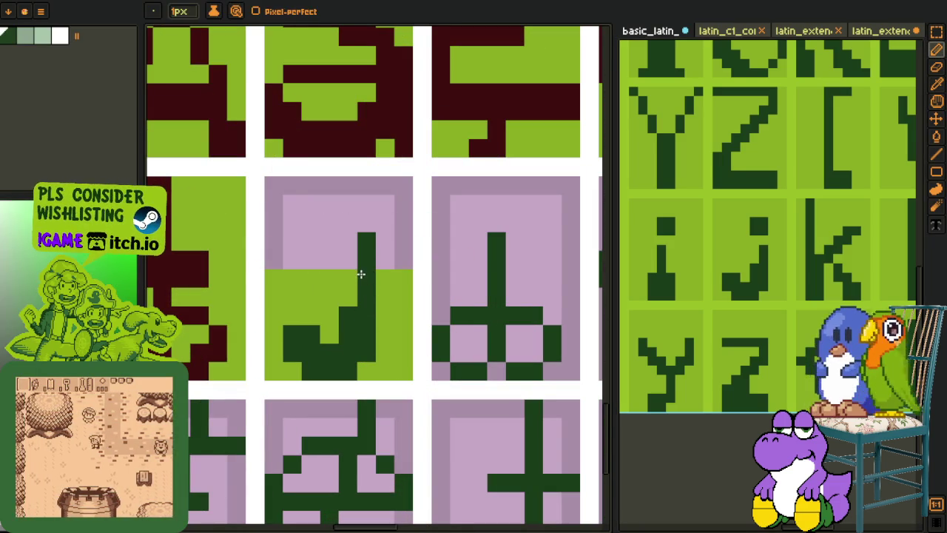
pyautogui.press('b')
pyautogui.click(347, 337)
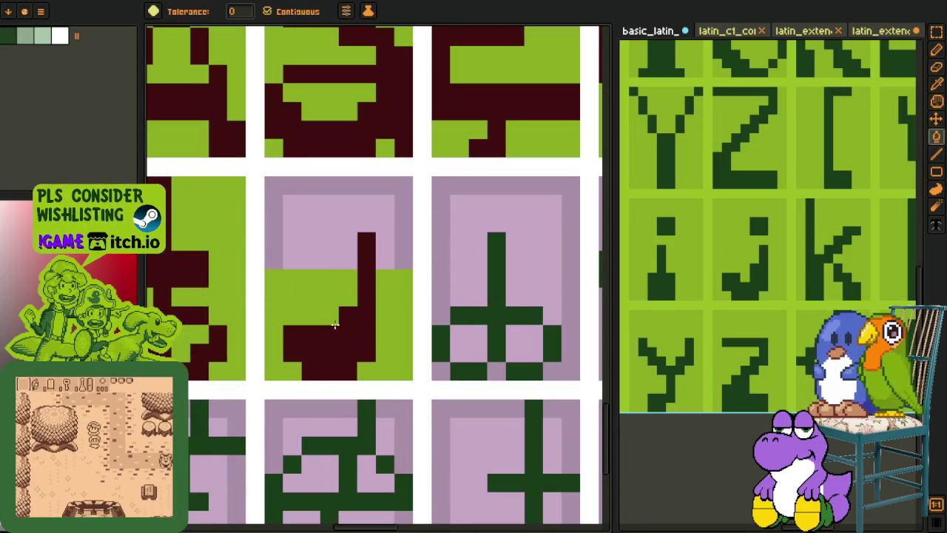
# Step: Fill the pink area above the j with green
pyautogui.press('o')
pyautogui.press('b')
pyautogui.click(326, 259)
pyautogui.scroll(-2, 341, 311)
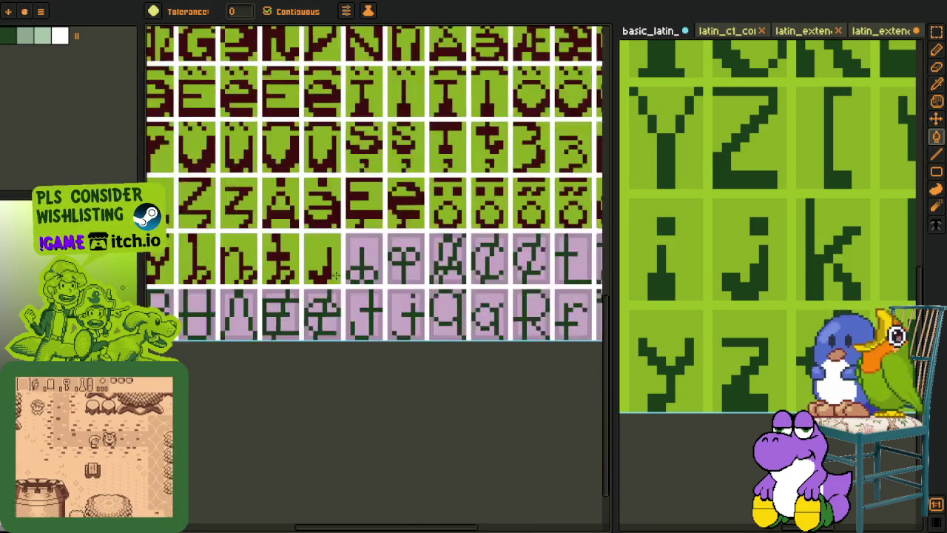
pyautogui.scroll(-3, 348, 333)
pyautogui.press('o')
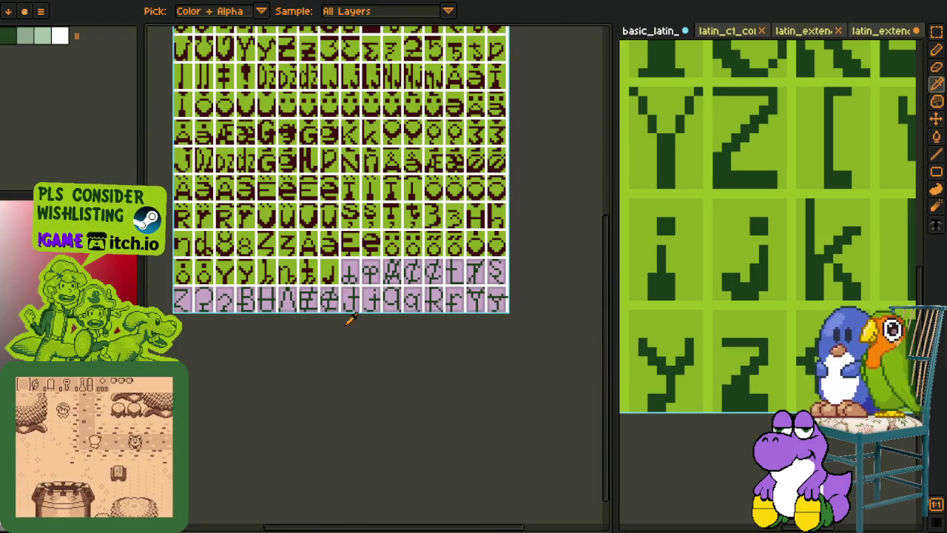
pyautogui.scroll(3, 344, 256)
pyautogui.scroll(1, 345, 257)
# Step: Flood the next cell's light-pink interior and bottom pockets with the darker border pink
pyautogui.press('m')
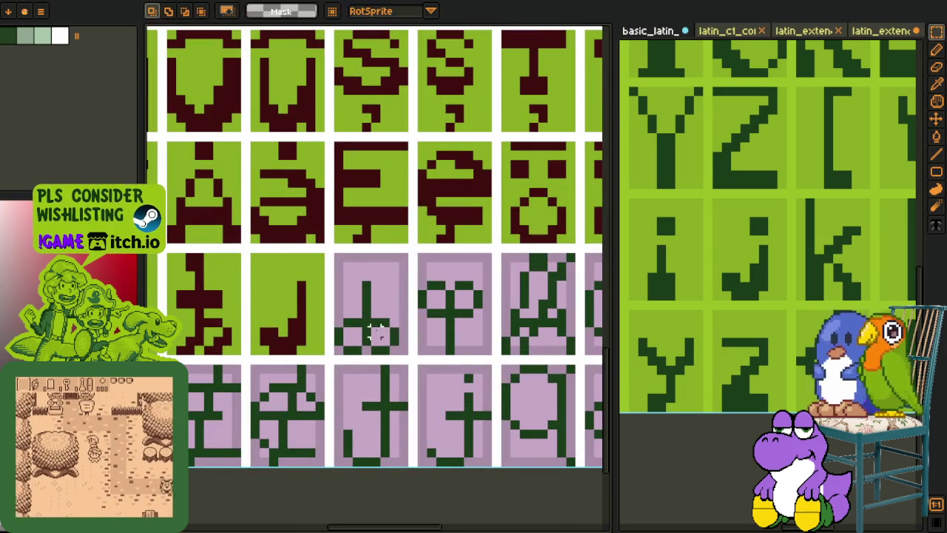
pyautogui.scroll(2, 369, 328)
pyautogui.scroll(1, 309, 279)
pyautogui.scroll(-1, 283, 272)
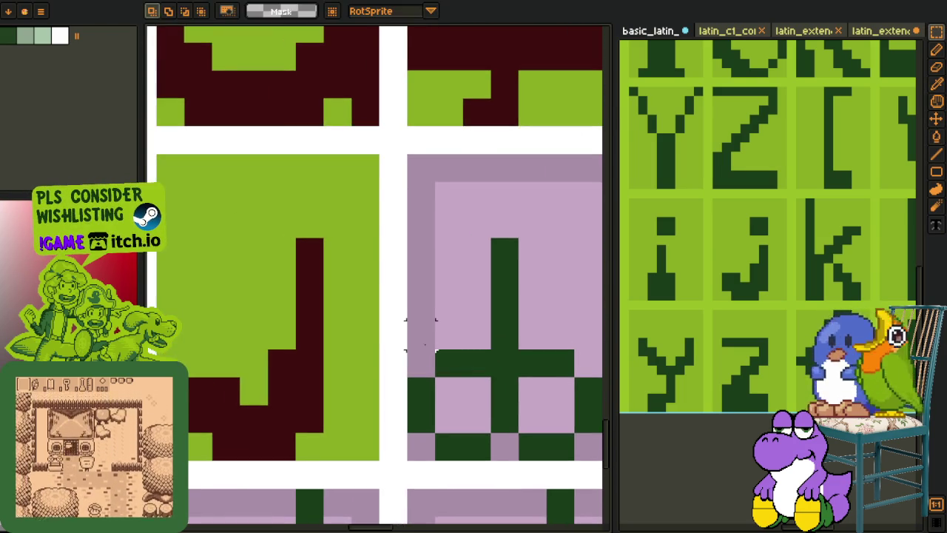
pyautogui.scroll(1, 305, 275)
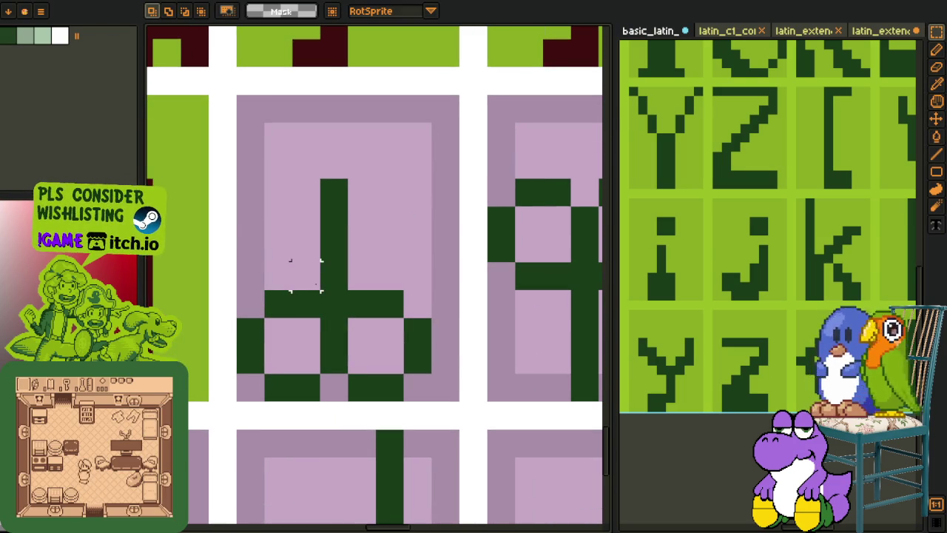
pyautogui.click(247, 253)
pyautogui.press('g')
pyautogui.click(285, 274)
pyautogui.click(292, 345)
pyautogui.click(375, 345)
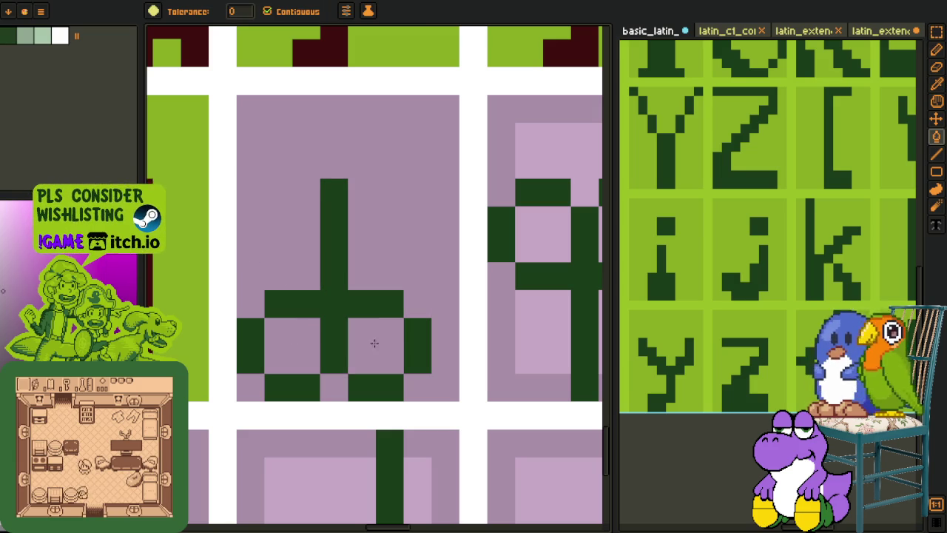
# Step: Fill that glyph cell's background and inner pockets with the green tile colour
pyautogui.press('i')
pyautogui.click(185, 328)
pyautogui.press('g')
pyautogui.click(296, 345)
pyautogui.click(376, 346)
pyautogui.click(433, 378)
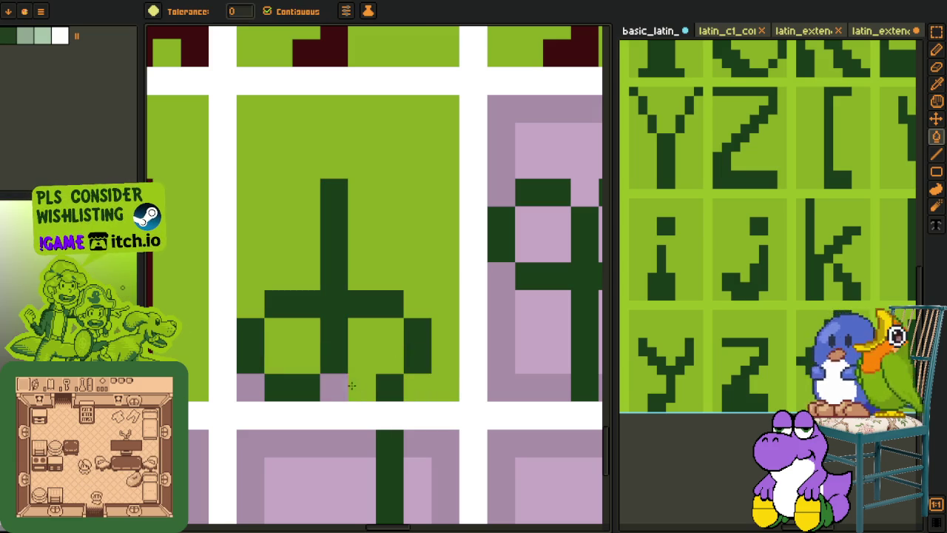
pyautogui.click(331, 384)
pyautogui.scroll(-5, 258, 382)
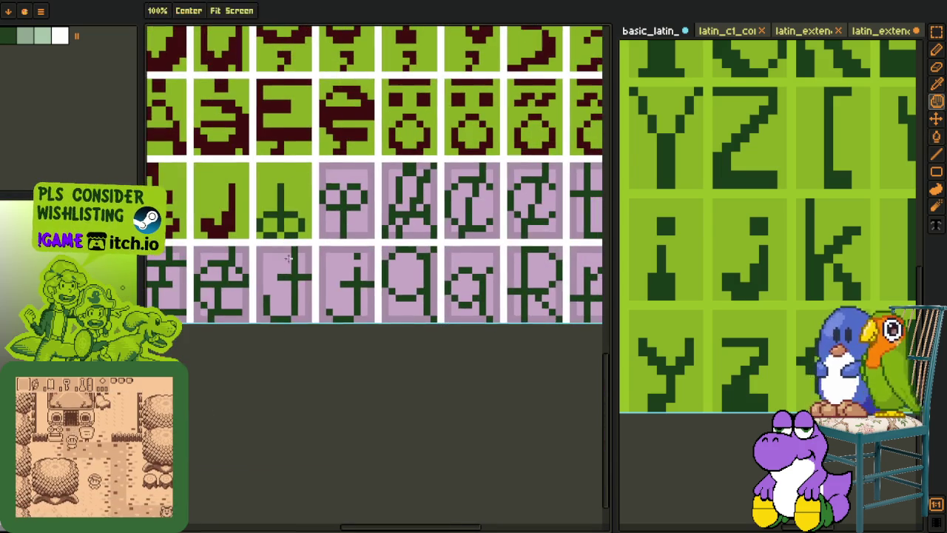
# Step: Recolour the next glyph's strokes dark red, undoing one accidental fill
pyautogui.press('i')
pyautogui.scroll(3, 297, 374)
pyautogui.scroll(1, 359, 226)
pyautogui.press('g')
pyautogui.click(362, 229)
pyautogui.hotkey('ctrl', 'z')
pyautogui.press('m')
pyautogui.press('g')
pyautogui.click(367, 233)
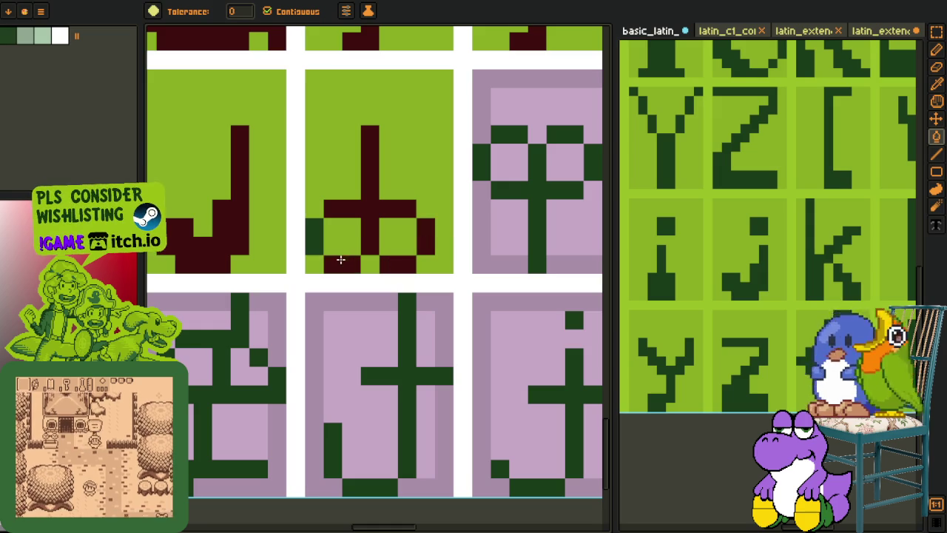
# Step: Select a small block of the glyph's stem and pick dark red from it
pyautogui.press('h')
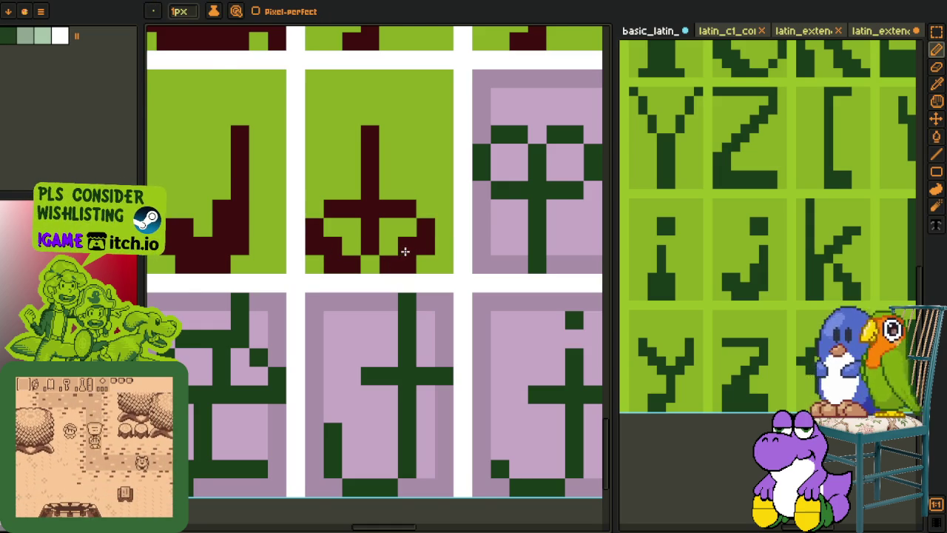
pyautogui.scroll(-2, 415, 247)
pyautogui.scroll(2, 399, 252)
pyautogui.press('r')
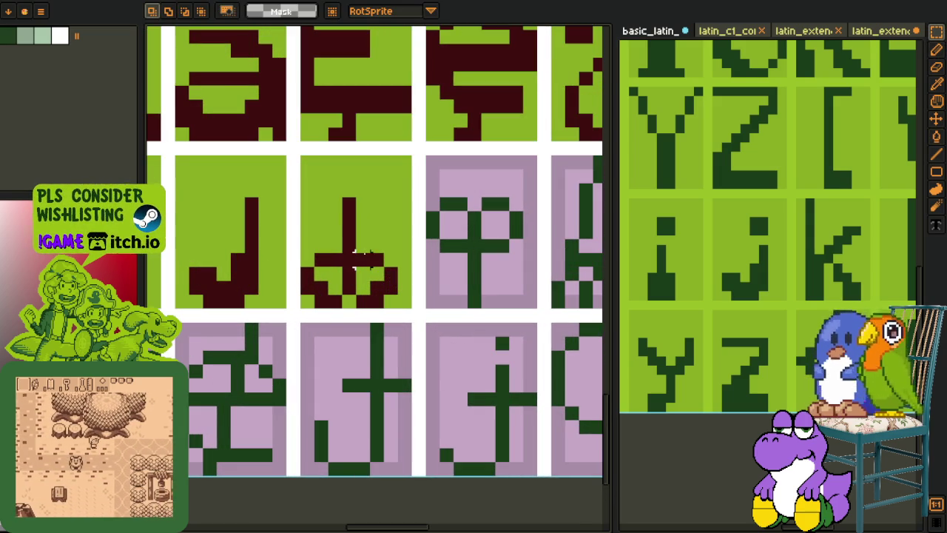
pyautogui.moveTo(356, 254)
pyautogui.mouseDown()
pyautogui.moveTo(370, 294)
pyautogui.moveTo(359, 197)
pyautogui.mouseUp()
pyautogui.press('i')
pyautogui.click(355, 275)
# Step: Thicken the stem with extra dark-red pencil pixels and show the layer timeline
pyautogui.press('b')
pyautogui.scroll(1, 358, 195)
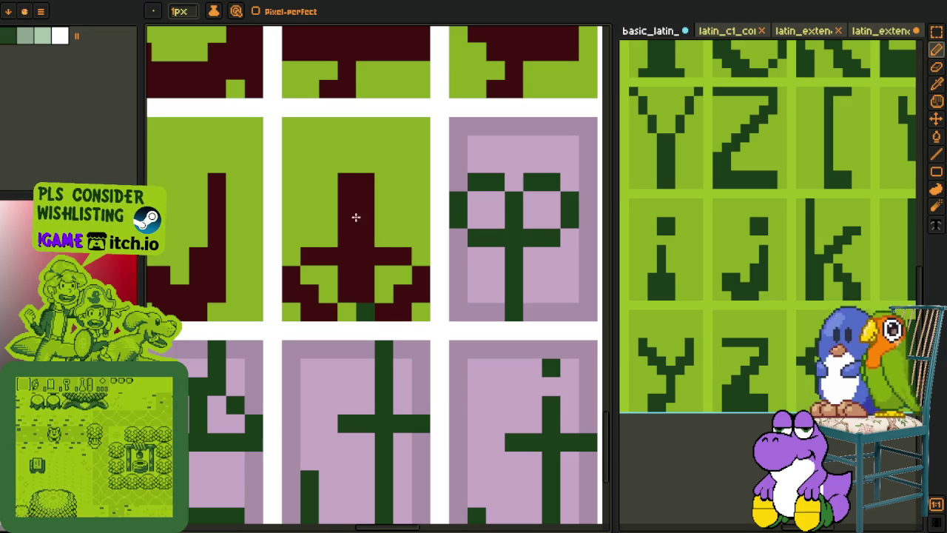
pyautogui.press('i')
pyautogui.press('b')
pyautogui.scroll(-2, 365, 294)
pyautogui.press('i')
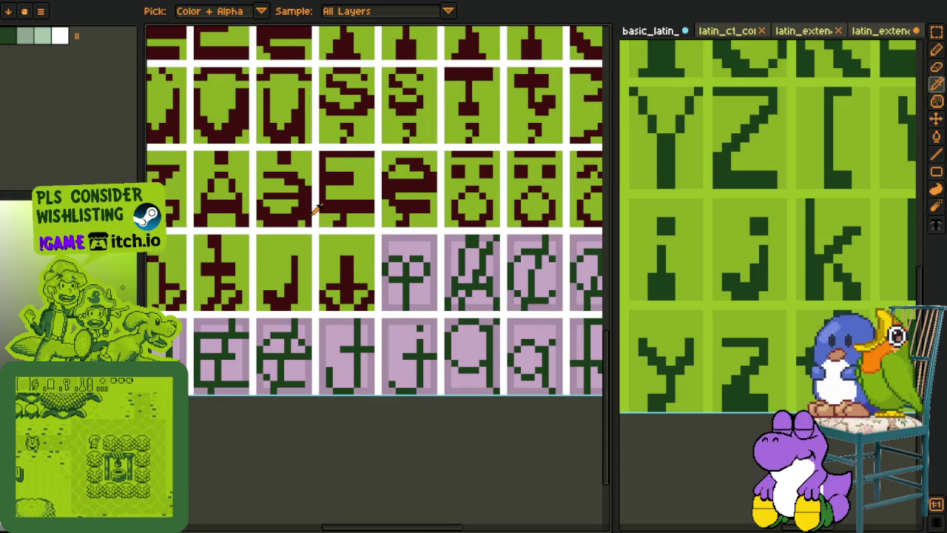
pyautogui.moveTo(354, 285); pyautogui.dragTo(323, 259)
pyautogui.press('Tab')
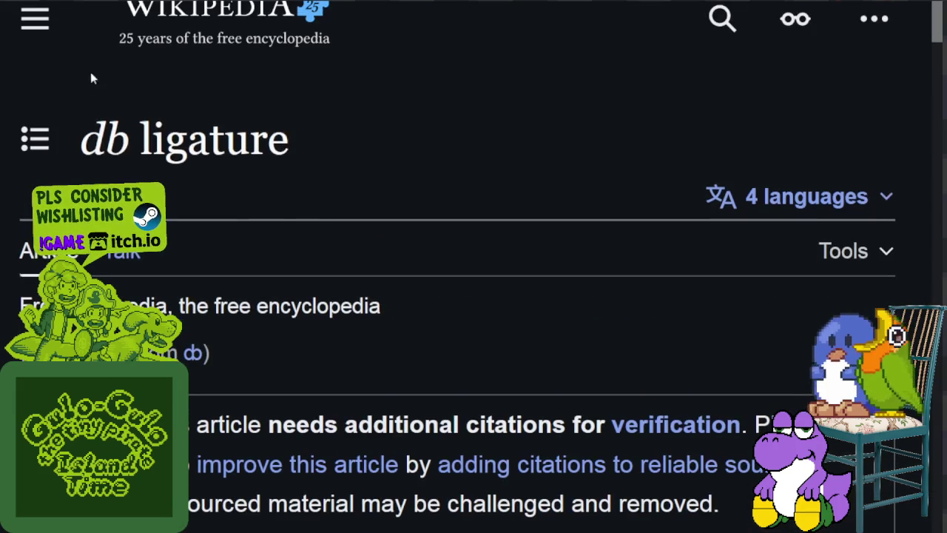
# Step: Scroll the db ligature article and highlight the ligature character and the words 'is a'
pyautogui.scroll(-5, 318, 188)
pyautogui.scroll(-3, 351, 194)
pyautogui.scroll(2, 370, 170)
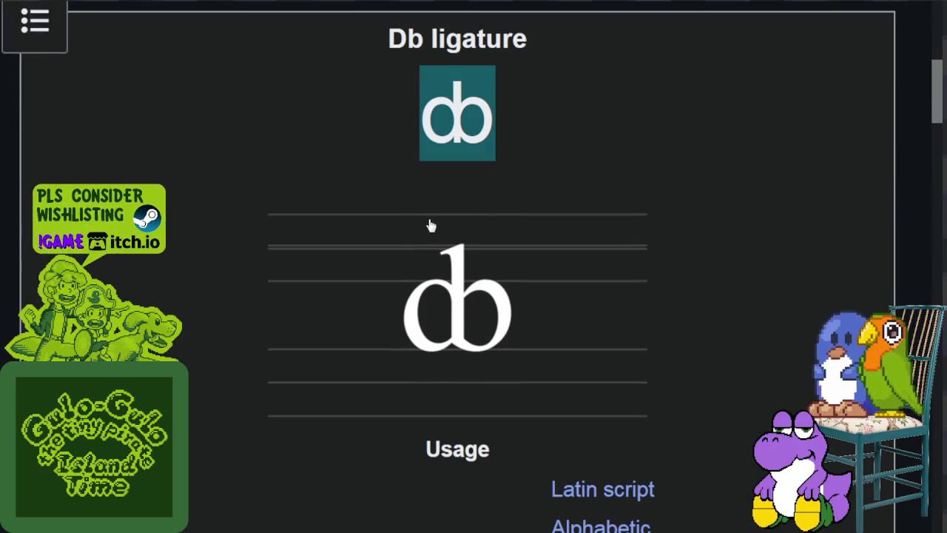
pyautogui.scroll(-1, 430, 223)
pyautogui.scroll(-5, 430, 222)
pyautogui.scroll(-3, 429, 219)
pyautogui.scroll(-2, 428, 215)
pyautogui.scroll(-1, 427, 215)
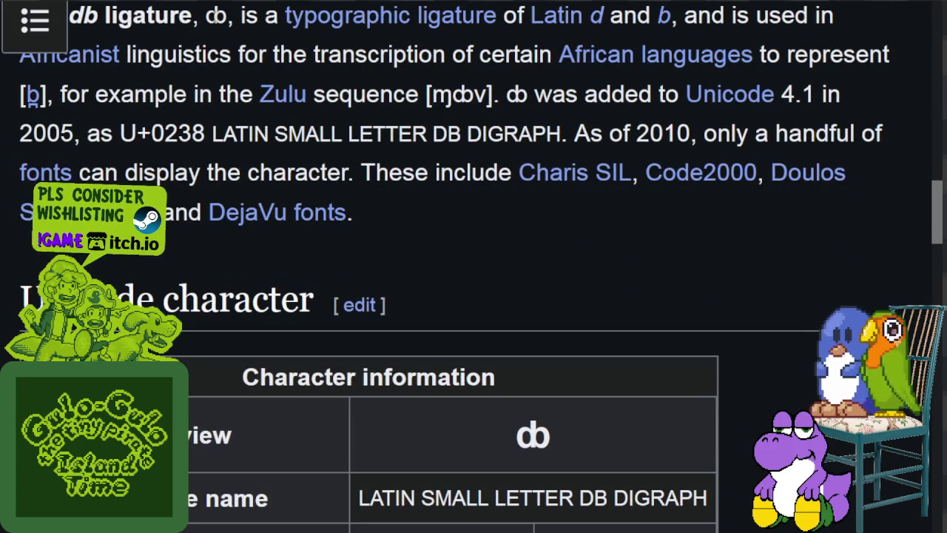
pyautogui.doubleClick(229, 20)
pyautogui.moveTo(242, 18); pyautogui.dragTo(284, 22)
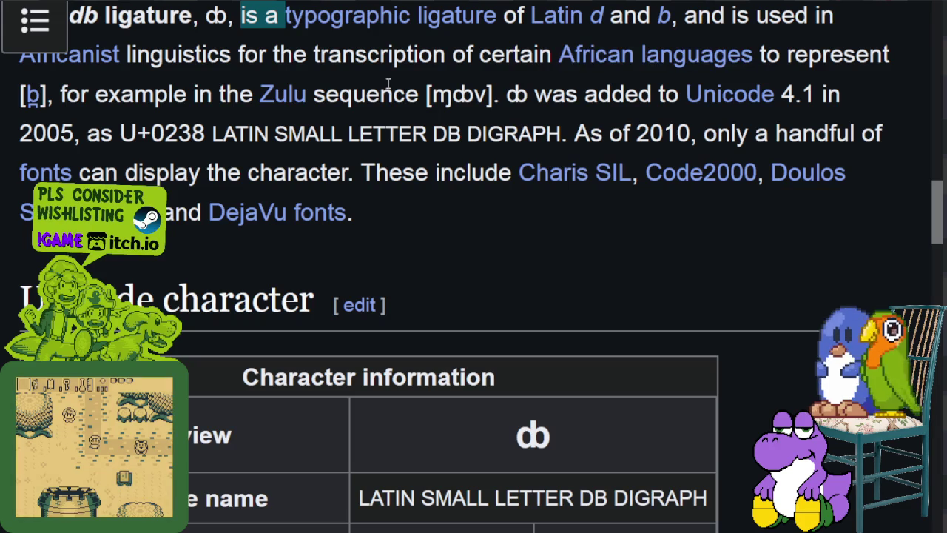
# Step: Highlight passages on the ligature, its Unicode name and the [b] transcription, then deselect
pyautogui.scroll(3, 320, 81)
pyautogui.moveTo(125, 214); pyautogui.dragTo(380, 213)
pyautogui.scroll(-3, 483, 150)
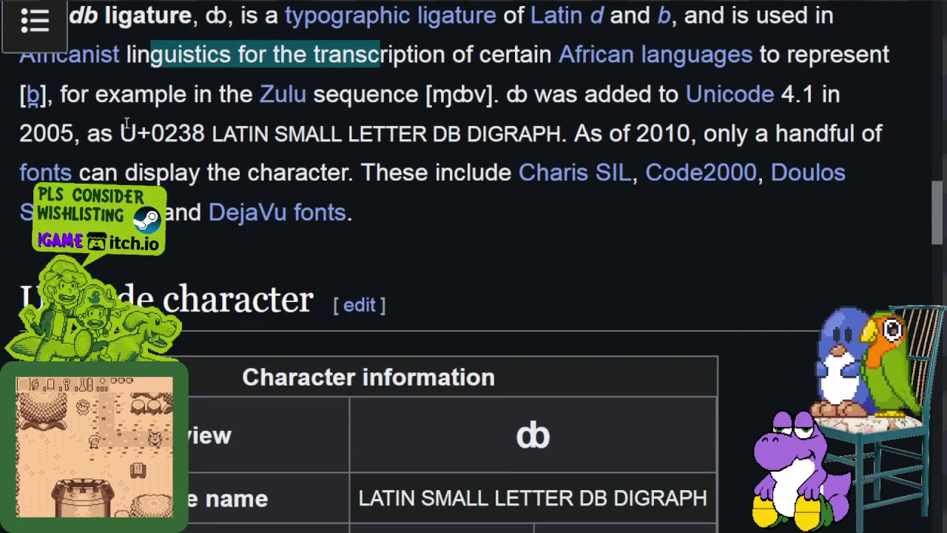
pyautogui.scroll(-3, 61, 113)
pyautogui.scroll(3, 62, 112)
pyautogui.moveTo(60, 95); pyautogui.dragTo(240, 95)
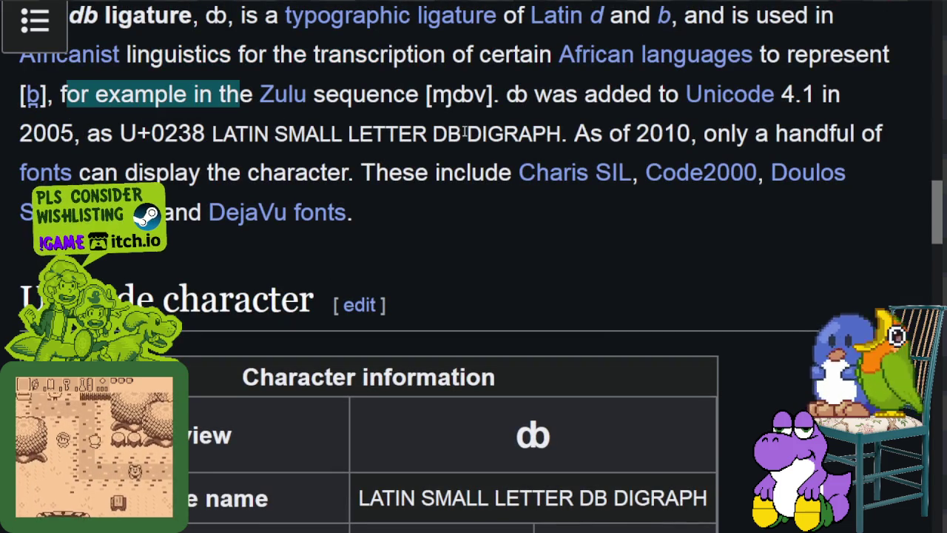
pyautogui.moveTo(526, 95); pyautogui.dragTo(613, 95)
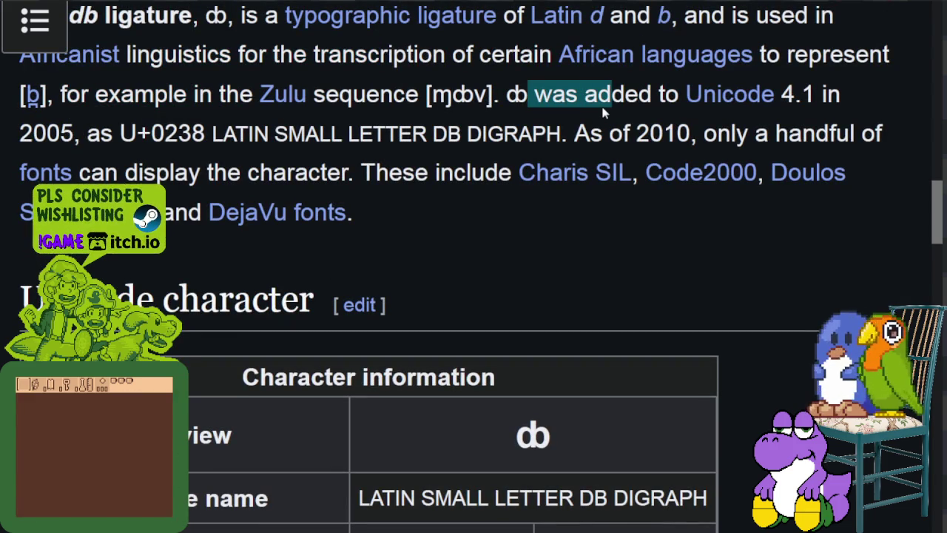
pyautogui.moveTo(237, 133); pyautogui.dragTo(331, 133)
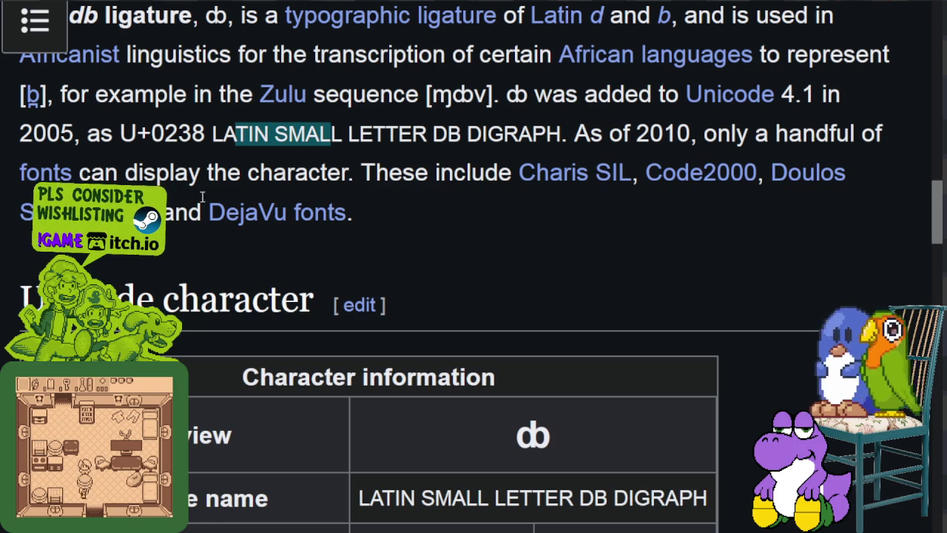
pyautogui.scroll(2, 399, 157)
pyautogui.moveTo(426, 253); pyautogui.dragTo(497, 256)
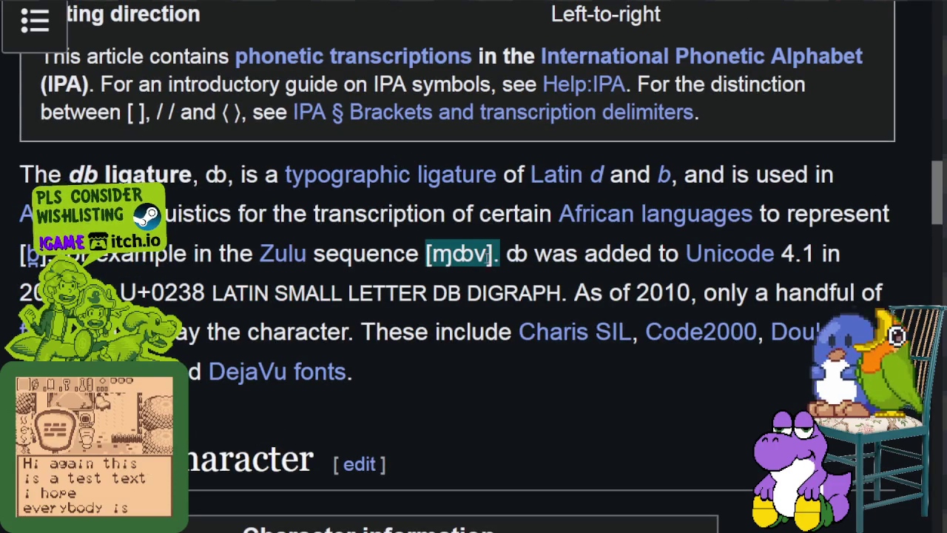
pyautogui.scroll(-2, 180, 156)
pyautogui.moveTo(49, 94); pyautogui.dragTo(21, 94)
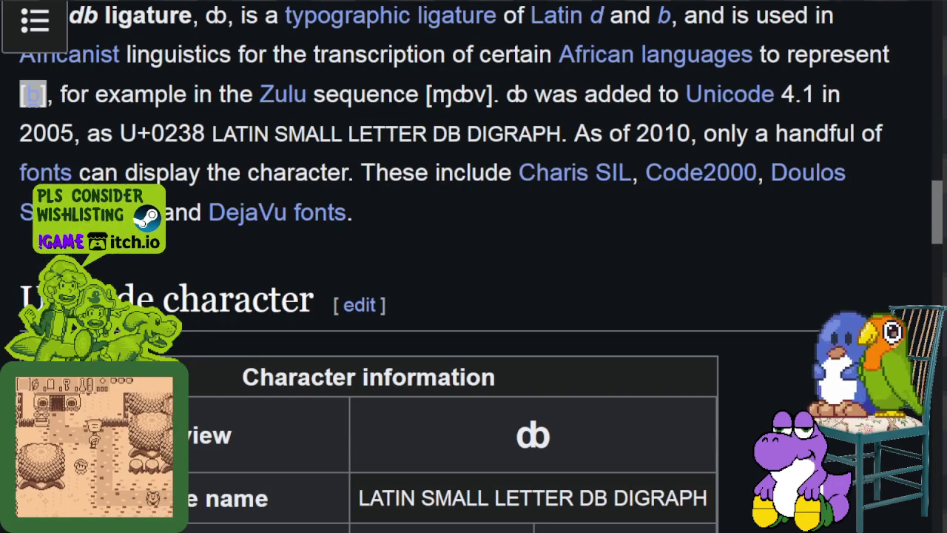
pyautogui.click(402, 134)
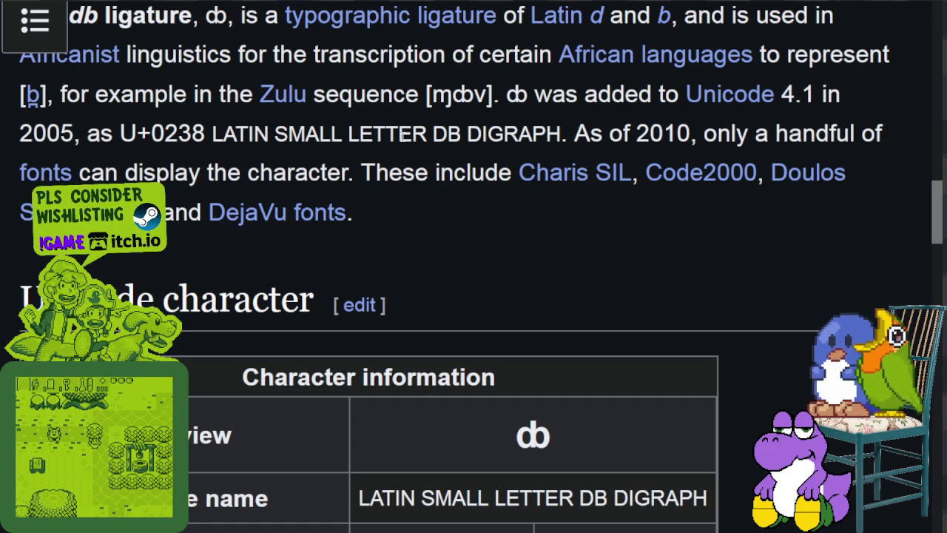
# Step: Finish scrolling through the article and return to the Aseprite glyph sheets
pyautogui.scroll(-5, 409, 325)
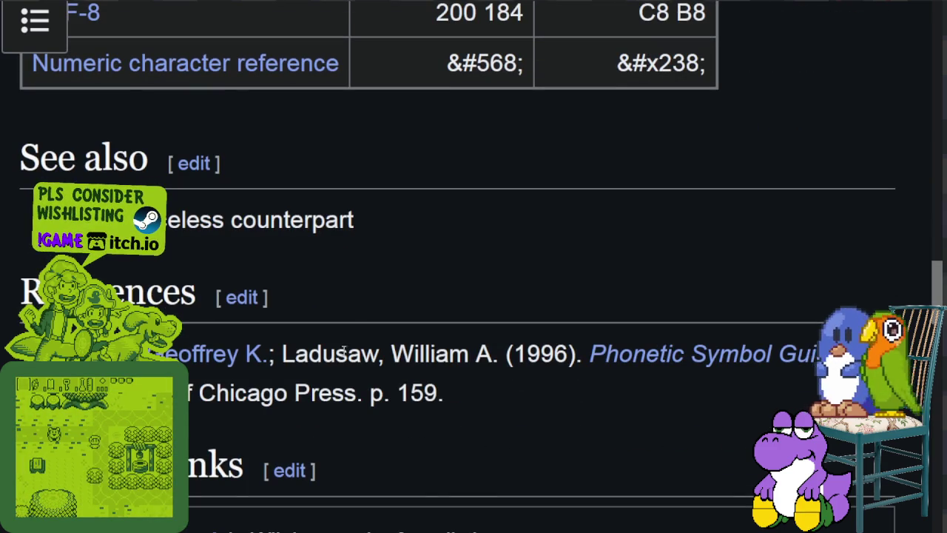
pyautogui.scroll(-2, 398, 289)
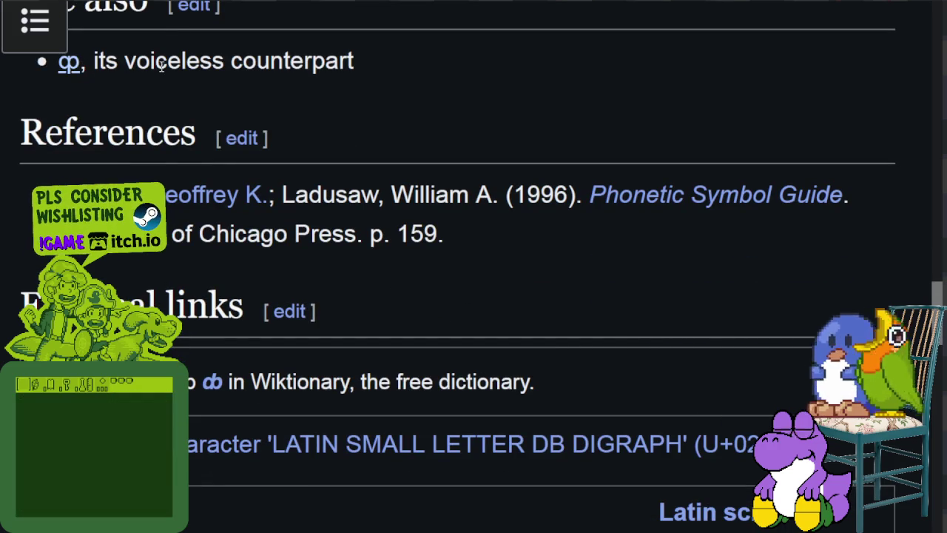
pyautogui.scroll(-4, 285, 88)
pyautogui.scroll(1, 329, 117)
pyautogui.scroll(5, 348, 148)
pyautogui.scroll(5, 380, 207)
pyautogui.scroll(5, 380, 244)
pyautogui.scroll(4, 378, 255)
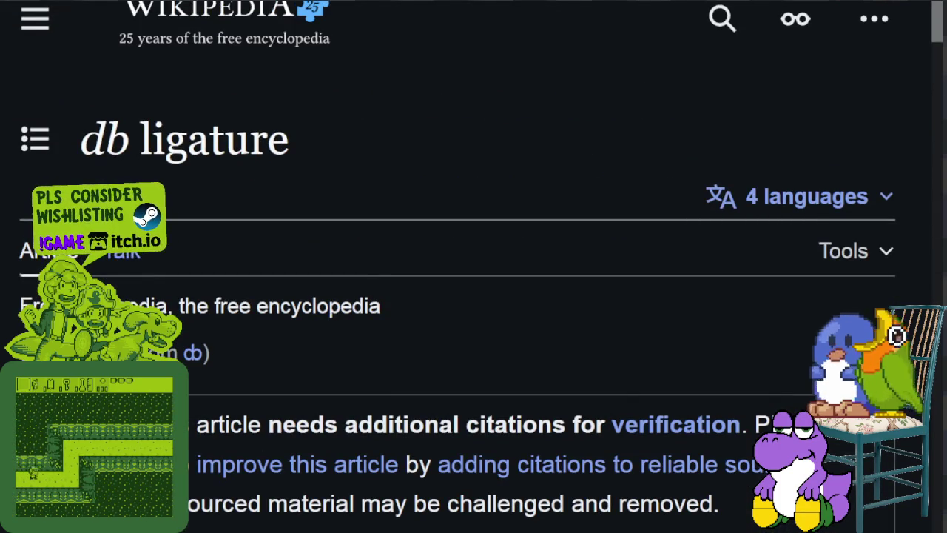
pyautogui.hotkey('alt', 'Tab')
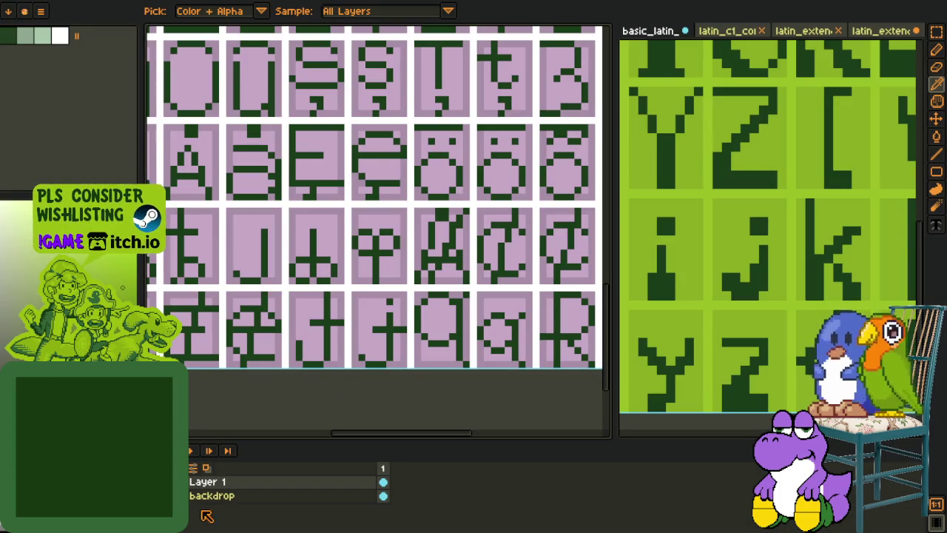
# Step: With the timeline hidden, paint dark-red pixels left of the arrow glyph's stroke and cross
pyautogui.moveTo(296, 431); pyautogui.dragTo(247, 413)
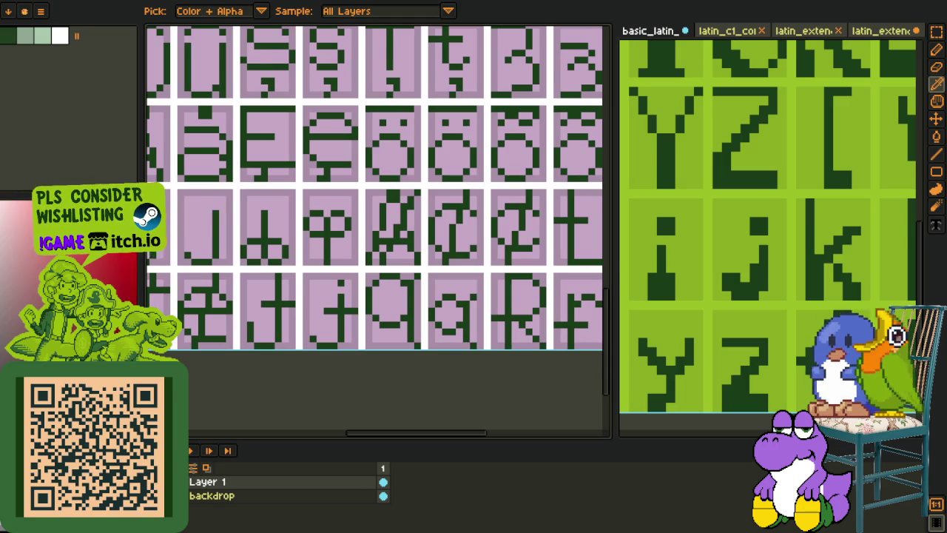
pyautogui.press('Tab')
pyautogui.scroll(3, 273, 242)
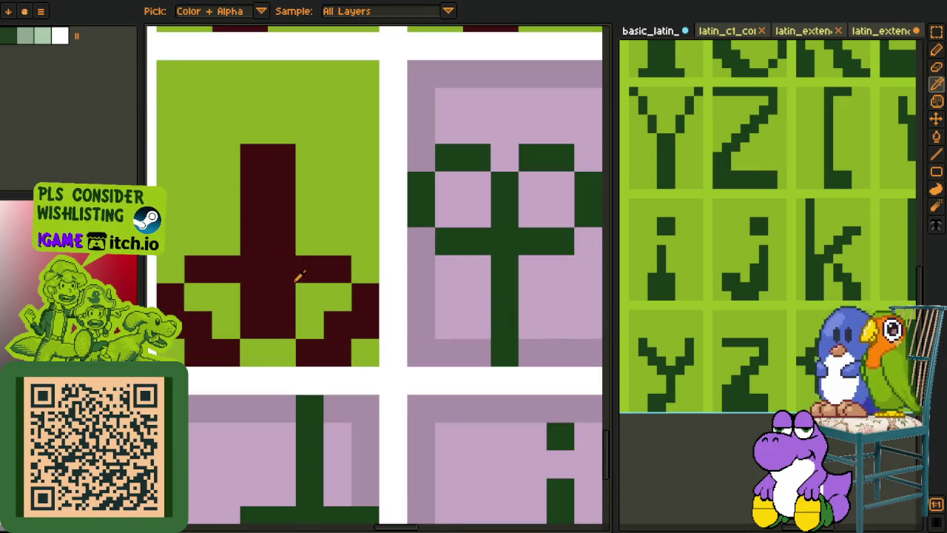
pyautogui.press('b')
pyautogui.moveTo(341, 251); pyautogui.dragTo(311, 247)
pyautogui.moveTo(238, 255)
pyautogui.mouseDown()
pyautogui.moveTo(201, 243)
pyautogui.moveTo(169, 271)
pyautogui.mouseUp()
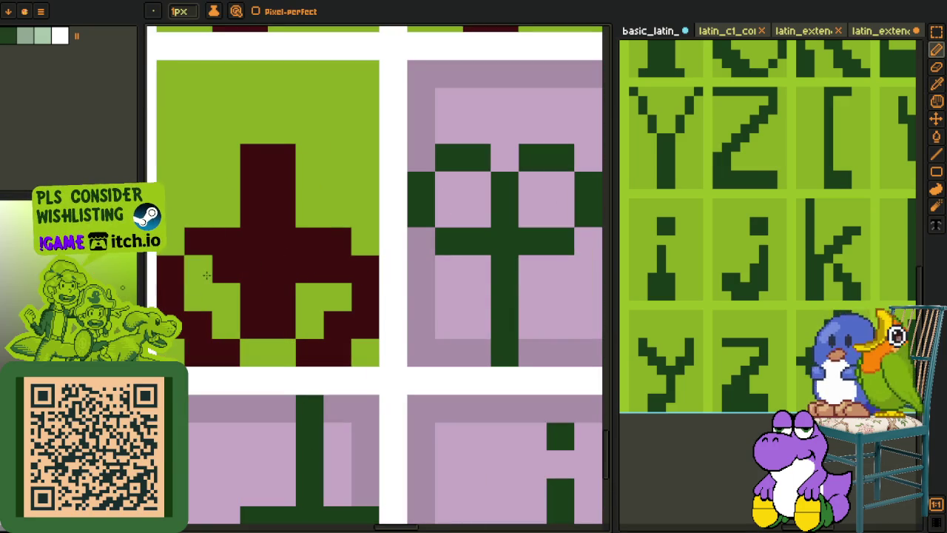
# Step: Turn three dark-red pixels of the arrow glyph back to green
pyautogui.scroll(-3, 332, 270)
pyautogui.scroll(-1, 336, 309)
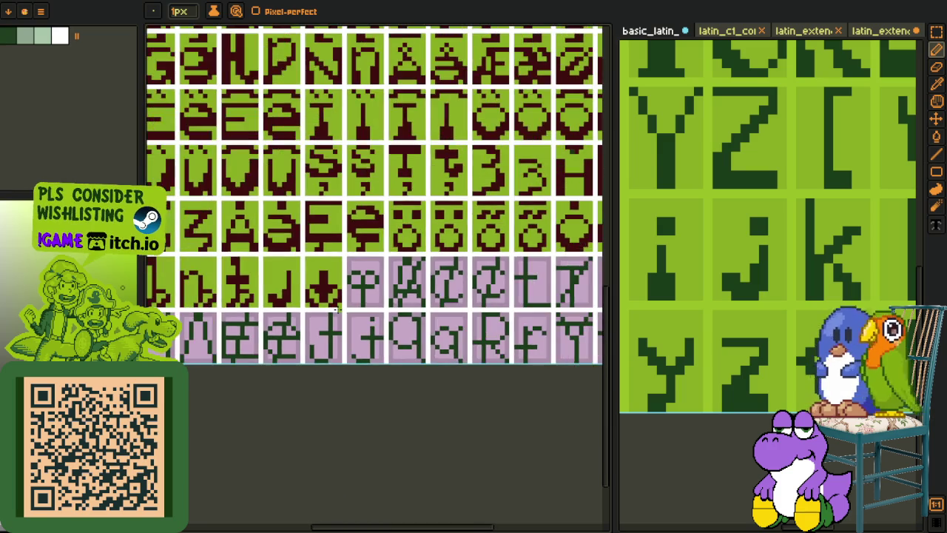
pyautogui.scroll(3, 335, 309)
pyautogui.click(345, 279)
pyautogui.click(290, 279)
pyautogui.click(309, 297)
pyautogui.scroll(-3, 309, 293)
pyautogui.scroll(3, 337, 289)
# Step: Sample the glyph's dark red and add a pixel left of the arrow stem
pyautogui.keyDown('alt'); pyautogui.click(340, 286); pyautogui.keyUp('alt')
pyautogui.click(288, 281)
pyautogui.scroll(-3, 289, 286)
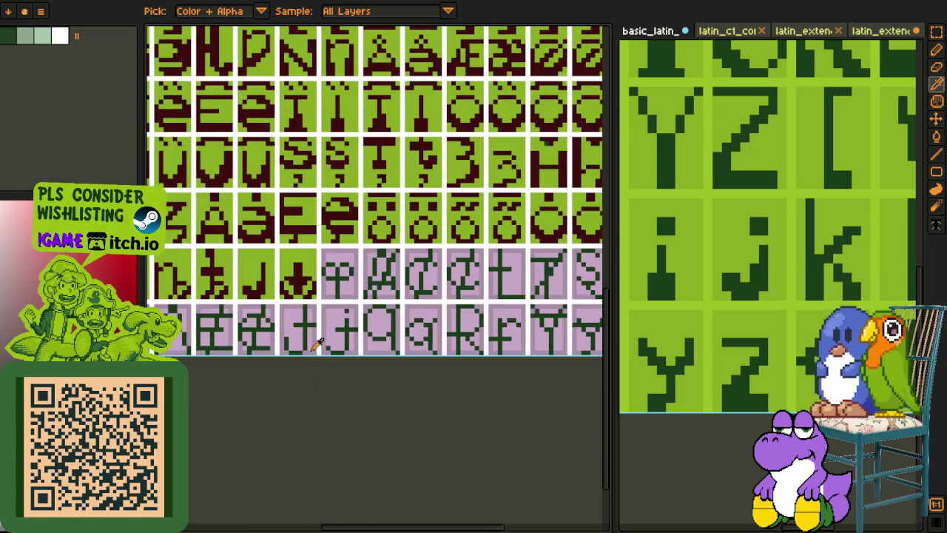
pyautogui.scroll(3, 306, 290)
pyautogui.scroll(-2, 317, 275)
pyautogui.scroll(-1, 318, 276)
pyautogui.scroll(3, 326, 274)
pyautogui.press('b')
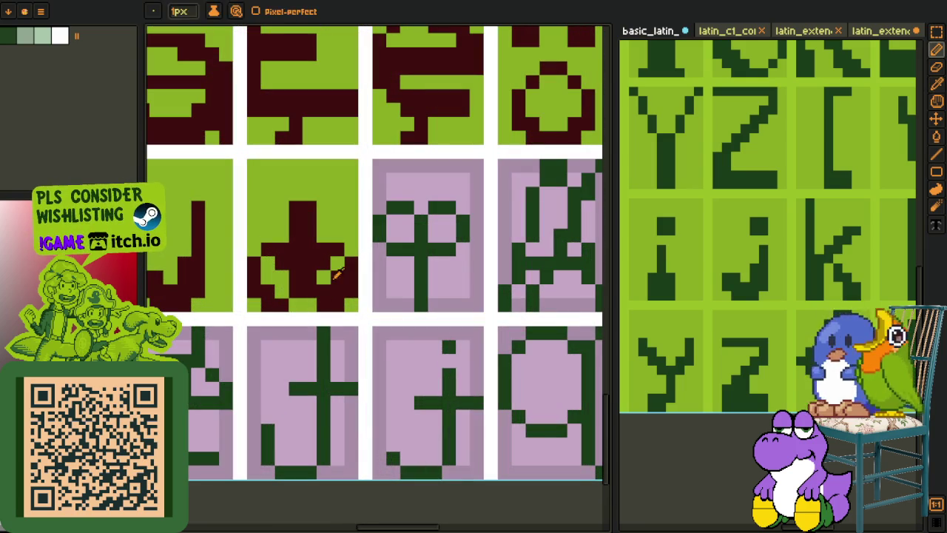
pyautogui.keyDown('alt'); pyautogui.click(275, 277); pyautogui.keyUp('alt')
pyautogui.scroll(-2, 296, 303)
pyautogui.scroll(-2, 323, 348)
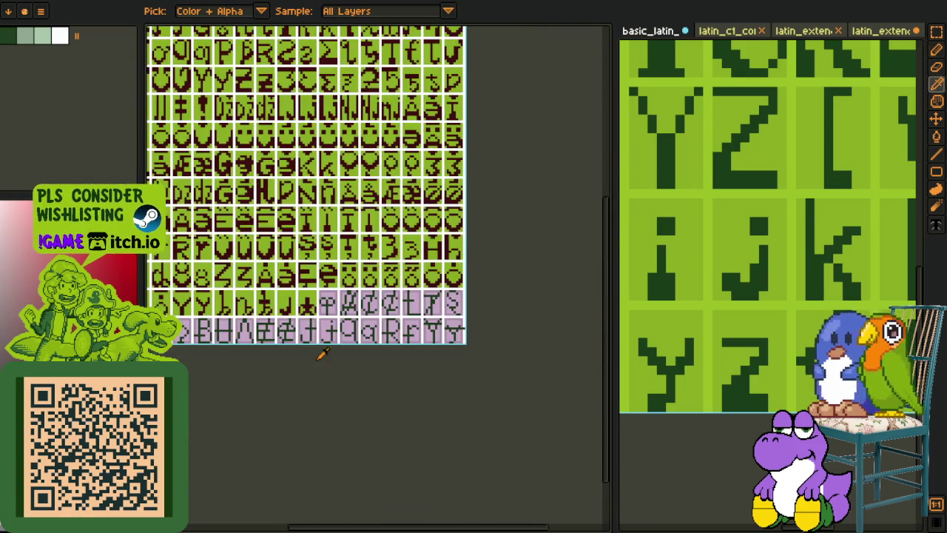
pyautogui.scroll(3, 309, 287)
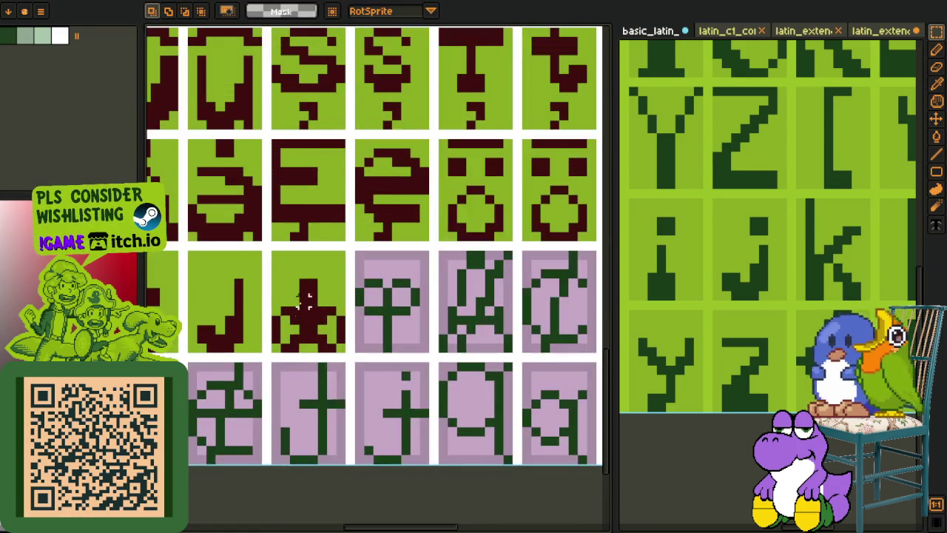
# Step: Copy the star glyph's tile into the next purple cell and fill the leftover purple strip green
pyautogui.press('m')
pyautogui.moveTo(268, 279)
pyautogui.mouseDown()
pyautogui.moveTo(377, 385)
pyautogui.moveTo(393, 360)
pyautogui.moveTo(482, 353)
pyautogui.mouseUp()
pyautogui.scroll(1, 390, 361)
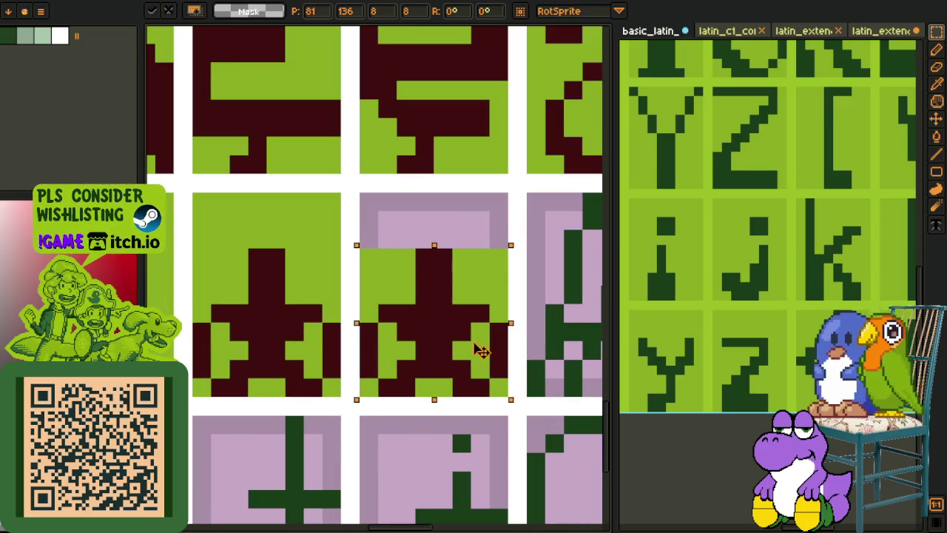
pyautogui.click(386, 220)
pyautogui.press('i')
pyautogui.click(327, 249)
pyautogui.press('g')
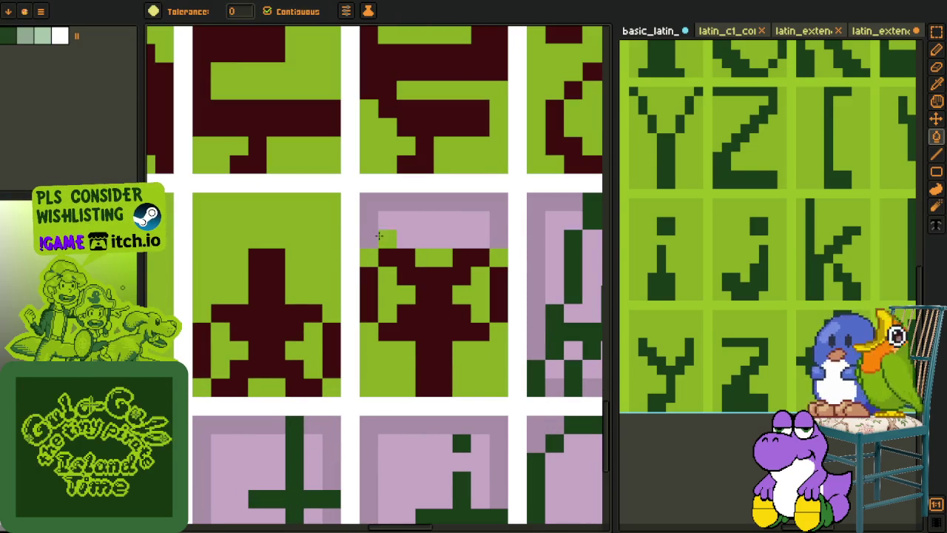
pyautogui.click(382, 231)
# Step: Sample the purple tile colour and touch up a pixel on the copied star glyph
pyautogui.scroll(-3, 376, 232)
pyautogui.press('i')
pyautogui.scroll(-1, 401, 300)
pyautogui.click(398, 325)
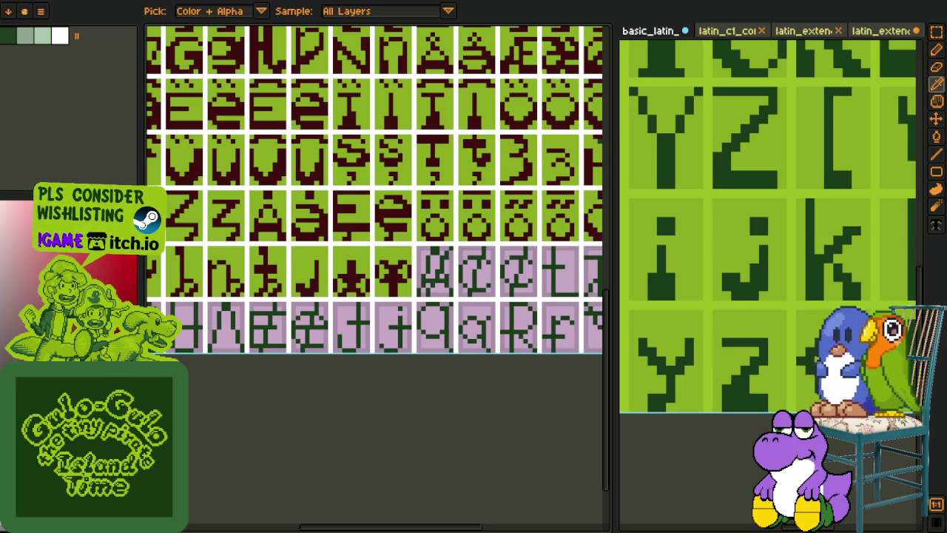
pyautogui.scroll(2, 397, 395)
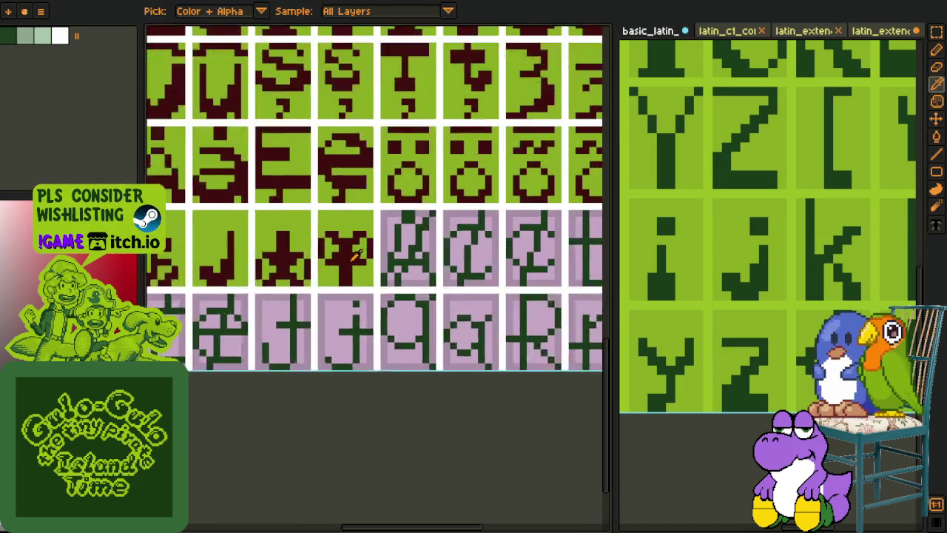
pyautogui.press('b')
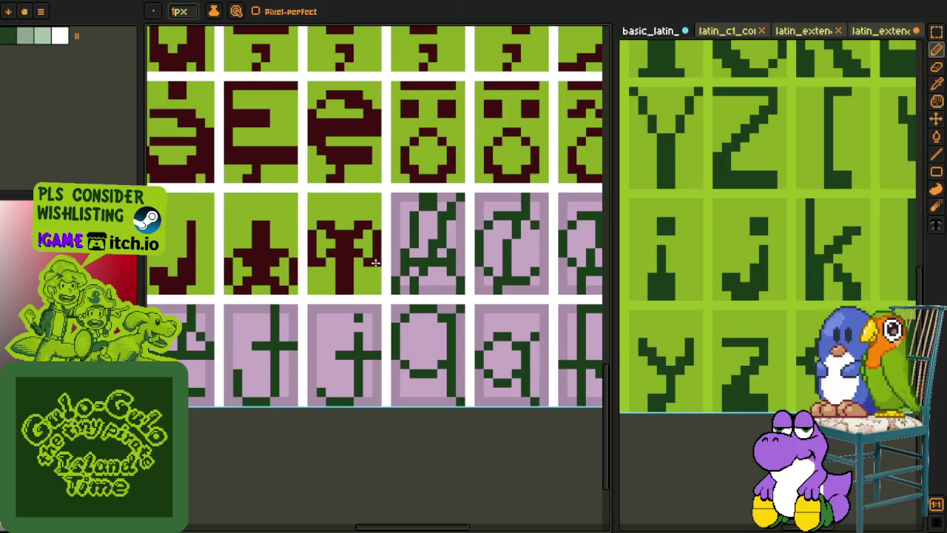
pyautogui.scroll(-2, 376, 261)
pyautogui.scroll(-1, 381, 302)
pyautogui.scroll(2, 379, 302)
pyautogui.scroll(1, 315, 256)
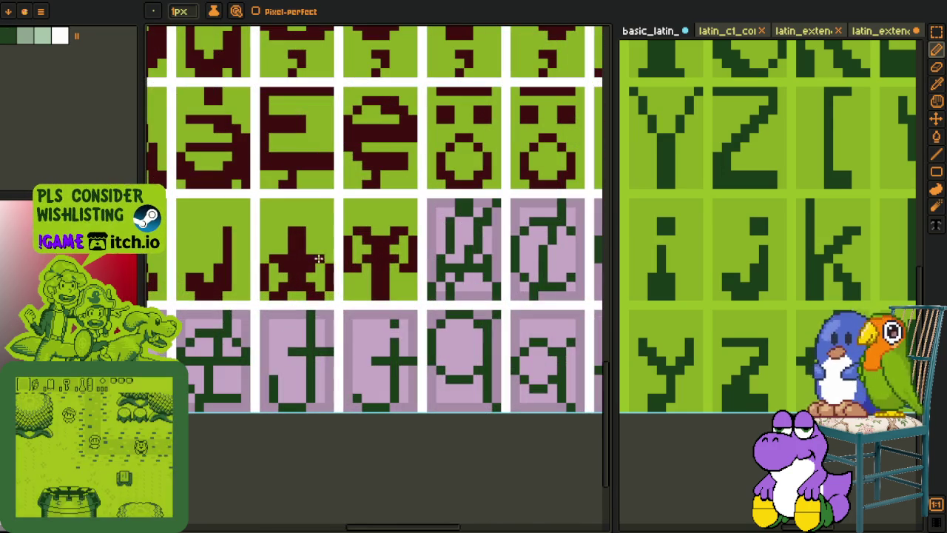
pyautogui.keyDown('alt'); pyautogui.click(314, 258); pyautogui.keyUp('alt')
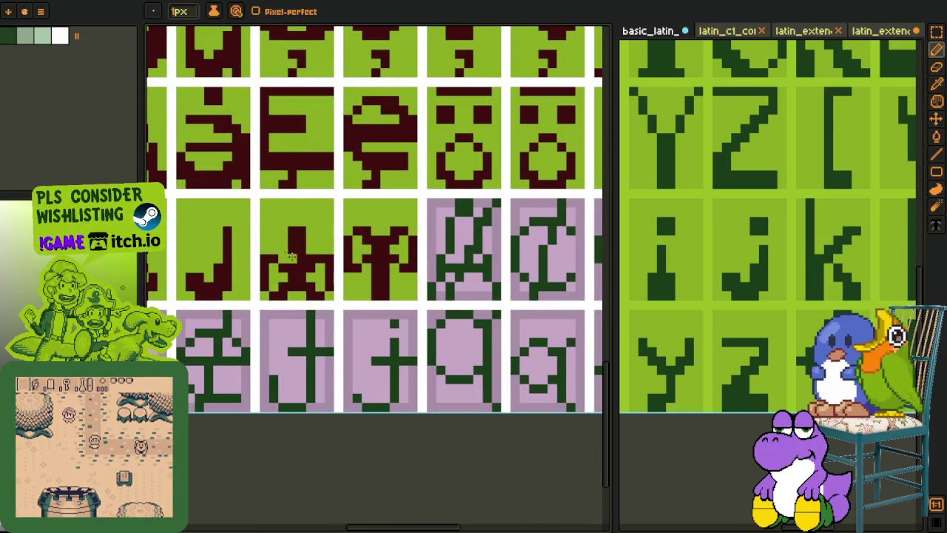
# Step: Save the glyph sheet with Ctrl+S
pyautogui.scroll(-3, 310, 257)
pyautogui.scroll(-1, 339, 344)
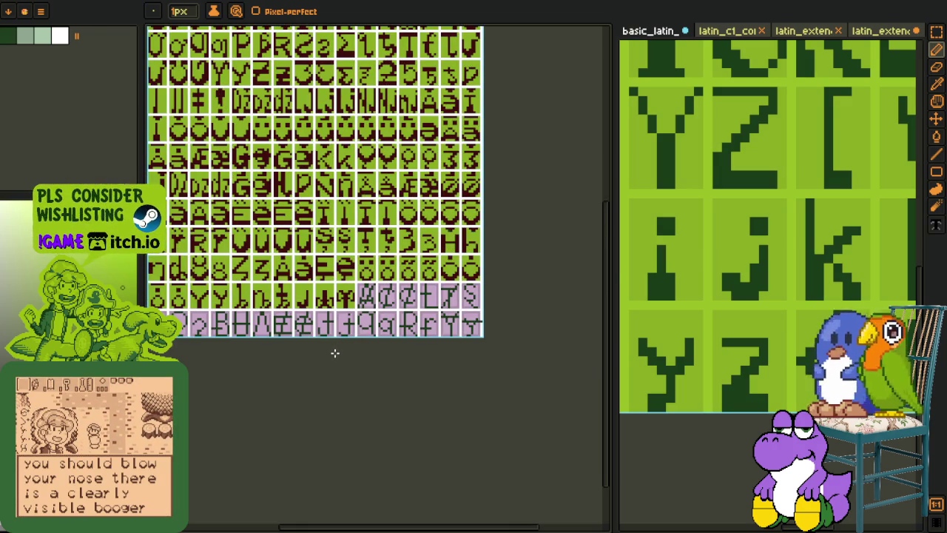
pyautogui.scroll(2, 335, 353)
pyautogui.scroll(2, 342, 336)
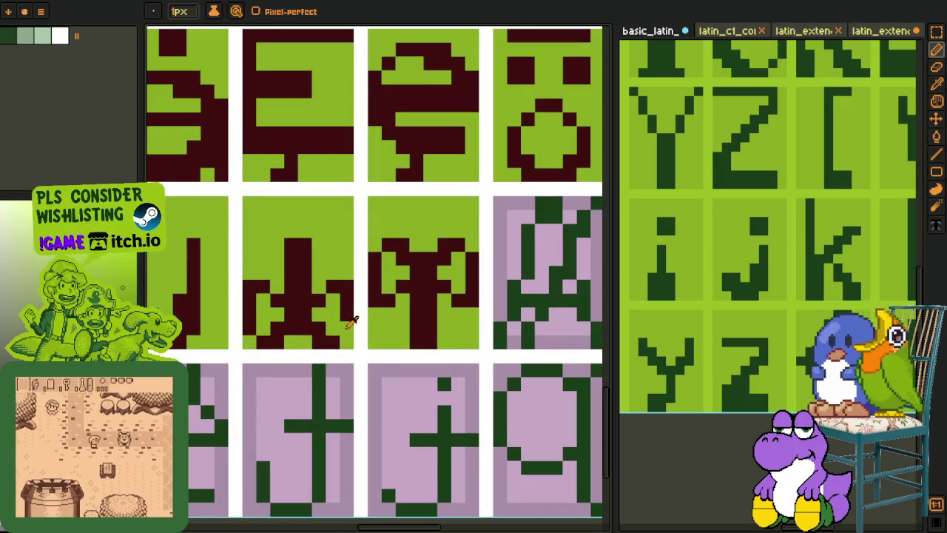
pyautogui.press('o')
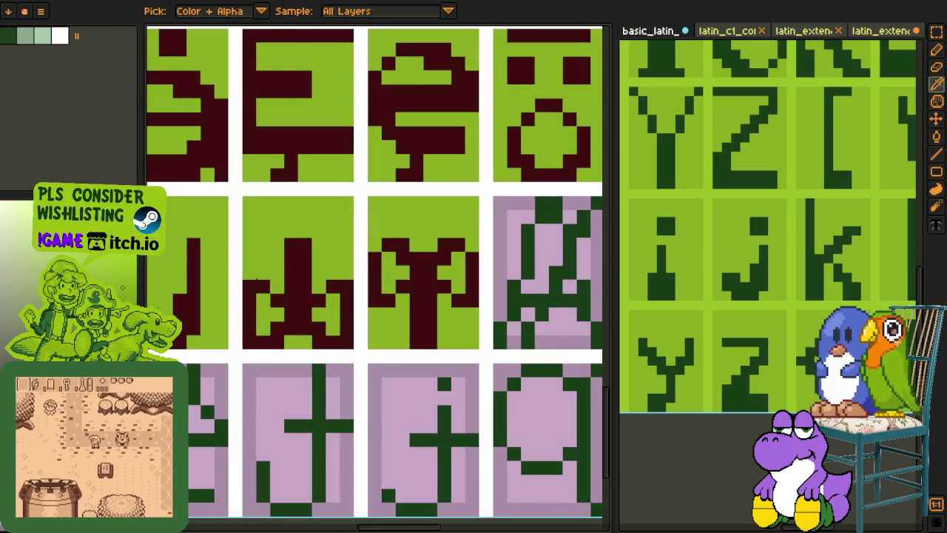
pyautogui.scroll(-4, 354, 342)
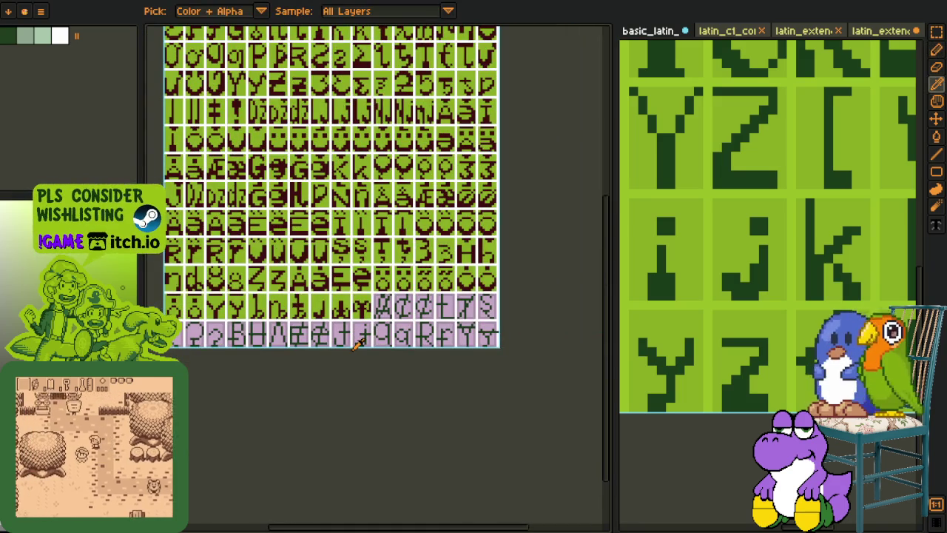
pyautogui.hotkey('ctrl', 's')
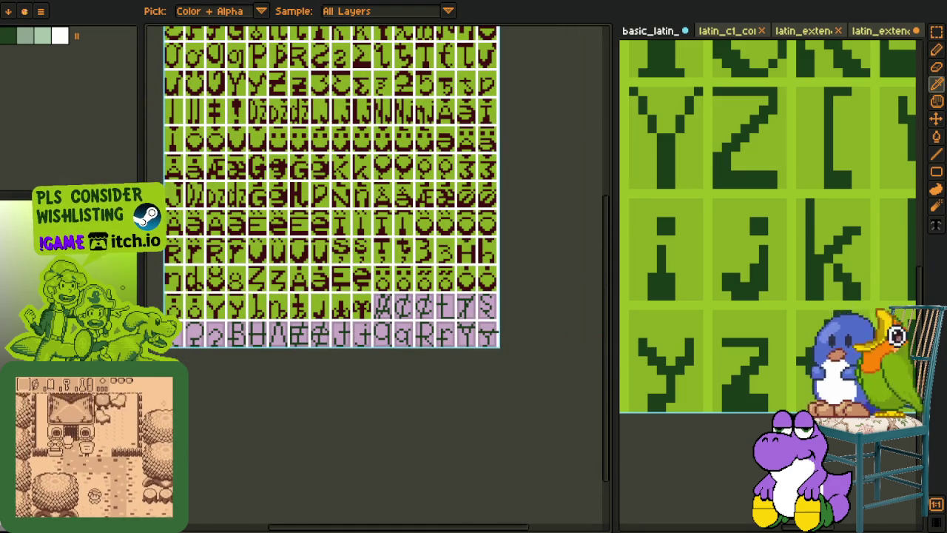
# Step: Bring the A, B, P, Q reference glyphs into view and select the A glyph
pyautogui.scroll(2, 381, 330)
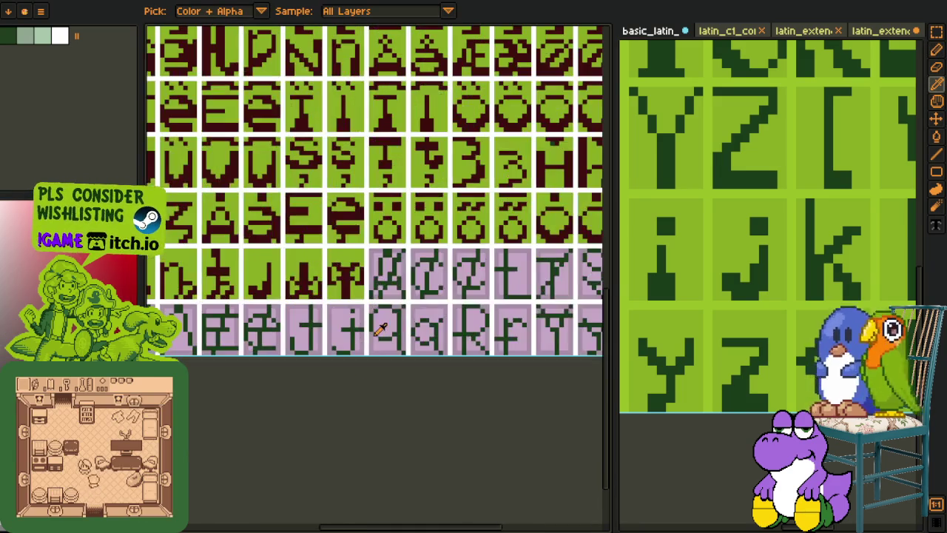
pyautogui.scroll(-3, 390, 306)
pyautogui.scroll(-1, 706, 266)
pyautogui.scroll(-3, 707, 266)
pyautogui.moveTo(729, 218)
pyautogui.mouseDown()
pyautogui.moveTo(770, 240)
pyautogui.moveTo(666, 104)
pyautogui.mouseUp()
pyautogui.scroll(3, 770, 241)
pyautogui.scroll(1, 770, 240)
pyautogui.press('r')
pyautogui.click(799, 161)
pyautogui.scroll(2, 366, 334)
# Step: Paste the copied A glyph into the next purple cell and commit it in place
pyautogui.scroll(1, 366, 334)
pyautogui.scroll(2, 364, 335)
pyautogui.moveTo(494, 325); pyautogui.dragTo(454, 303)
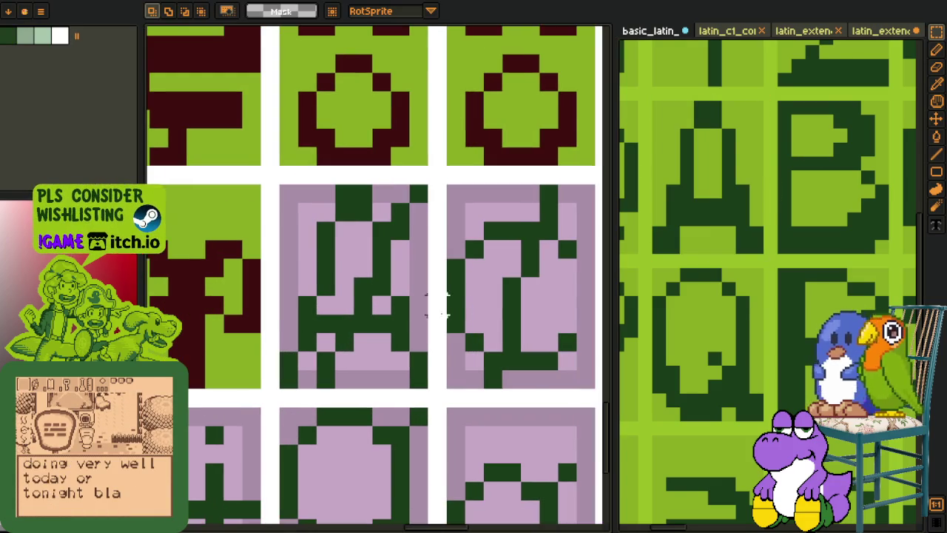
pyautogui.scroll(-2, 397, 324)
pyautogui.scroll(2, 397, 324)
pyautogui.hotkey('ctrl', 'v')
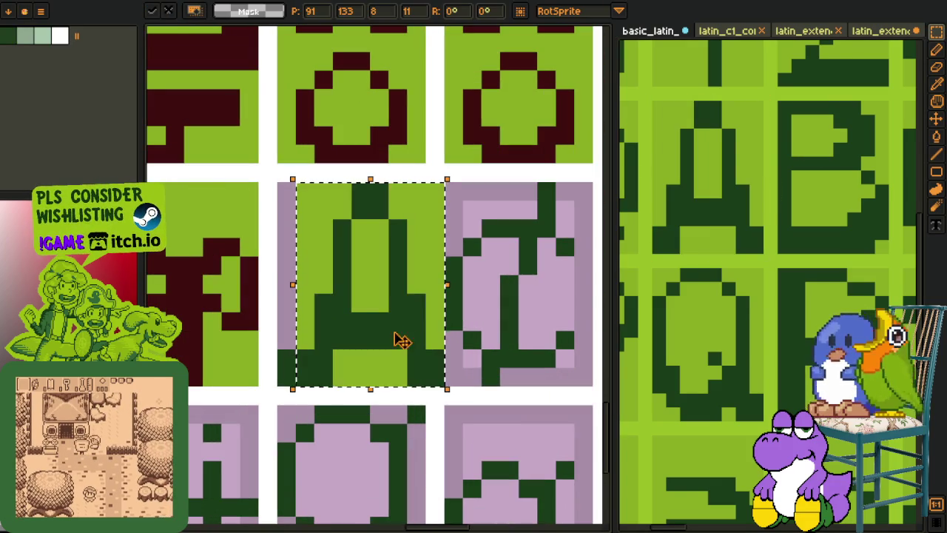
pyautogui.press('Return')
# Step: Fill the pasted A glyph with dark red
pyautogui.press('o')
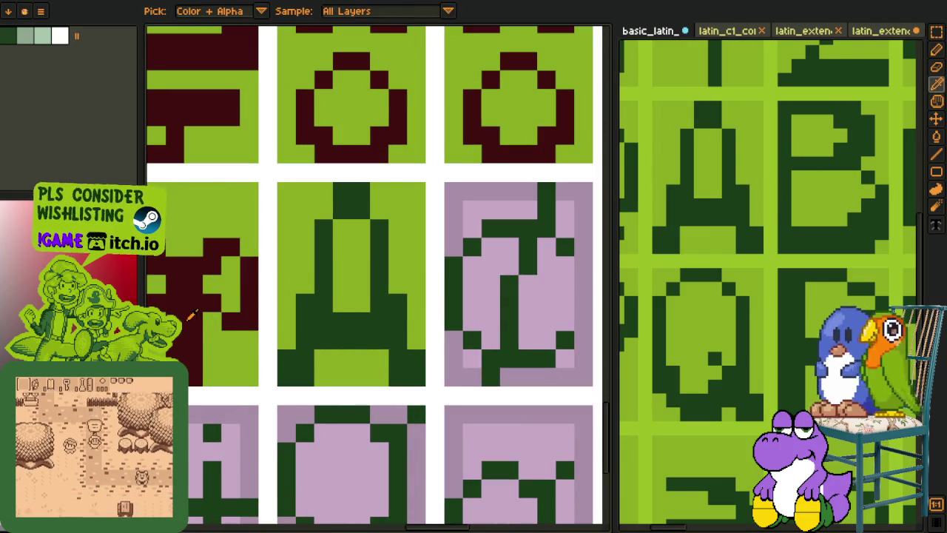
pyautogui.press('b')
pyautogui.click(325, 326)
pyautogui.scroll(-3, 324, 325)
pyautogui.scroll(2, 325, 326)
pyautogui.scroll(-2, 324, 370)
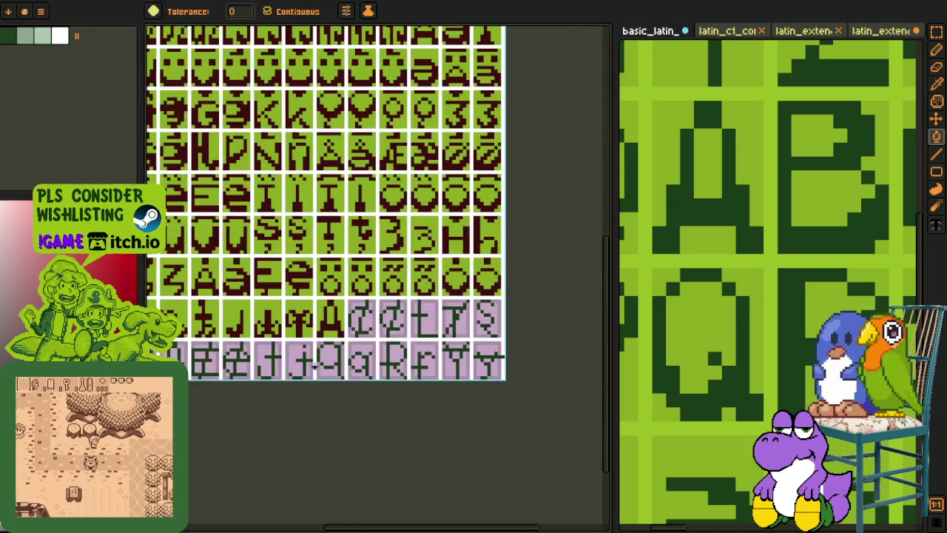
pyautogui.press('o')
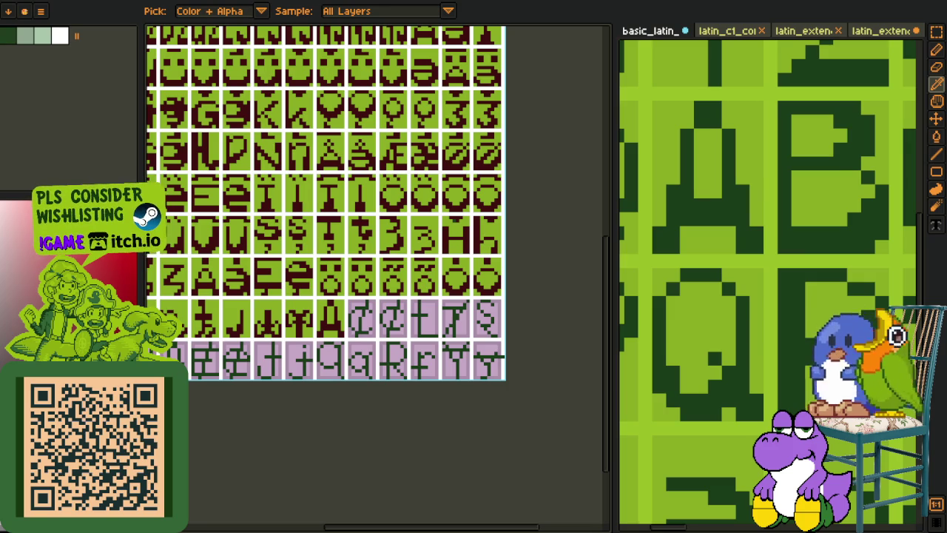
pyautogui.moveTo(320, 403); pyautogui.dragTo(400, 375)
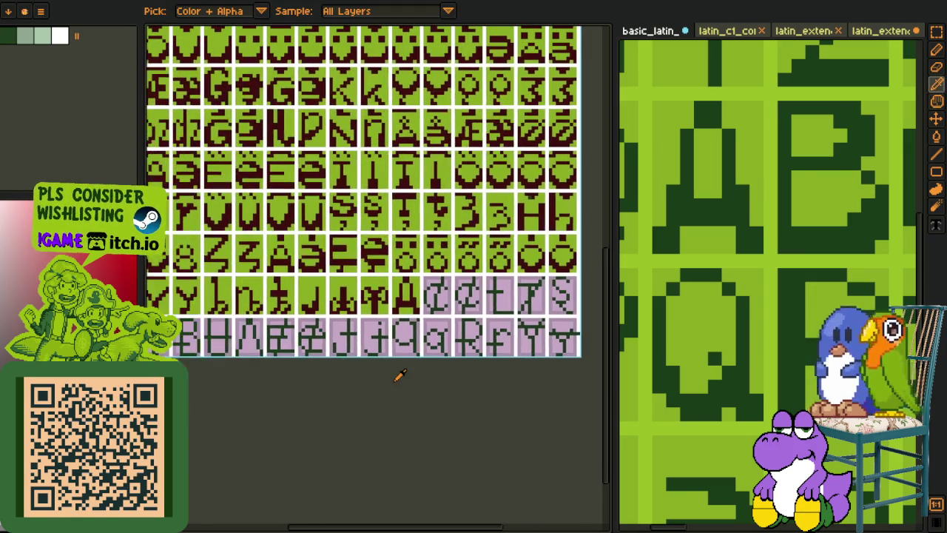
pyautogui.scroll(1, 389, 337)
pyautogui.scroll(1, 389, 337)
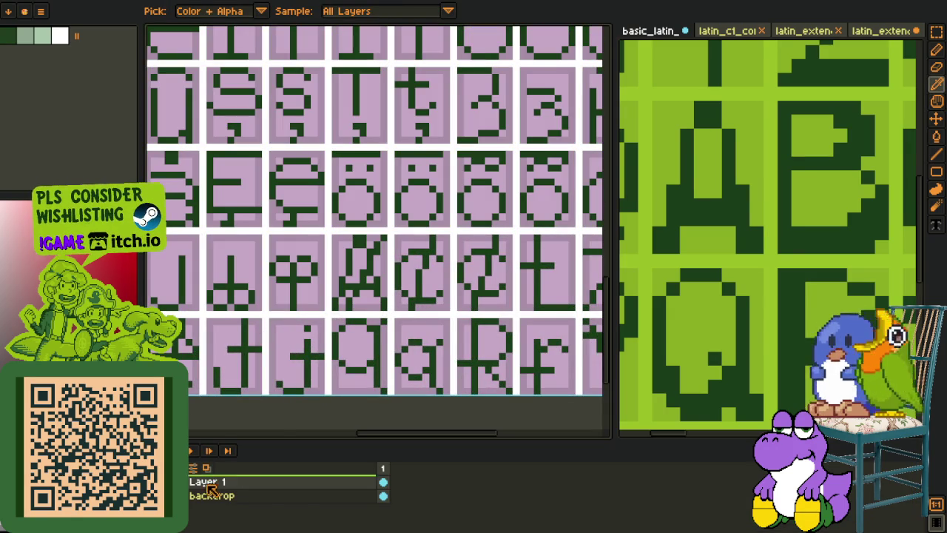
# Step: Add a new empty Layer 2 above Layer 1
pyautogui.rightClick(210, 482)
pyautogui.click(343, 459)
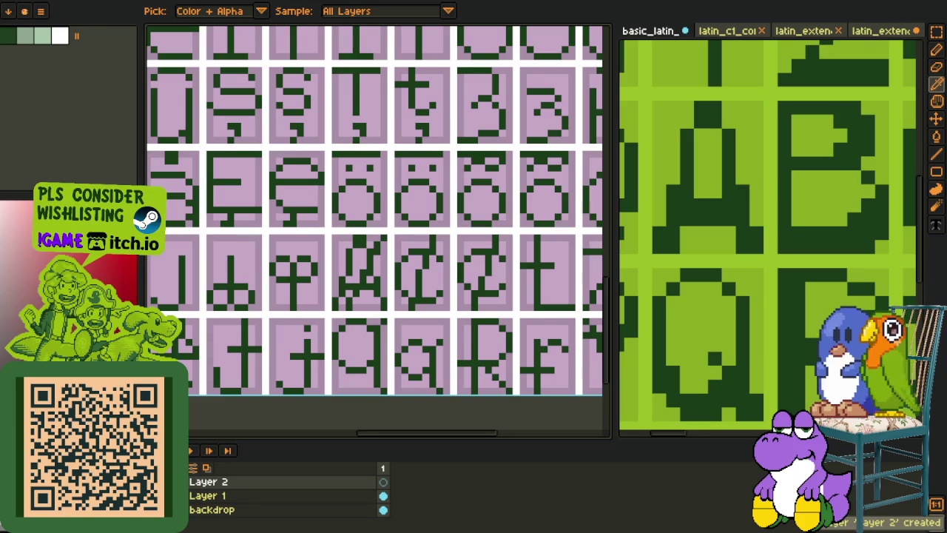
pyautogui.press('Tab')
pyautogui.scroll(1, 372, 277)
pyautogui.scroll(2, 372, 277)
# Step: Draw a magenta diagonal line across the A glyph and extend it up and right
pyautogui.press('l')
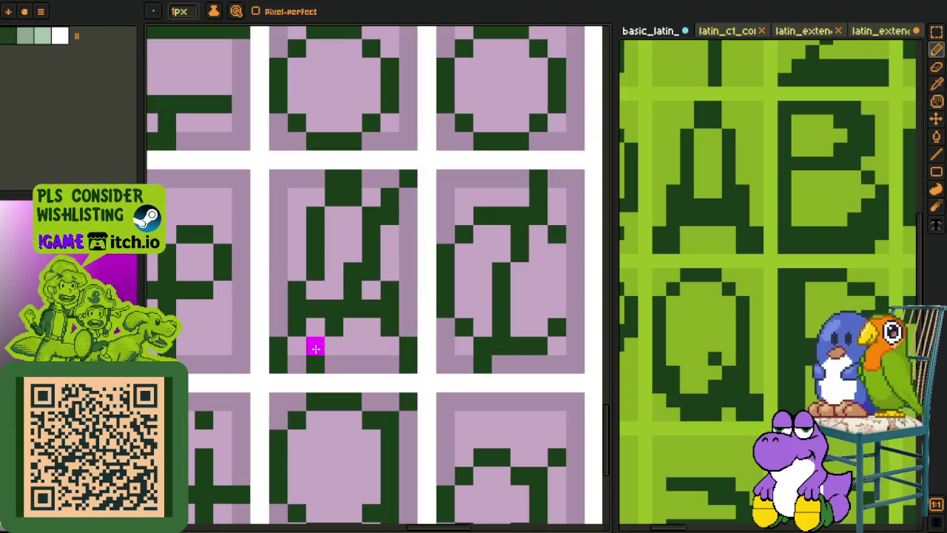
pyautogui.moveTo(315, 350); pyautogui.dragTo(352, 278)
pyautogui.press('b')
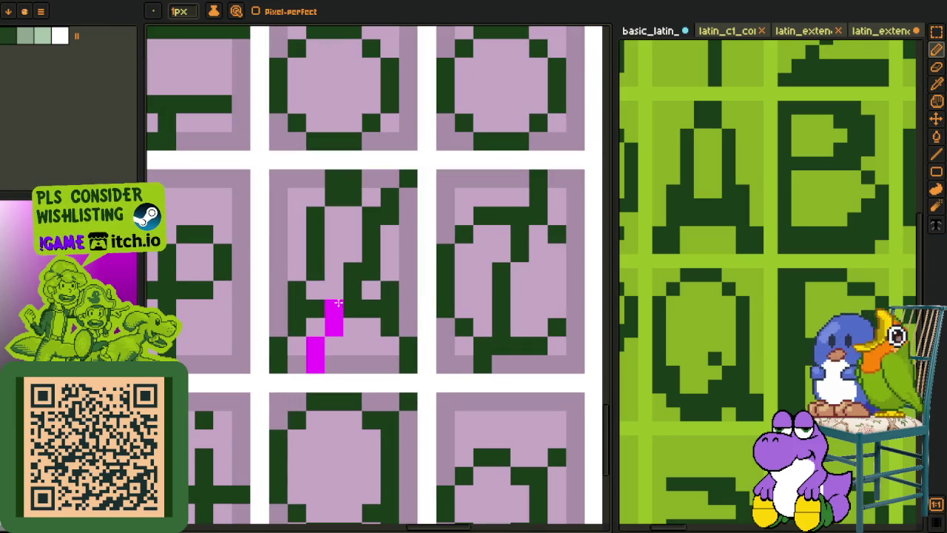
pyautogui.moveTo(367, 253); pyautogui.dragTo(408, 173)
pyautogui.scroll(-3, 400, 185)
pyautogui.press('o')
pyautogui.scroll(-2, 372, 292)
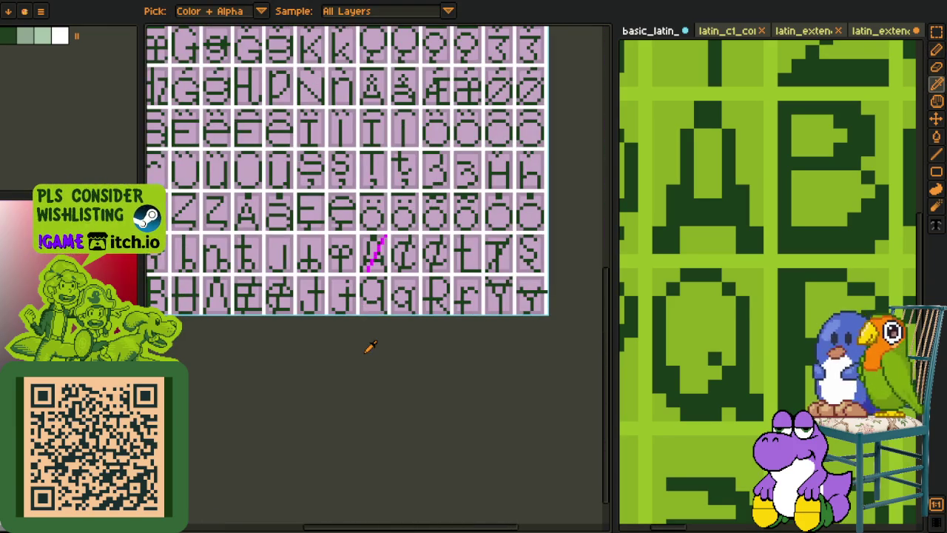
pyautogui.scroll(1, 370, 263)
pyautogui.scroll(2, 370, 262)
pyautogui.scroll(1, 362, 273)
pyautogui.scroll(3, 351, 289)
pyautogui.moveTo(352, 288); pyautogui.dragTo(334, 293)
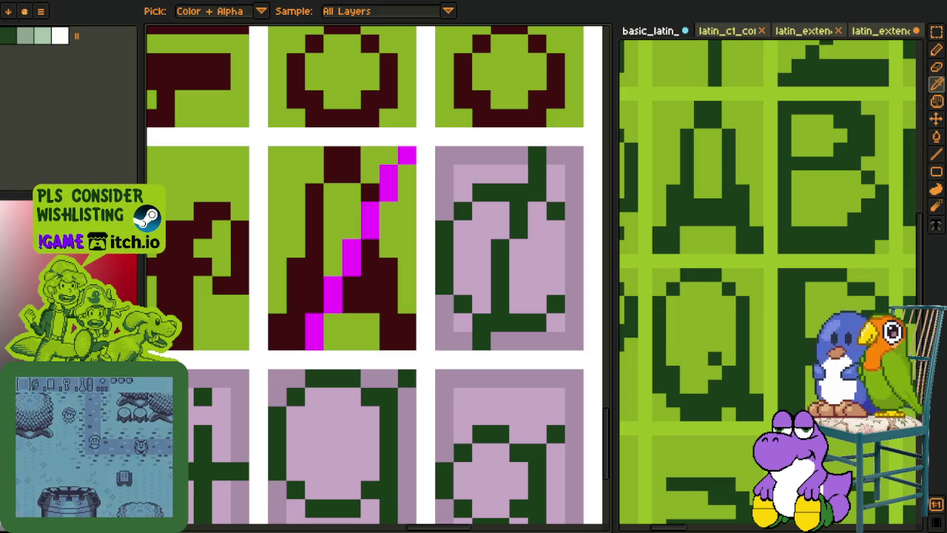
# Step: Touch up the magenta slash, shifting its bottom right and adding pixels
pyautogui.scroll(-1, 340, 296)
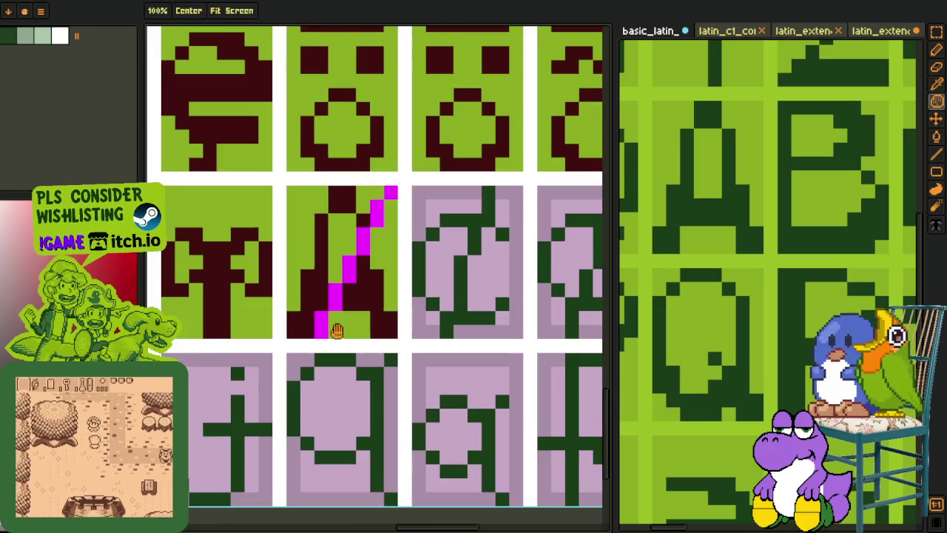
pyautogui.scroll(1, 326, 332)
pyautogui.scroll(1, 304, 370)
pyautogui.click(311, 389)
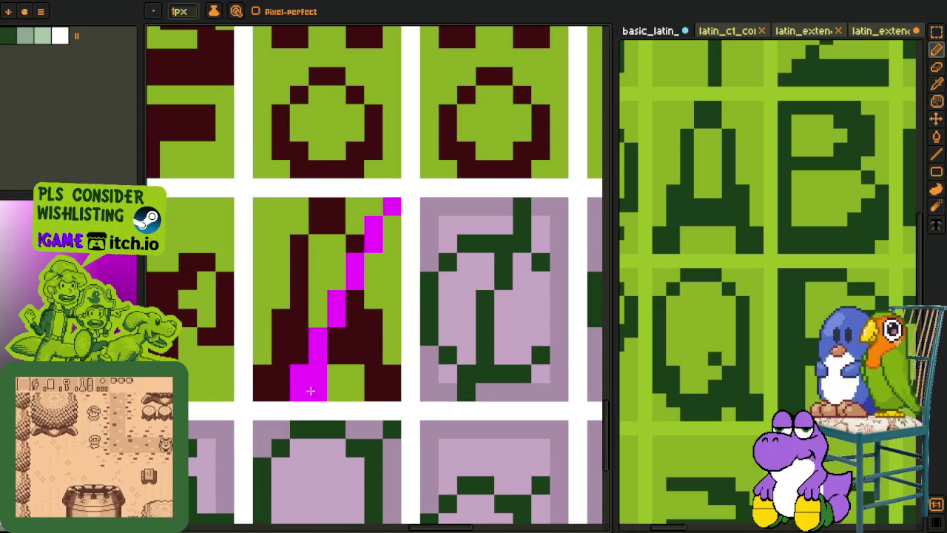
pyautogui.click(367, 275)
pyautogui.click(337, 281)
pyautogui.moveTo(355, 273)
pyautogui.mouseDown()
pyautogui.moveTo(377, 222)
pyautogui.moveTo(338, 276)
pyautogui.mouseUp()
pyautogui.scroll(-3, 337, 276)
pyautogui.scroll(2, 327, 306)
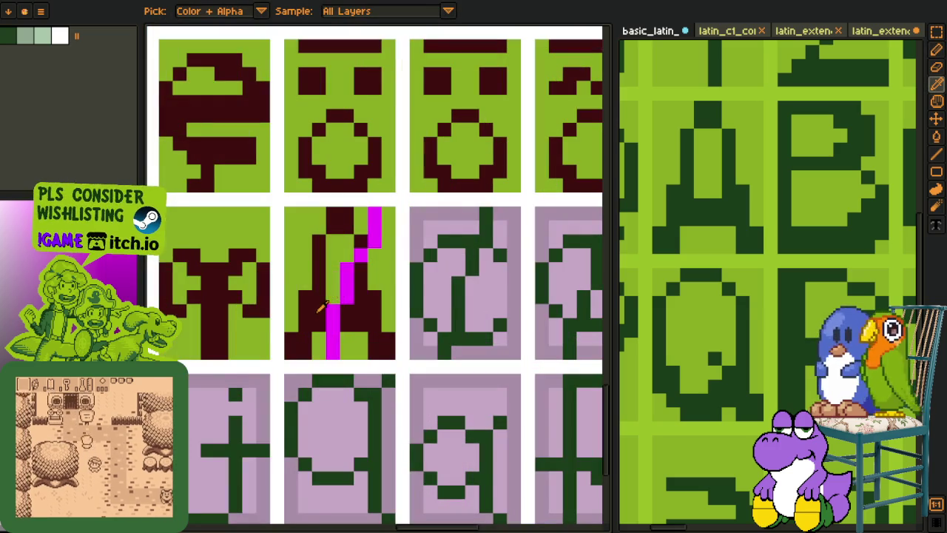
# Step: Replace the magenta slash pixels with dark red
pyautogui.hotkey('shift', 'r')
pyautogui.click(377, 417)
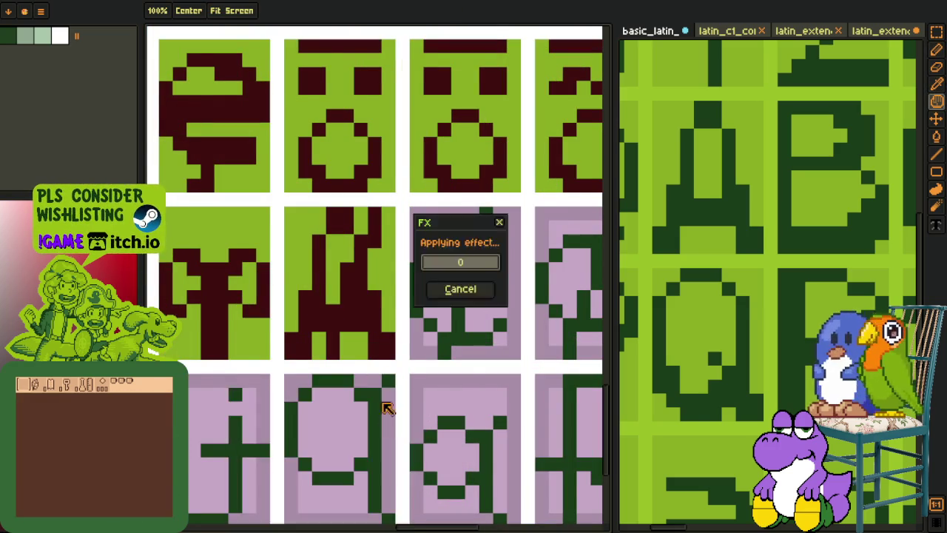
pyautogui.press('i')
pyautogui.scroll(-3, 384, 414)
pyautogui.scroll(-1, 381, 407)
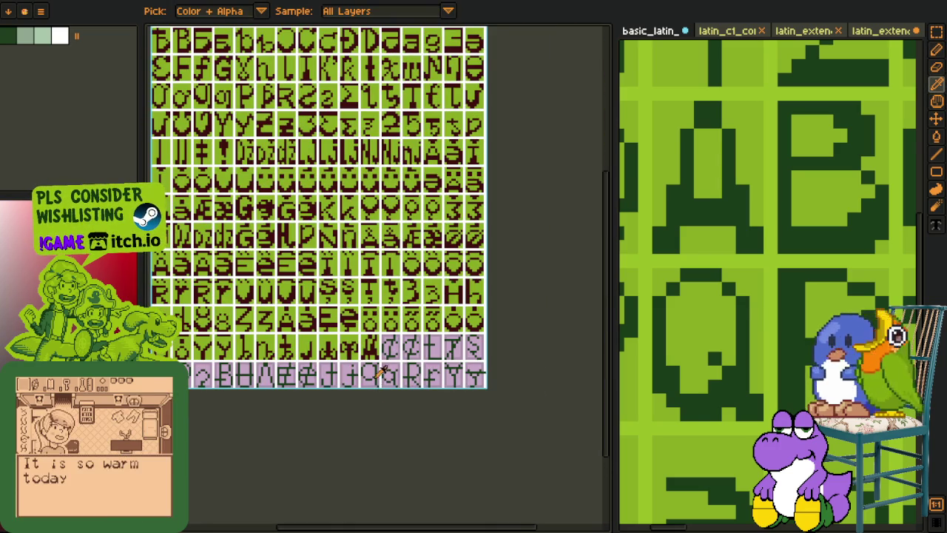
pyautogui.scroll(2, 374, 381)
pyautogui.scroll(2, 366, 355)
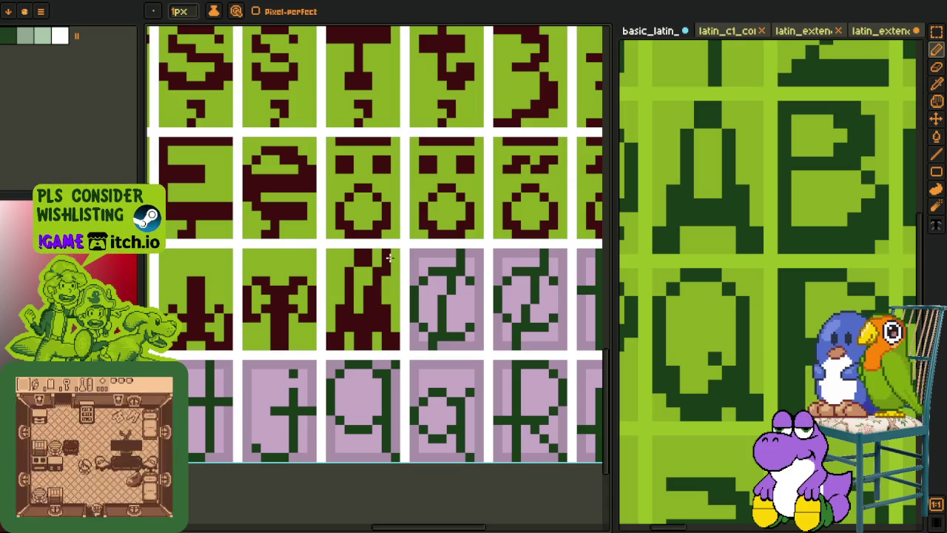
# Step: Zoom in and out over the recoloured slash, sampling colours with Alt
pyautogui.scroll(-1, 390, 257)
pyautogui.scroll(-1, 394, 335)
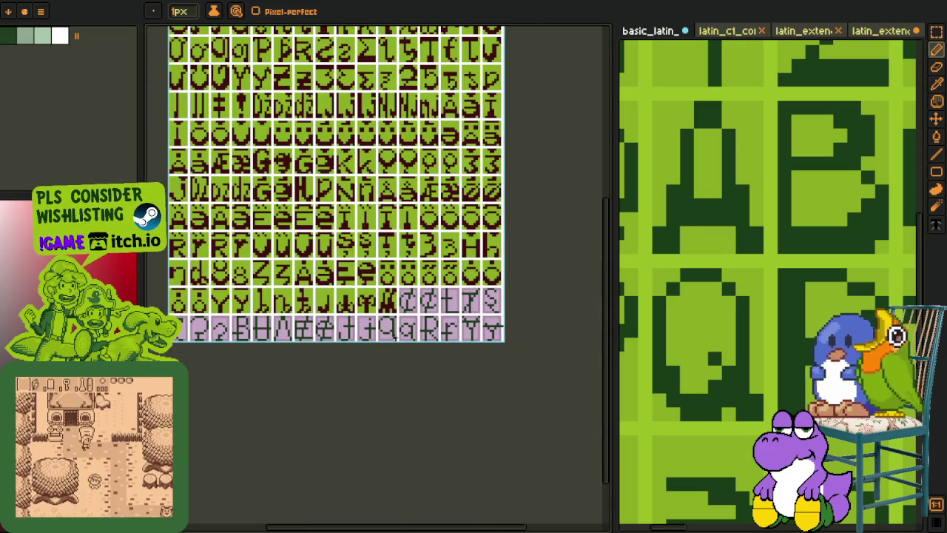
pyautogui.press('alt')
pyautogui.scroll(1, 414, 335)
pyautogui.scroll(1, 400, 329)
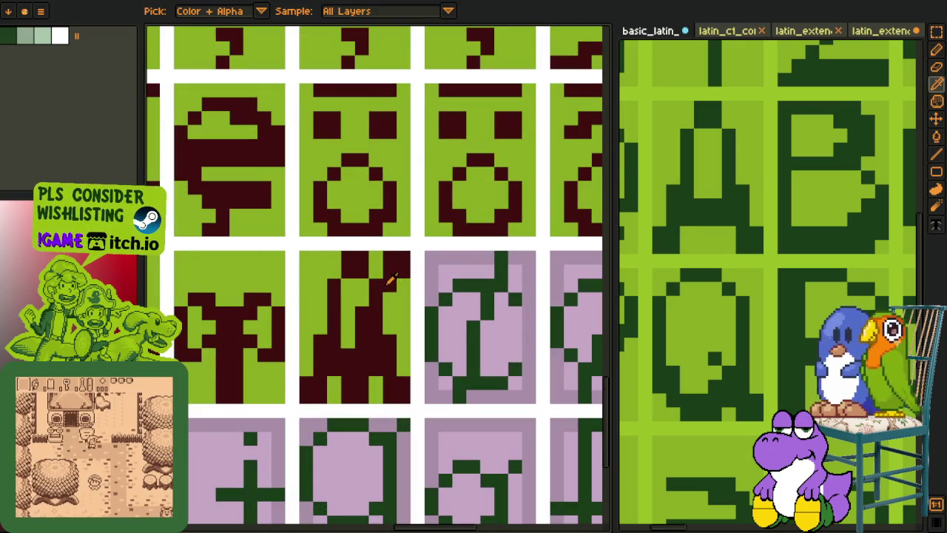
pyautogui.scroll(-1, 369, 367)
pyautogui.scroll(-1, 369, 367)
pyautogui.press('alt')
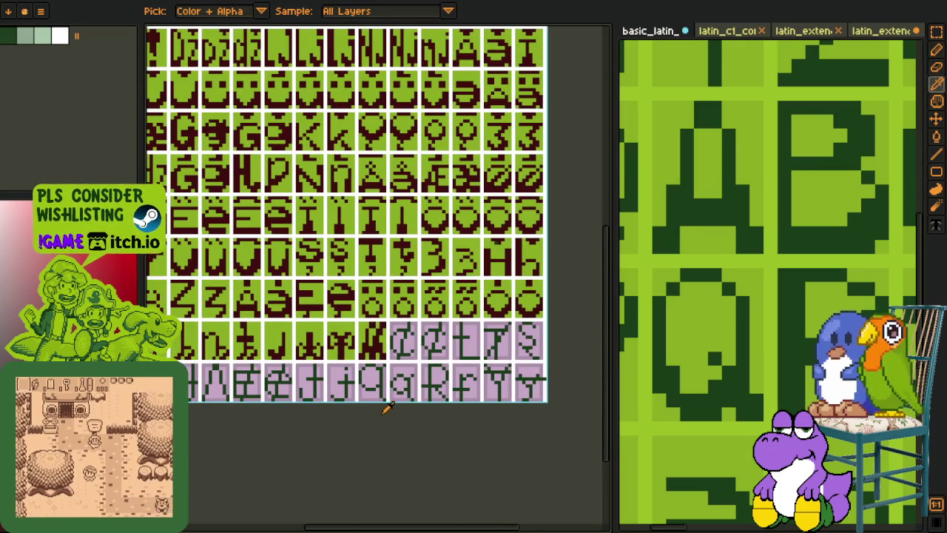
pyautogui.scroll(1, 385, 333)
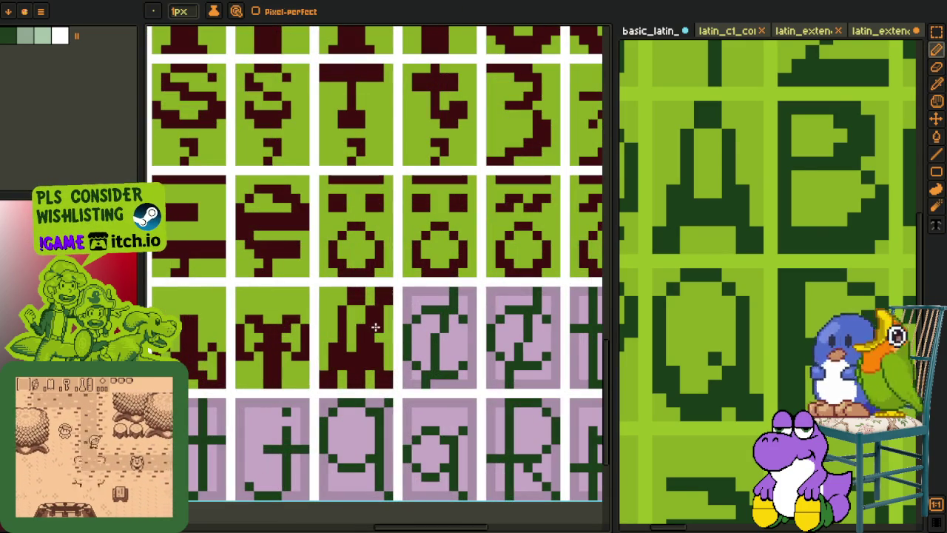
pyautogui.scroll(-1, 361, 390)
pyautogui.scroll(-1, 361, 390)
pyautogui.press('alt')
# Step: Merge Layer 2 down into Layer 1
pyautogui.press('Tab')
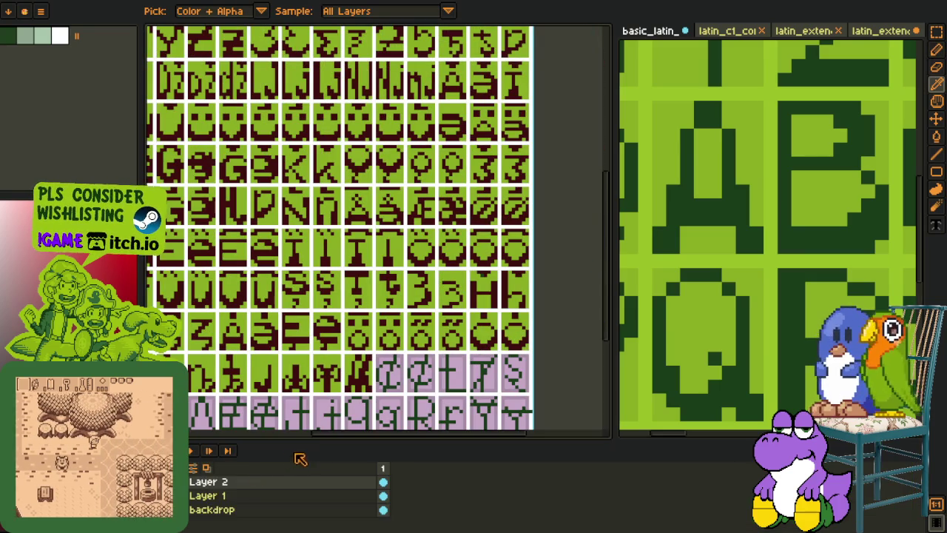
pyautogui.rightClick(206, 496)
pyautogui.click(244, 511)
pyautogui.press('Tab')
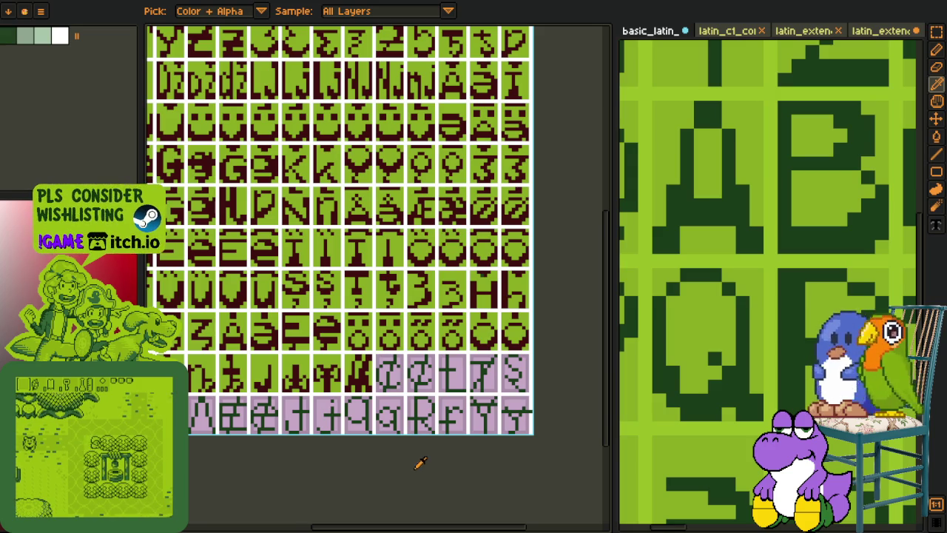
pyautogui.moveTo(399, 441); pyautogui.dragTo(398, 378)
pyautogui.scroll(-2, 738, 311)
pyautogui.scroll(-2, 737, 312)
pyautogui.scroll(-2, 737, 311)
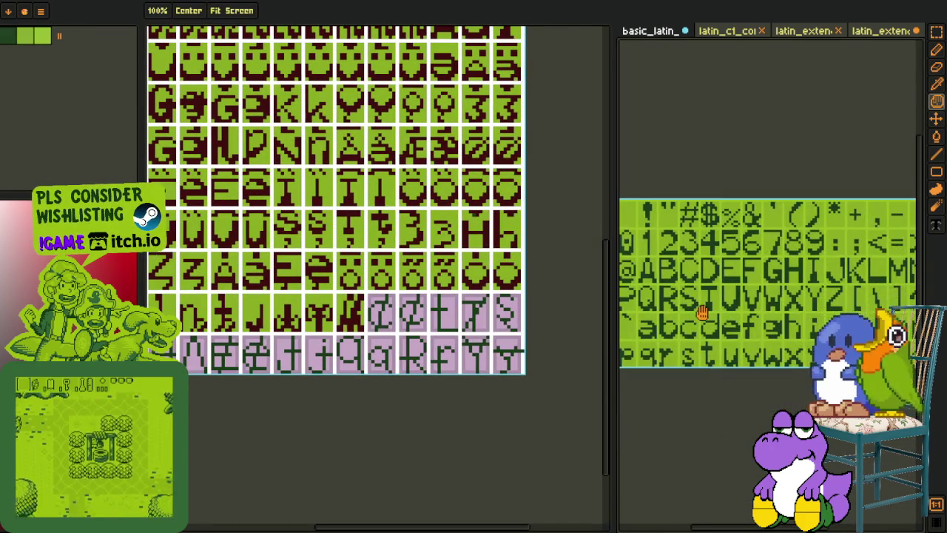
# Step: Zoom around, then fit the basic_latin reference sheet to the screen with Ctrl+0
pyautogui.scroll(1, 737, 312)
pyautogui.scroll(-1, 778, 344)
pyautogui.scroll(1, 778, 344)
pyautogui.scroll(-1, 742, 372)
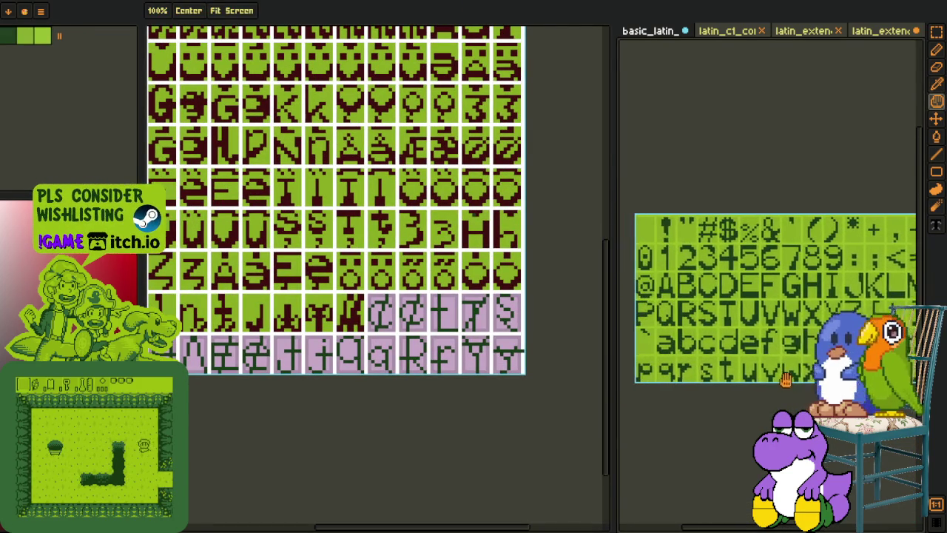
pyautogui.scroll(1, 742, 372)
pyautogui.scroll(1, 742, 372)
pyautogui.scroll(1, 742, 372)
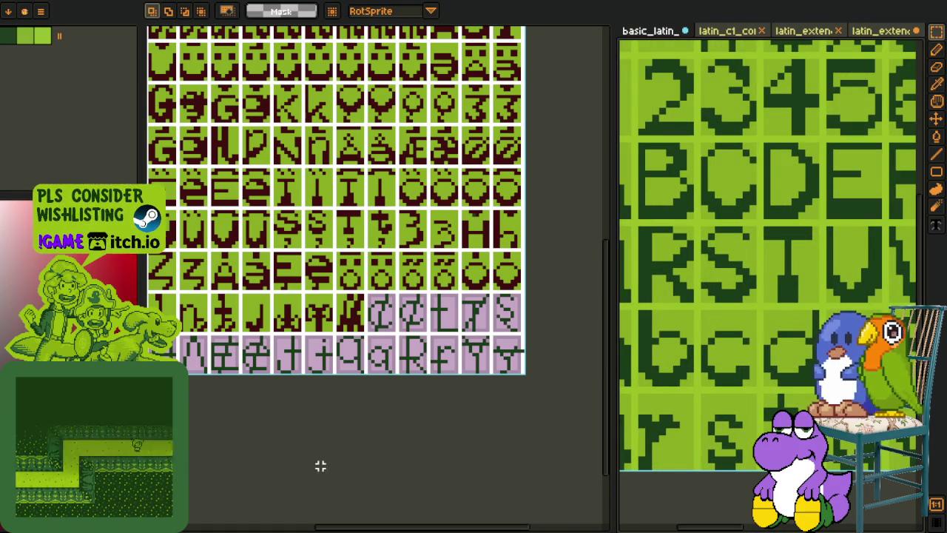
pyautogui.hotkey('ctrl', '0')
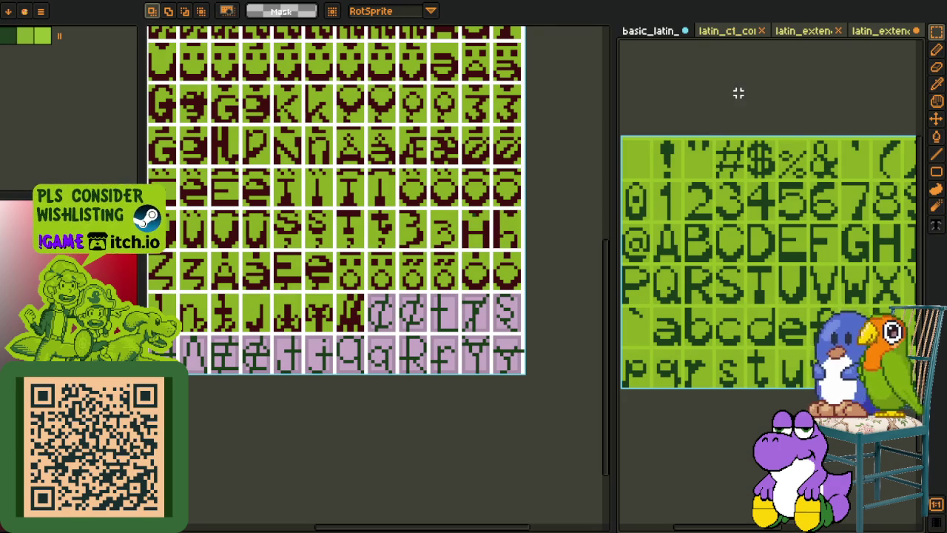
pyautogui.scroll(-2, 737, 94)
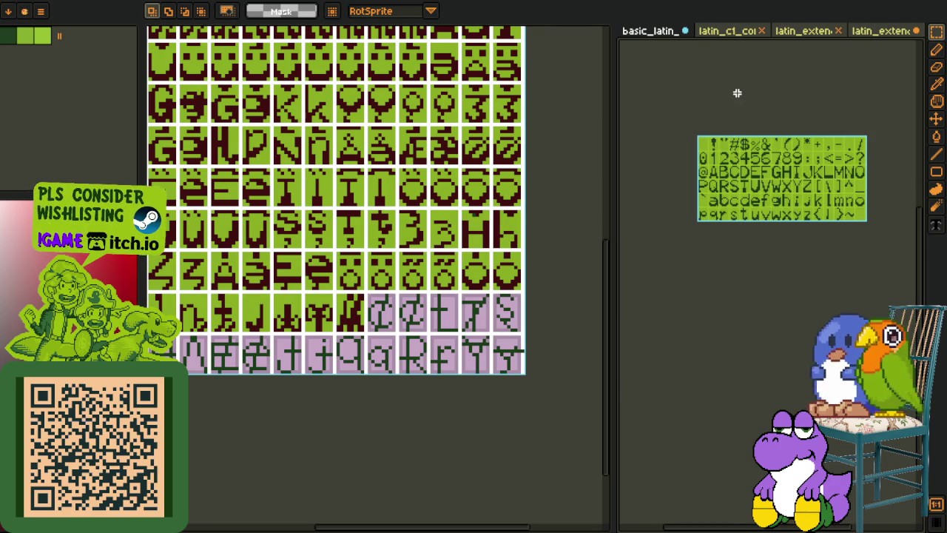
# Step: Switch to the latin_c1 reference sheet and pan it down and right
pyautogui.click(731, 33)
pyautogui.scroll(-3, 740, 90)
pyautogui.scroll(2, 744, 148)
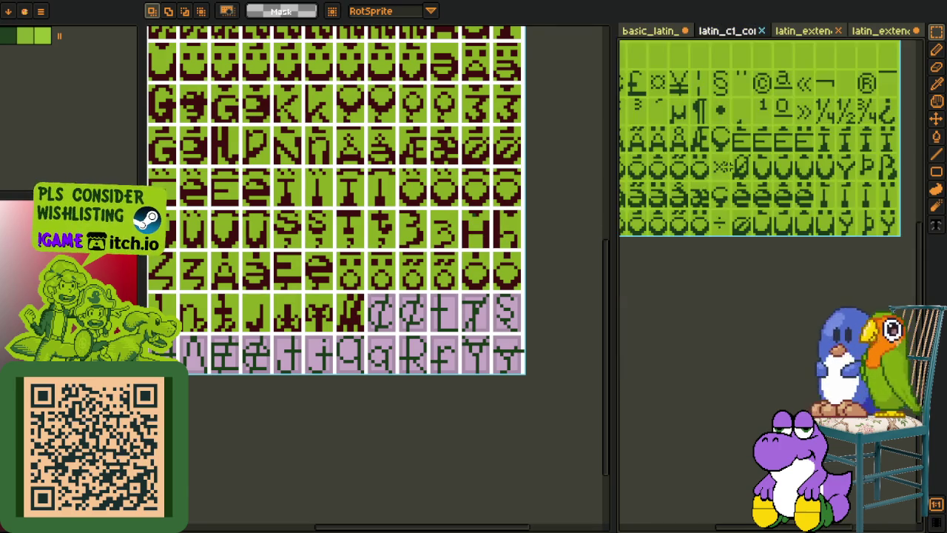
pyautogui.moveTo(749, 186); pyautogui.dragTo(824, 225)
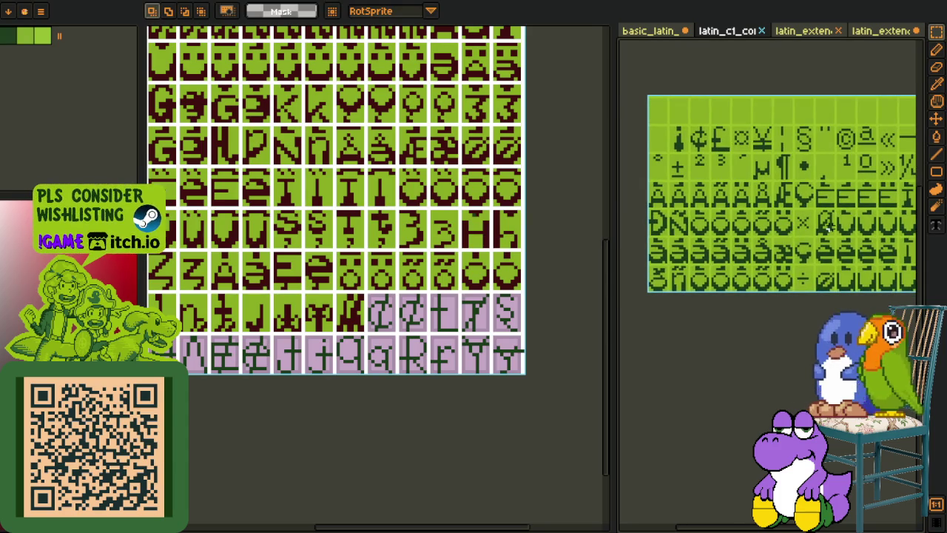
pyautogui.scroll(-2, 851, 296)
pyautogui.scroll(2, 814, 266)
# Step: Pan the Latin-1 sheet back up and left, then show an extended Latin reference sheet
pyautogui.moveTo(837, 270); pyautogui.dragTo(785, 239)
pyautogui.scroll(-2, 786, 239)
pyautogui.scroll(2, 777, 222)
pyautogui.moveTo(747, 185); pyautogui.dragTo(768, 206)
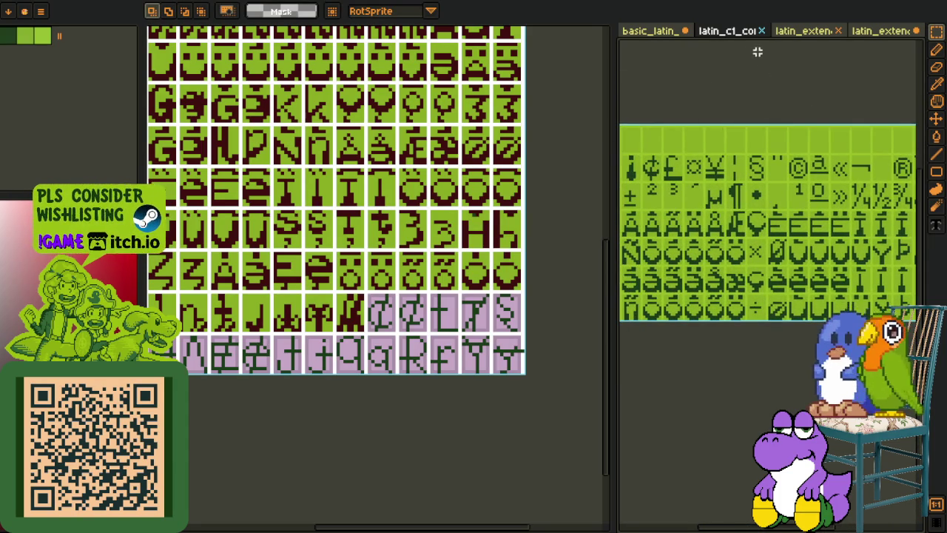
pyautogui.click(810, 31)
# Step: Zoom in and out over the first latin_extended reference sheet
pyautogui.scroll(-1, 769, 221)
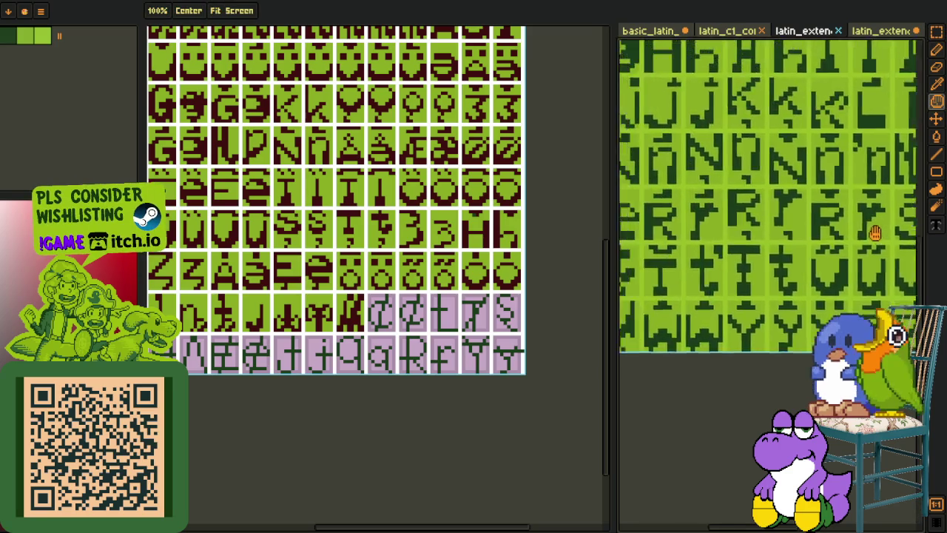
pyautogui.scroll(1, 795, 307)
pyautogui.scroll(-1, 795, 307)
pyautogui.scroll(-1, 791, 307)
pyautogui.scroll(1, 784, 309)
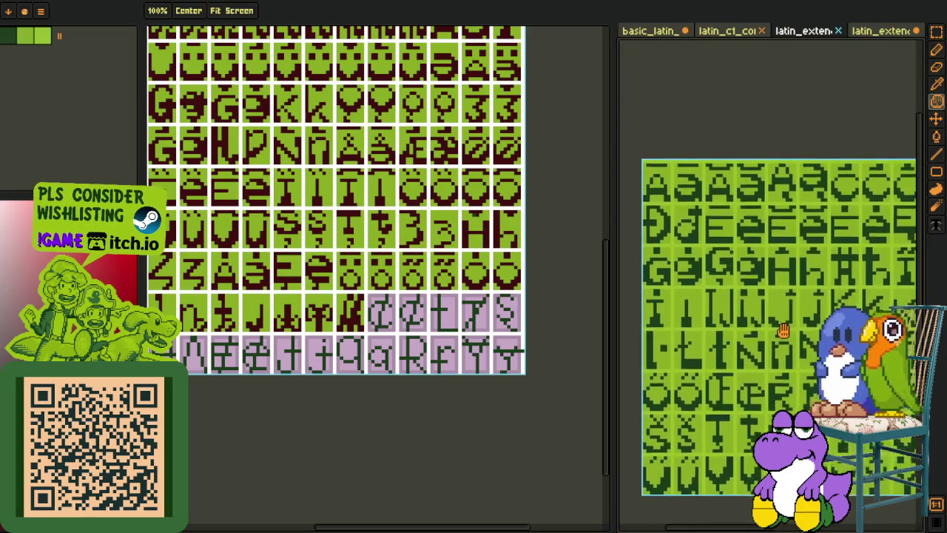
pyautogui.scroll(1, 773, 300)
pyautogui.scroll(1, 773, 292)
pyautogui.scroll(1, 769, 289)
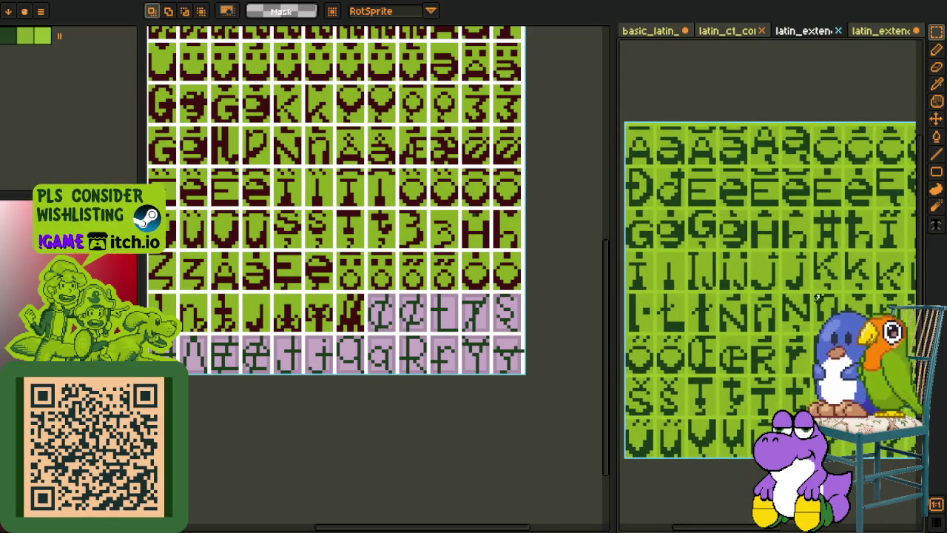
pyautogui.scroll(1, 750, 273)
pyautogui.scroll(-1, 747, 270)
pyautogui.scroll(-1, 762, 273)
pyautogui.scroll(1, 764, 272)
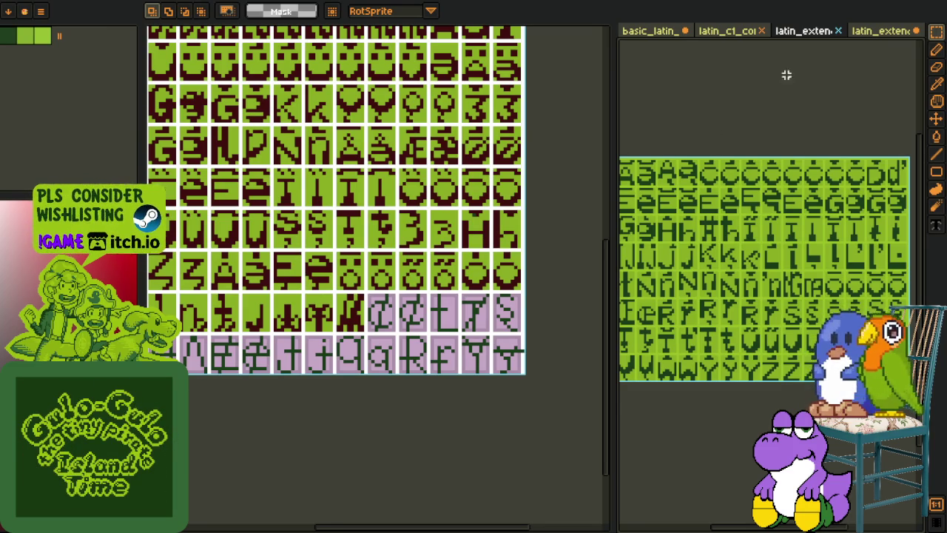
# Step: Browse the other latin_extended sheet, widen the reference panel, and pan to see more glyphs
pyautogui.click(891, 32)
pyautogui.scroll(-2, 789, 198)
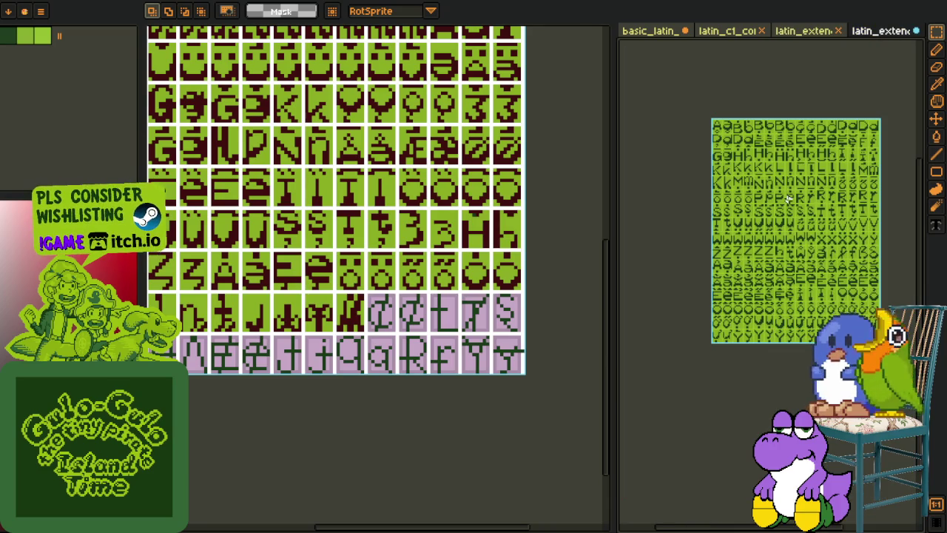
pyautogui.scroll(3, 797, 210)
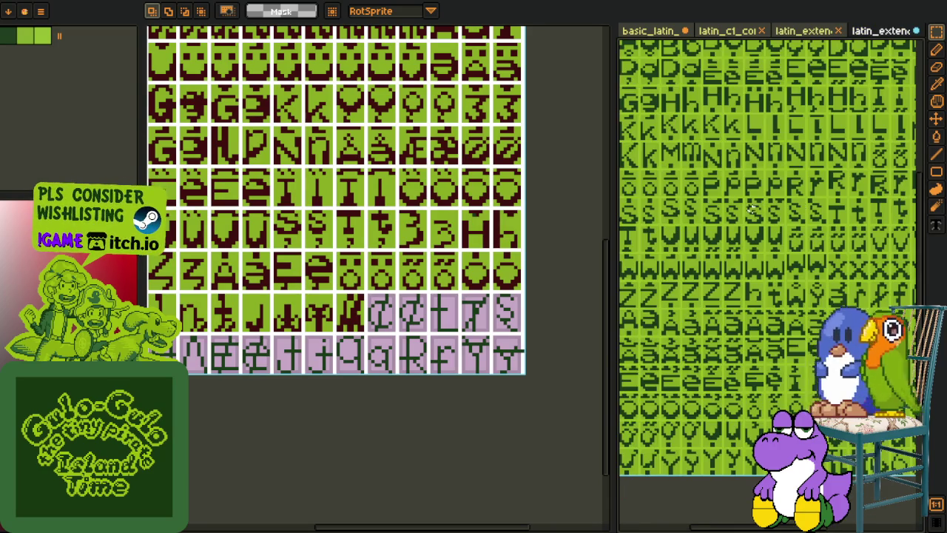
pyautogui.scroll(-1, 791, 222)
pyautogui.scroll(-2, 786, 238)
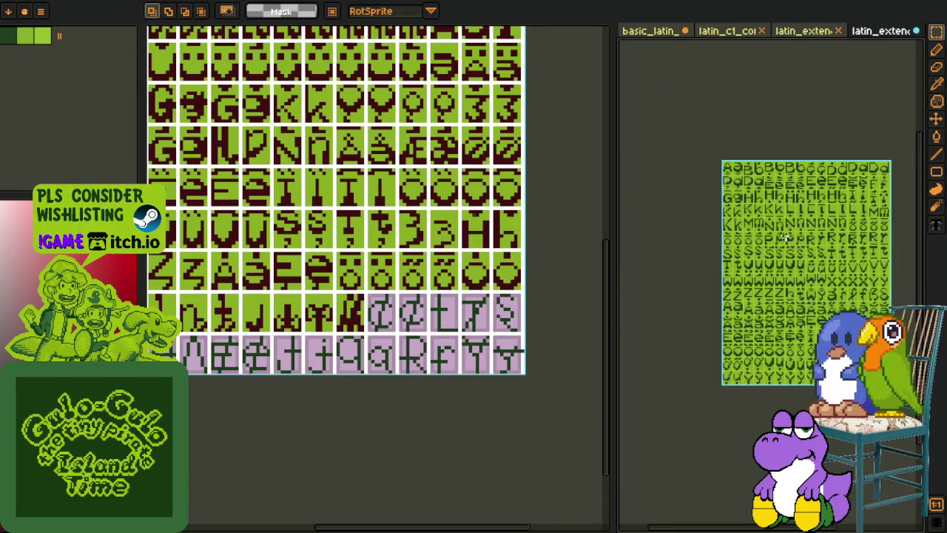
pyautogui.scroll(3, 786, 238)
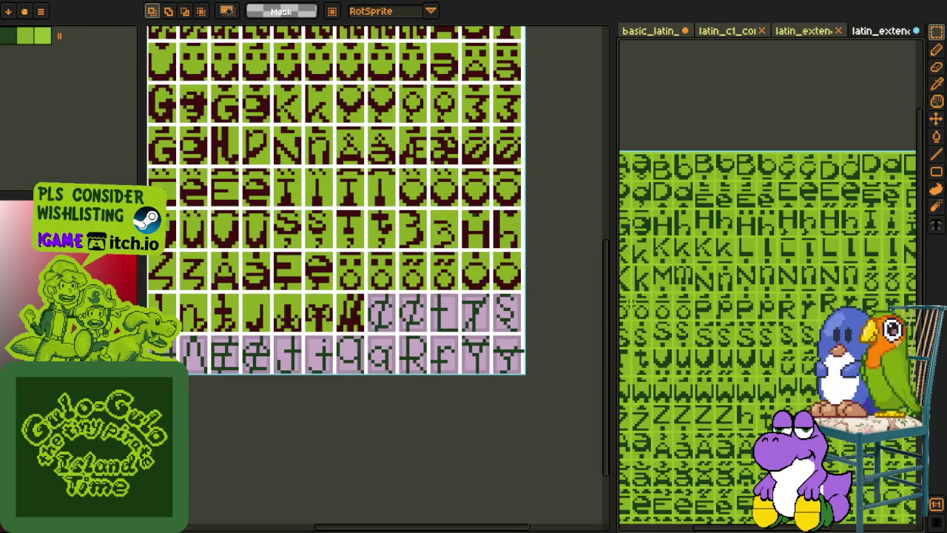
pyautogui.moveTo(611, 282); pyautogui.dragTo(484, 276)
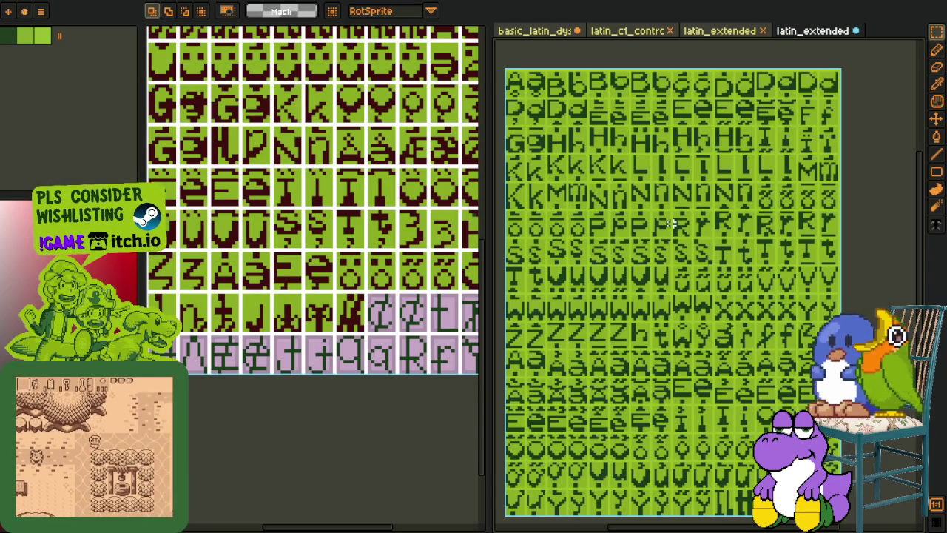
pyautogui.moveTo(688, 248)
pyautogui.mouseDown()
pyautogui.moveTo(743, 255)
pyautogui.moveTo(744, 186)
pyautogui.moveTo(731, 213)
pyautogui.mouseUp()
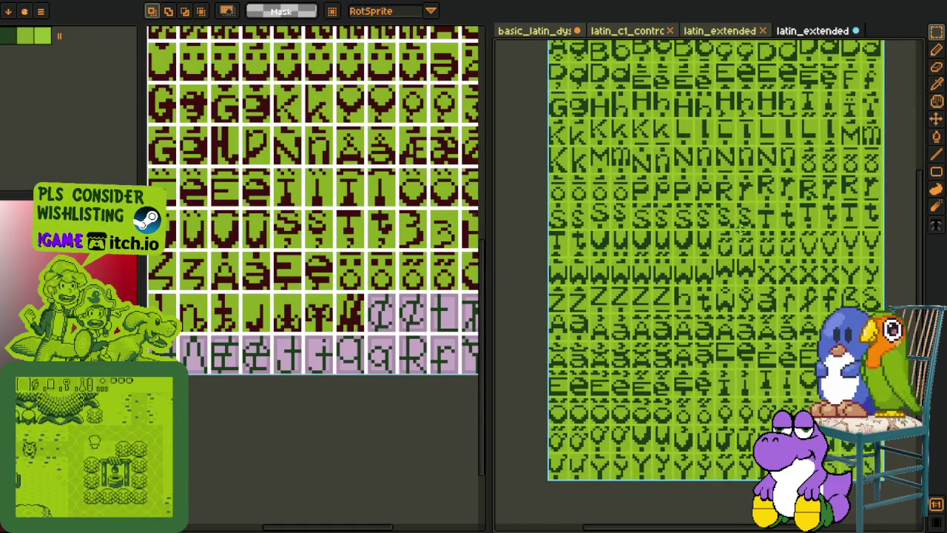
# Step: Compare both latin_extended sheets, pan the smaller one, and return to latin_c1
pyautogui.click(718, 30)
pyautogui.click(805, 33)
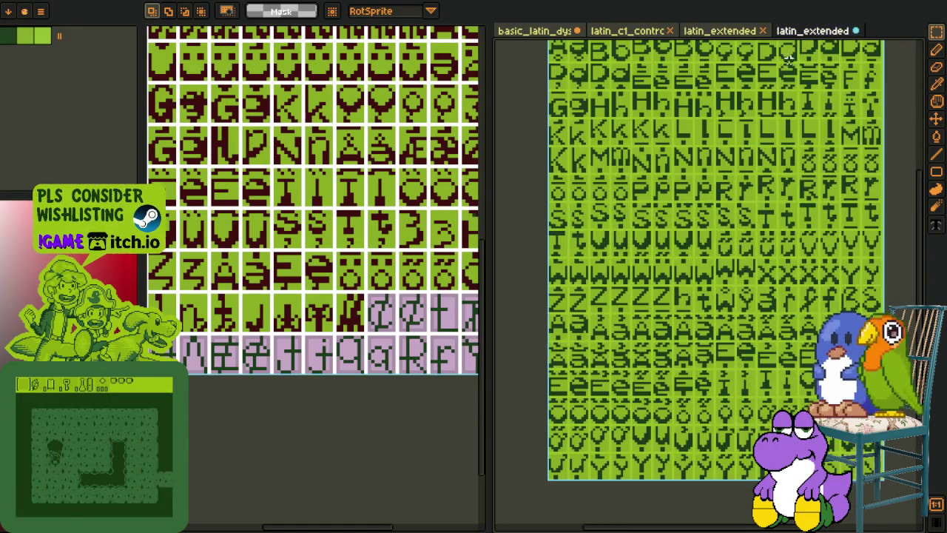
pyautogui.click(721, 31)
pyautogui.scroll(1, 702, 247)
pyautogui.moveTo(729, 268)
pyautogui.mouseDown()
pyautogui.moveTo(653, 244)
pyautogui.moveTo(704, 204)
pyautogui.moveTo(690, 185)
pyautogui.mouseUp()
pyautogui.click(640, 31)
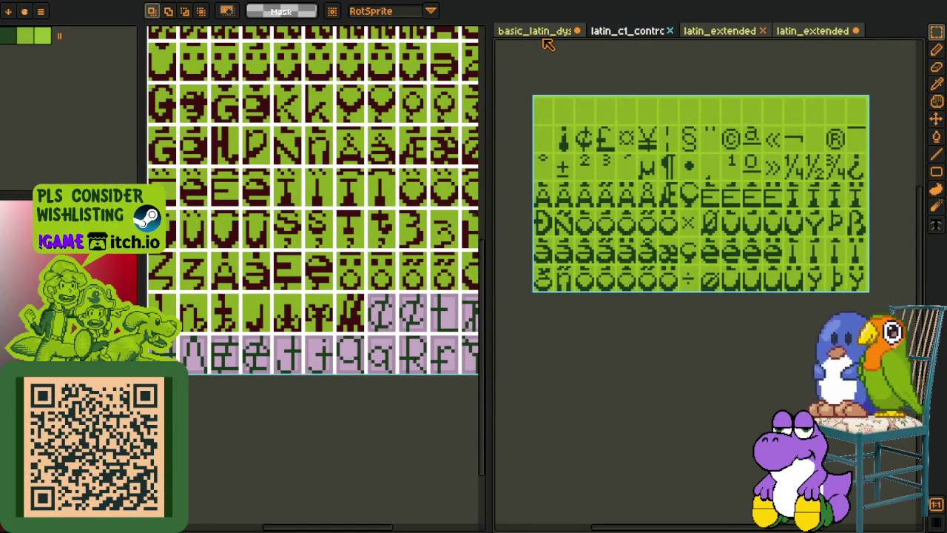
# Step: Select the ¢ glyph tile on the reference sheet and widen the working glyph sheet panel
pyautogui.scroll(2, 643, 175)
pyautogui.scroll(2, 570, 101)
pyautogui.moveTo(548, 94); pyautogui.dragTo(663, 251)
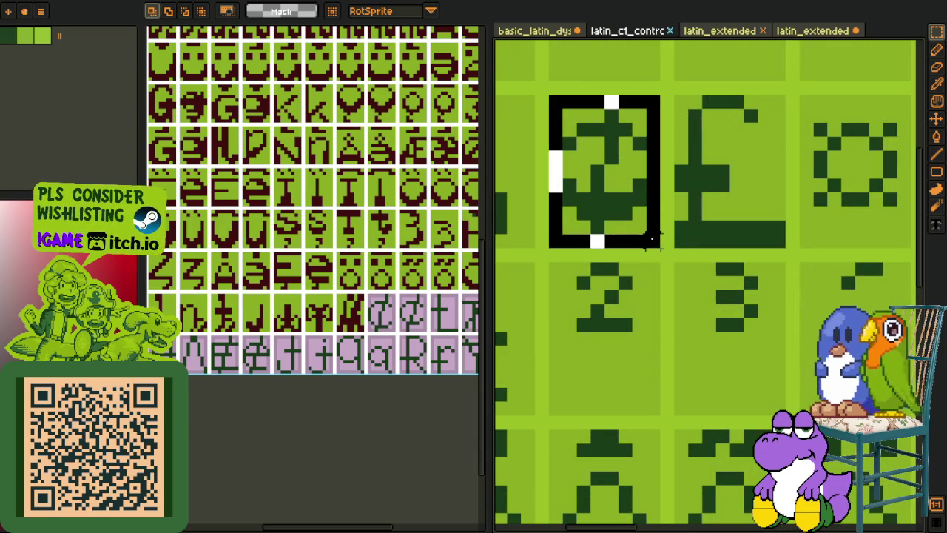
pyautogui.click(750, 228)
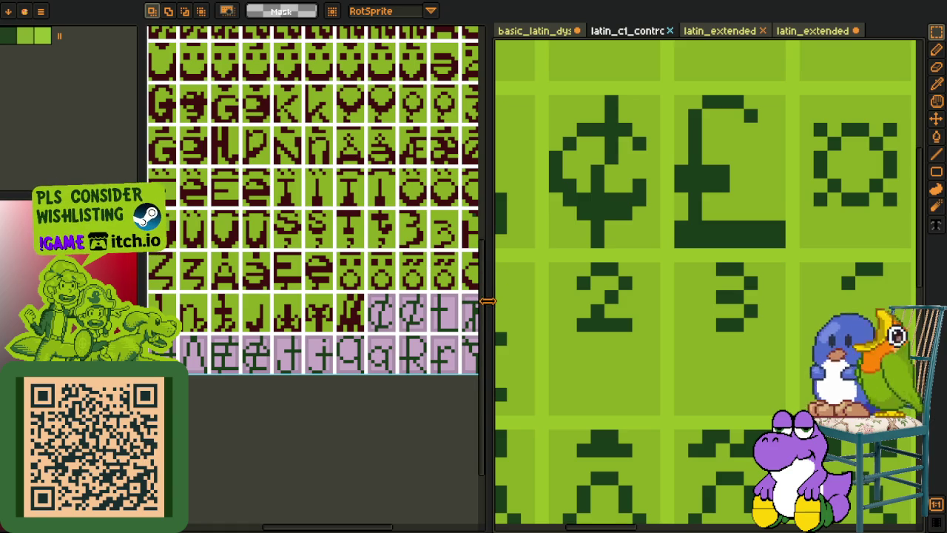
pyautogui.moveTo(488, 301); pyautogui.dragTo(682, 304)
# Step: Zoom the working glyph sheet to the next purple cell and attempt a first paste
pyautogui.scroll(1, 370, 249)
pyautogui.scroll(1, 330, 215)
pyautogui.scroll(1, 330, 215)
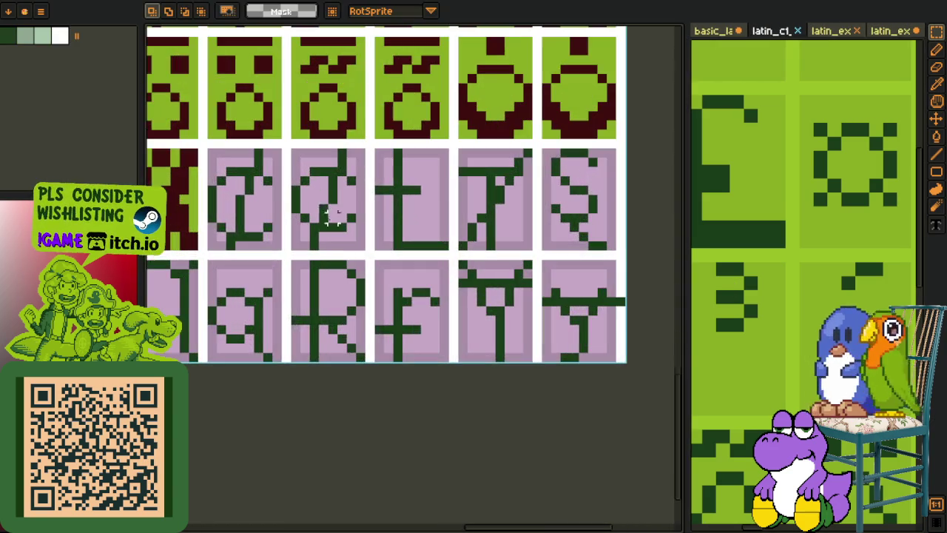
pyautogui.scroll(1, 311, 201)
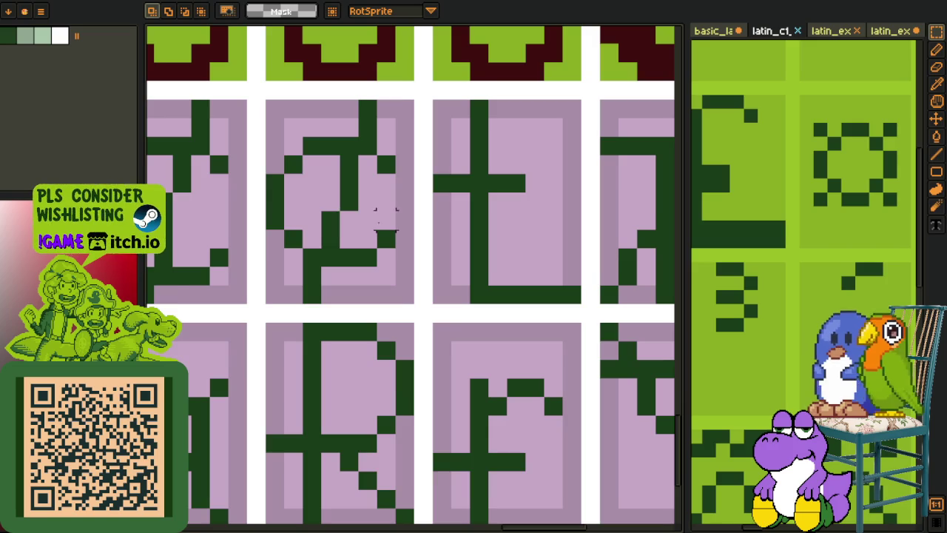
pyautogui.scroll(-2, 385, 214)
pyautogui.scroll(-2, 743, 254)
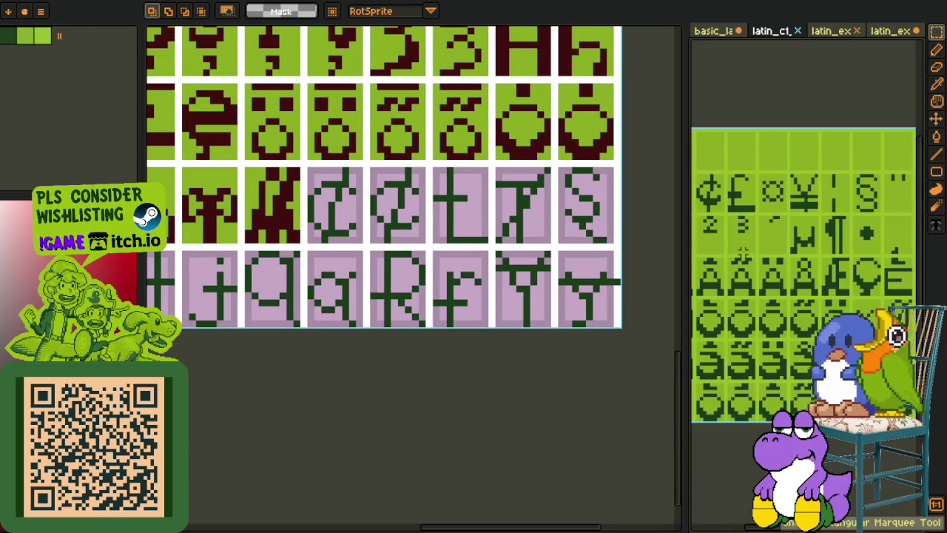
pyautogui.scroll(3, 365, 216)
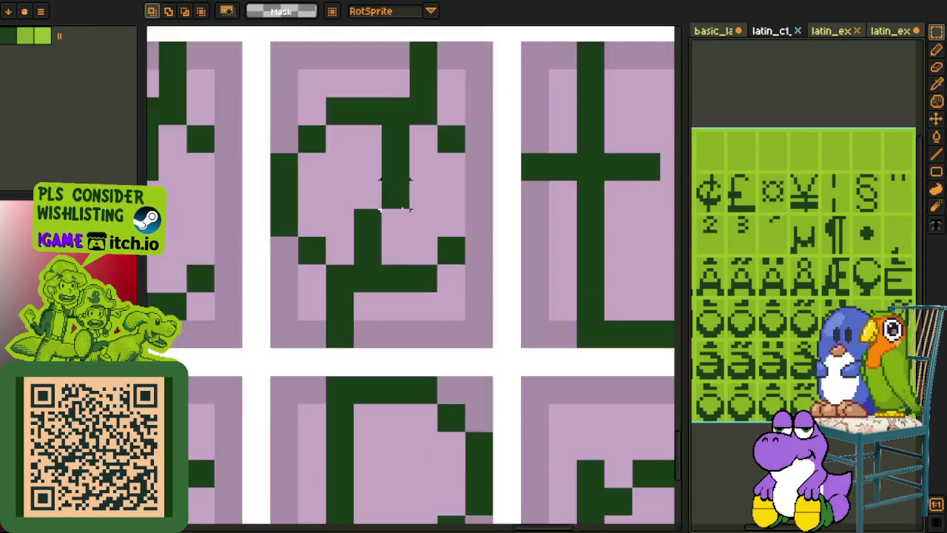
pyautogui.scroll(1, 391, 190)
pyautogui.hotkey('ctrl', 'v')
pyautogui.scroll(-2, 466, 222)
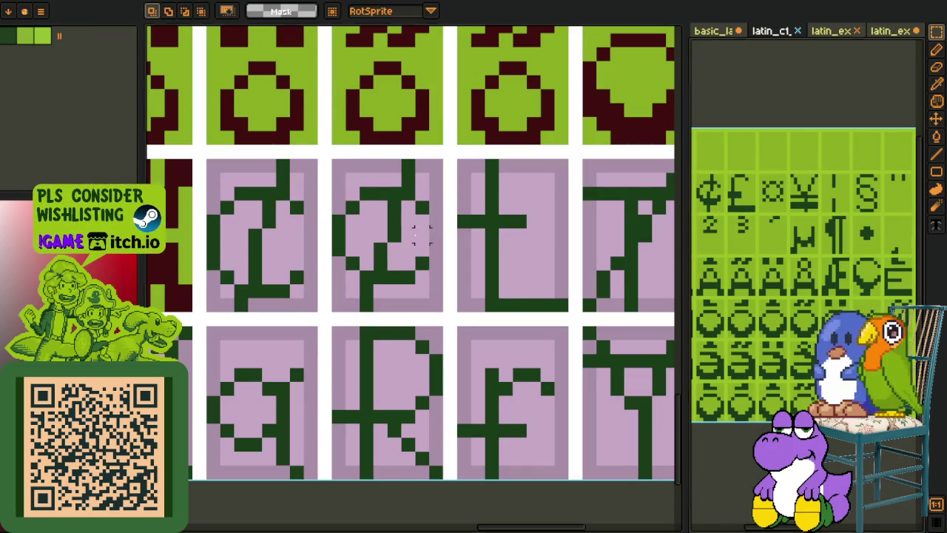
pyautogui.scroll(-3, 407, 235)
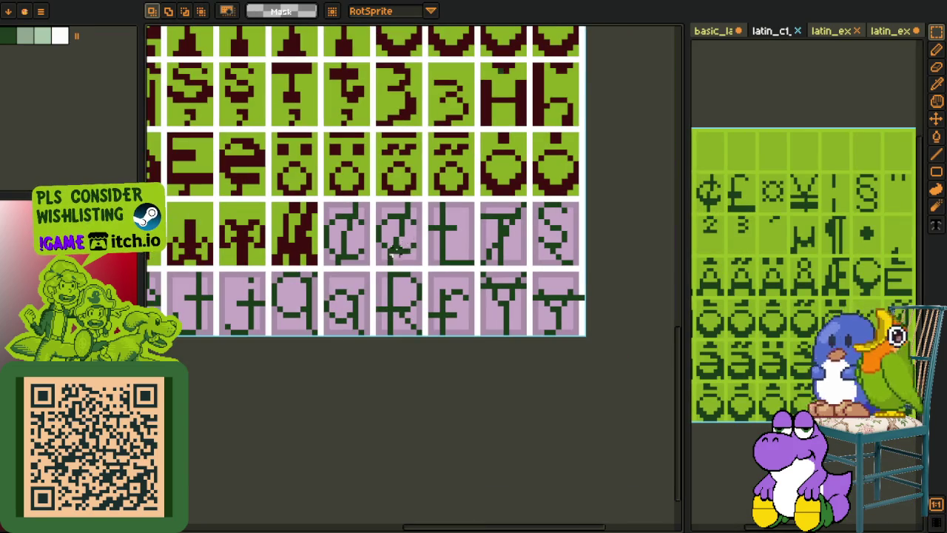
# Step: Paste the ¢ tile, drag it onto the purple cell, and commit it
pyautogui.press('Tab')
pyautogui.press('Tab')
pyautogui.press('Tab')
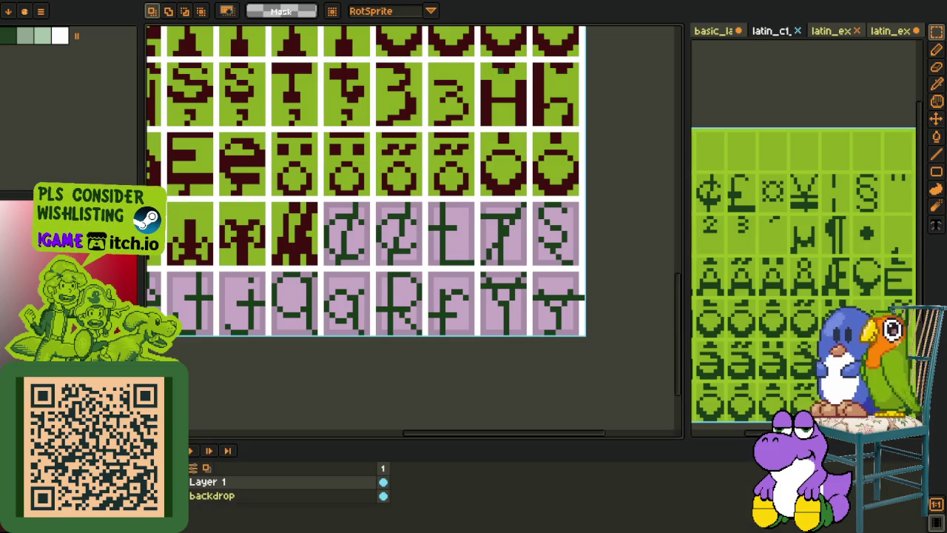
pyautogui.scroll(3, 372, 267)
pyautogui.press('Tab')
pyautogui.hotkey('ctrl', 'v')
pyautogui.moveTo(439, 267); pyautogui.dragTo(461, 195)
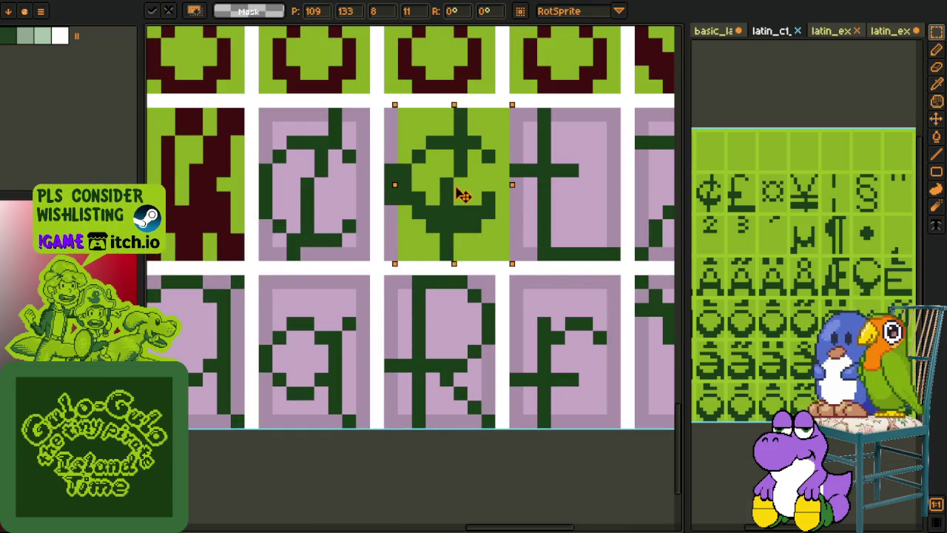
pyautogui.press('Return')
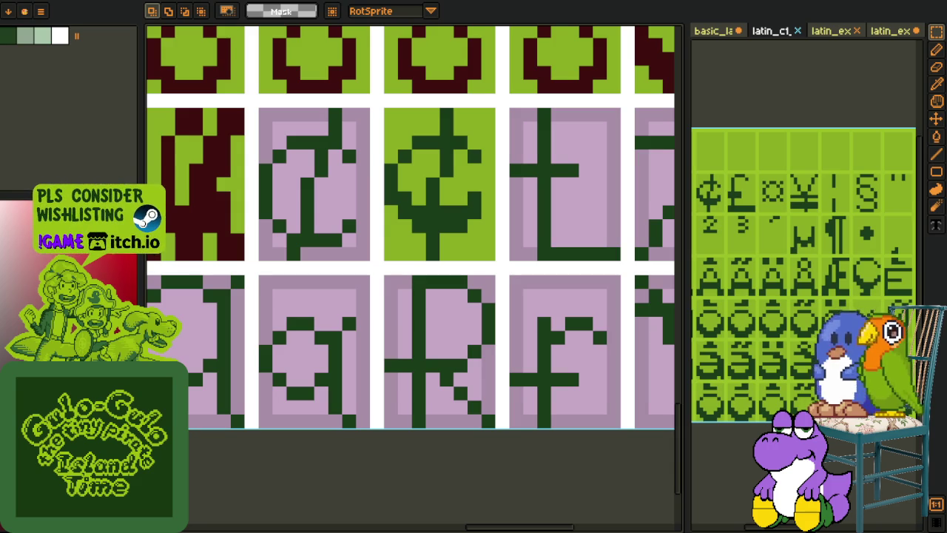
# Step: Fill the glyph's bottom, top and left strokes dark red, then touch up pixels with the pencil
pyautogui.press('i')
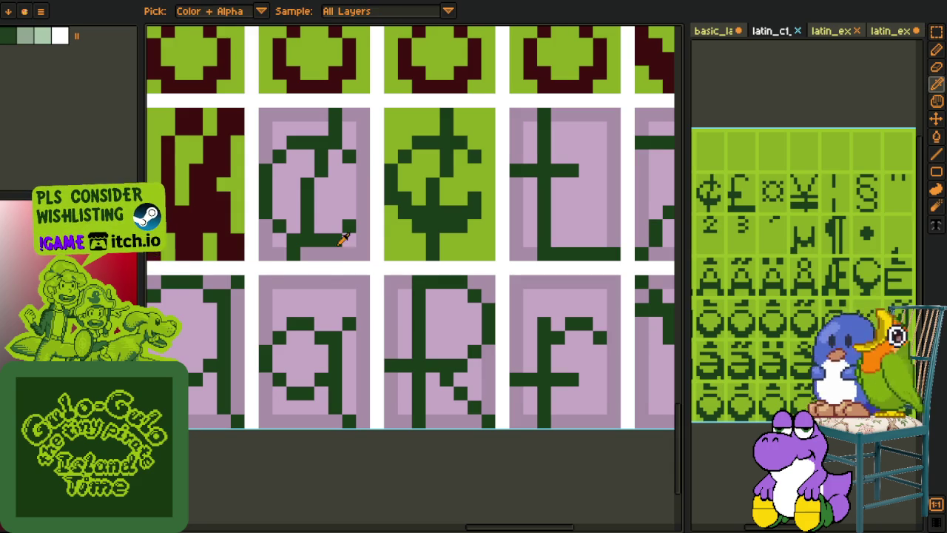
pyautogui.press('g')
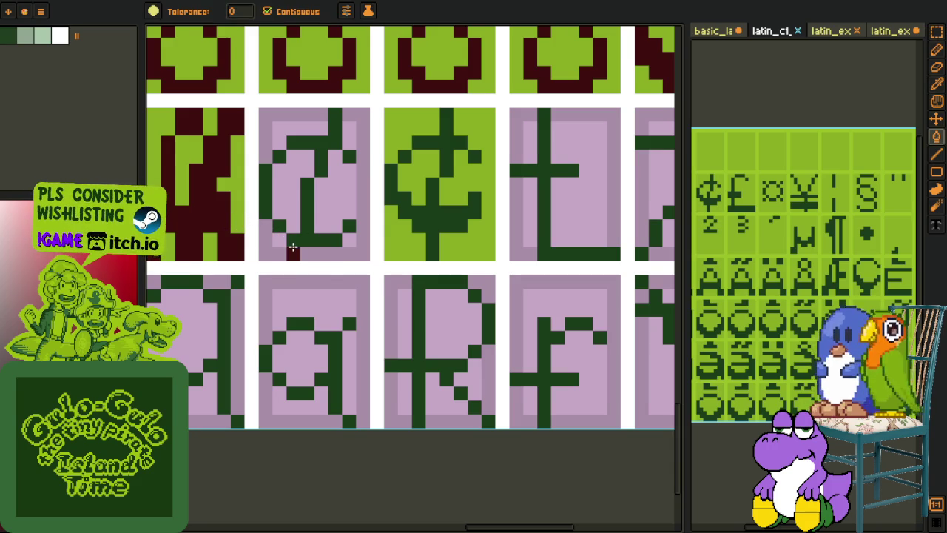
pyautogui.click(323, 235)
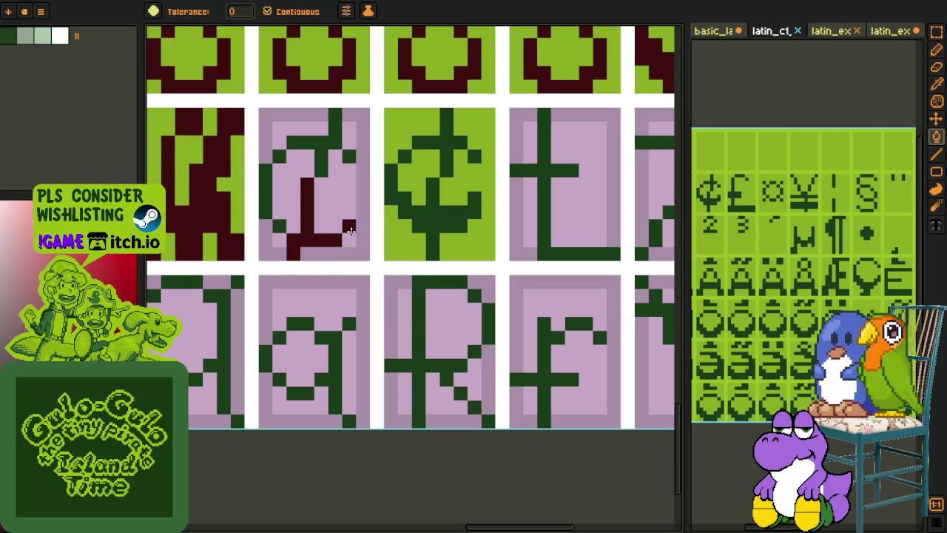
pyautogui.click(316, 162)
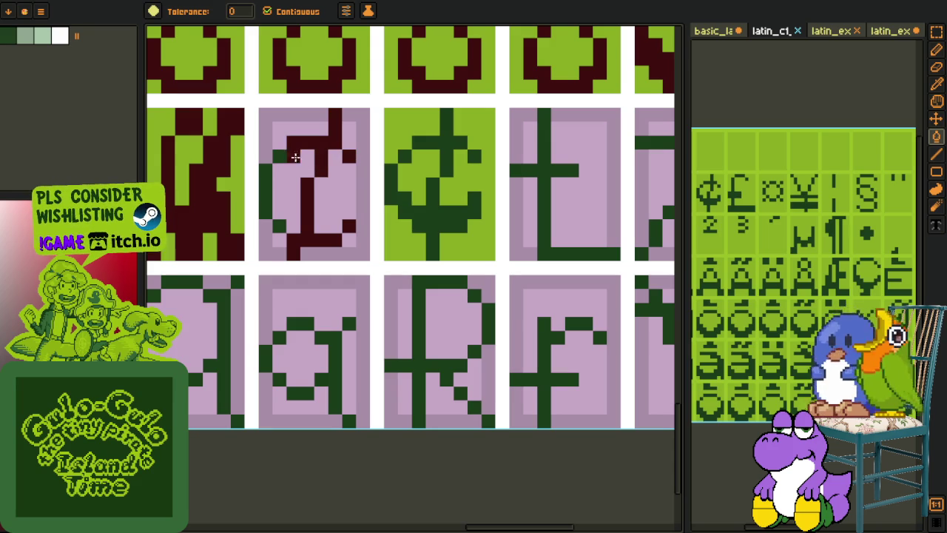
pyautogui.click(266, 196)
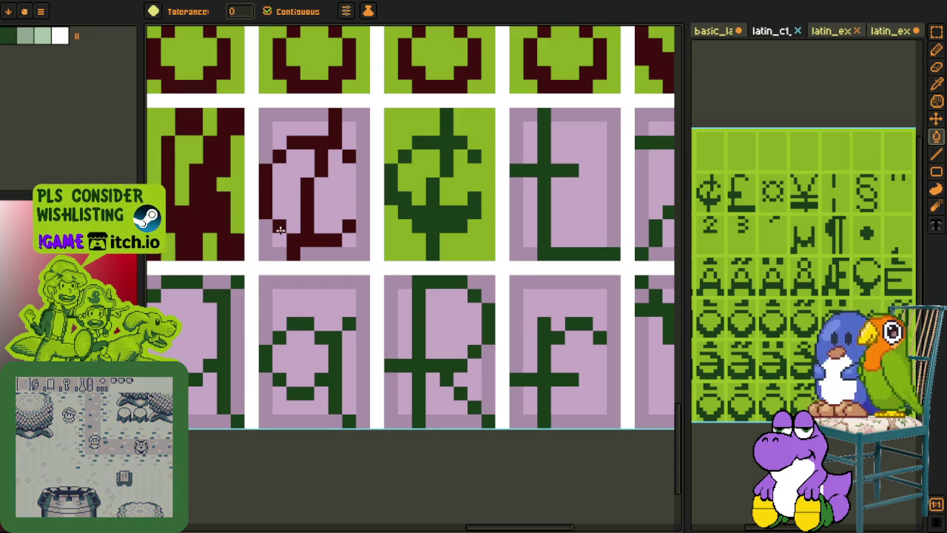
pyautogui.press('m')
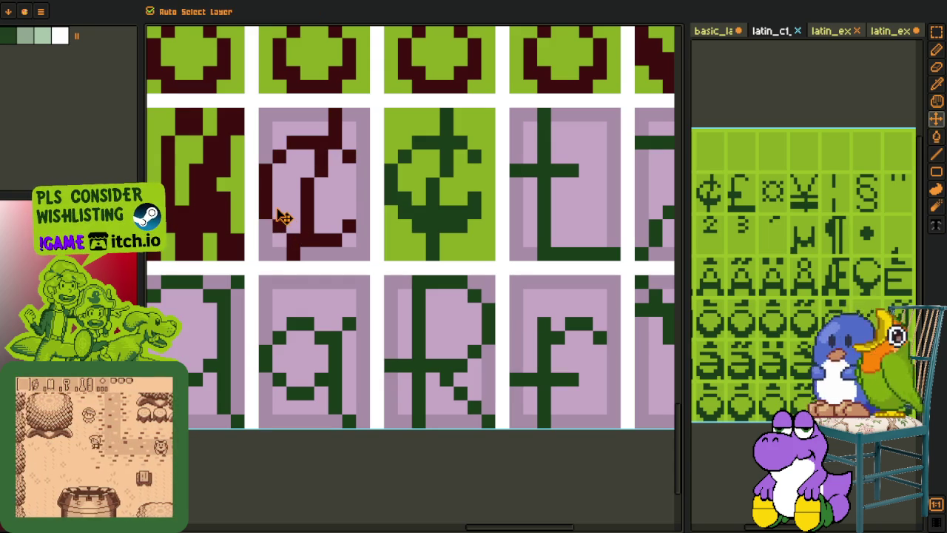
pyautogui.press('b')
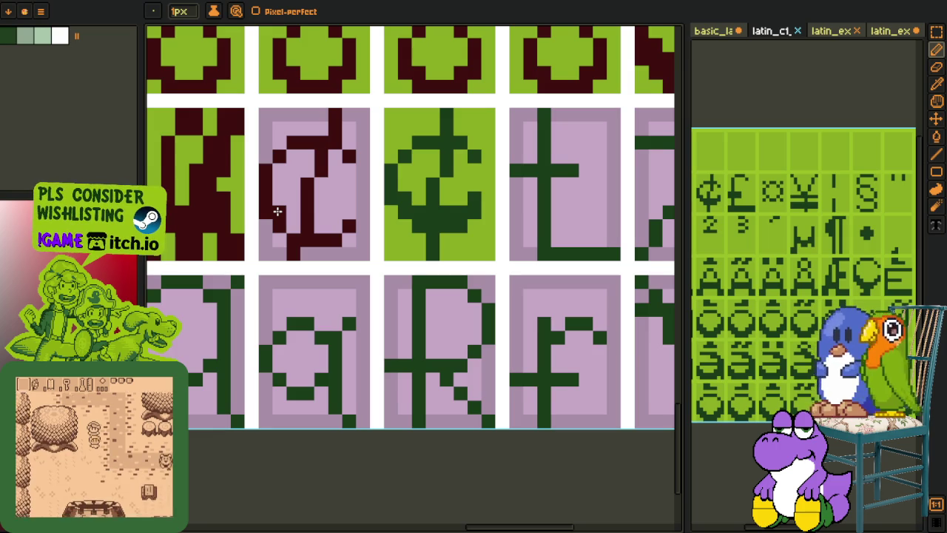
pyautogui.moveTo(320, 230); pyautogui.dragTo(351, 213)
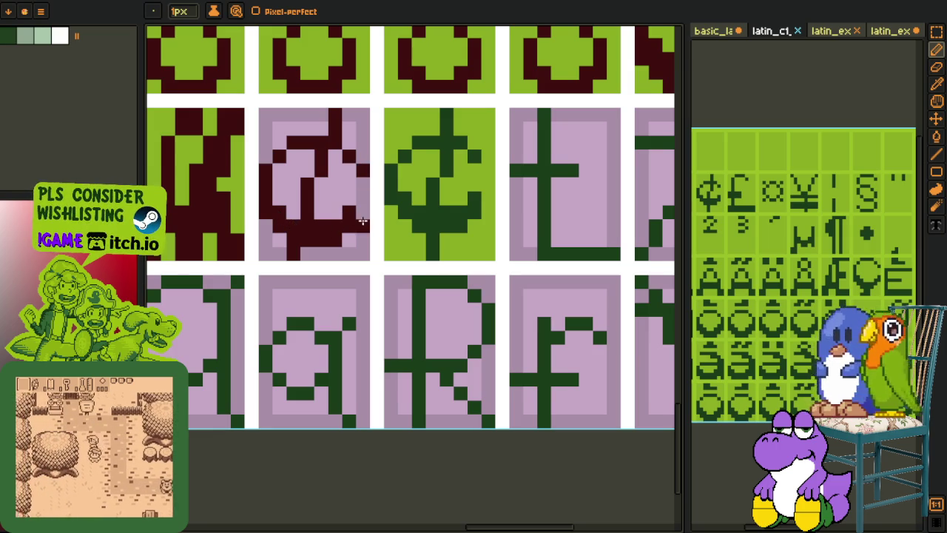
# Step: Undo an accidental pink fill and sample the light green tile colour
pyautogui.scroll(-3, 361, 215)
pyautogui.scroll(3, 338, 233)
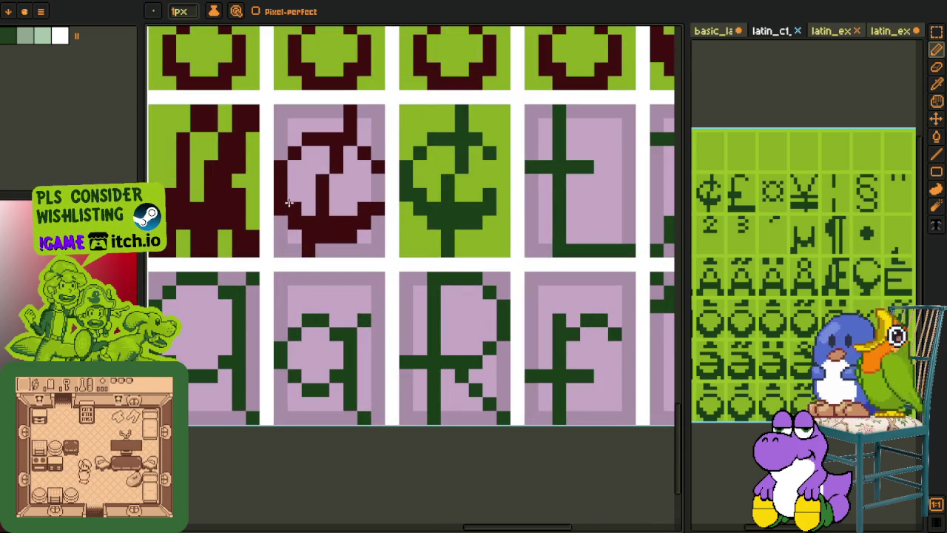
pyautogui.keyDown('alt'); pyautogui.click(295, 241); pyautogui.keyUp('alt')
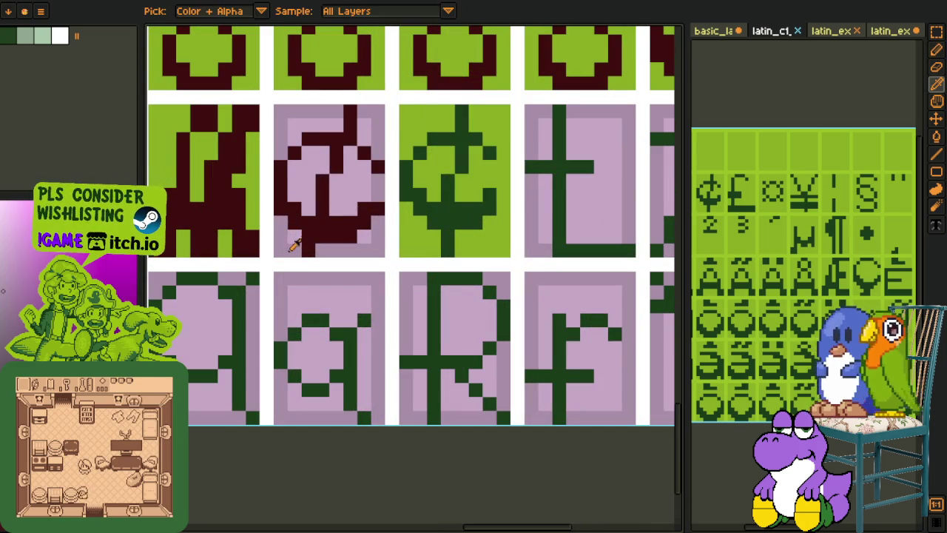
pyautogui.press('g')
pyautogui.click(363, 238)
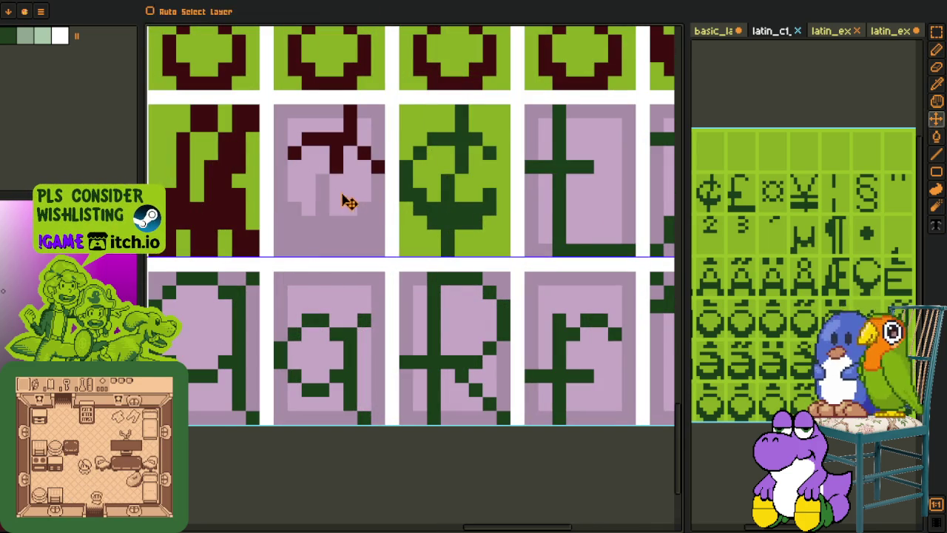
pyautogui.hotkey('ctrl', 'z')
pyautogui.hotkey('ctrl', 'z')
pyautogui.hotkey('ctrl', 'z')
pyautogui.hotkey('ctrl', 'z')
pyautogui.hotkey('ctrl', 'z')
pyautogui.hotkey('ctrl', 'z')
pyautogui.hotkey('ctrl', 'z')
pyautogui.press('i')
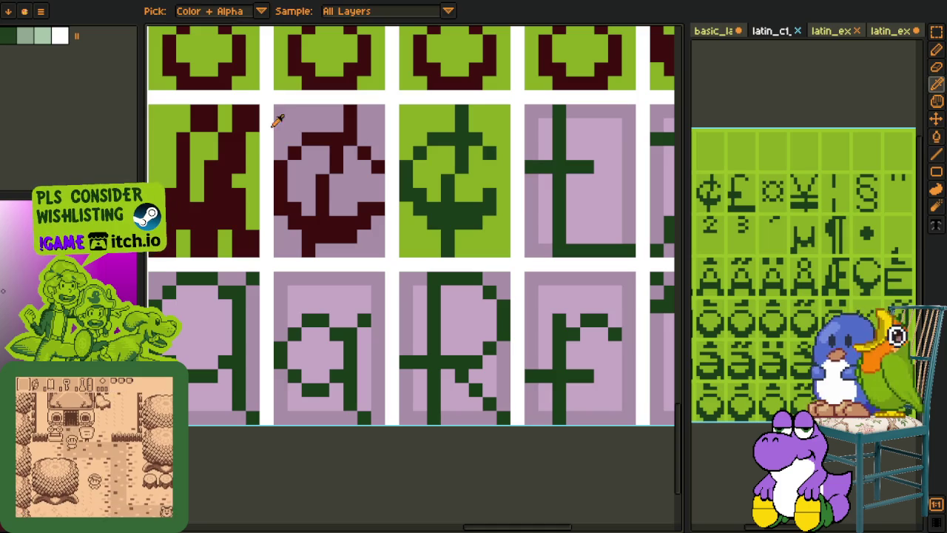
pyautogui.click(278, 122)
pyautogui.press('g')
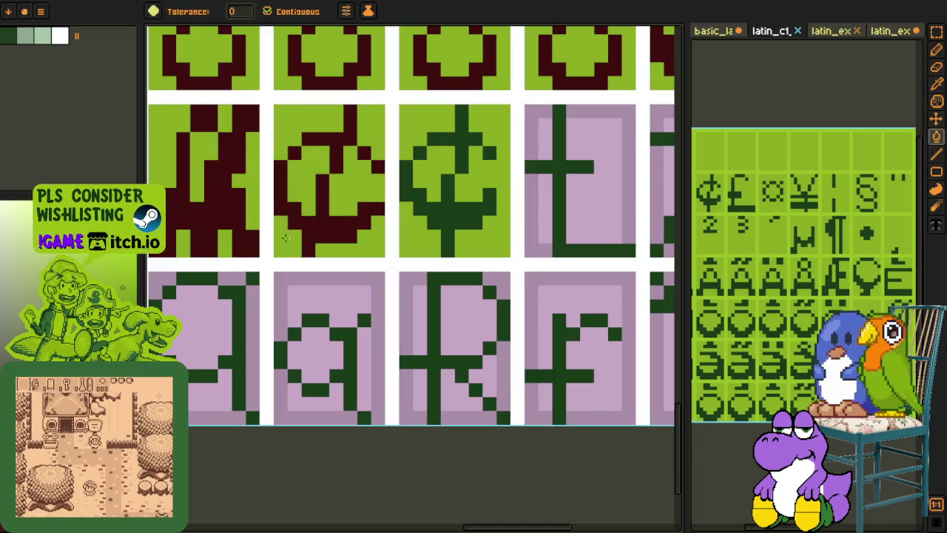
# Step: Sample dark red and fill the third glyph's main stroke and top cross with it
pyautogui.scroll(-3, 311, 244)
pyautogui.press('i')
pyautogui.scroll(-1, 352, 323)
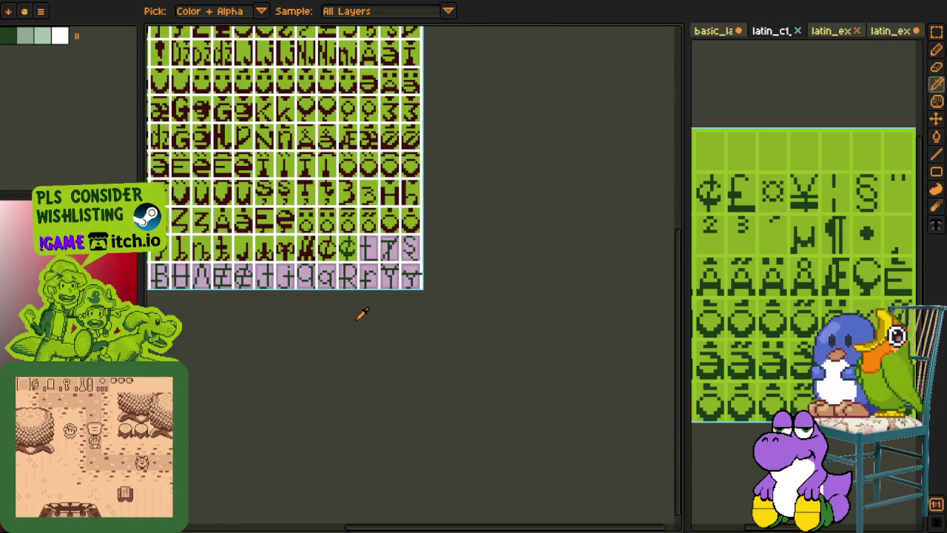
pyautogui.scroll(1, 360, 313)
pyautogui.scroll(1, 344, 235)
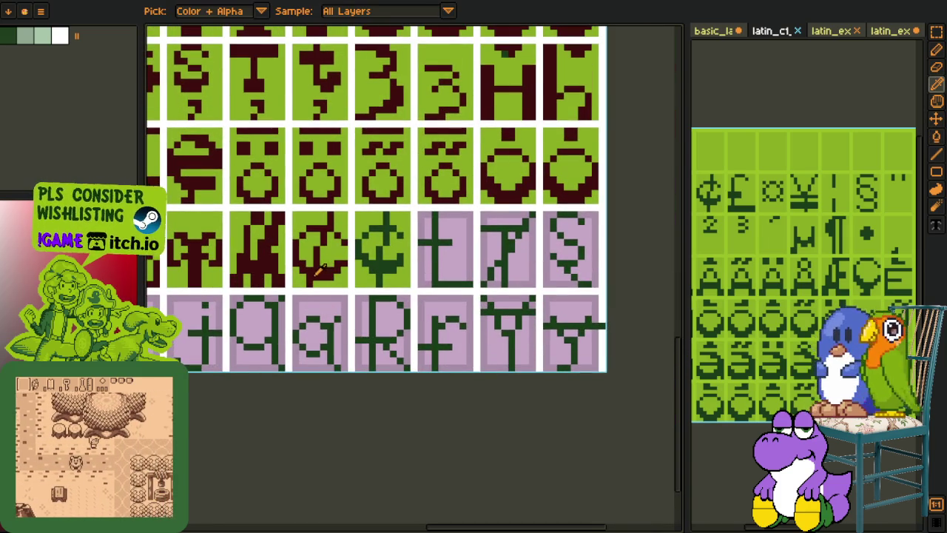
pyautogui.scroll(1, 325, 259)
pyautogui.press('b')
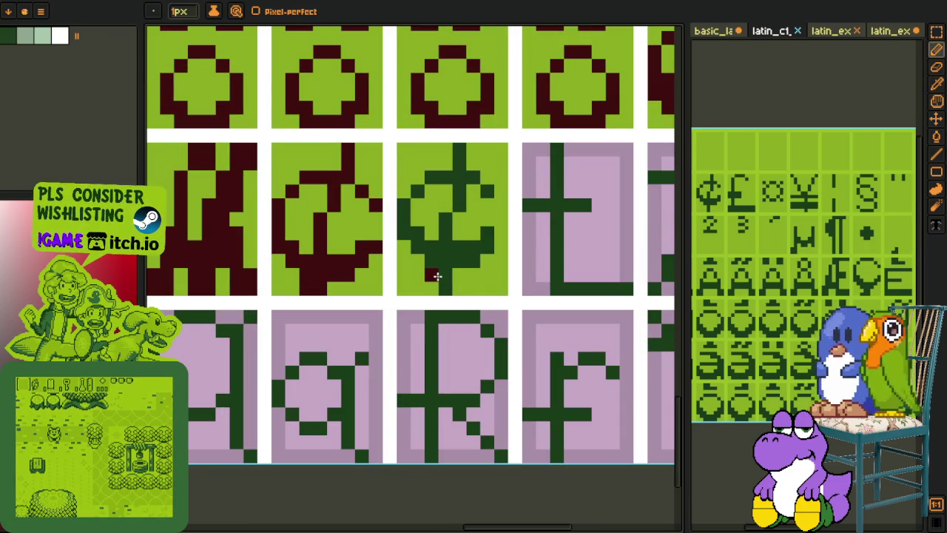
pyautogui.press('o')
pyautogui.click(432, 289)
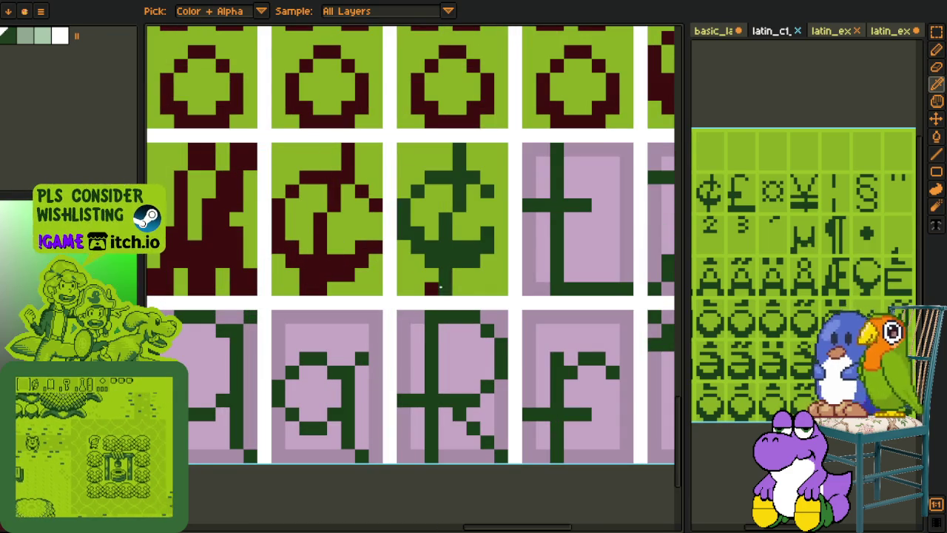
pyautogui.press('g')
pyautogui.click(440, 283)
pyautogui.click(454, 185)
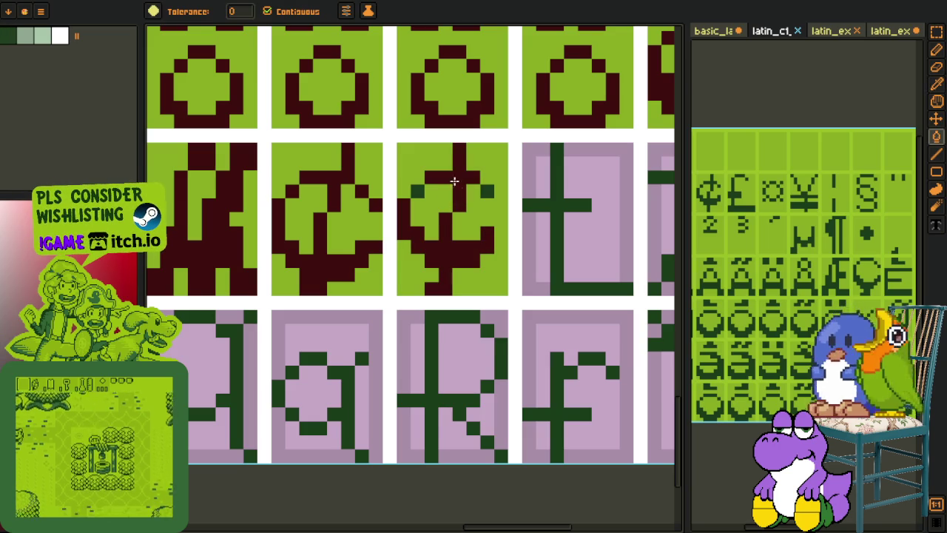
# Step: Pan the reference sheet to show its higher rows of glyphs
pyautogui.scroll(-2, 483, 191)
pyautogui.scroll(-1, 466, 244)
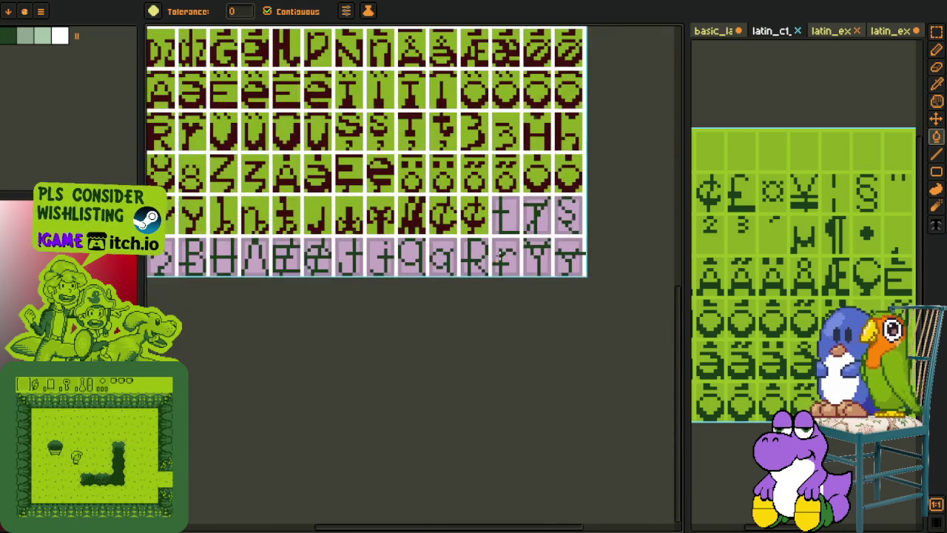
pyautogui.scroll(-2, 444, 304)
pyautogui.press('o')
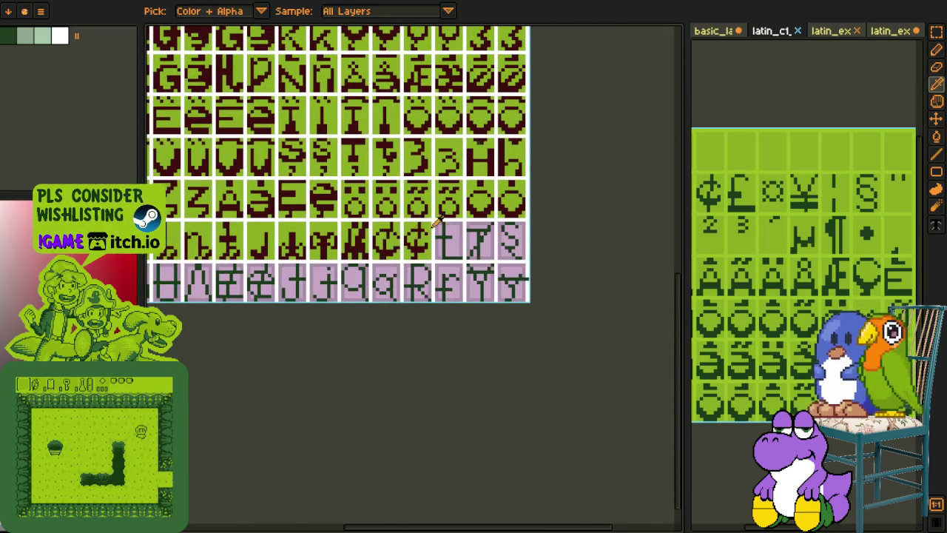
pyautogui.scroll(3, 370, 244)
pyautogui.press('b')
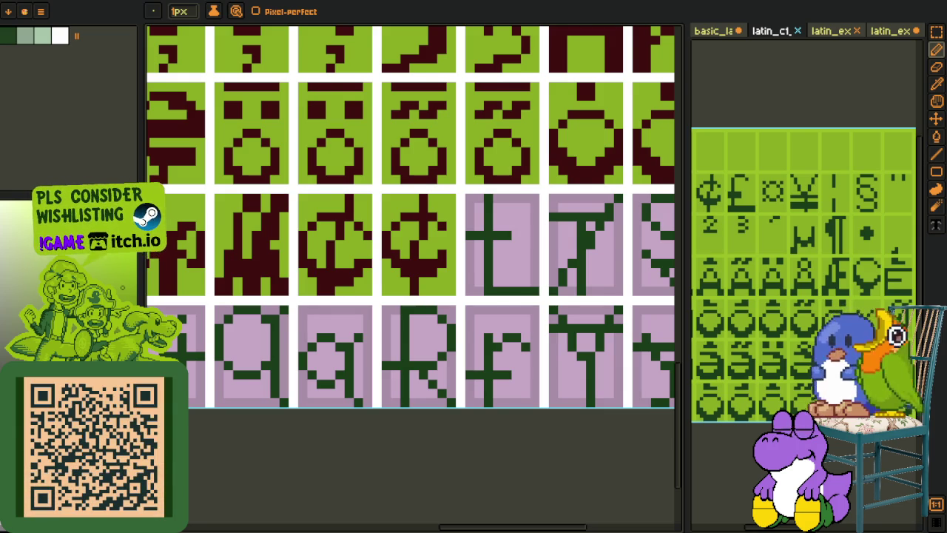
pyautogui.scroll(-3, 398, 251)
pyautogui.scroll(-2, 403, 344)
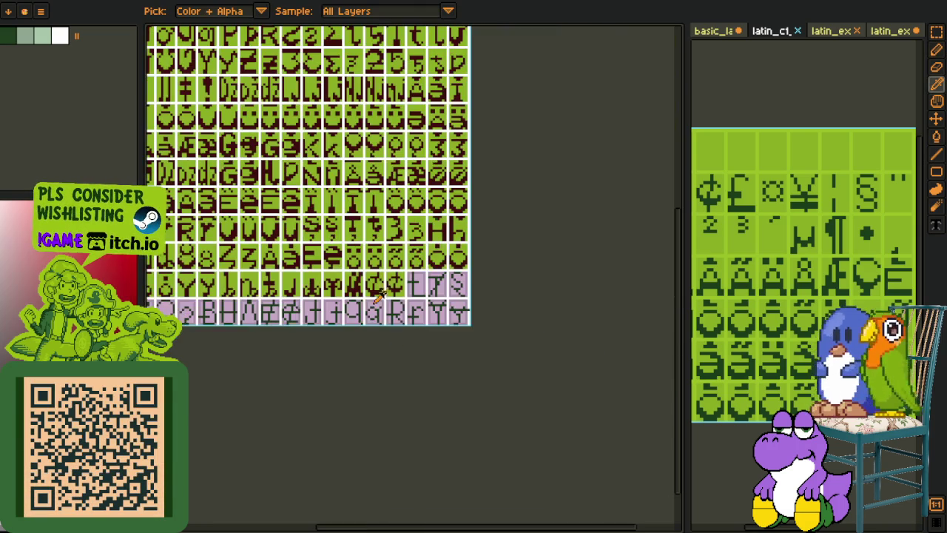
pyautogui.press('h')
pyautogui.moveTo(827, 252); pyautogui.dragTo(827, 187)
pyautogui.press('o')
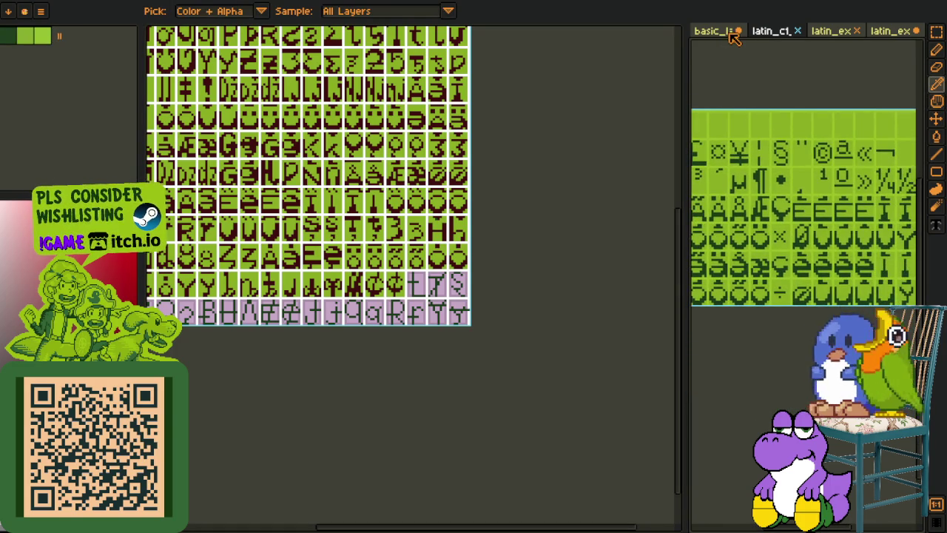
# Step: Show the basic_latin reference sheet and pan to its lower glyph rows
pyautogui.click(728, 31)
pyautogui.scroll(3, 786, 133)
pyautogui.press('h')
pyautogui.scroll(2, 787, 174)
pyautogui.moveTo(787, 174)
pyautogui.mouseDown()
pyautogui.moveTo(751, 190)
pyautogui.moveTo(817, 192)
pyautogui.mouseUp()
pyautogui.scroll(-2, 817, 192)
pyautogui.moveTo(826, 158)
pyautogui.mouseDown()
pyautogui.moveTo(851, 205)
pyautogui.moveTo(868, 212)
pyautogui.moveTo(797, 195)
pyautogui.moveTo(714, 212)
pyautogui.mouseUp()
pyautogui.scroll(2, 713, 211)
# Step: Rectangle-select the dark-green bar on the reference glyph
pyautogui.press('r')
pyautogui.scroll(3, 764, 198)
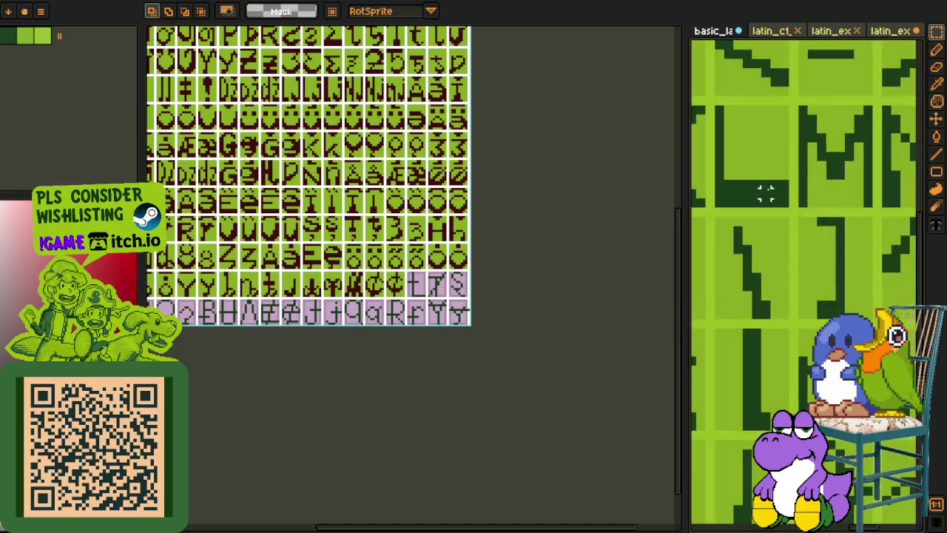
pyautogui.moveTo(715, 226); pyautogui.dragTo(814, 149)
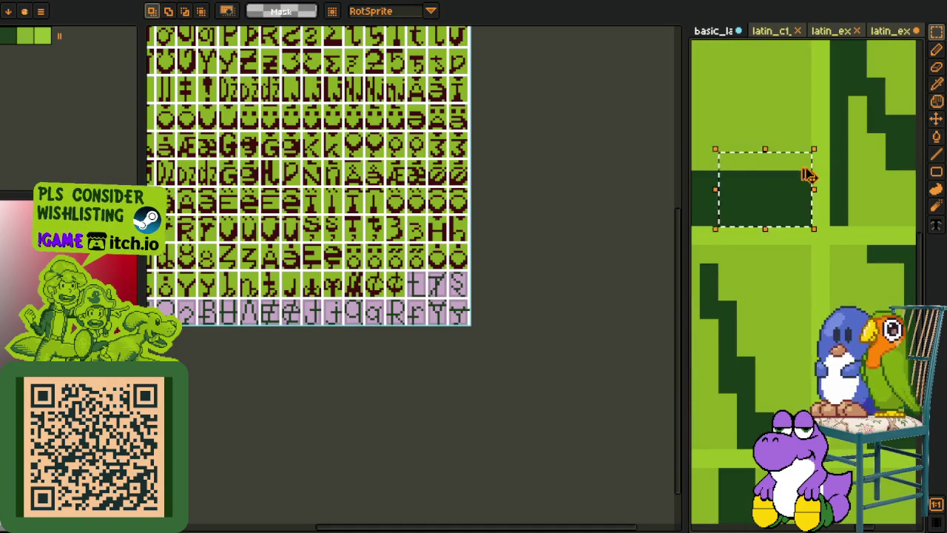
pyautogui.click(728, 199)
pyautogui.scroll(3, 454, 274)
pyautogui.scroll(2, 429, 270)
pyautogui.scroll(2, 402, 264)
# Step: Paste the dark-green bar and place it at the bottom of the pink glyph cell
pyautogui.press('m')
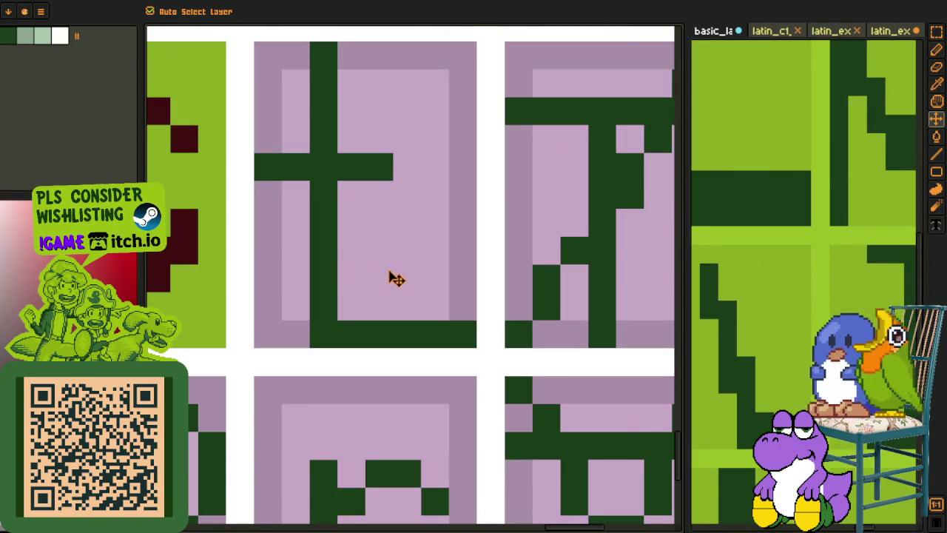
pyautogui.scroll(-5, 414, 284)
pyautogui.scroll(3, 429, 289)
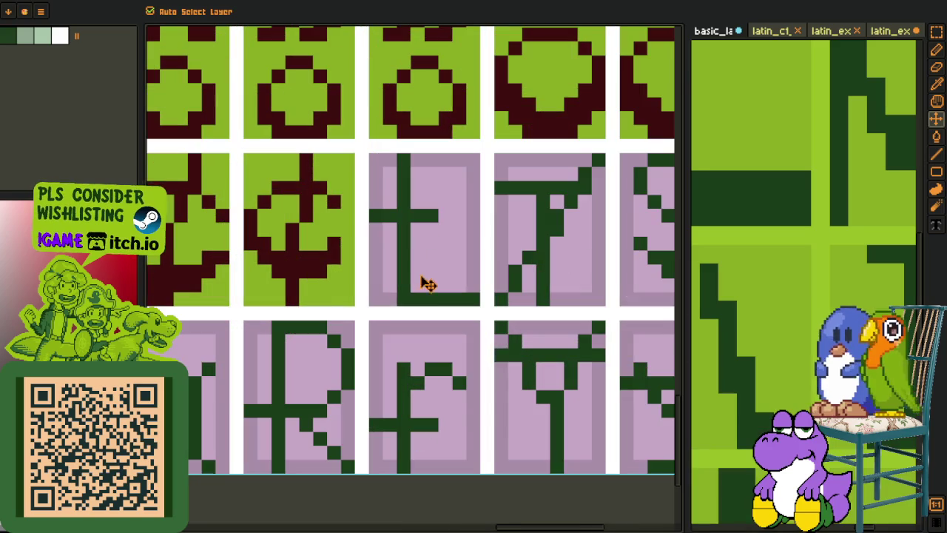
pyautogui.hotkey('ctrl', 'v')
pyautogui.moveTo(338, 273); pyautogui.dragTo(463, 293)
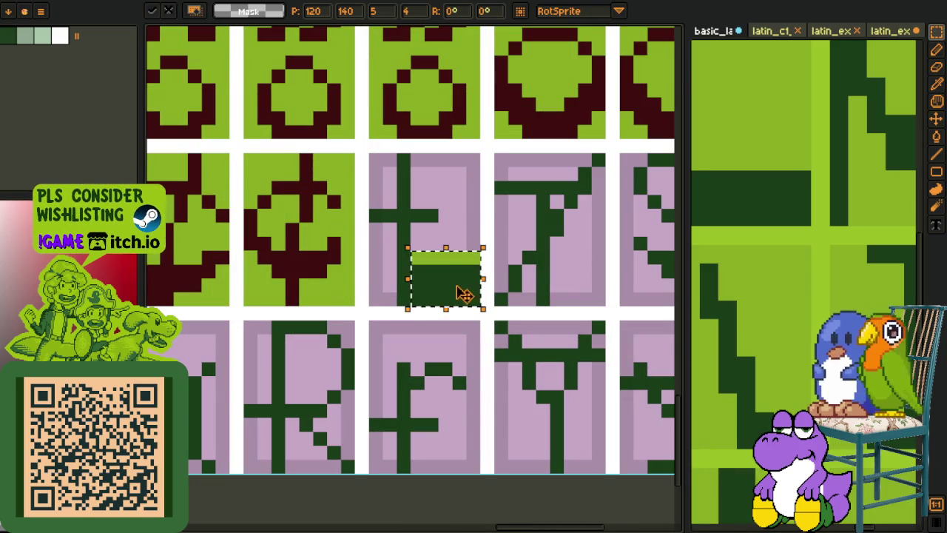
# Step: Recolour the cross-with-bar glyph's strokes dark red
pyautogui.press('o')
pyautogui.scroll(2, 440, 253)
pyautogui.press('g')
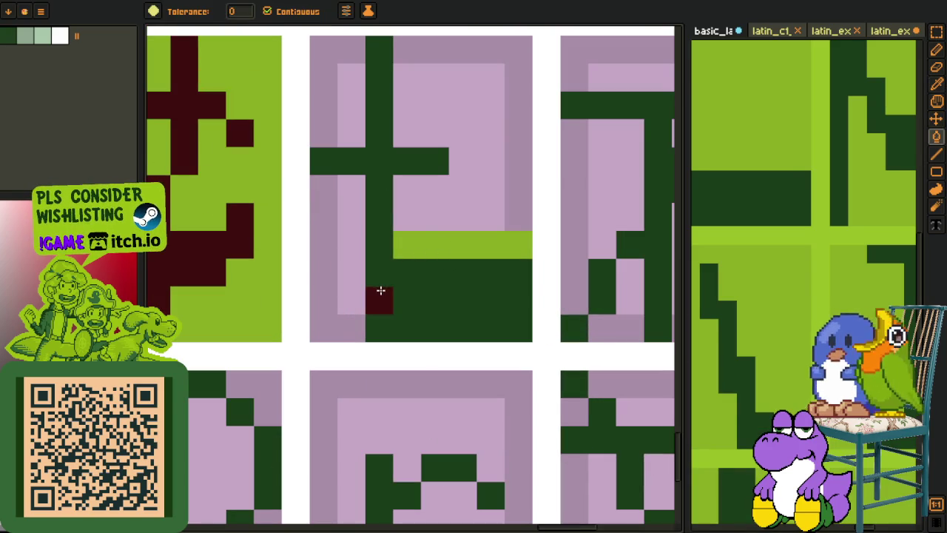
pyautogui.click(380, 289)
pyautogui.press('b')
pyautogui.click(327, 132)
pyautogui.moveTo(328, 132); pyautogui.dragTo(440, 133)
# Step: Fill the cell's pink background with the light green tile colour
pyautogui.press('o')
pyautogui.press('g')
pyautogui.click(352, 244)
pyautogui.rightClick(415, 189)
pyautogui.click(351, 88)
pyautogui.press('o')
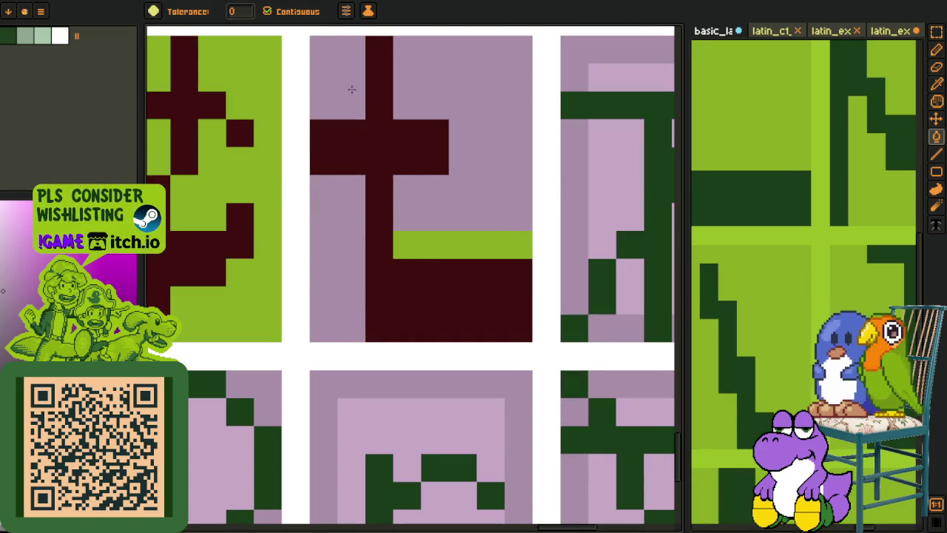
pyautogui.press('g')
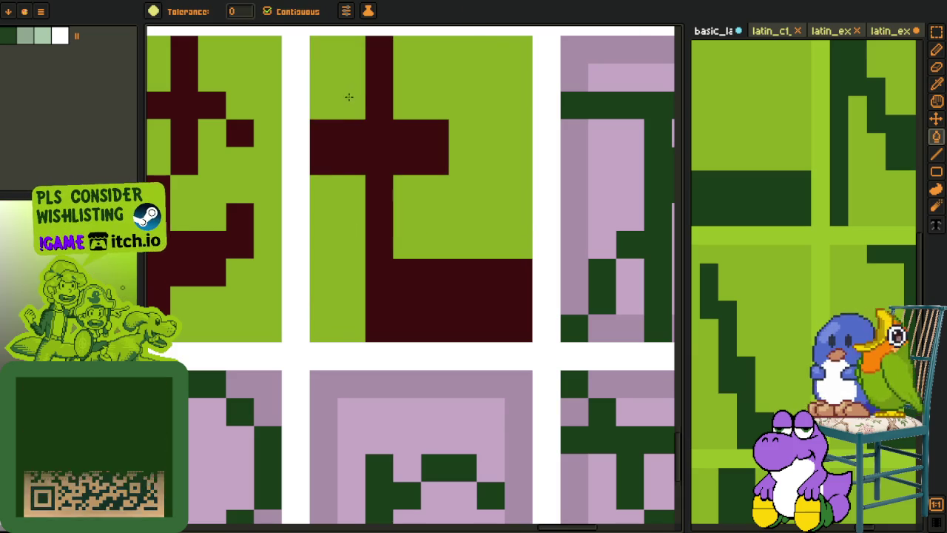
pyautogui.scroll(-5, 444, 222)
pyautogui.press('o')
pyautogui.press('m')
pyautogui.press('o')
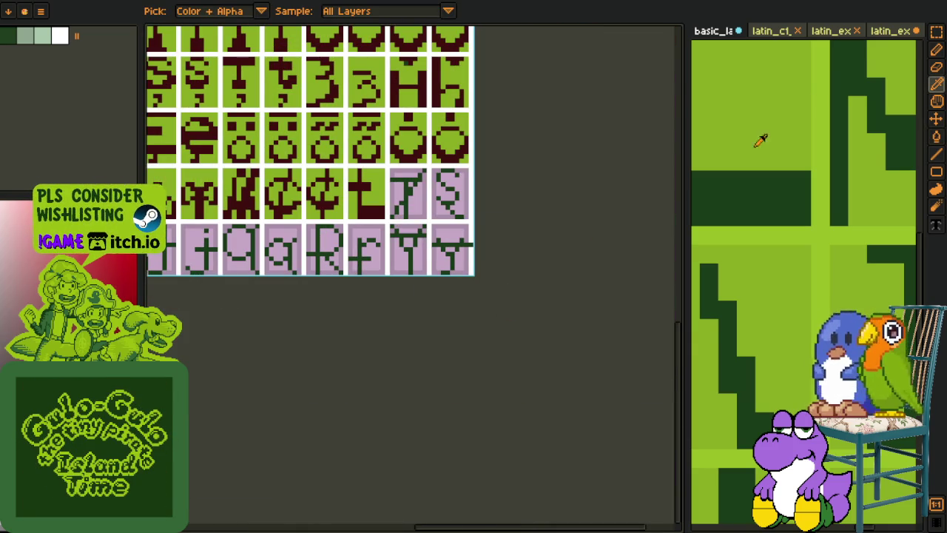
# Step: Pan the reference sheet over to the T glyph
pyautogui.scroll(-3, 740, 170)
pyautogui.press('h')
pyautogui.scroll(-2, 777, 180)
pyautogui.moveTo(811, 205)
pyautogui.mouseDown()
pyautogui.moveTo(790, 227)
pyautogui.moveTo(858, 222)
pyautogui.mouseUp()
# Step: Select the reference T glyph, deleting it then restoring it with undo
pyautogui.press('r')
pyautogui.scroll(3, 782, 189)
pyautogui.scroll(2, 782, 189)
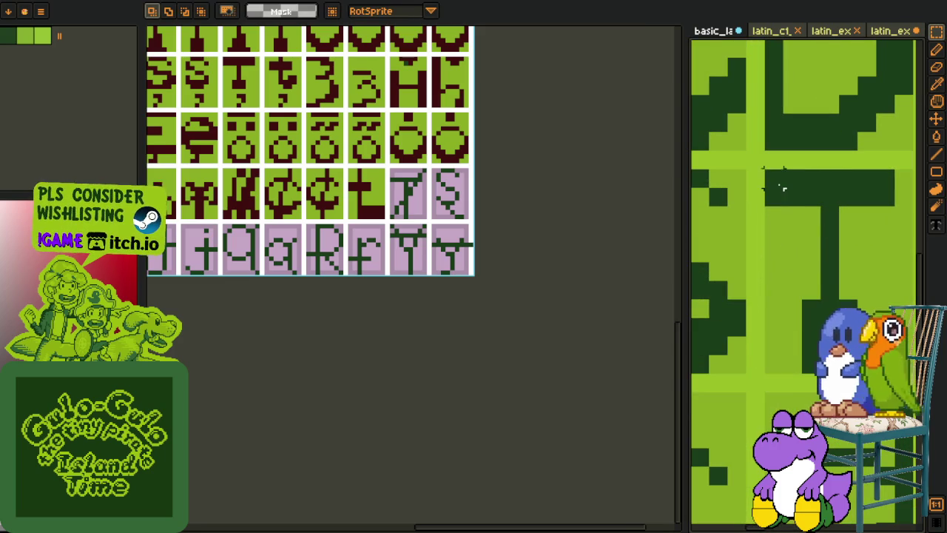
pyautogui.moveTo(783, 189); pyautogui.dragTo(850, 296)
pyautogui.scroll(-1, 850, 296)
pyautogui.press('Delete')
pyautogui.hotkey('ctrl', 'z')
# Step: Paste the T glyph into the sheet and fill it dark red
pyautogui.scroll(-4, 825, 140)
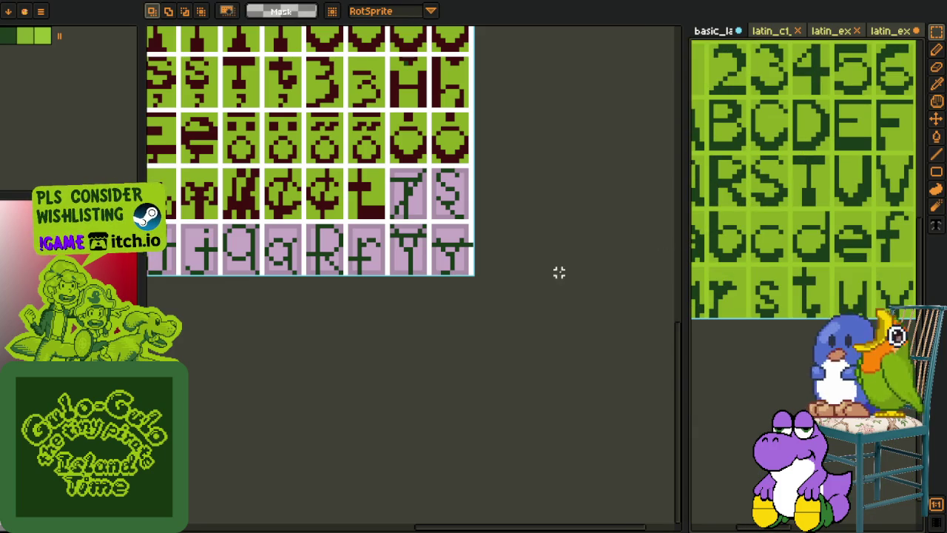
pyautogui.scroll(2, 400, 199)
pyautogui.scroll(2, 387, 203)
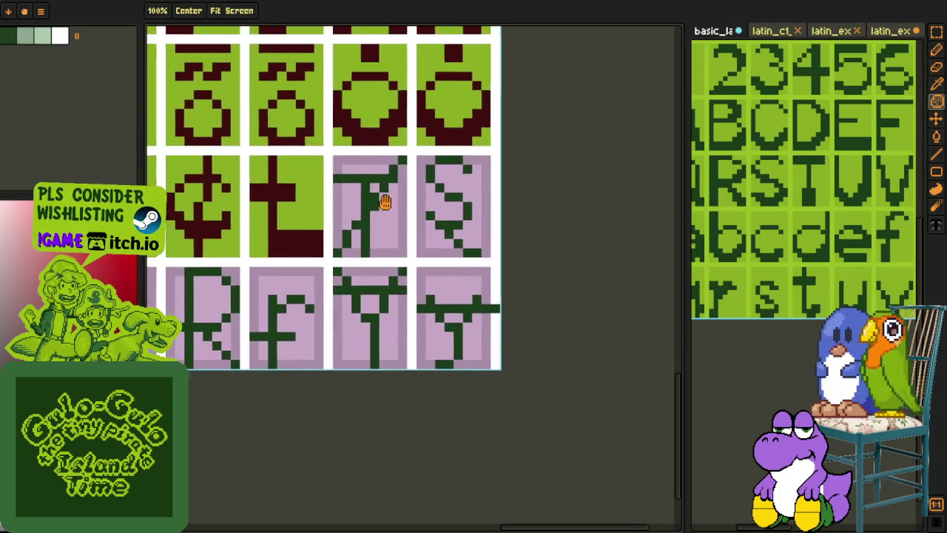
pyautogui.scroll(2, 359, 212)
pyautogui.hotkey('ctrl', 'v')
pyautogui.scroll(-3, 376, 239)
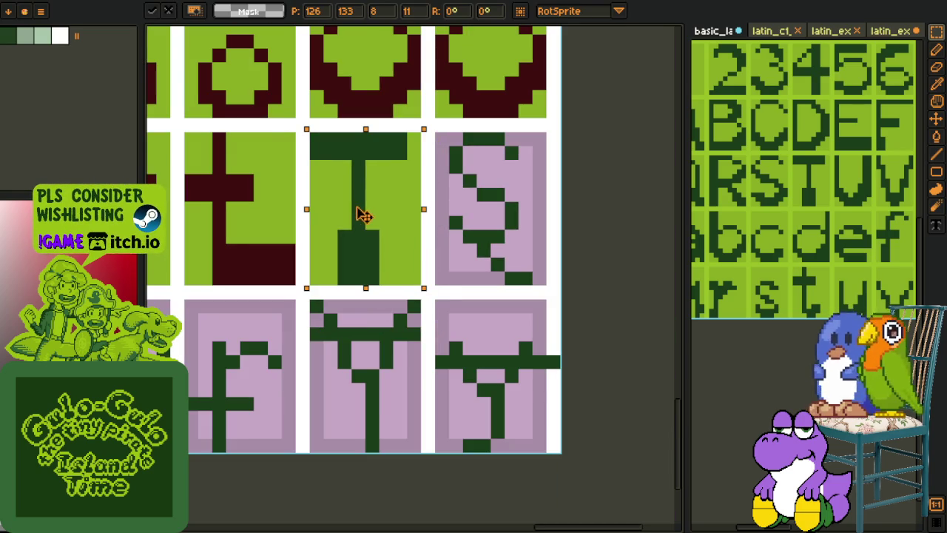
pyautogui.press('o')
pyautogui.click(235, 232)
pyautogui.press('f')
pyautogui.click(345, 222)
# Step: Try moving the T one cell right, then undo back to the plain T
pyautogui.scroll(-3, 375, 236)
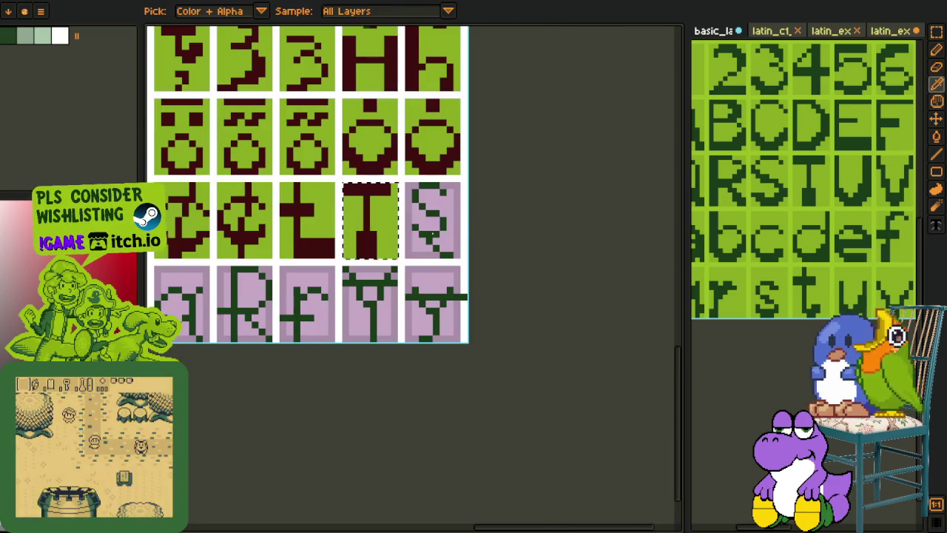
pyautogui.press('r')
pyautogui.scroll(3, 355, 214)
pyautogui.moveTo(444, 289); pyautogui.dragTo(535, 296)
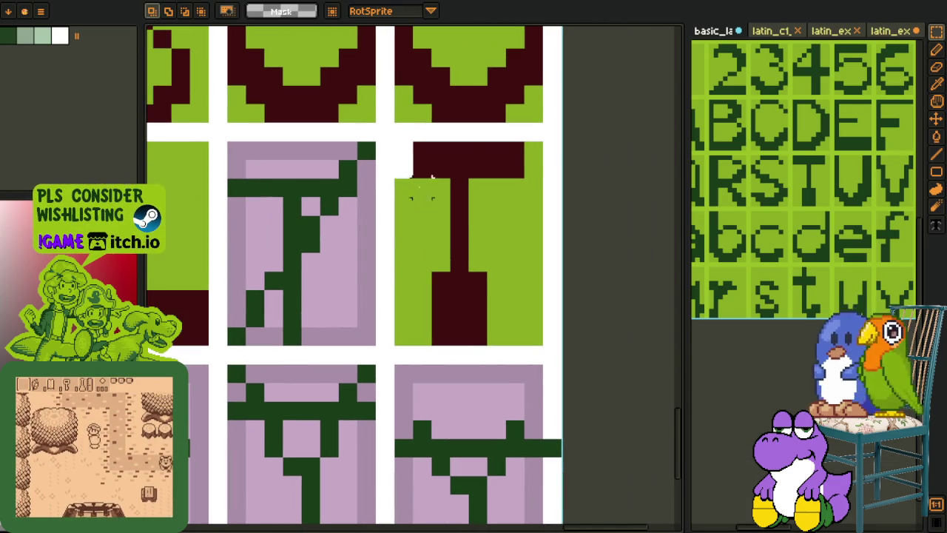
pyautogui.moveTo(402, 158); pyautogui.dragTo(517, 281)
pyautogui.hotkey('ctrl', 'z')
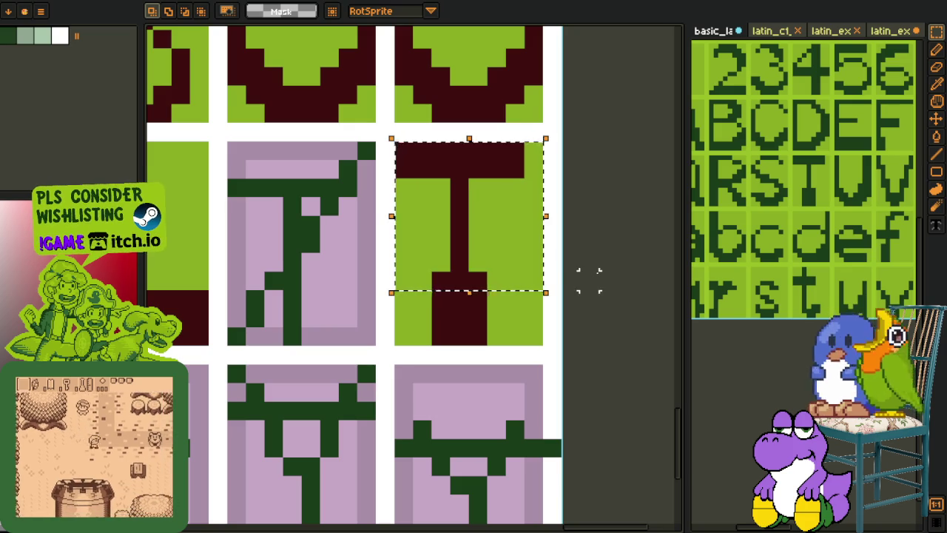
pyautogui.hotkey('ctrl', 'd')
# Step: Shift the T's top rows down one pixel and move the T tile left onto the purple T cell
pyautogui.moveTo(381, 163); pyautogui.dragTo(562, 234)
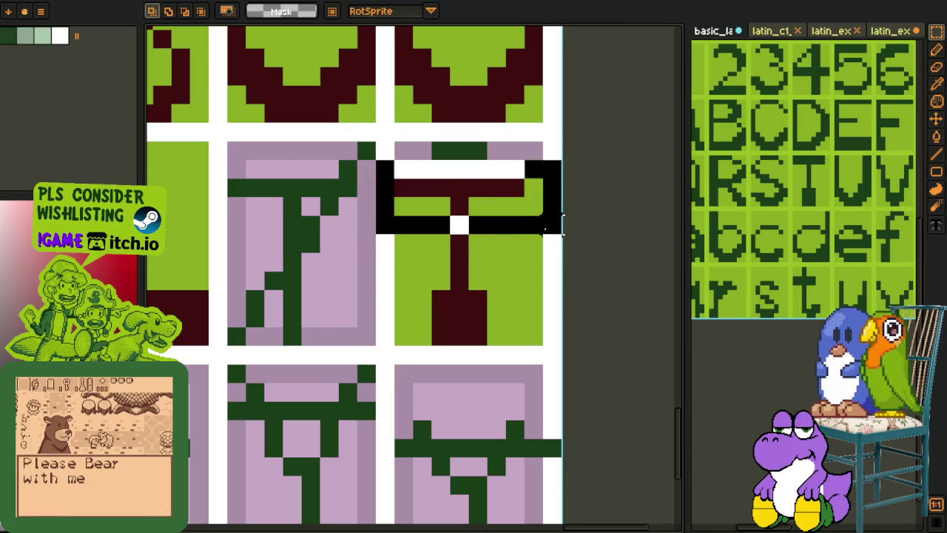
pyautogui.press('Down')
pyautogui.hotkey('ctrl', 'd')
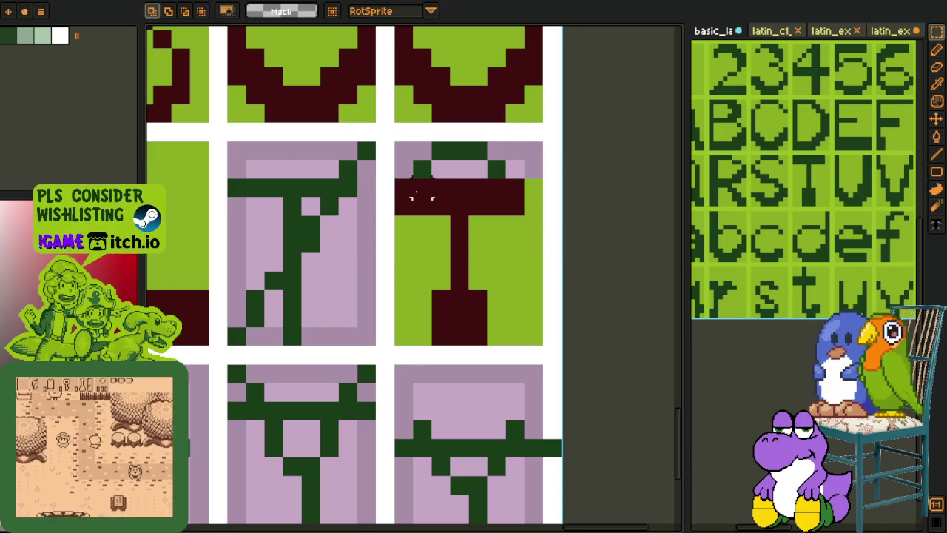
pyautogui.moveTo(403, 188); pyautogui.dragTo(534, 339)
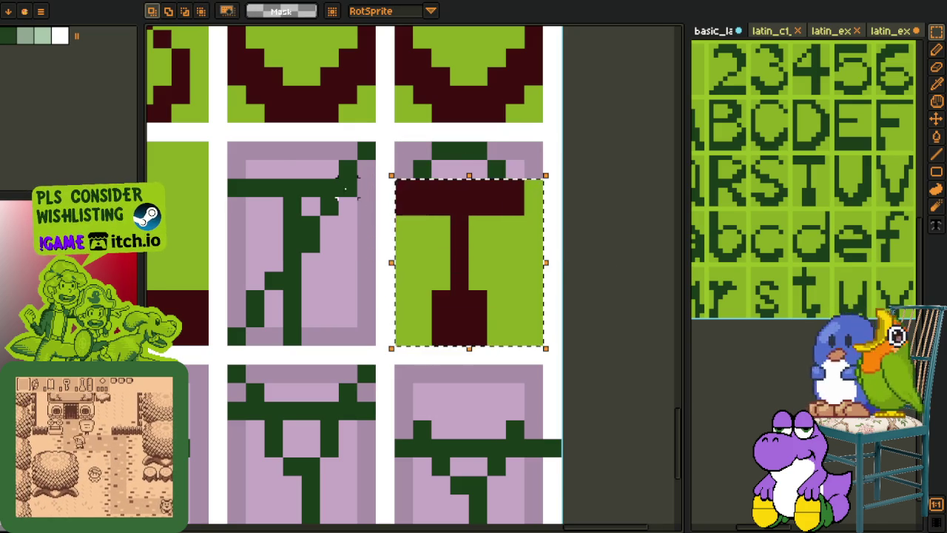
pyautogui.moveTo(340, 179)
pyautogui.mouseDown()
pyautogui.moveTo(398, 200)
pyautogui.moveTo(532, 336)
pyautogui.moveTo(376, 318)
pyautogui.moveTo(334, 332)
pyautogui.mouseUp()
pyautogui.hotkey('ctrl', 'd')
pyautogui.press('Tab')
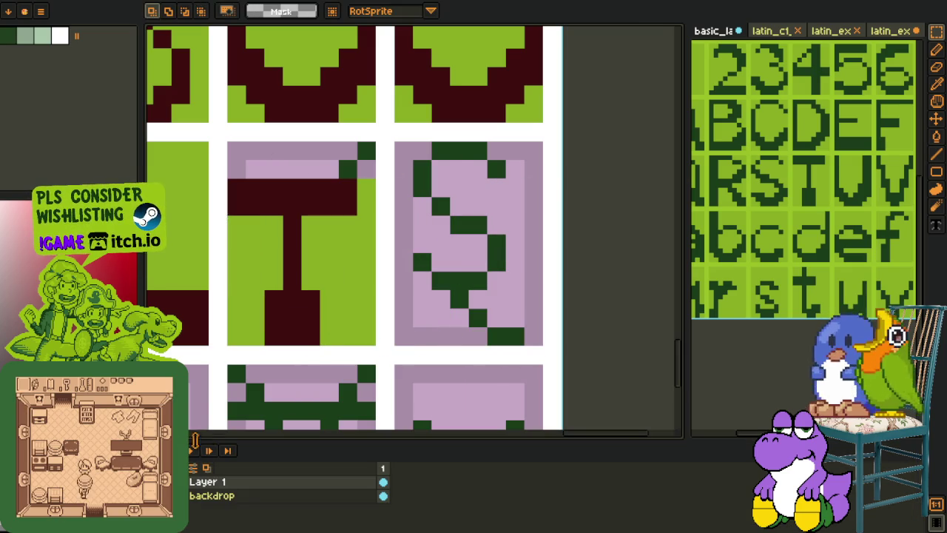
# Step: Add a new layer above Layer 1 and trace the T's slanted stroke in magenta
pyautogui.rightClick(216, 481)
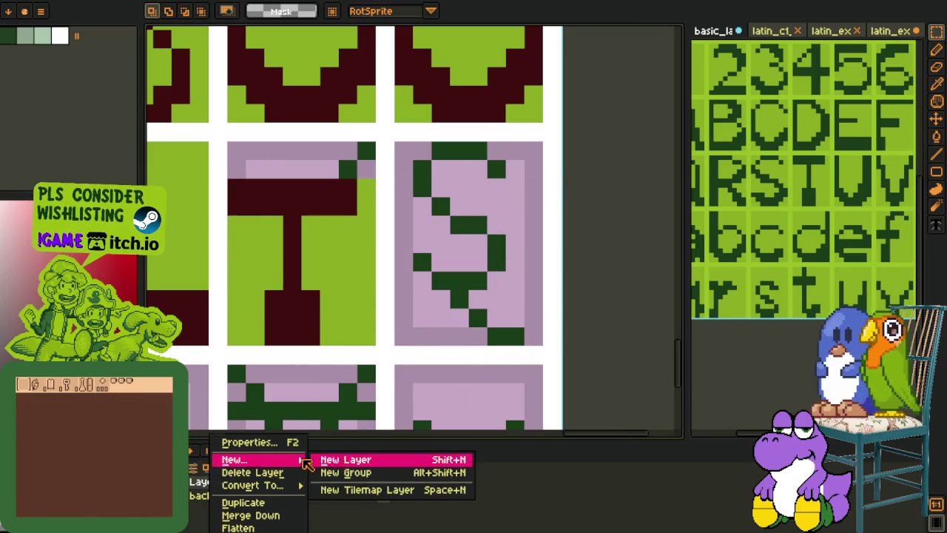
pyautogui.click(334, 457)
pyautogui.press('Tab')
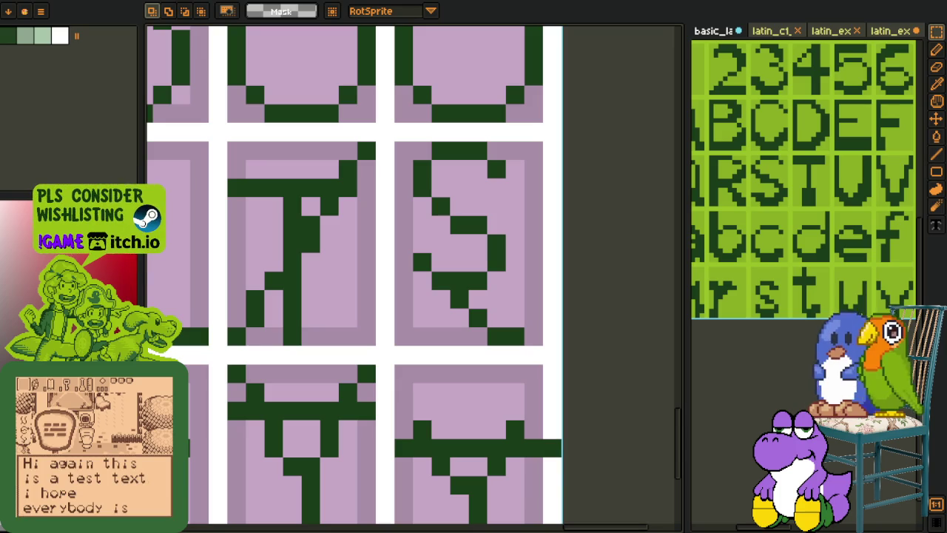
pyautogui.press('l')
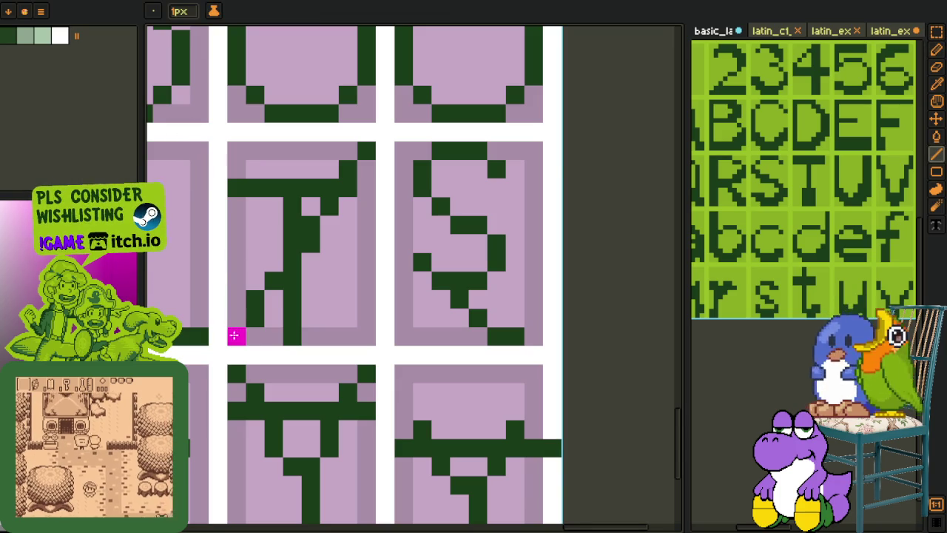
pyautogui.moveTo(235, 335); pyautogui.dragTo(366, 150)
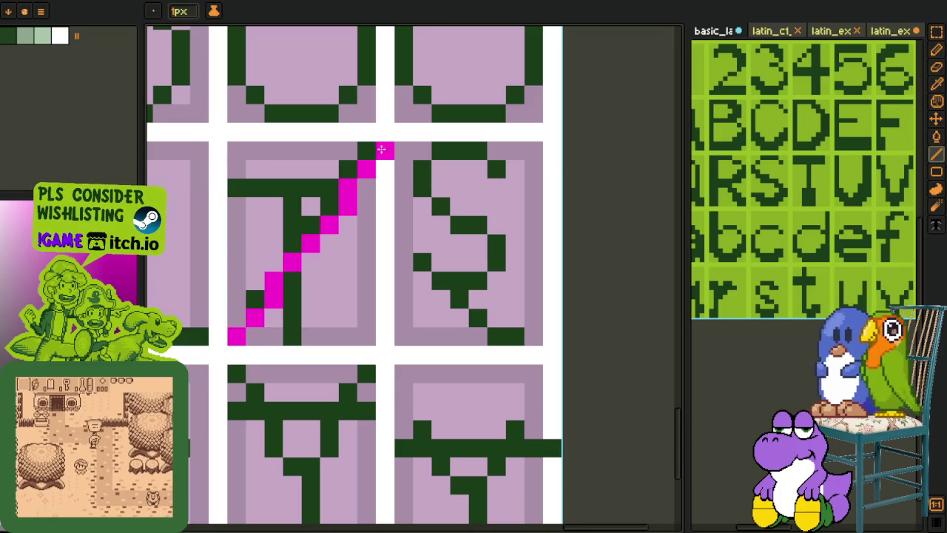
pyautogui.press('Tab')
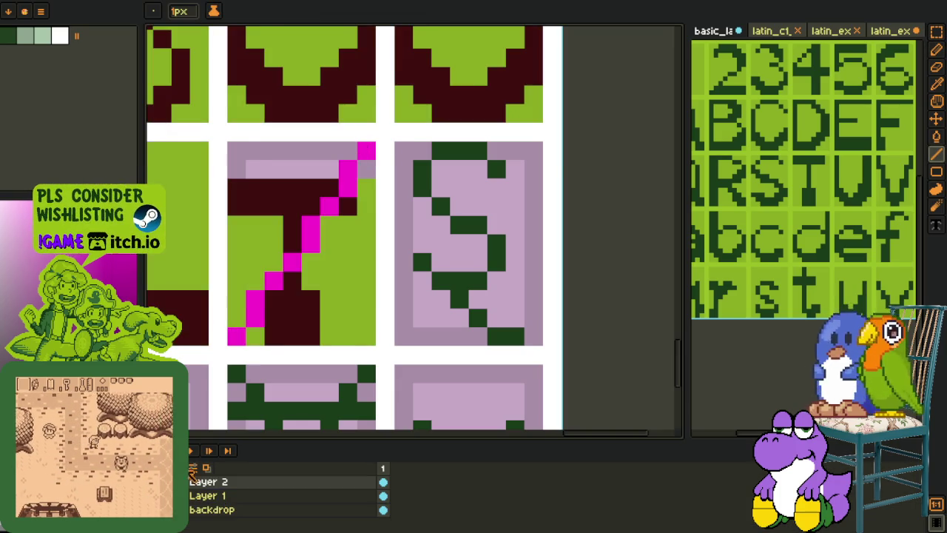
# Step: Redraw the magenta diagonal more cleanly with the pencil, adding a pixel near its top
pyautogui.press('Tab')
pyautogui.scroll(-1, 360, 296)
pyautogui.press('o')
pyautogui.scroll(1, 511, 285)
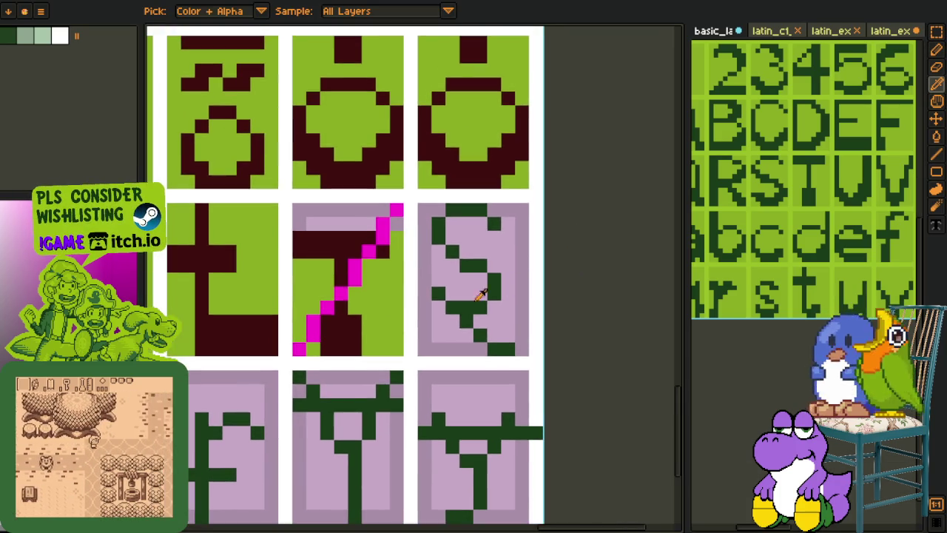
pyautogui.scroll(1, 333, 318)
pyautogui.press('b')
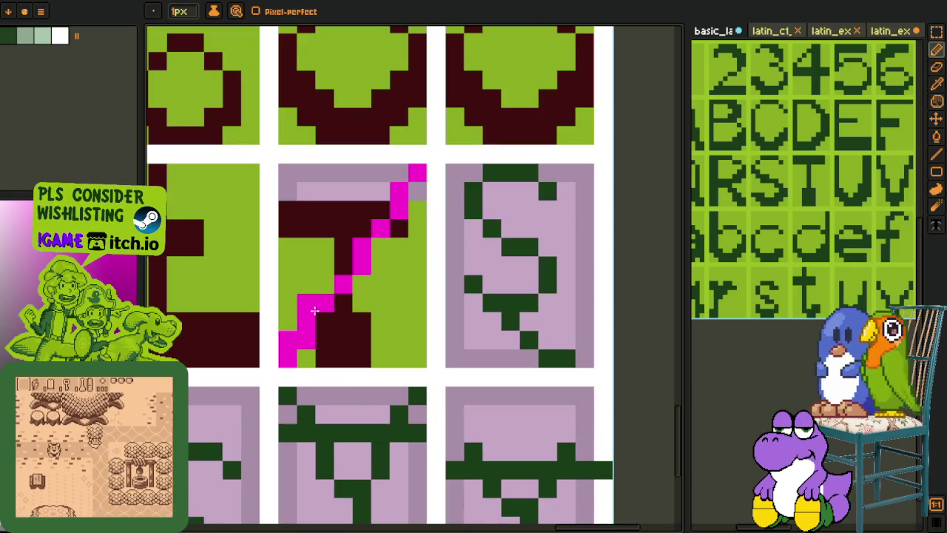
pyautogui.moveTo(310, 307); pyautogui.dragTo(393, 188)
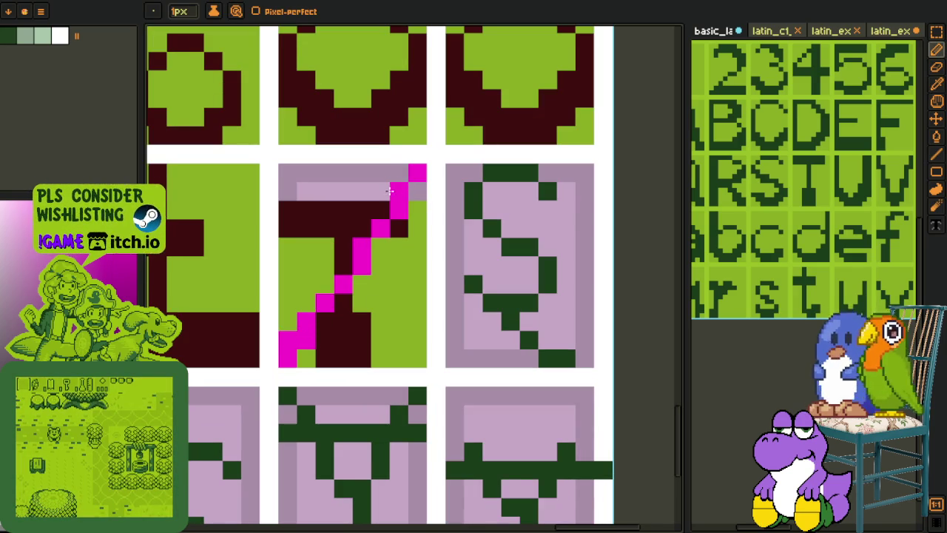
pyautogui.click(383, 196)
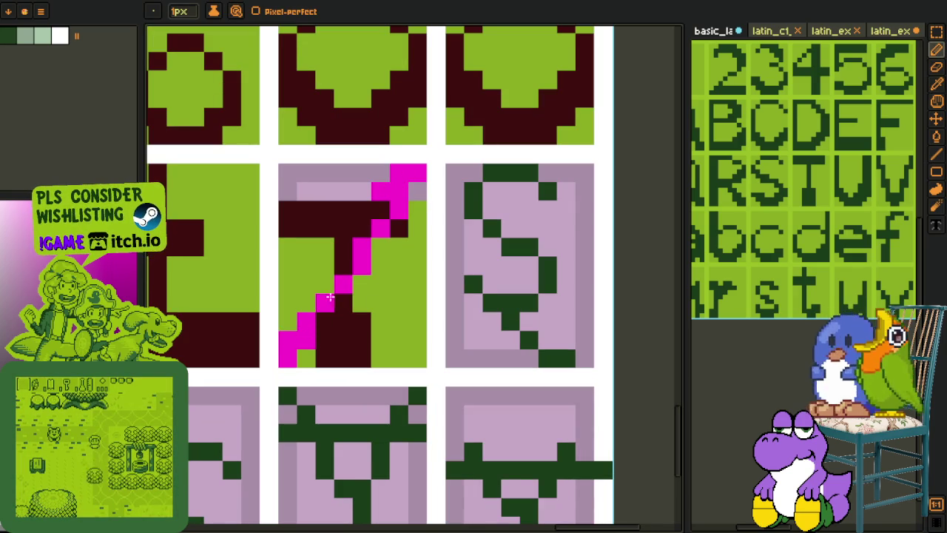
# Step: Replace the magenta diagonal pixels with dark red
pyautogui.press('i')
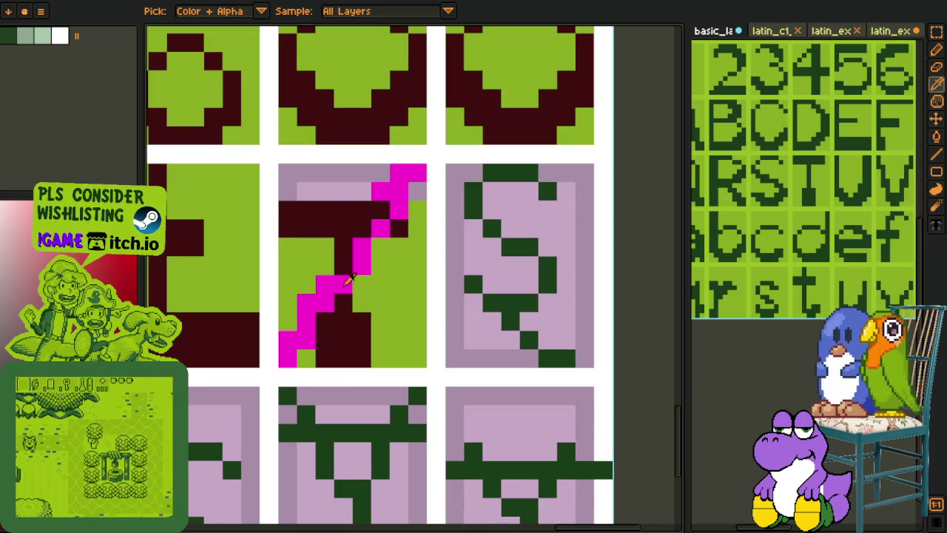
pyautogui.hotkey('shift', 'r')
pyautogui.click(378, 415)
pyautogui.scroll(-3, 427, 257)
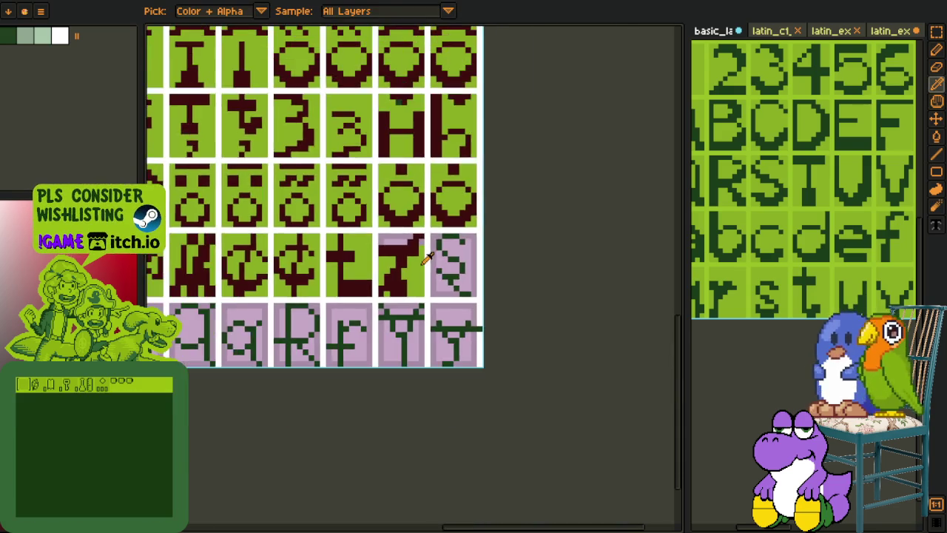
pyautogui.scroll(3, 428, 258)
# Step: Switch between pencil and eyedropper, picking up the dark red from the T
pyautogui.press('b')
pyautogui.scroll(-3, 429, 241)
pyautogui.press('i')
pyautogui.press('Tab')
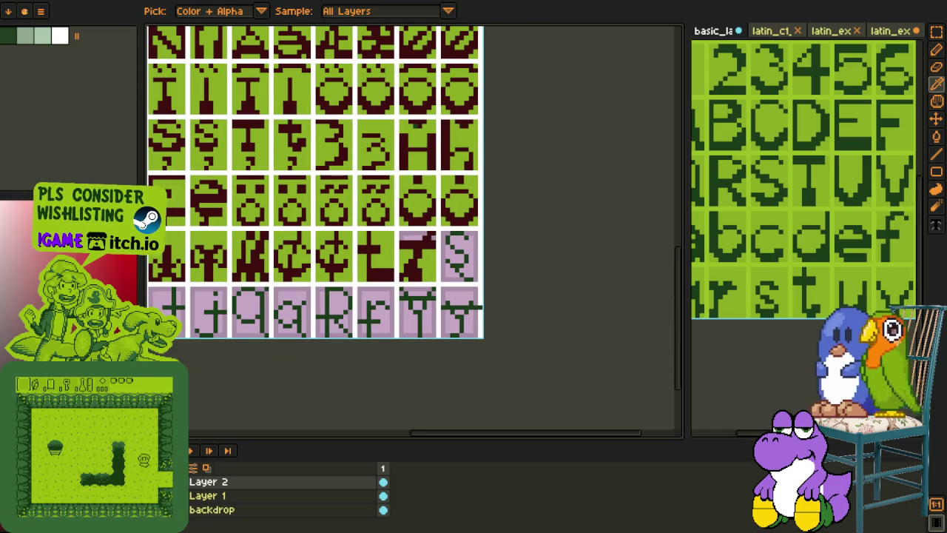
pyautogui.scroll(2, 348, 300)
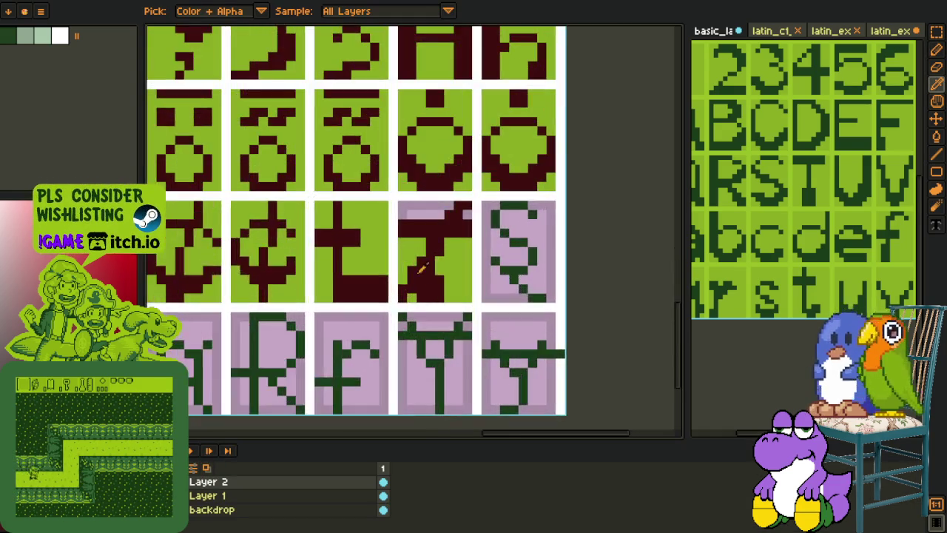
pyautogui.scroll(2, 417, 282)
pyautogui.press('b')
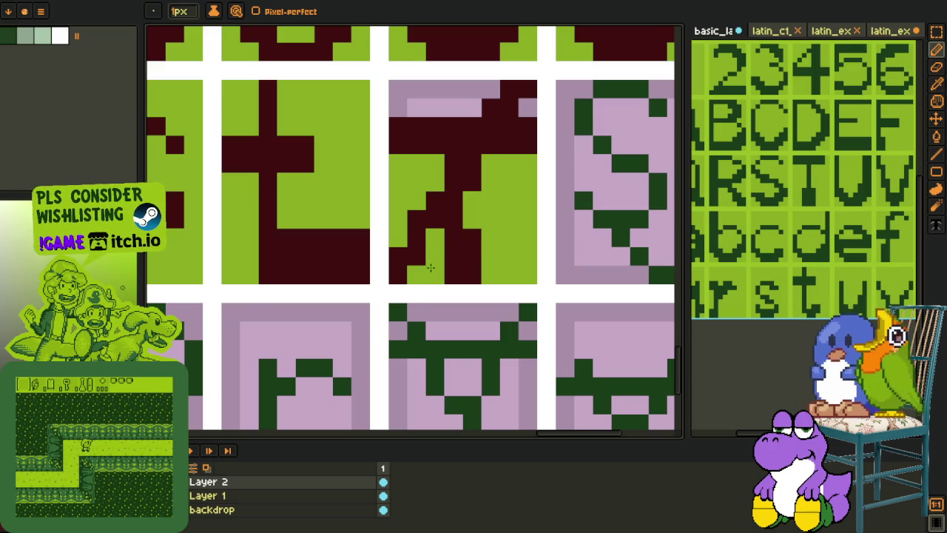
pyautogui.scroll(-3, 429, 267)
pyautogui.press('i')
pyautogui.scroll(-2, 459, 259)
pyautogui.scroll(2, 457, 255)
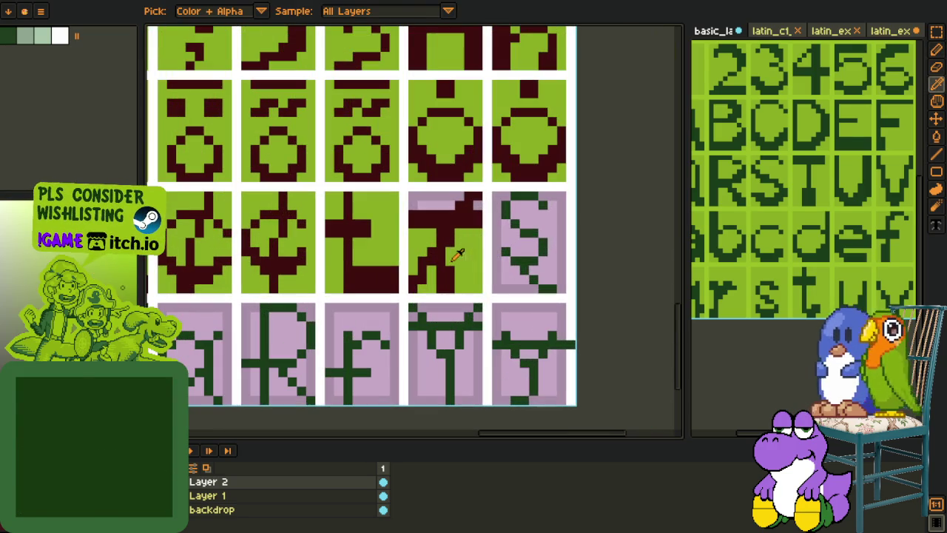
pyautogui.press('b')
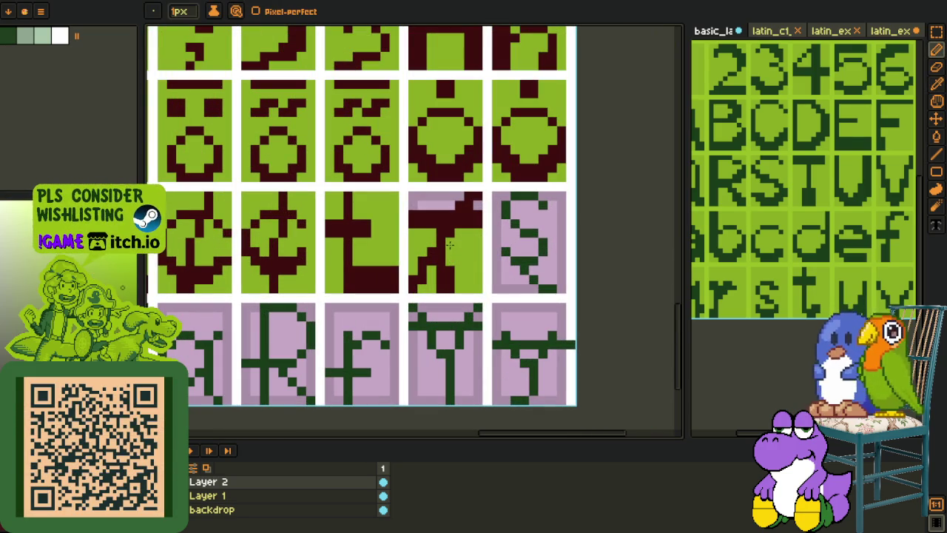
pyautogui.press('i')
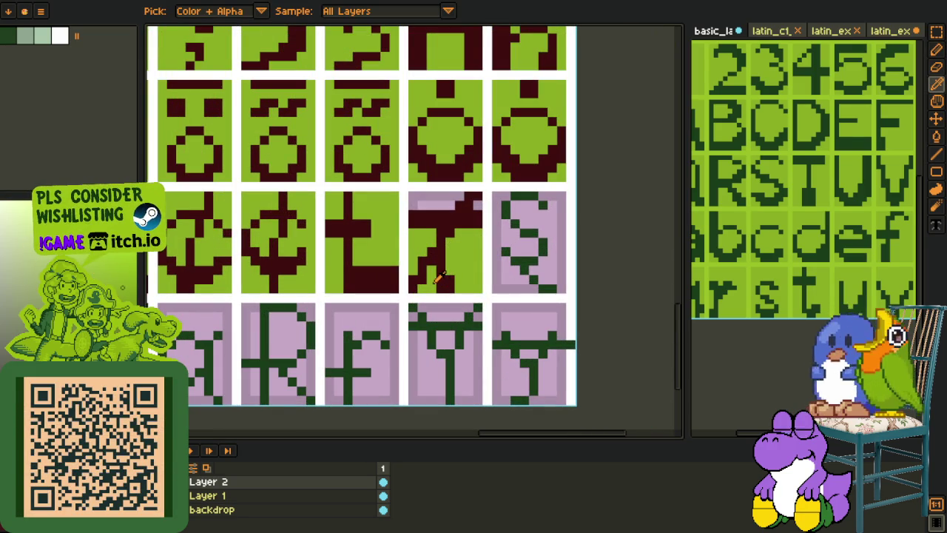
pyautogui.press('b')
pyautogui.press('i')
pyautogui.click(426, 284)
# Step: Sample another colour from the T cell while alternating picker and pencil
pyautogui.press('b')
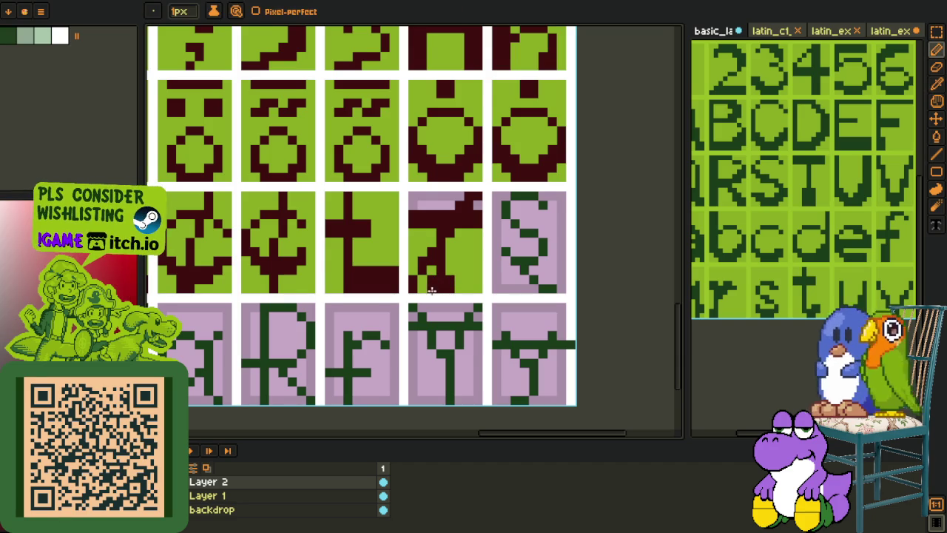
pyautogui.scroll(-1, 425, 292)
pyautogui.scroll(-1, 425, 291)
pyautogui.press('i')
pyautogui.scroll(2, 438, 278)
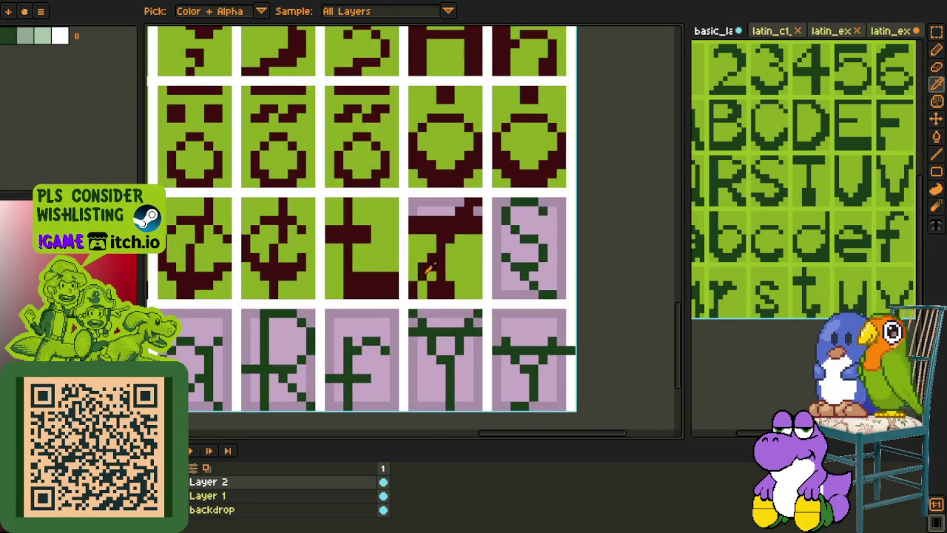
pyautogui.press('b')
pyautogui.scroll(-3, 418, 285)
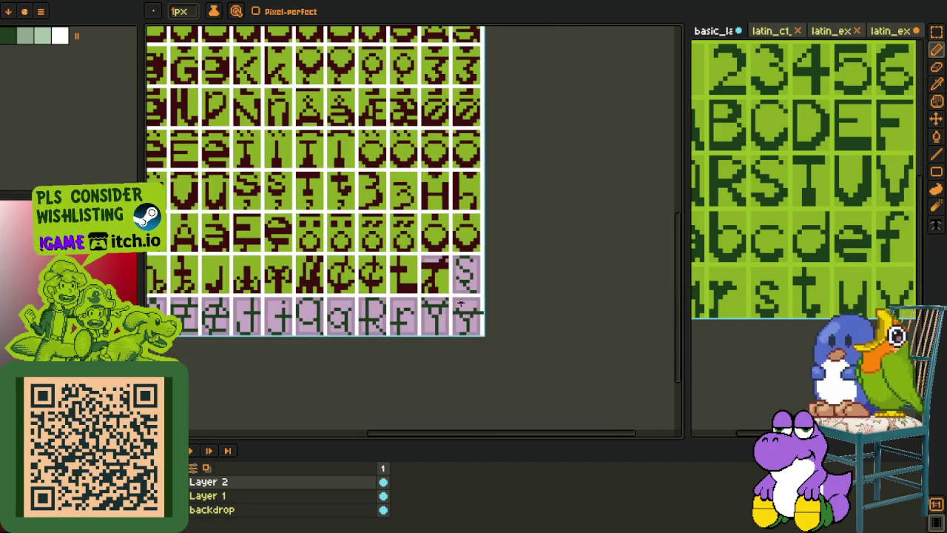
pyautogui.scroll(3, 454, 298)
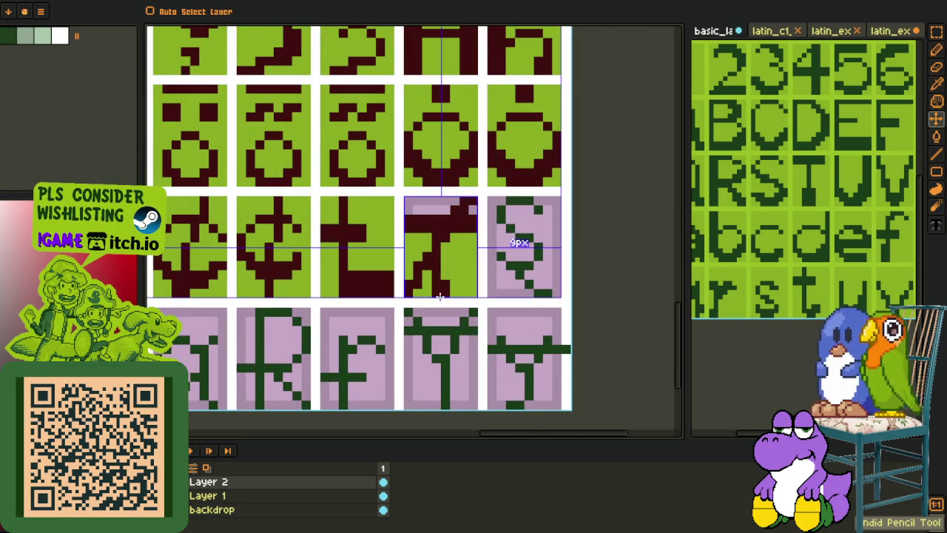
pyautogui.press('i')
pyautogui.scroll(-3, 436, 290)
pyautogui.scroll(3, 442, 285)
pyautogui.click(425, 237)
# Step: Pick up the pinkish tile colour from the sheet
pyautogui.press('g')
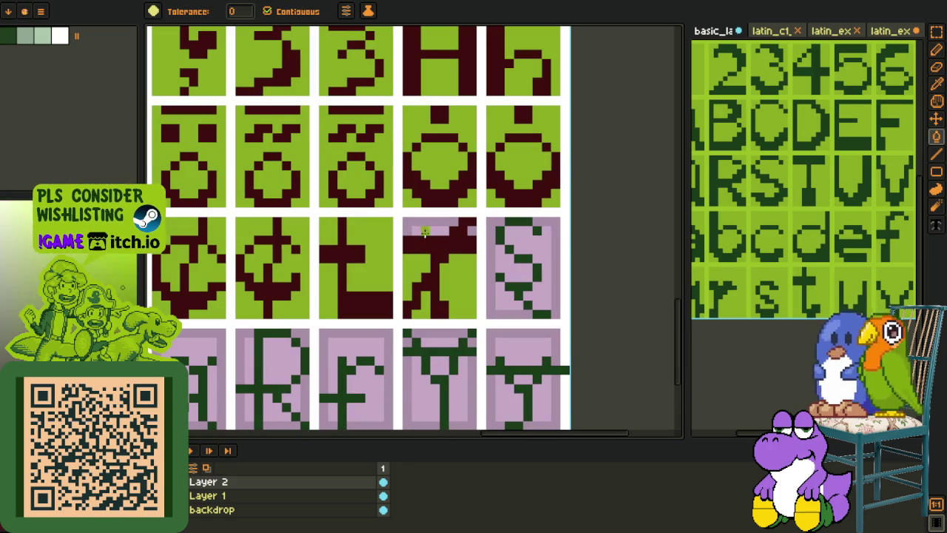
pyautogui.press('i')
pyautogui.scroll(-3, 496, 241)
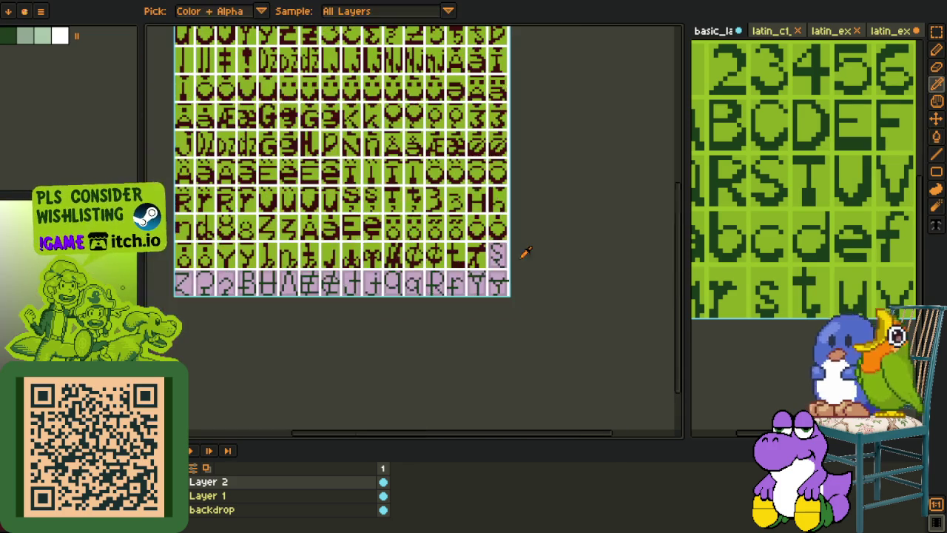
pyautogui.scroll(-2, 536, 249)
pyautogui.click(549, 249)
pyautogui.scroll(2, 518, 250)
pyautogui.scroll(2, 488, 254)
pyautogui.press('g')
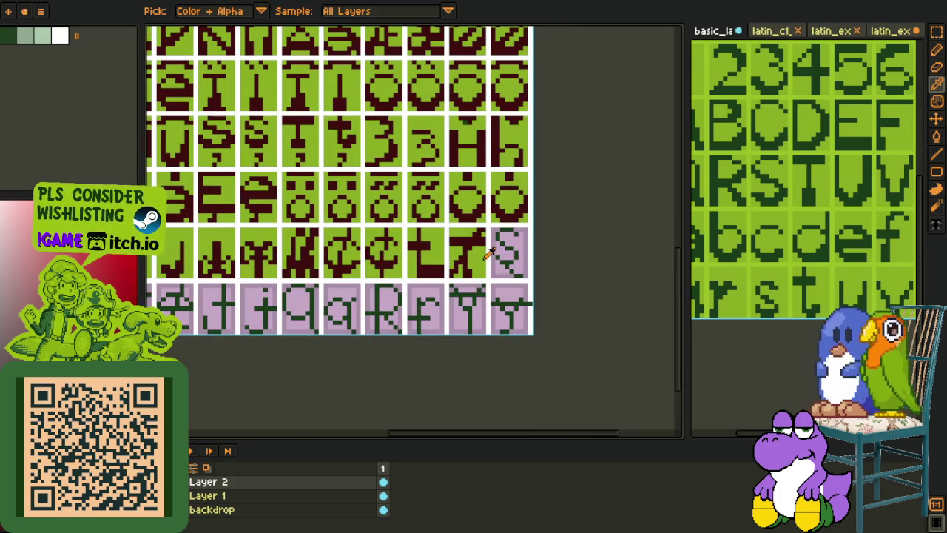
pyautogui.press('i')
pyautogui.scroll(2, 496, 254)
pyautogui.scroll(-1, 511, 253)
# Step: Pan to the lower glyph rows and drag an 8×8 marquee around the S tile
pyautogui.press('m')
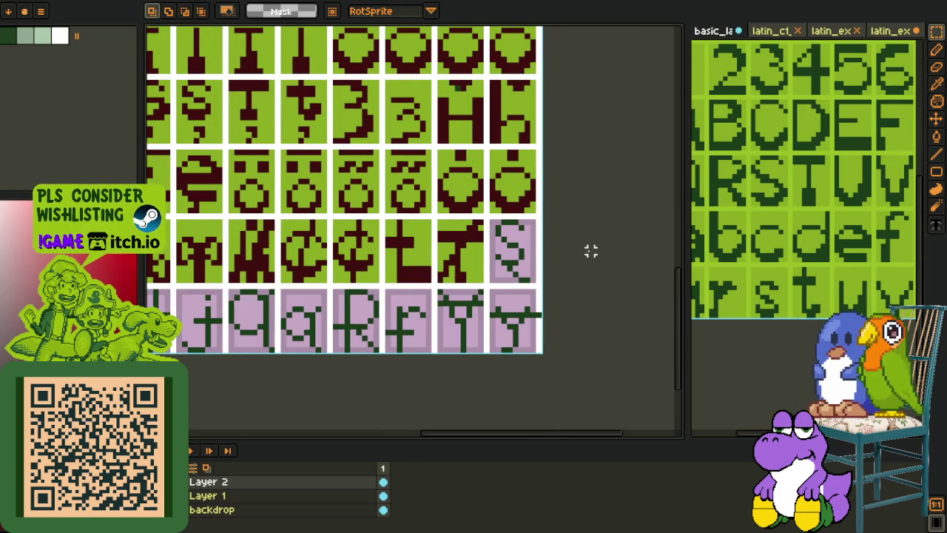
pyautogui.scroll(-2, 624, 266)
pyautogui.scroll(-2, 623, 266)
pyautogui.scroll(3, 623, 267)
pyautogui.moveTo(496, 239)
pyautogui.mouseDown()
pyautogui.moveTo(484, 342)
pyautogui.moveTo(454, 289)
pyautogui.mouseUp()
pyautogui.scroll(5, 388, 281)
pyautogui.scroll(5, 387, 281)
pyautogui.moveTo(478, 340); pyautogui.dragTo(342, 204)
pyautogui.scroll(-3, 348, 204)
pyautogui.scroll(-1, 501, 213)
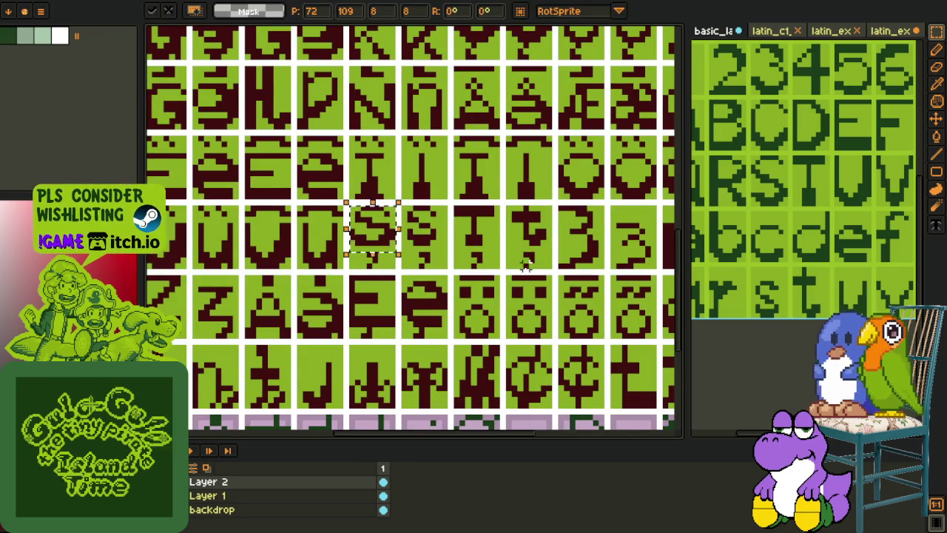
pyautogui.scroll(-3, 502, 213)
pyautogui.rightClick(205, 488)
# Step: Merge Layer 2 down into Layer 1
pyautogui.click(237, 511)
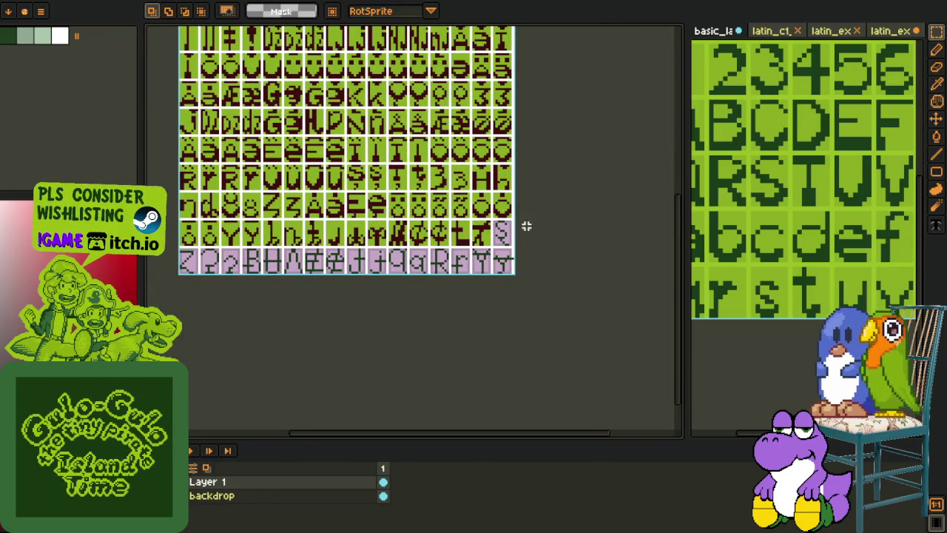
pyautogui.scroll(1, 426, 213)
pyautogui.scroll(2, 344, 167)
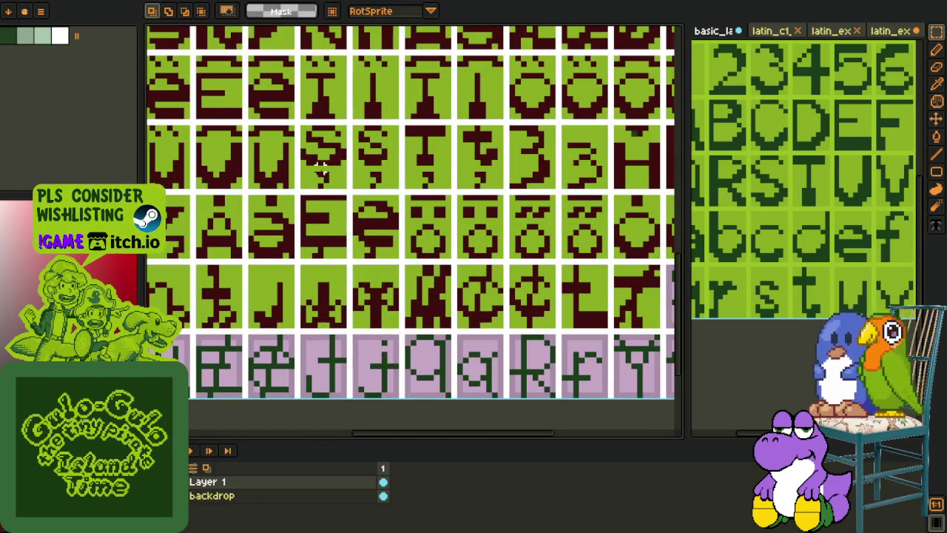
pyautogui.scroll(-1, 320, 167)
pyautogui.scroll(-2, 811, 219)
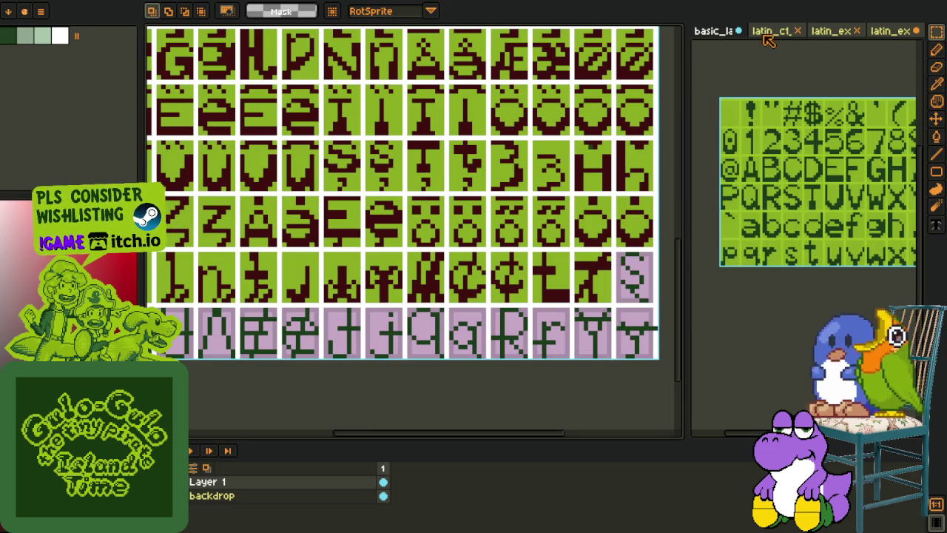
# Step: Find the S glyphs on the third reference sheet and select the green S
pyautogui.click(769, 31)
pyautogui.moveTo(831, 222)
pyautogui.mouseDown()
pyautogui.moveTo(865, 220)
pyautogui.moveTo(776, 228)
pyautogui.moveTo(844, 225)
pyautogui.mouseUp()
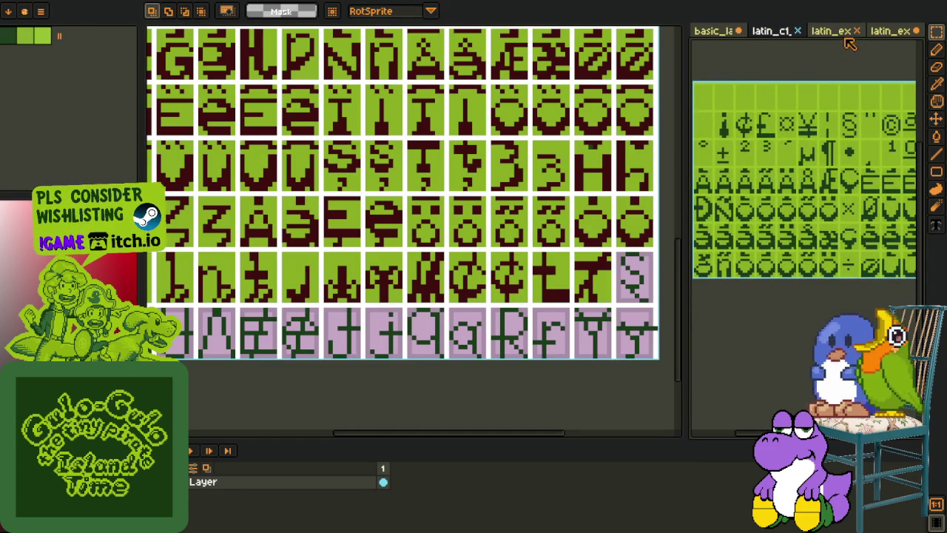
pyautogui.click(832, 31)
pyautogui.moveTo(780, 205); pyautogui.dragTo(806, 181)
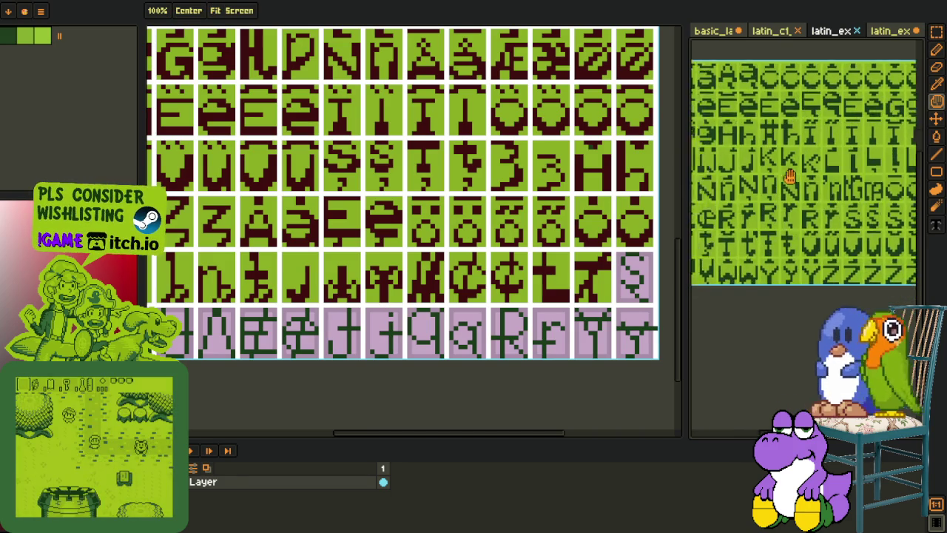
pyautogui.scroll(3, 806, 180)
pyautogui.press('r')
pyautogui.scroll(3, 806, 180)
pyautogui.moveTo(793, 248)
pyautogui.mouseDown()
pyautogui.moveTo(695, 194)
pyautogui.moveTo(693, 137)
pyautogui.mouseUp()
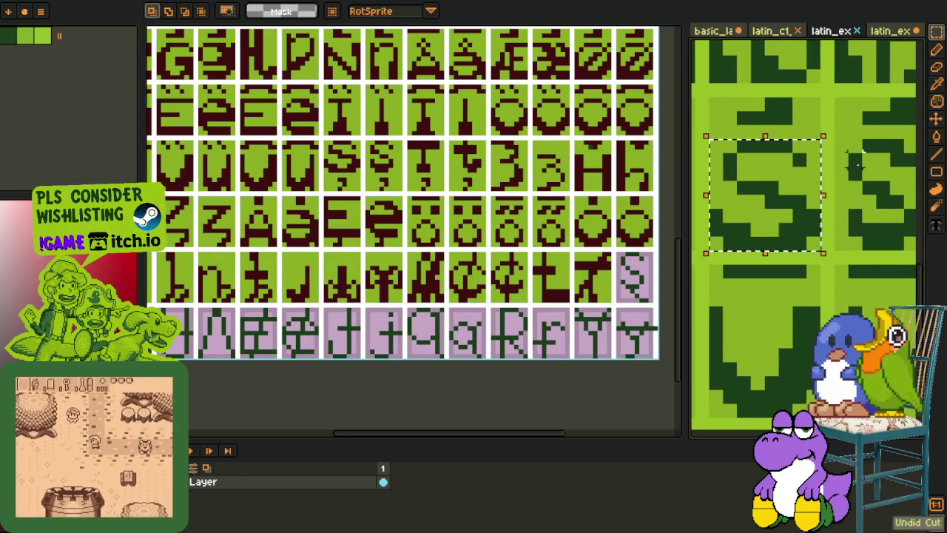
pyautogui.scroll(2, 470, 281)
pyautogui.scroll(2, 471, 281)
pyautogui.scroll(2, 470, 281)
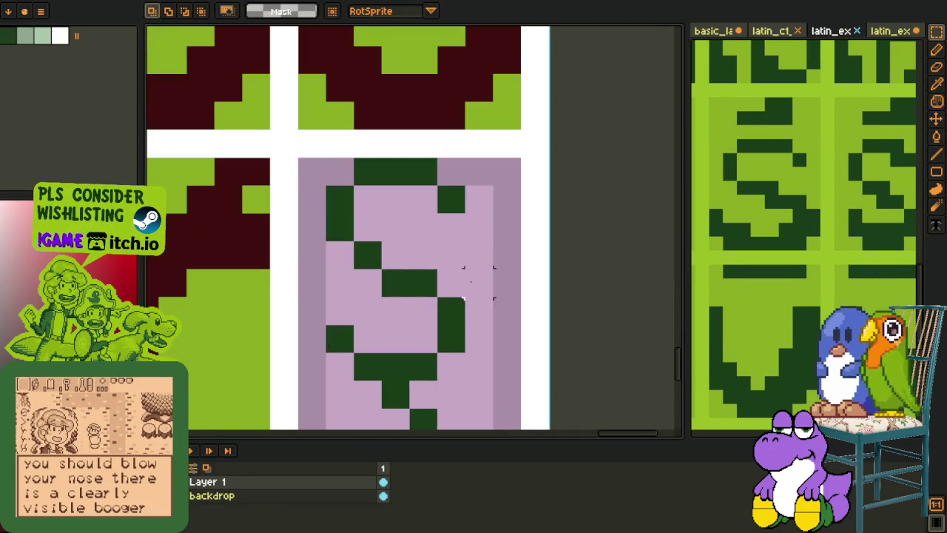
pyautogui.scroll(-2, 466, 275)
pyautogui.scroll(-2, 461, 268)
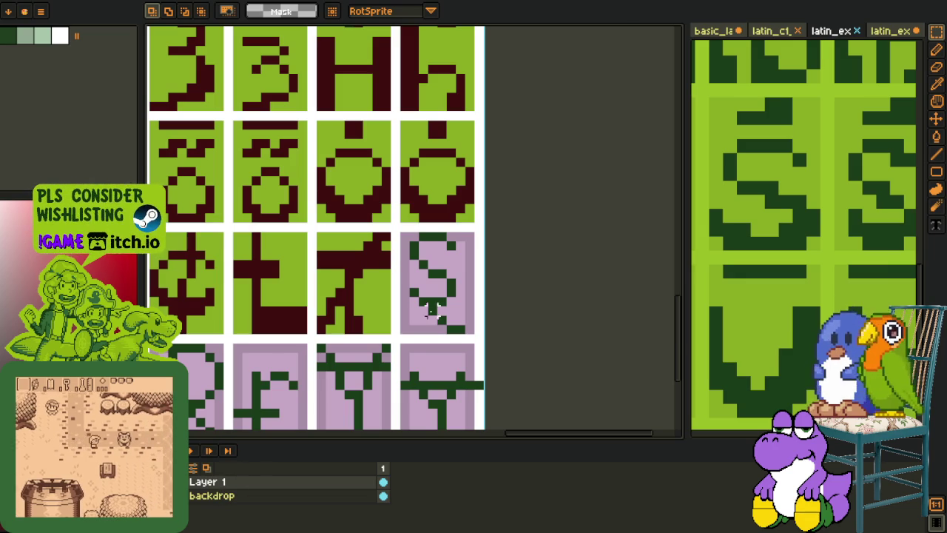
# Step: Paste the S onto the lavender S tile and recolour its dark green to dark red
pyautogui.hotkey('ctrl', 'v')
pyautogui.moveTo(407, 237); pyautogui.dragTo(439, 287)
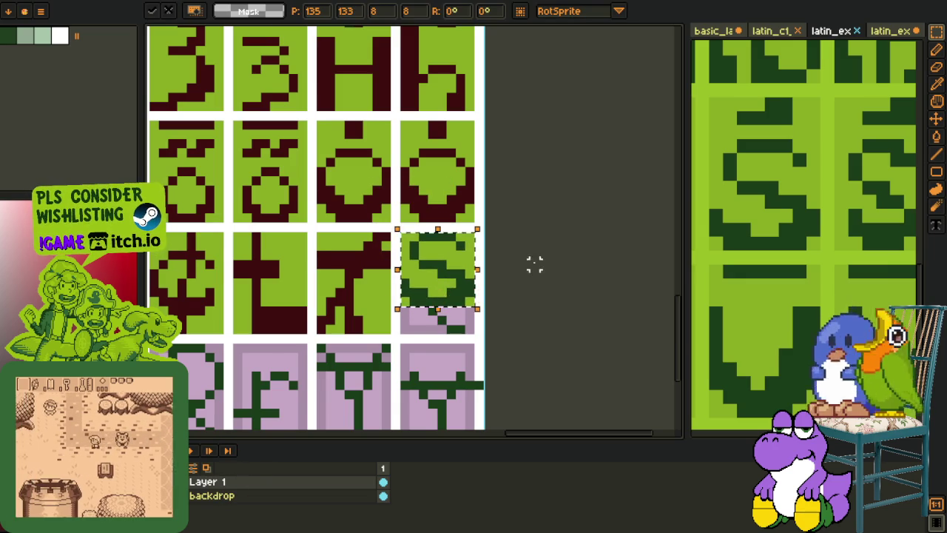
pyautogui.press('o')
pyautogui.scroll(2, 380, 267)
pyautogui.click(427, 258)
pyautogui.hotkey('shift', 'r')
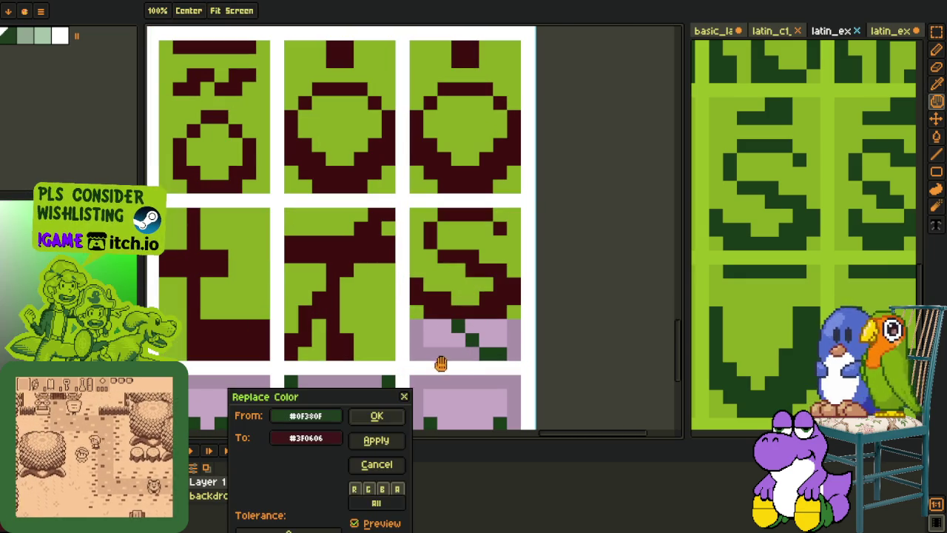
pyautogui.click(377, 417)
# Step: Sample the lavender background and green tile colours around the pasted S
pyautogui.press('b')
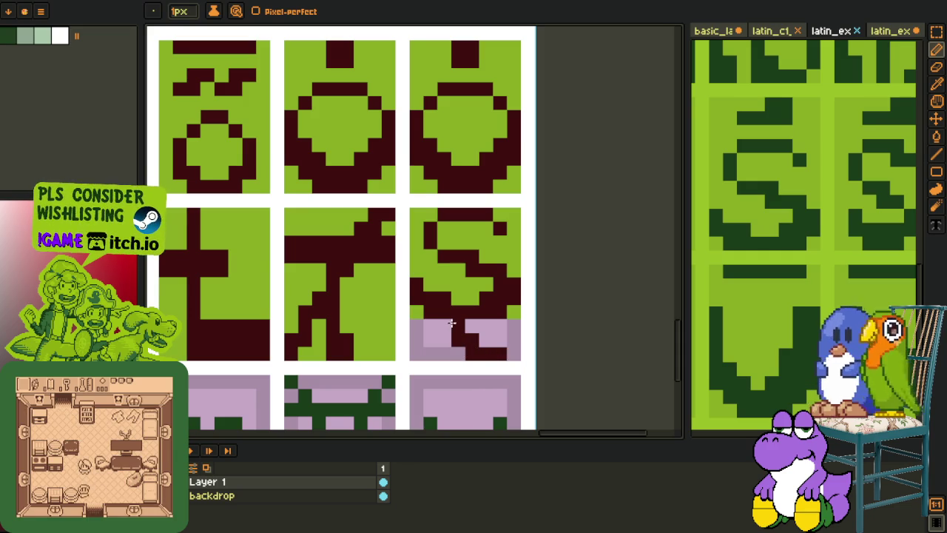
pyautogui.press('o')
pyautogui.click(467, 325)
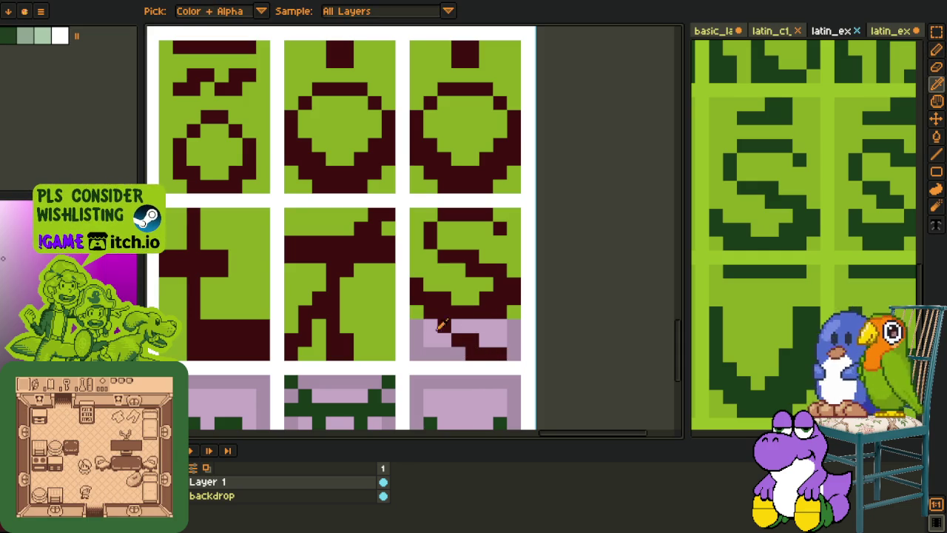
pyautogui.click(423, 309)
pyautogui.press('g')
pyautogui.scroll(-3, 421, 353)
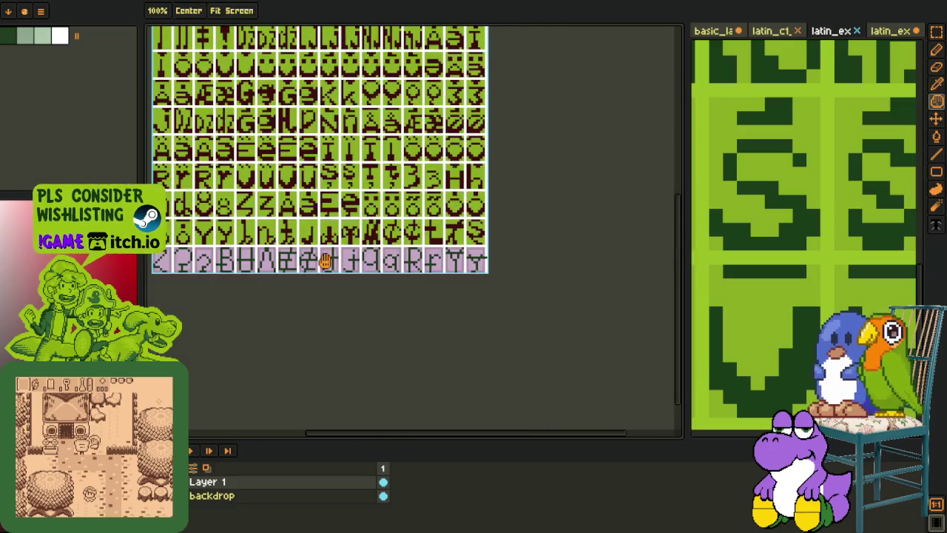
# Step: Select and copy the Z glyph from the reference sheet
pyautogui.press('o')
pyautogui.scroll(-2, 834, 198)
pyautogui.scroll(-2, 834, 194)
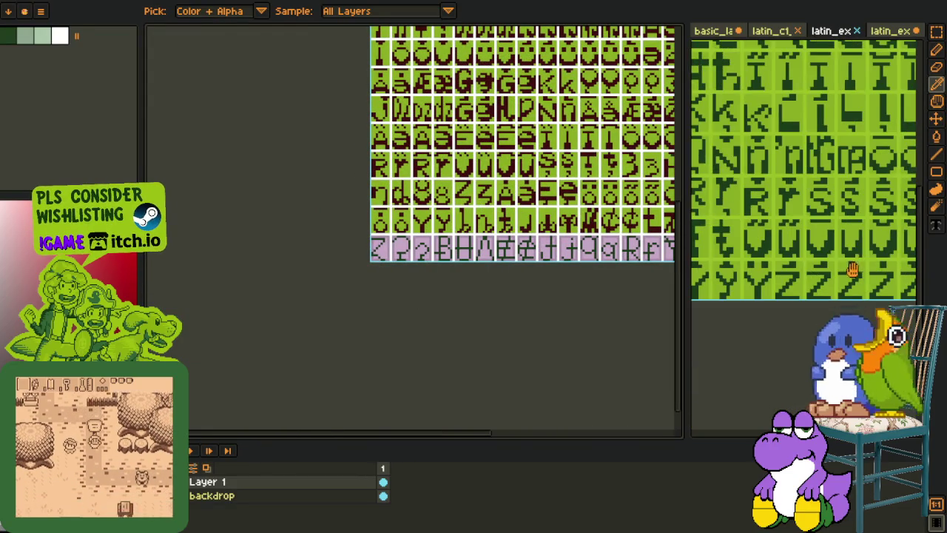
pyautogui.scroll(2, 806, 251)
pyautogui.press('m')
pyautogui.scroll(1, 799, 272)
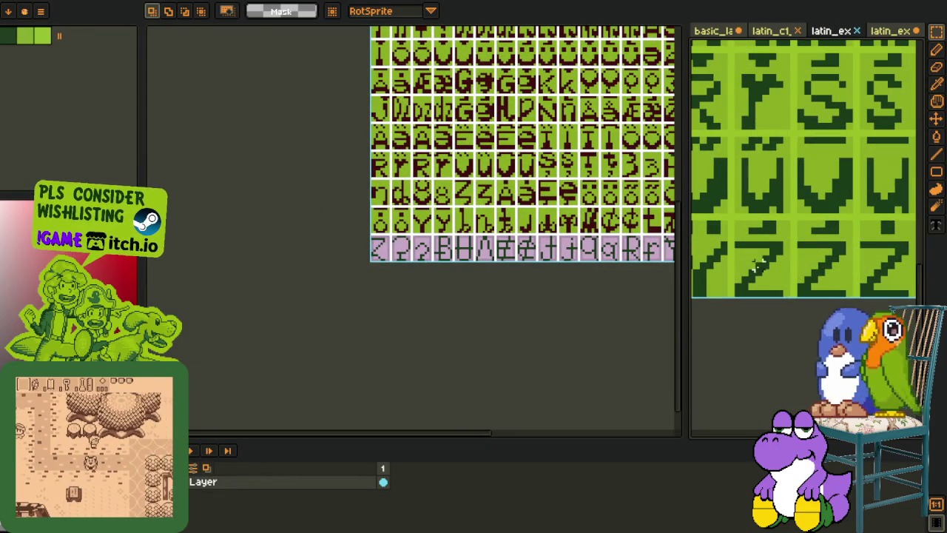
pyautogui.moveTo(497, 204); pyautogui.dragTo(463, 223)
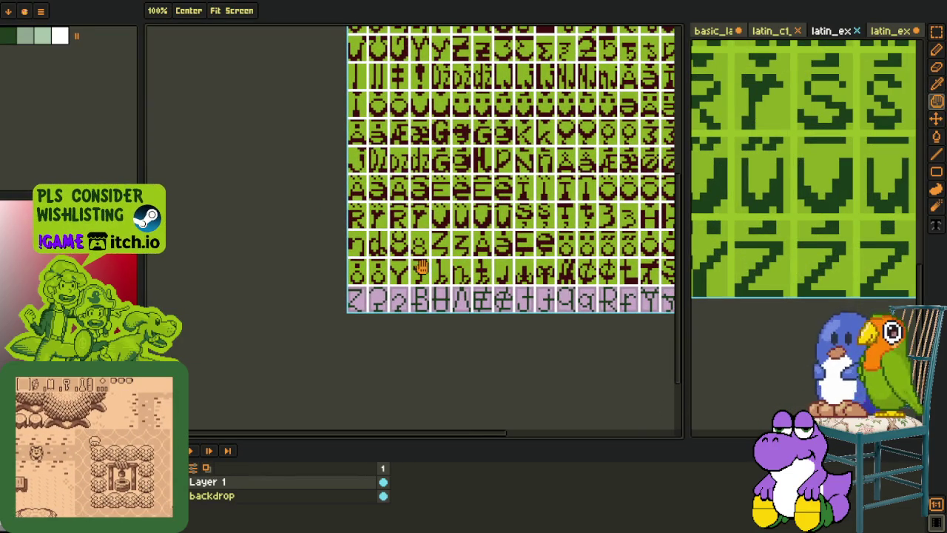
pyautogui.scroll(2, 464, 223)
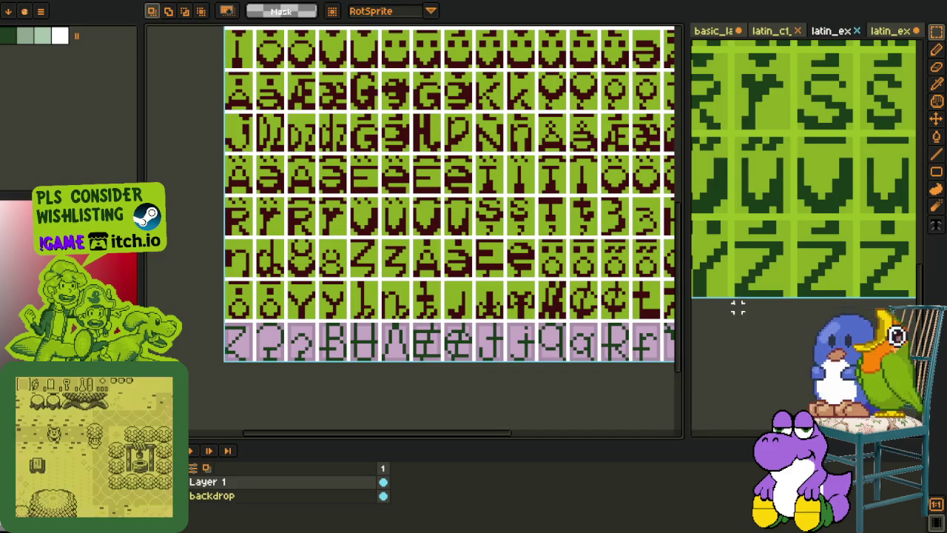
pyautogui.scroll(2, 786, 288)
pyautogui.press('r')
pyautogui.moveTo(773, 297); pyautogui.dragTo(885, 201)
pyautogui.press('Delete')
# Step: Paste the Z onto the first lavender tile and clear the reference sheet selection
pyautogui.hotkey('ctrl', 'v')
pyautogui.scroll(2, 349, 282)
pyautogui.scroll(1, 377, 272)
pyautogui.moveTo(393, 268); pyautogui.dragTo(398, 304)
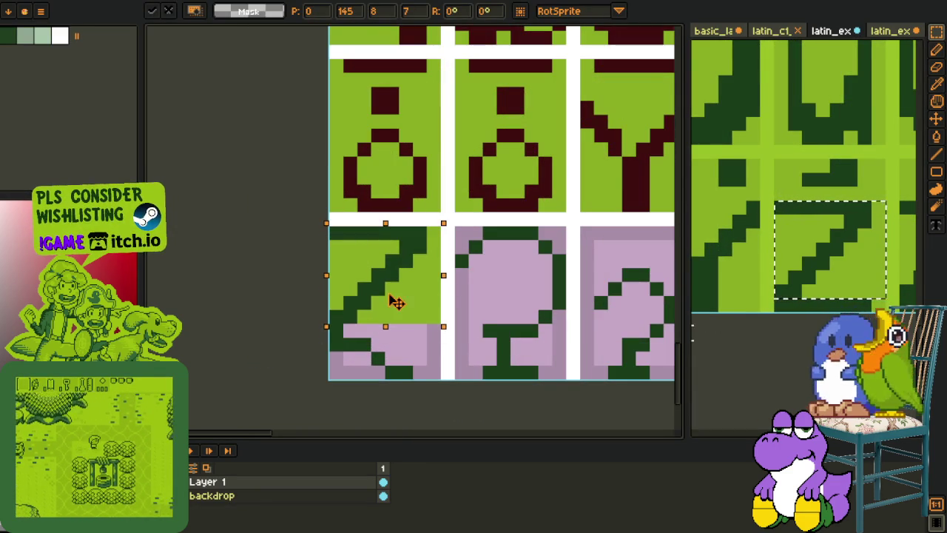
pyautogui.press('Return')
pyautogui.moveTo(431, 344); pyautogui.dragTo(410, 327)
pyautogui.click(764, 360)
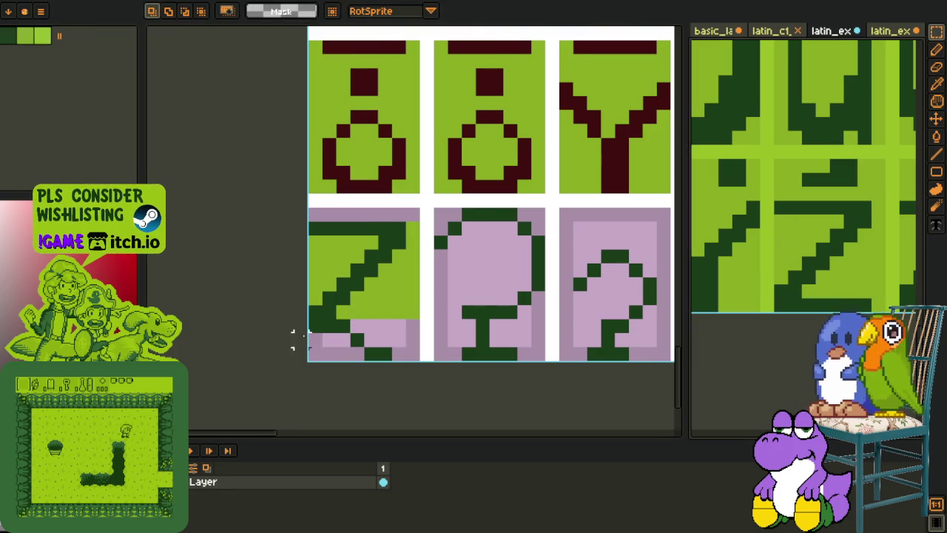
pyautogui.scroll(1, 306, 338)
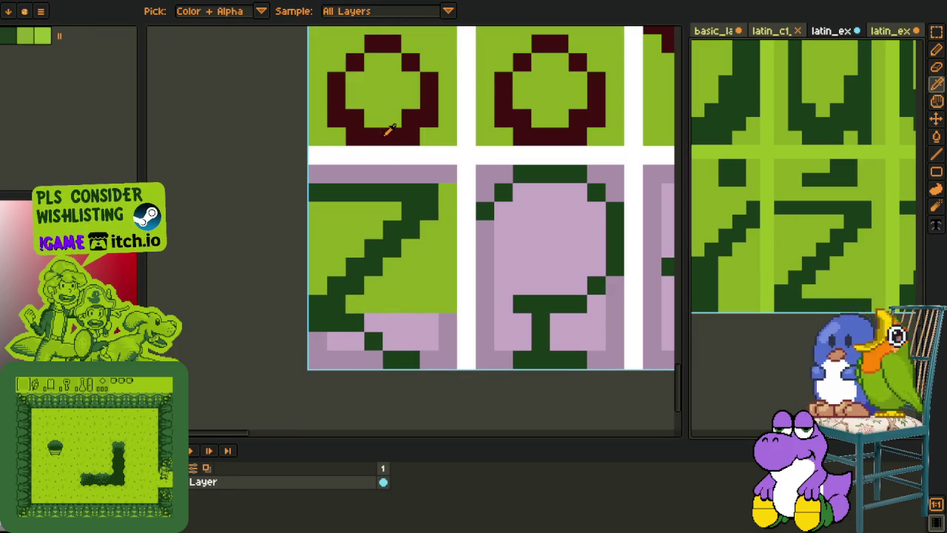
# Step: Fill the Z dark red, sampled from a neighbouring glyph
pyautogui.click(390, 127)
pyautogui.press('g')
pyautogui.click(355, 301)
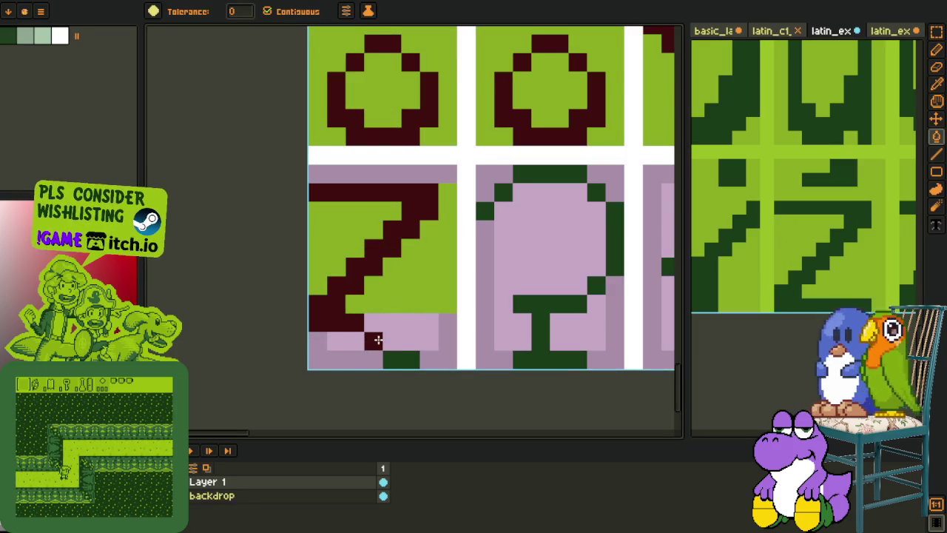
pyautogui.press('b')
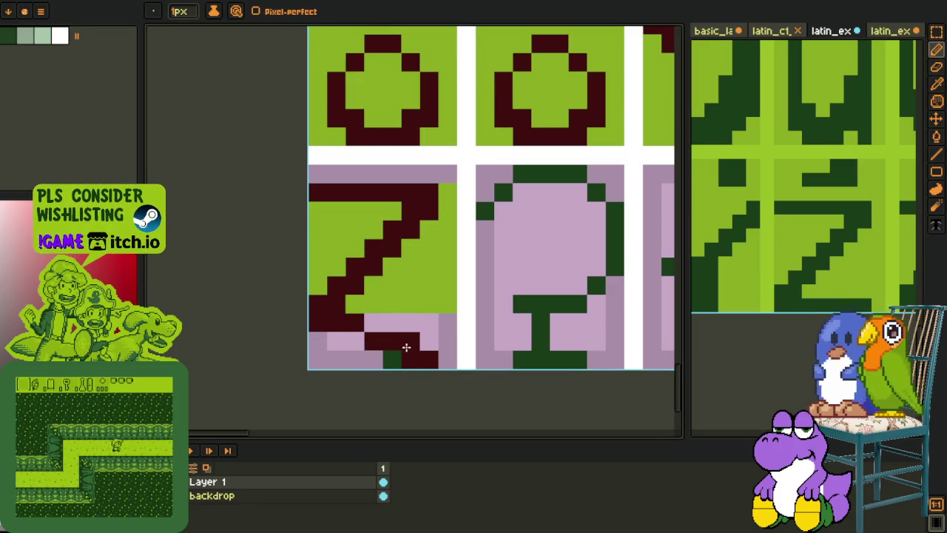
# Step: Fill the lavender areas below and beside the Z with the green tile colour
pyautogui.press('o')
pyautogui.click(427, 297)
pyautogui.press('g')
pyautogui.click(435, 334)
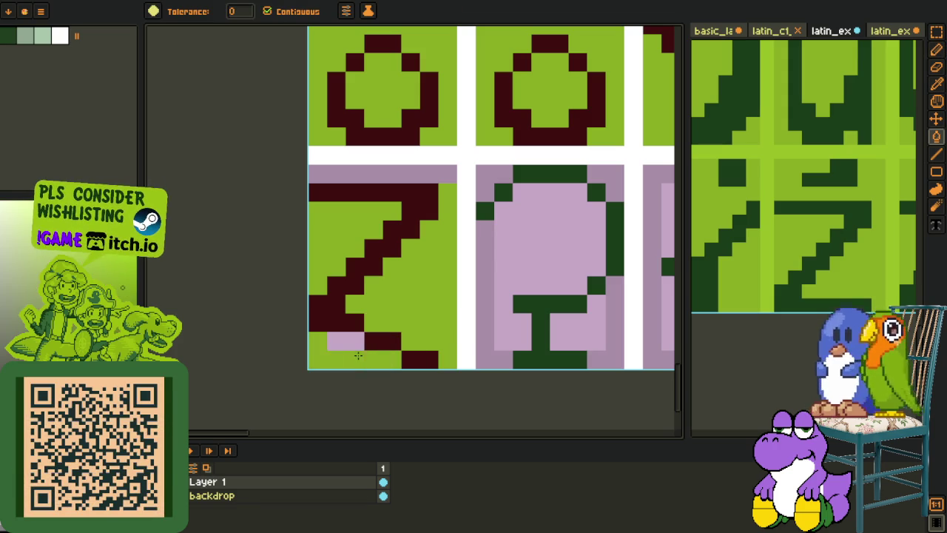
pyautogui.click(377, 178)
pyautogui.press('o')
pyautogui.scroll(-2, 378, 179)
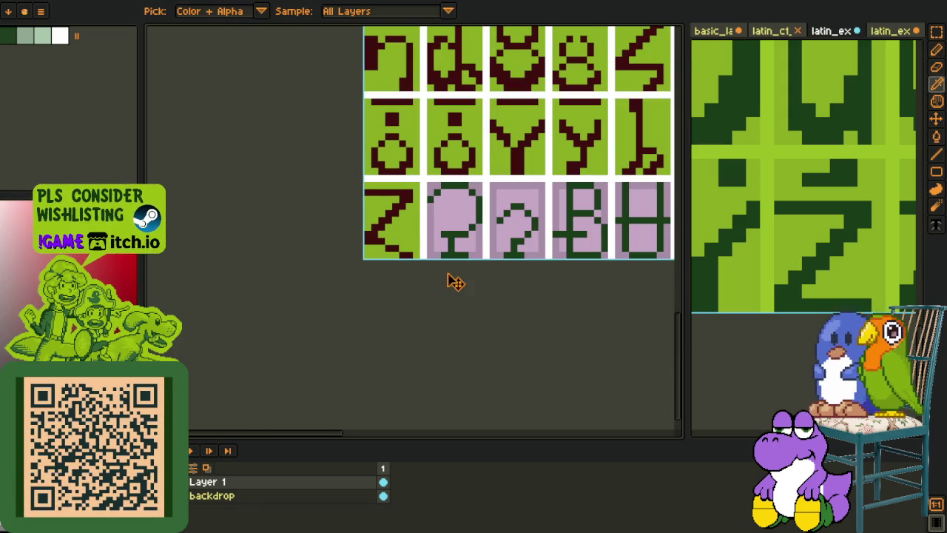
pyautogui.scroll(1, 451, 244)
pyautogui.scroll(1, 458, 231)
pyautogui.click(458, 231)
pyautogui.press('p')
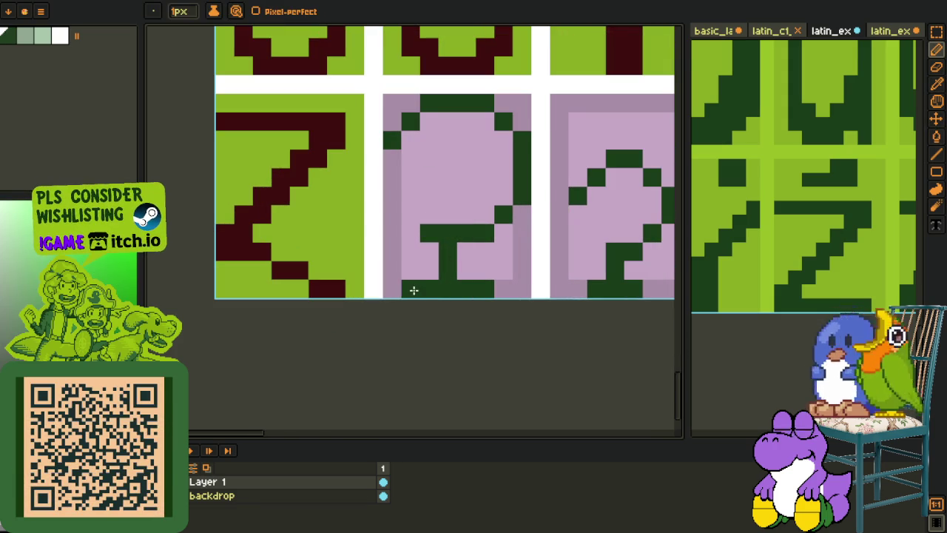
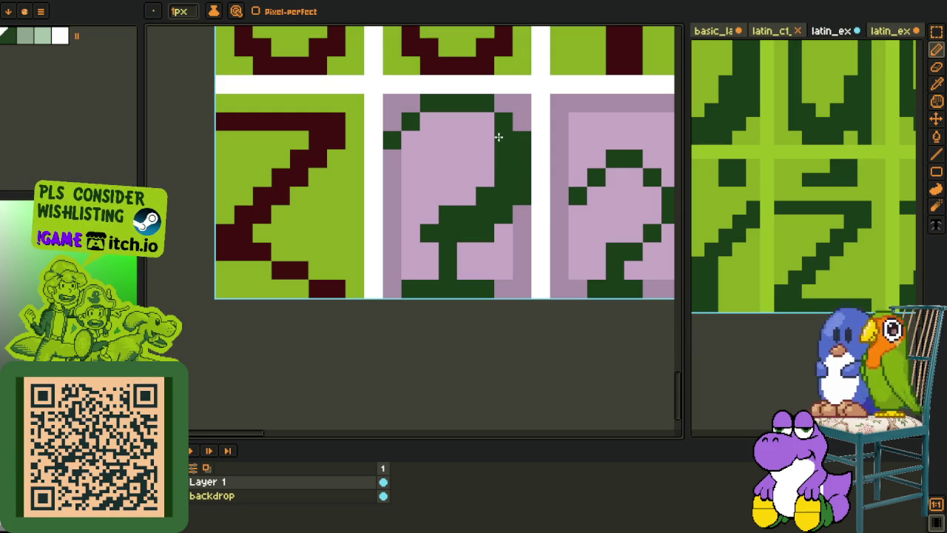
# Step: Fill the lilac interior of the middle question-mark tile light green
pyautogui.scroll(-2, 446, 124)
pyautogui.scroll(2, 446, 124)
pyautogui.press('o')
pyautogui.click(412, 159)
pyautogui.press('f')
pyautogui.click(444, 195)
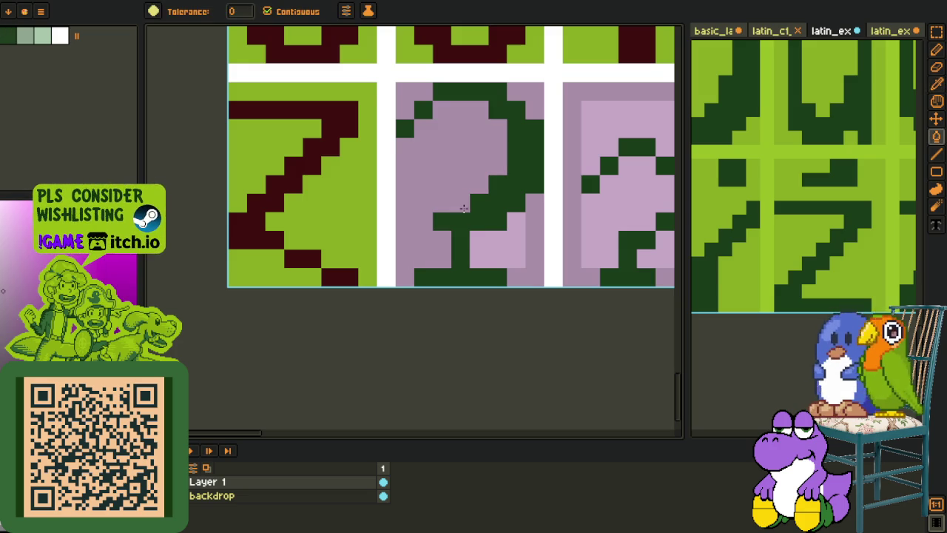
pyautogui.click(420, 245)
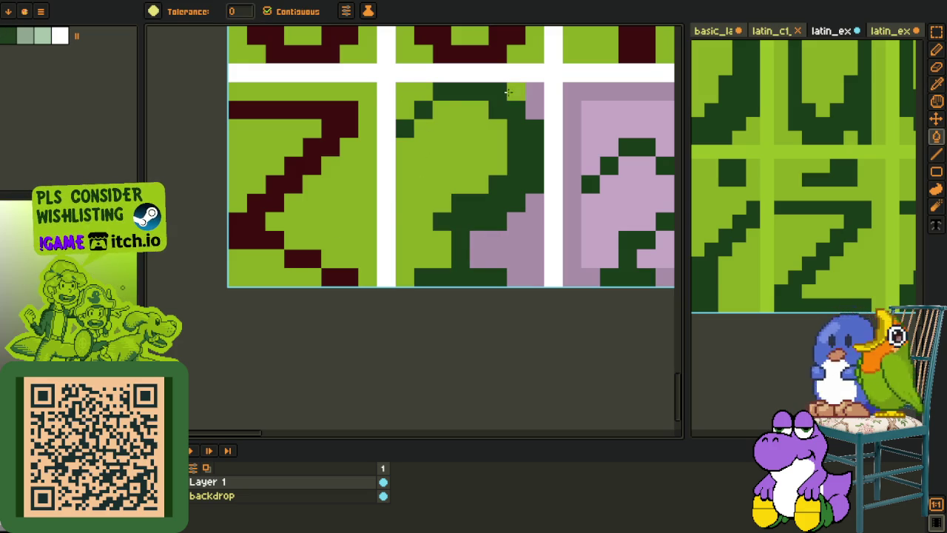
# Step: Re-sample the light green and fill the remaining lilac of that question-mark tile
pyautogui.scroll(-2, 514, 245)
pyautogui.scroll(2, 407, 243)
pyautogui.press('o')
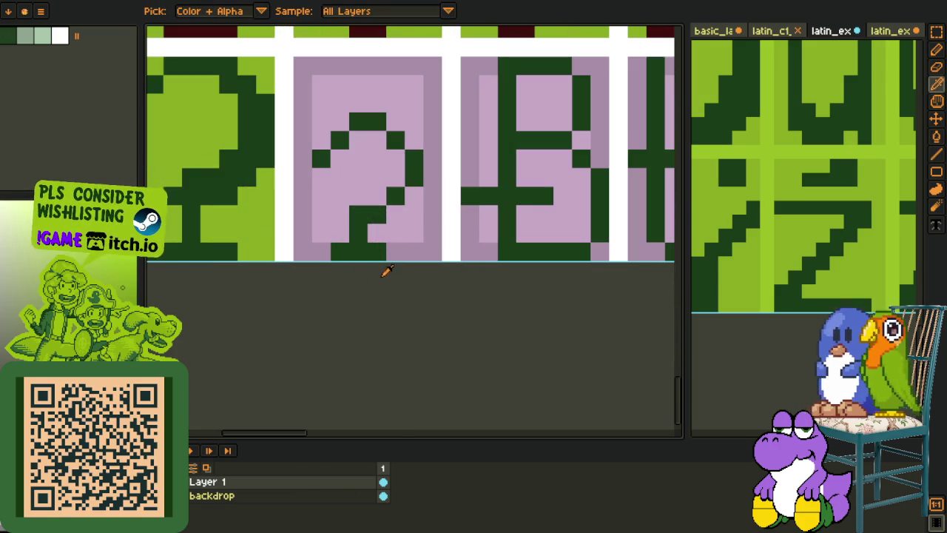
pyautogui.click(417, 245)
pyautogui.press('f')
pyautogui.click(393, 114)
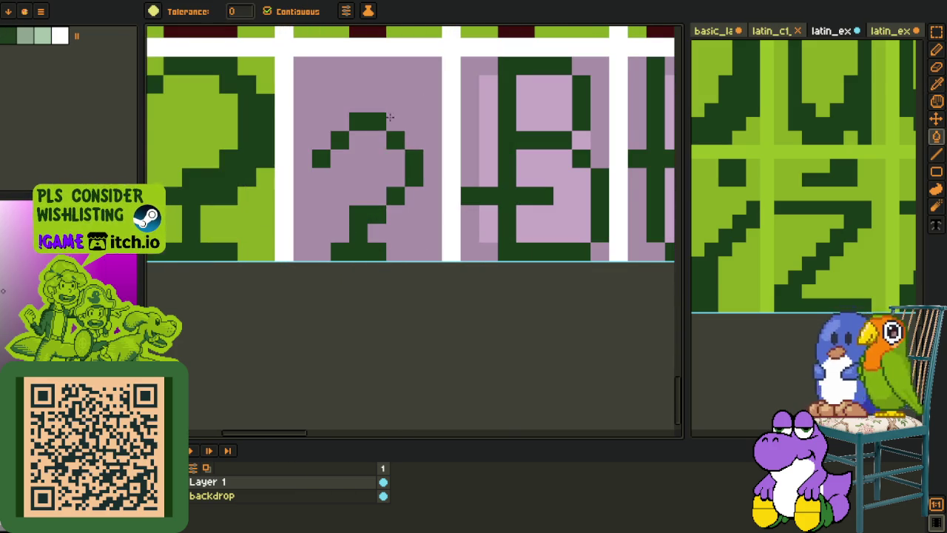
# Step: Pan to the bottom row and add a dark green pixel to the small question mark's stroke
pyautogui.scroll(-3, 393, 114)
pyautogui.press('o')
pyautogui.press('p')
pyautogui.moveTo(461, 237); pyautogui.dragTo(369, 248)
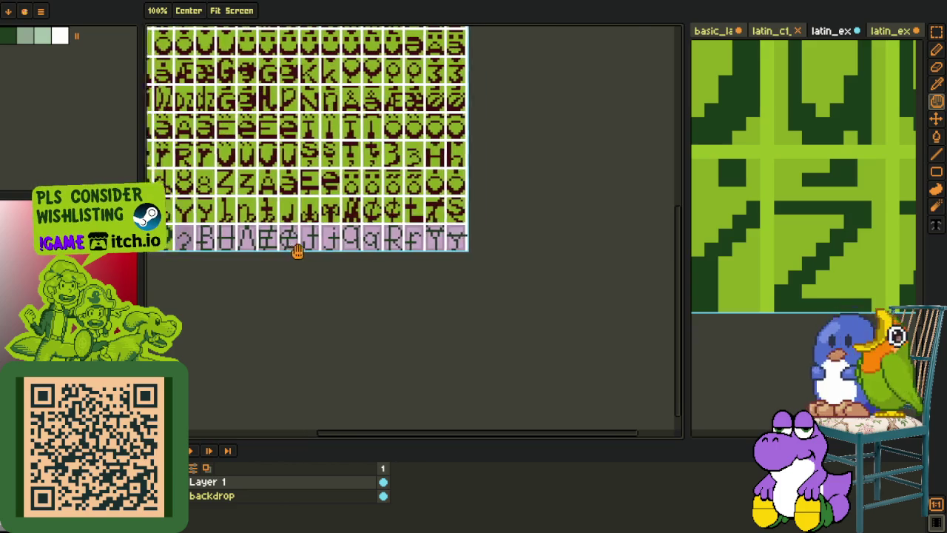
pyautogui.press('o')
pyautogui.scroll(3, 372, 250)
pyautogui.scroll(3, 359, 249)
pyautogui.click(363, 237)
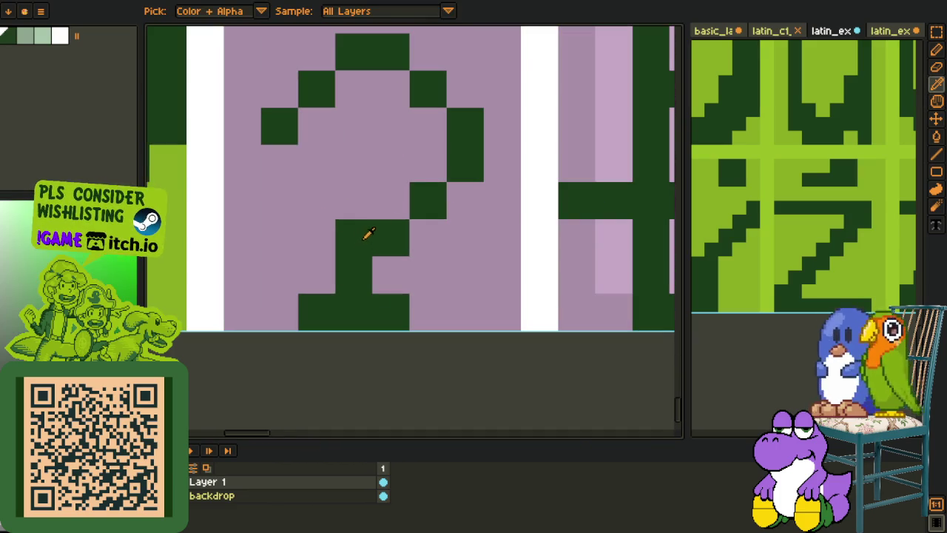
pyautogui.press('b')
pyautogui.click(391, 201)
pyautogui.click(418, 127)
pyautogui.moveTo(418, 127); pyautogui.dragTo(423, 215)
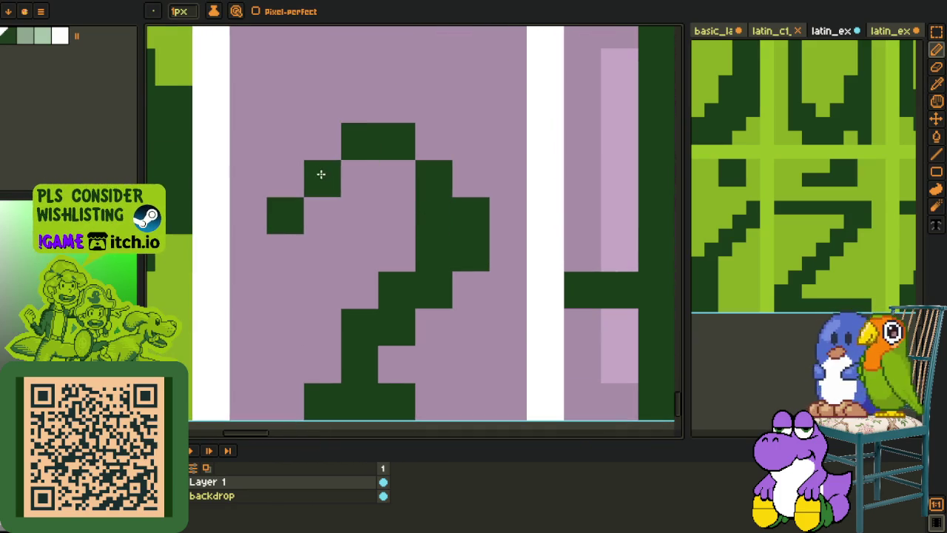
# Step: Reshape the small question mark's hook, erasing stray dark pixels with lilac and adding dark green ones
pyautogui.press('o')
pyautogui.click(271, 148)
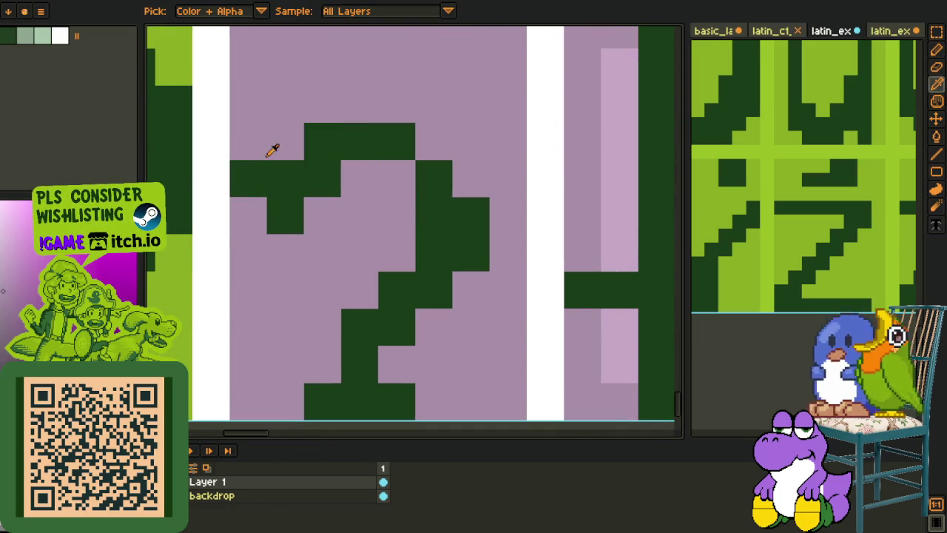
pyautogui.press('b')
pyautogui.moveTo(250, 214); pyautogui.dragTo(250, 174)
pyautogui.click(319, 189)
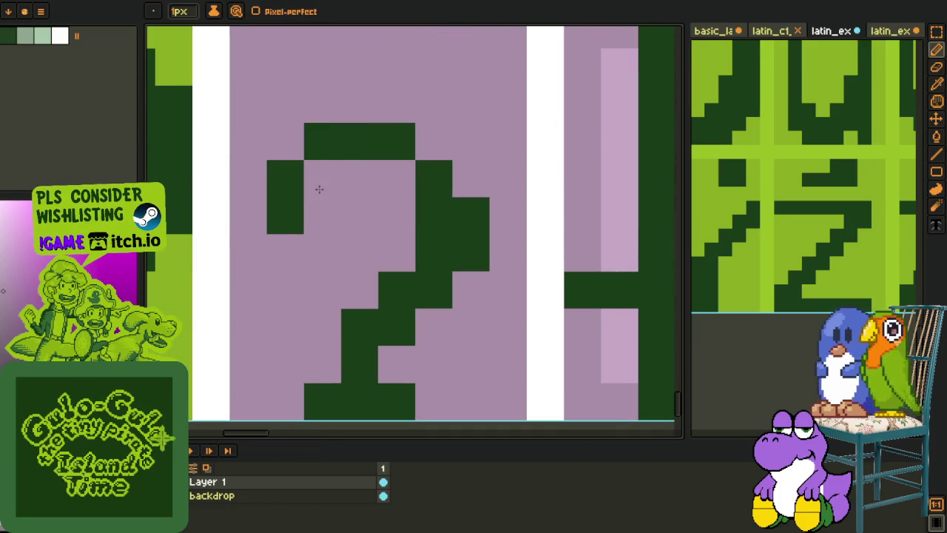
pyautogui.keyDown('alt'); pyautogui.click(284, 216); pyautogui.keyUp('alt')
pyautogui.click(247, 216)
pyautogui.keyDown('alt'); pyautogui.click(316, 195); pyautogui.keyUp('alt')
# Step: Fill the small question-mark tile's background light green
pyautogui.scroll(-3, 286, 217)
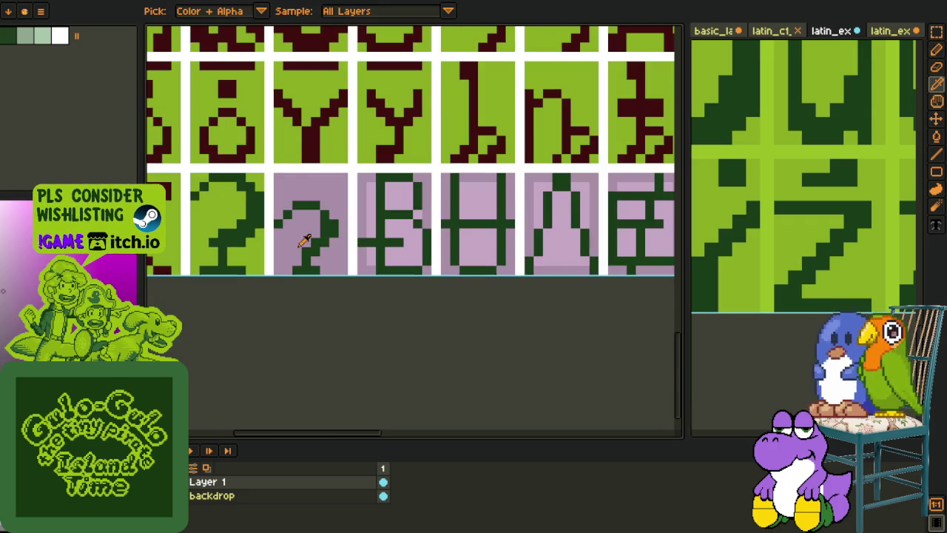
pyautogui.scroll(2, 314, 244)
pyautogui.press('g')
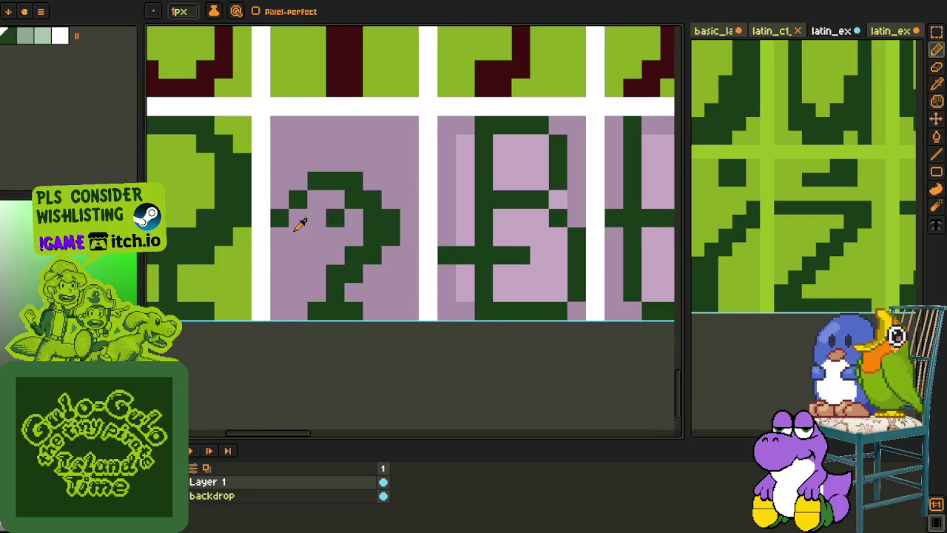
pyautogui.click(330, 205)
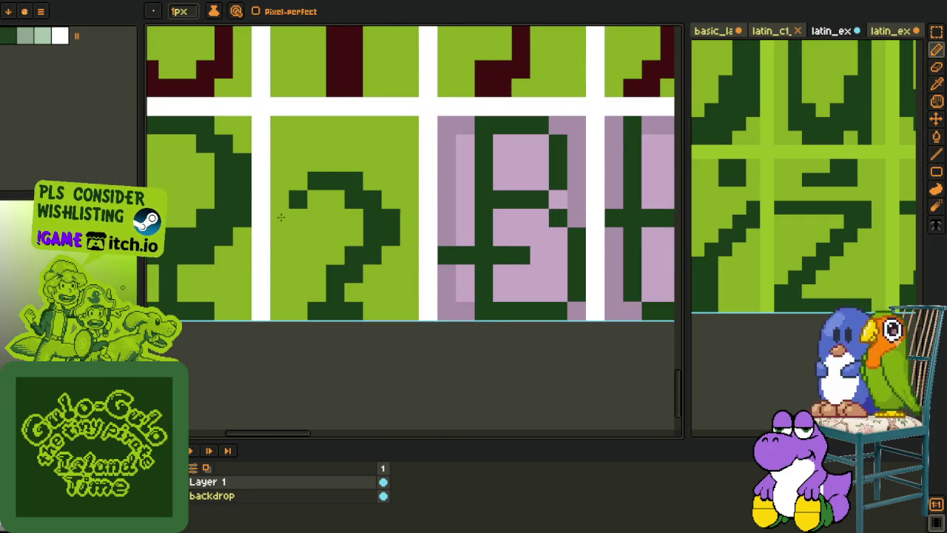
pyautogui.scroll(-3, 325, 259)
pyautogui.press('o')
pyautogui.scroll(-5, 356, 223)
# Step: Pan the reference sheet from the E, H, J, K glyphs to the accented letters
pyautogui.click(936, 100)
pyautogui.moveTo(845, 150); pyautogui.dragTo(844, 298)
pyautogui.scroll(-2, 845, 298)
pyautogui.moveTo(770, 197); pyautogui.dragTo(791, 225)
pyautogui.scroll(5, 436, 57)
# Step: Select and copy an existing B glyph from the sheet
pyautogui.press('r')
pyautogui.scroll(2, 442, 46)
pyautogui.moveTo(436, 45)
pyautogui.mouseDown()
pyautogui.moveTo(413, 162)
pyautogui.moveTo(467, 289)
pyautogui.mouseUp()
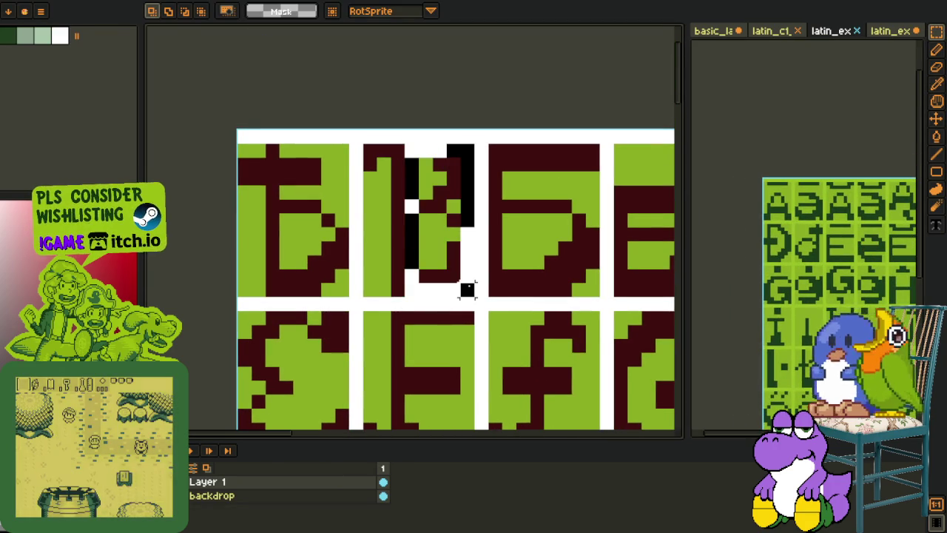
pyautogui.press('h')
pyautogui.scroll(-3, 466, 251)
pyautogui.scroll(2, 464, 216)
pyautogui.scroll(-1, 464, 217)
# Step: Paste the B into the lilac tile and paint dark green pixels beside it
pyautogui.press('r')
pyautogui.scroll(3, 435, 181)
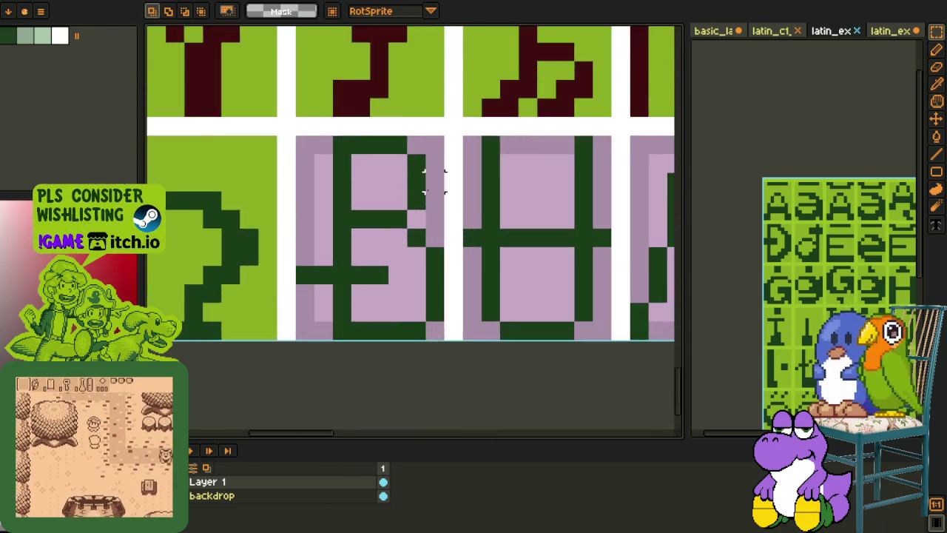
pyautogui.scroll(1, 434, 182)
pyautogui.hotkey('ctrl', 'v')
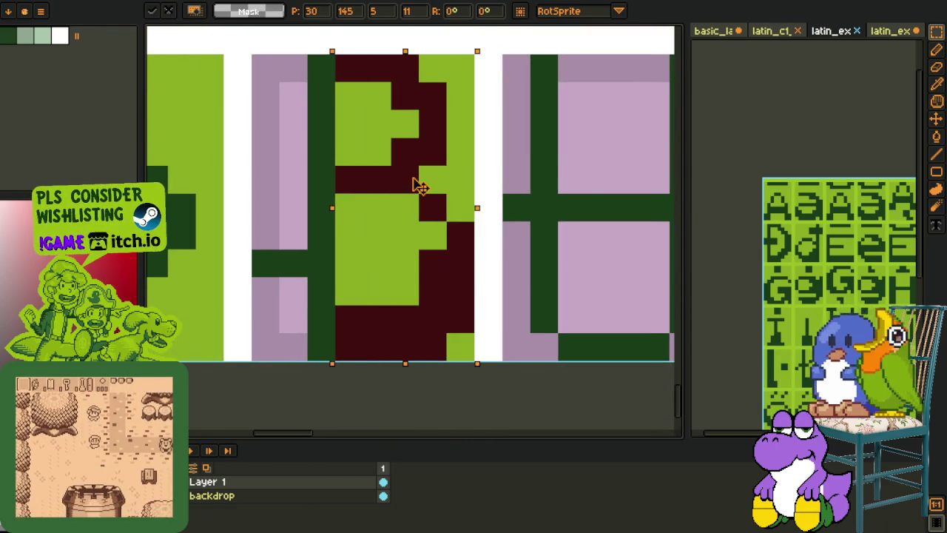
pyautogui.press('o')
pyautogui.click(323, 259)
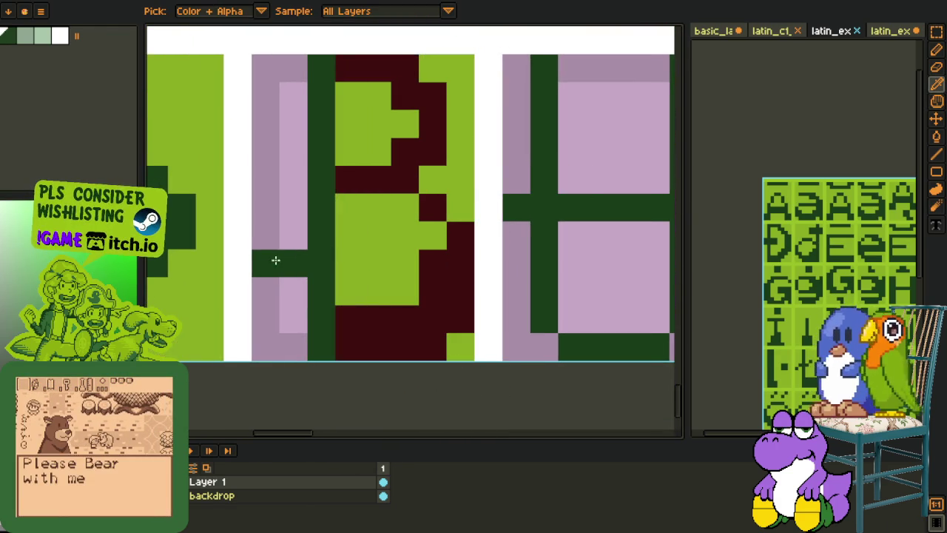
pyautogui.press('b')
pyautogui.moveTo(271, 239)
pyautogui.mouseDown()
pyautogui.moveTo(349, 239)
pyautogui.moveTo(338, 259)
pyautogui.mouseUp()
# Step: Recolour the pasted B's green strokes dark red
pyautogui.press('o')
pyautogui.click(362, 317)
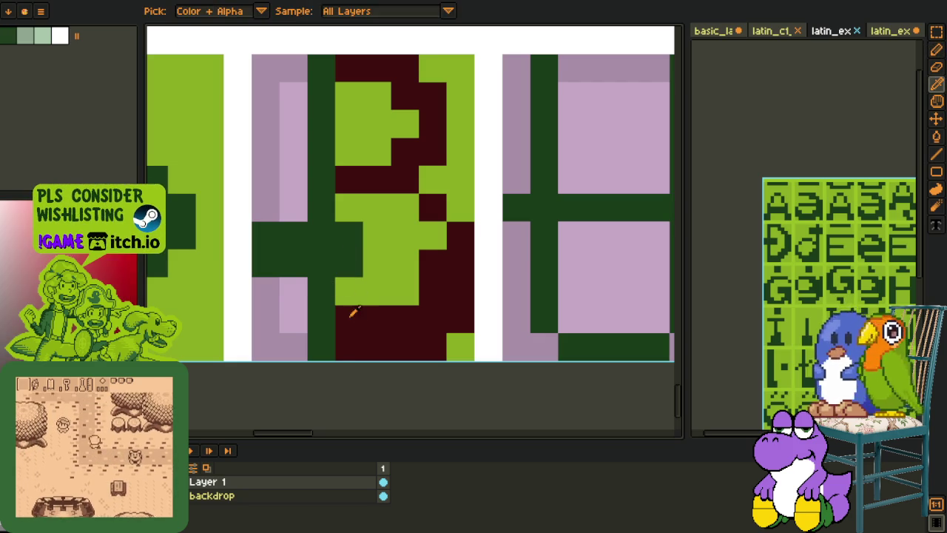
pyautogui.press('g')
pyautogui.click(313, 289)
# Step: Fill the B tile's four lilac areas light green
pyautogui.press('o')
pyautogui.click(355, 283)
pyautogui.press('g')
pyautogui.click(297, 302)
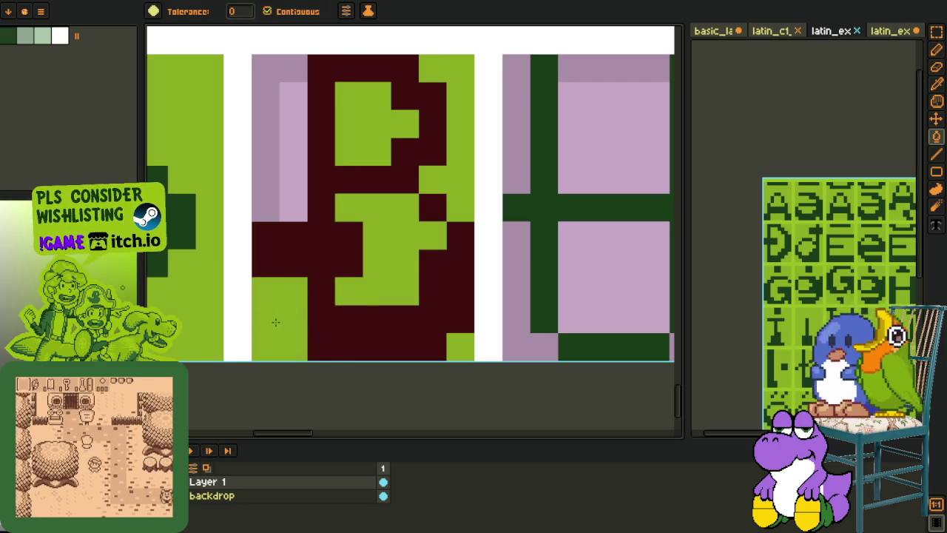
pyautogui.click(277, 346)
pyautogui.click(266, 290)
pyautogui.click(295, 186)
# Step: Save the font sheet with Ctrl+S
pyautogui.press('o')
pyautogui.scroll(-5, 343, 274)
pyautogui.hotkey('ctrl', 's')
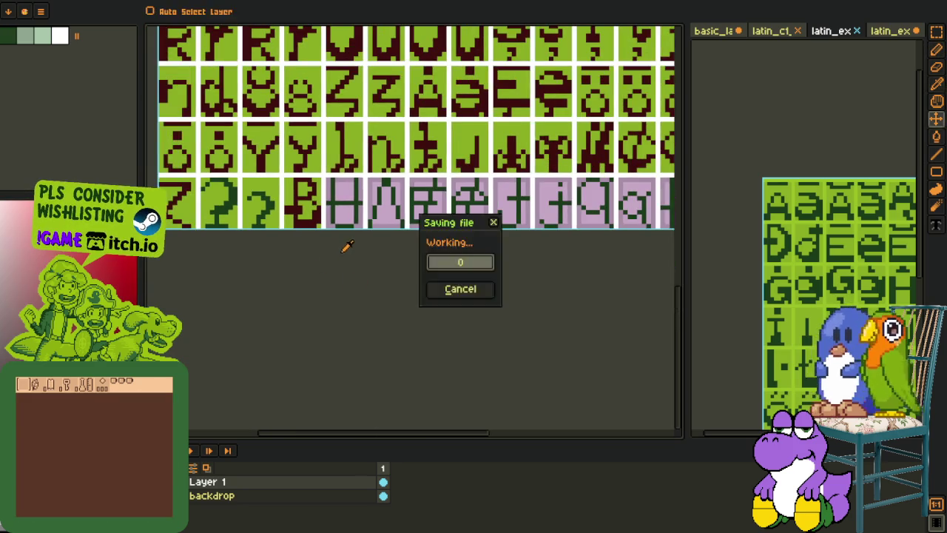
pyautogui.scroll(-2, 363, 239)
pyautogui.scroll(2, 373, 222)
pyautogui.scroll(2, 309, 220)
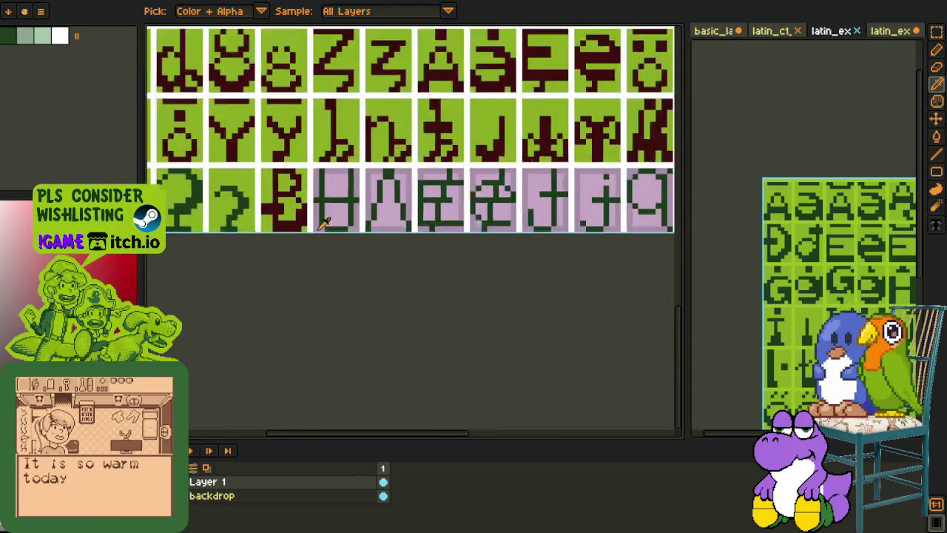
pyautogui.scroll(3, 296, 213)
# Step: Recolour the U glyph's green strokes dark red
pyautogui.press('b')
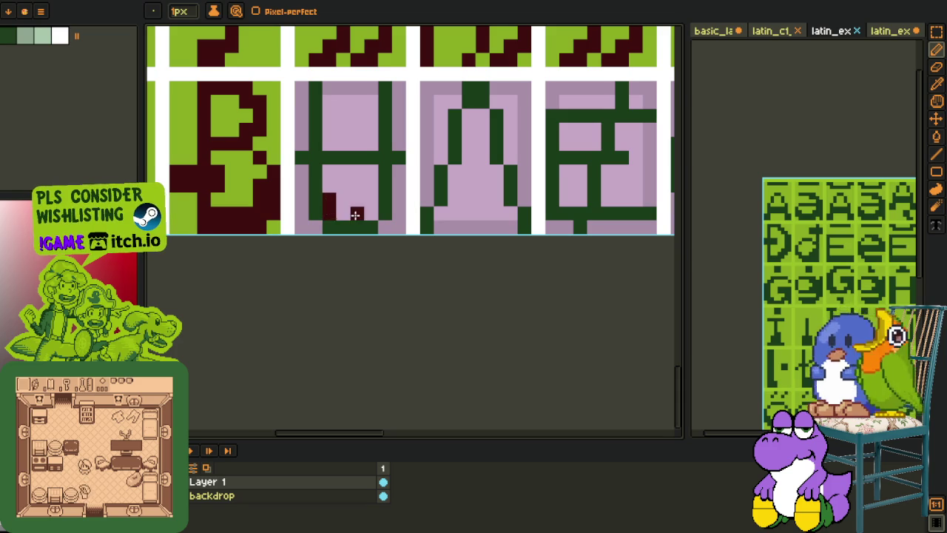
pyautogui.press('g')
pyautogui.click(383, 199)
pyautogui.click(363, 225)
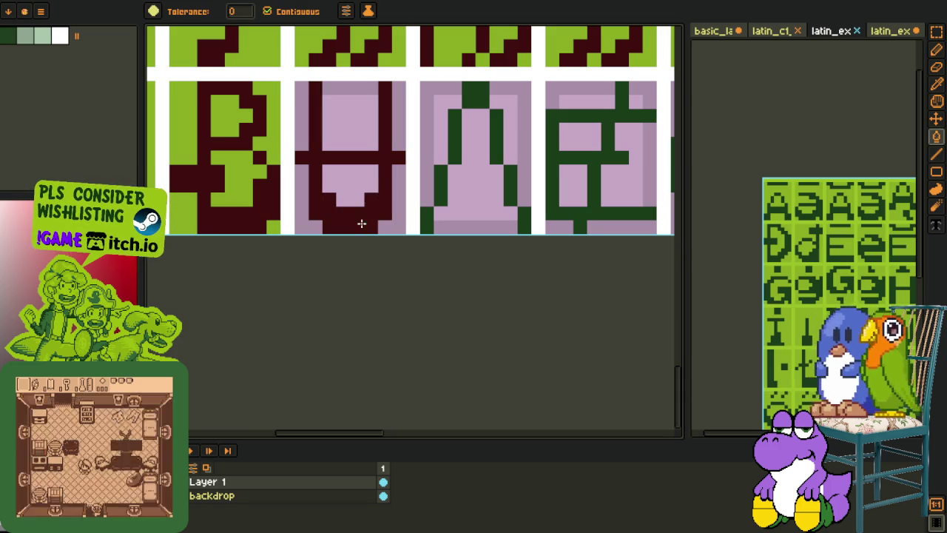
pyautogui.scroll(-2, 355, 219)
pyautogui.press('i')
pyautogui.scroll(1, 340, 177)
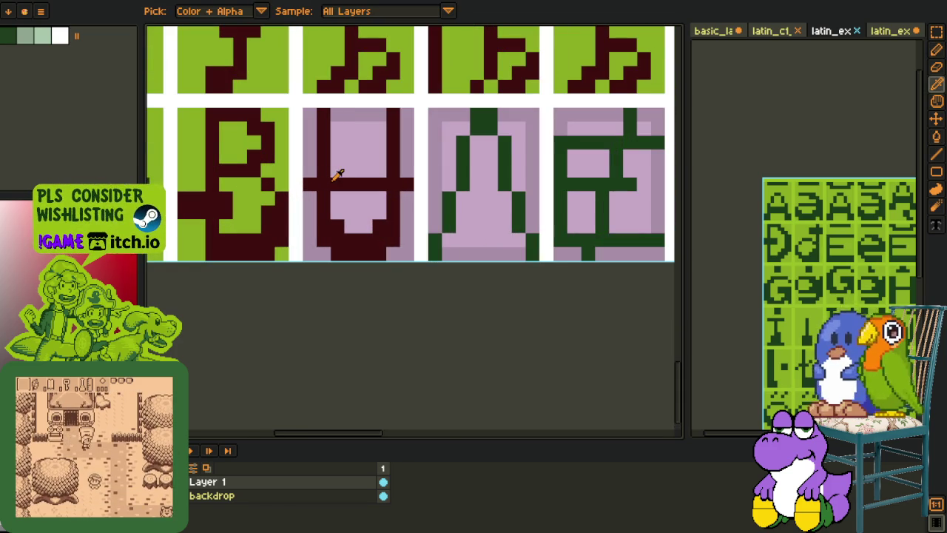
# Step: Fill the U tile's lilac interior light green
pyautogui.press('l')
pyautogui.keyDown('alt'); pyautogui.click(412, 153); pyautogui.keyUp('alt')
pyautogui.press('g')
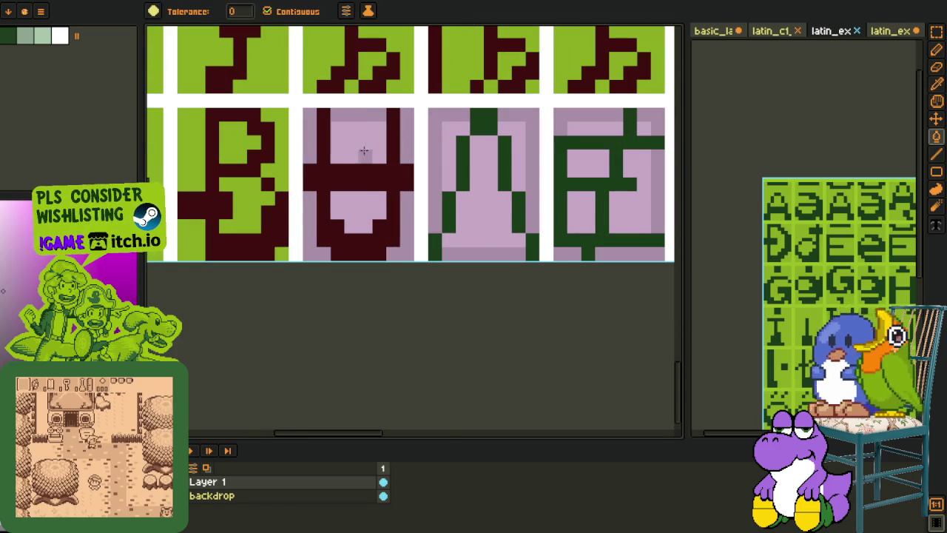
pyautogui.keyDown('alt'); pyautogui.click(263, 195); pyautogui.keyUp('alt')
pyautogui.click(347, 205)
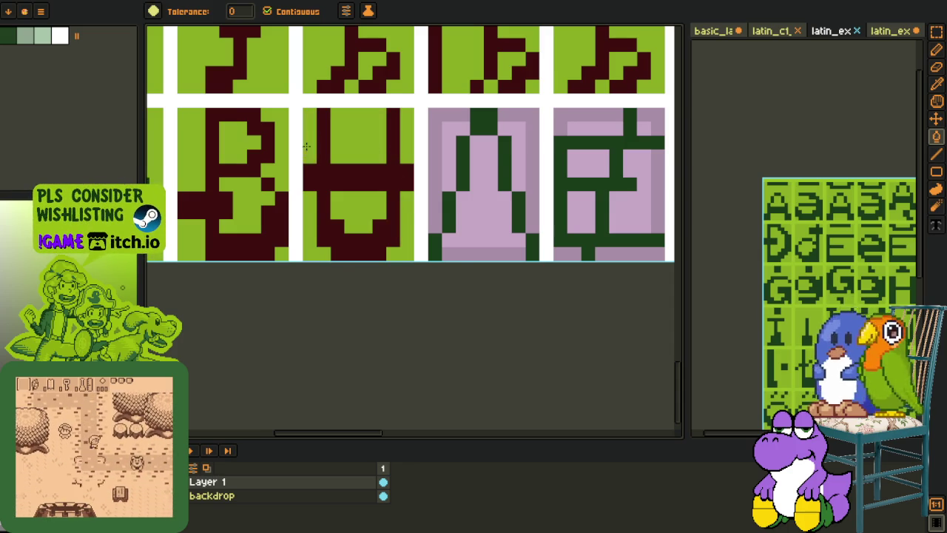
pyautogui.scroll(-3, 385, 245)
pyautogui.press('m')
pyautogui.scroll(2, 382, 244)
pyautogui.scroll(2, 388, 229)
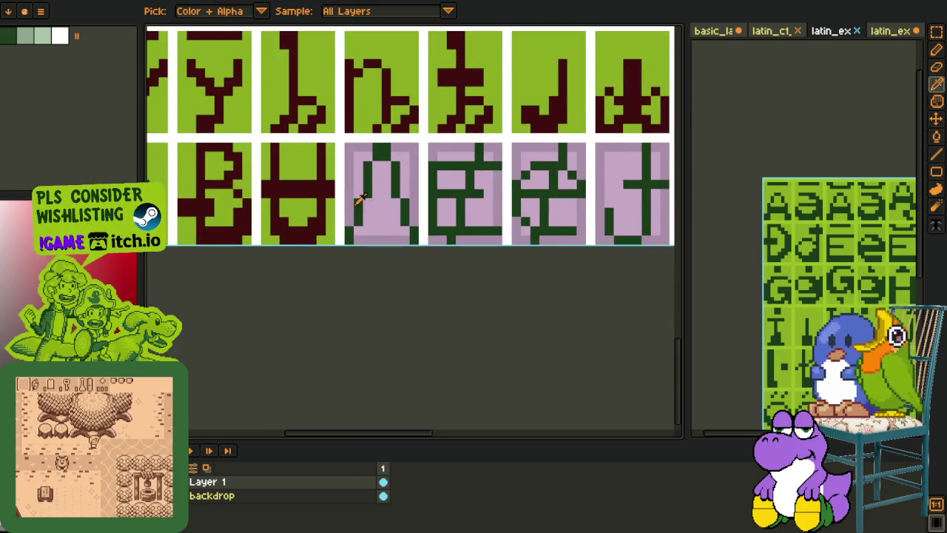
pyautogui.scroll(2, 396, 215)
# Step: Fill the A glyph tile's interior and add a dark green pixel to its right leg
pyautogui.press('g')
pyautogui.click(401, 203)
pyautogui.scroll(-2, 422, 277)
pyautogui.scroll(1, 409, 223)
pyautogui.press('h')
pyautogui.scroll(2, 409, 223)
pyautogui.press('p')
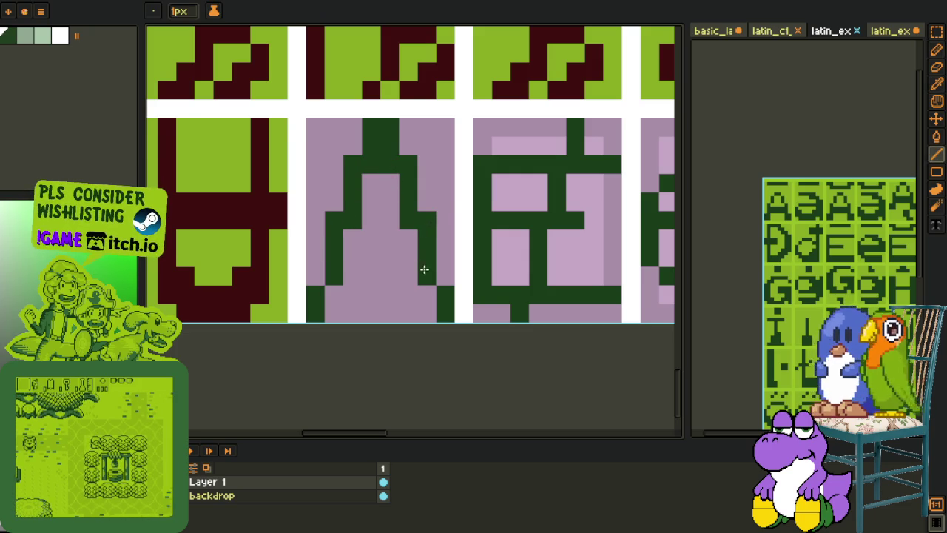
pyautogui.click(427, 294)
# Step: Fill the lilac area beside the A glyph light green
pyautogui.press('v')
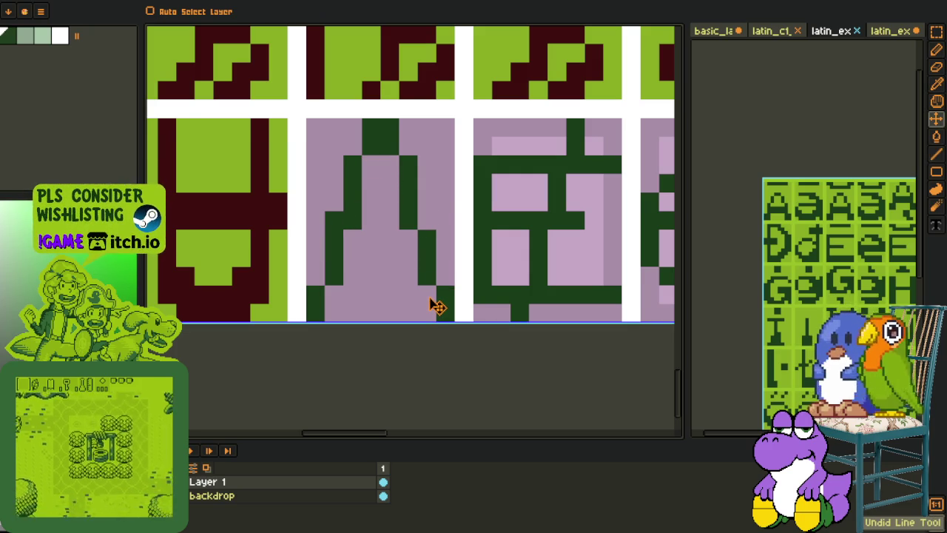
pyautogui.press('b')
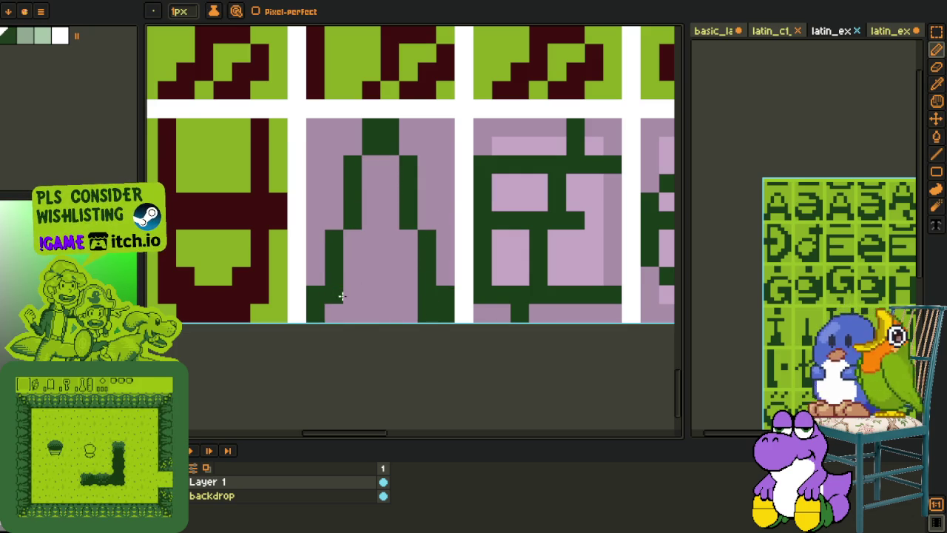
pyautogui.press('o')
pyautogui.click(283, 268)
pyautogui.press('g')
pyautogui.click(313, 242)
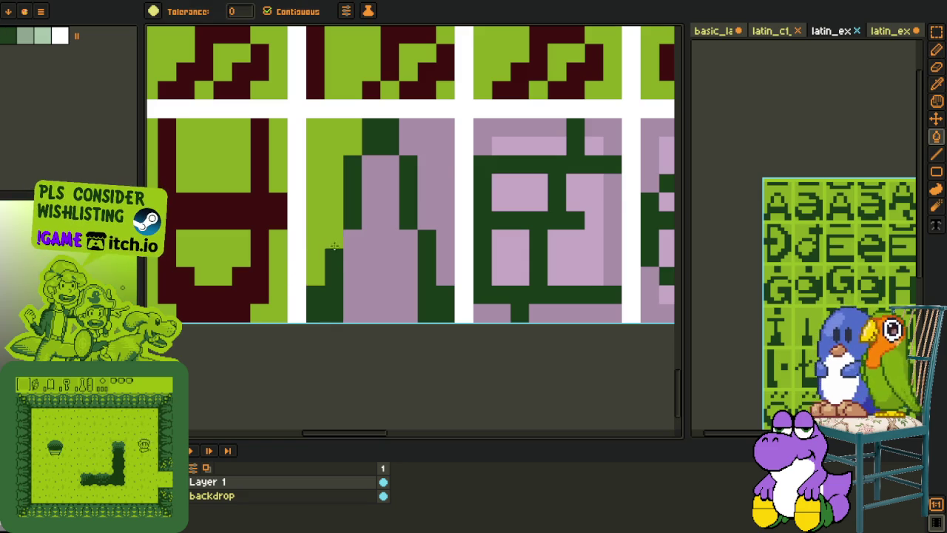
# Step: Fill the next glyph's two light lilac areas with mauve sampled from the glyph
pyautogui.scroll(-3, 431, 193)
pyautogui.press('o')
pyautogui.press('z')
pyautogui.press('v')
pyautogui.press('o')
pyautogui.scroll(2, 402, 266)
pyautogui.scroll(3, 392, 236)
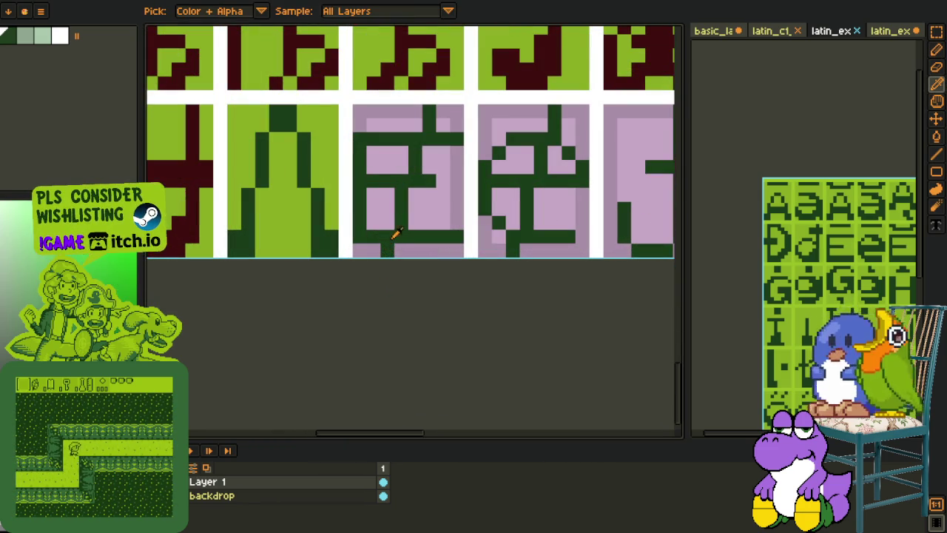
pyautogui.press('l')
pyautogui.press('o')
pyautogui.click(370, 115)
pyautogui.press('g')
pyautogui.click(384, 159)
pyautogui.click(448, 122)
# Step: Turn the stray mauve pixel back to light green
pyautogui.press('o')
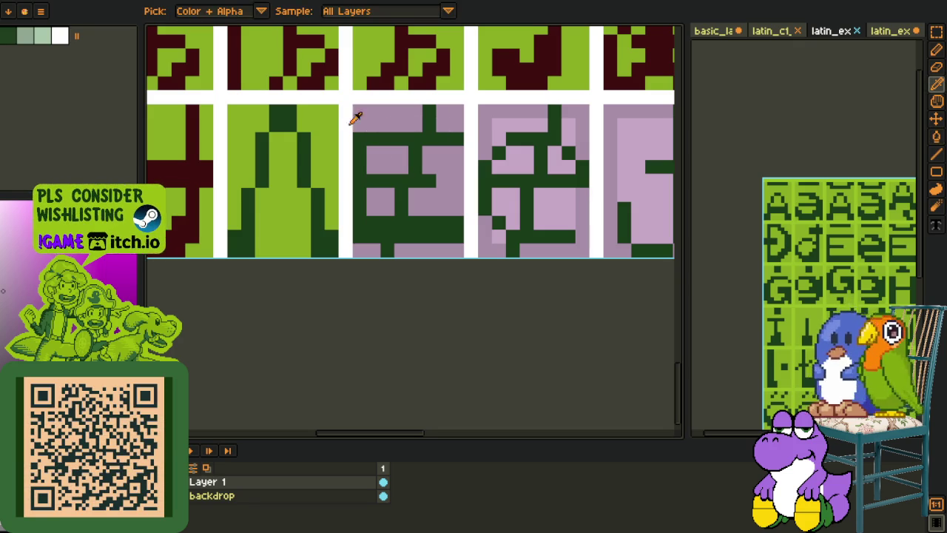
pyautogui.click(330, 119)
pyautogui.press('g')
pyautogui.click(359, 123)
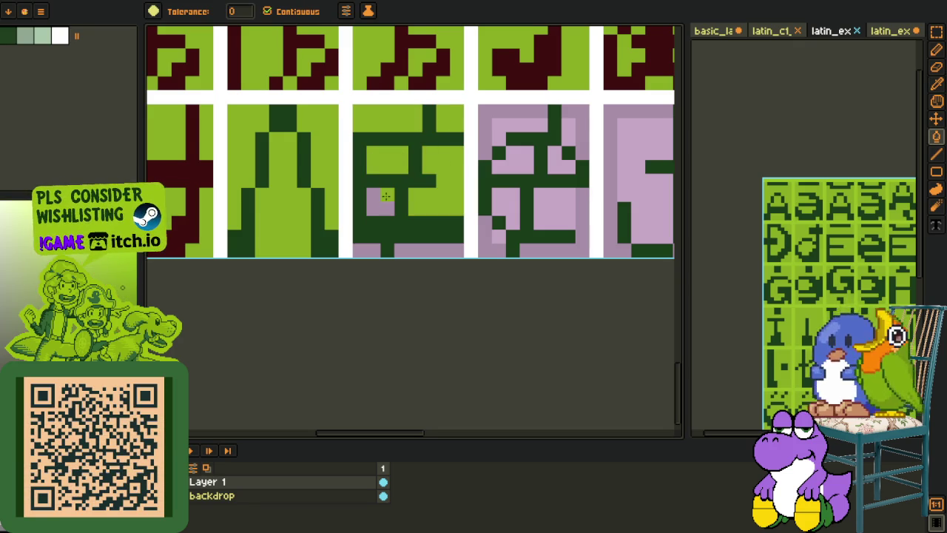
pyautogui.press('o')
pyautogui.scroll(-2, 385, 259)
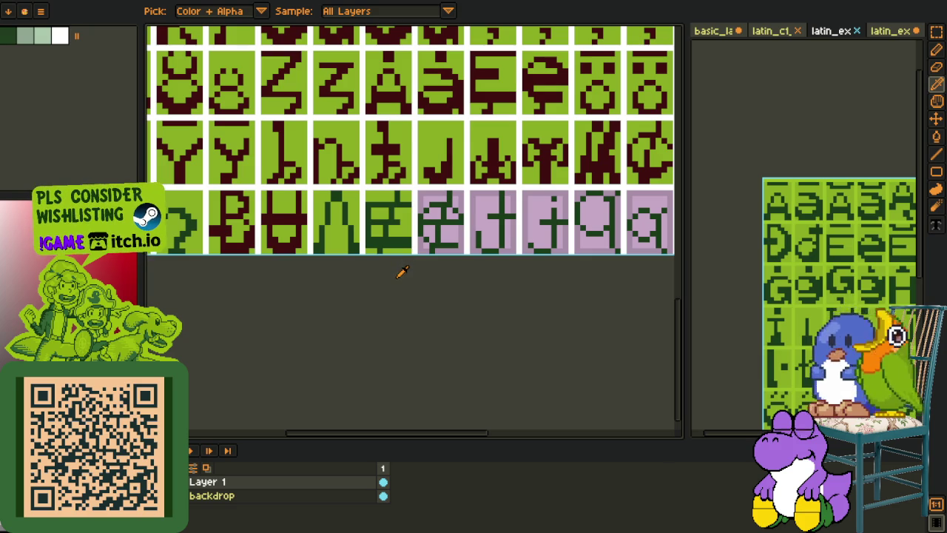
pyautogui.scroll(1, 400, 264)
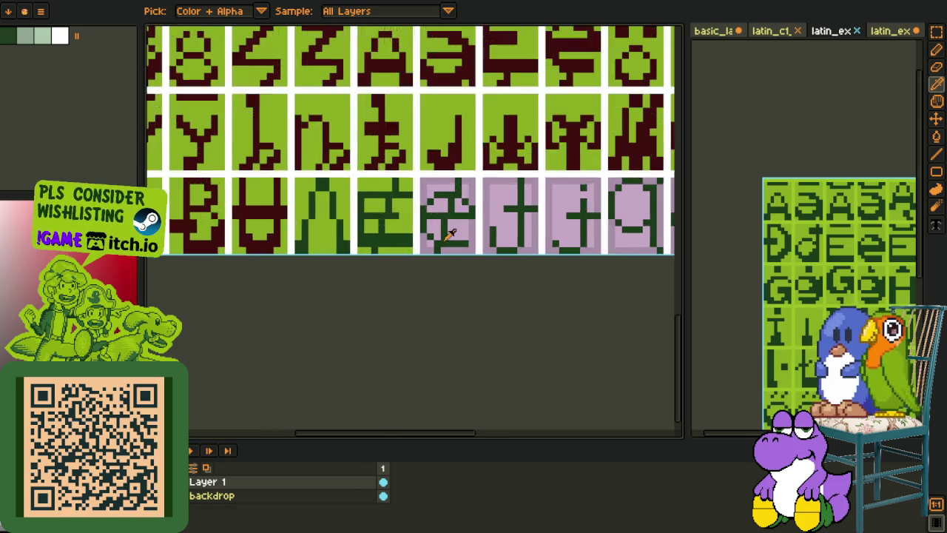
pyautogui.scroll(2, 419, 275)
# Step: Fill both pink regions of the middle glyph with the darker colour
pyautogui.press('g')
pyautogui.click(414, 211)
pyautogui.click(481, 215)
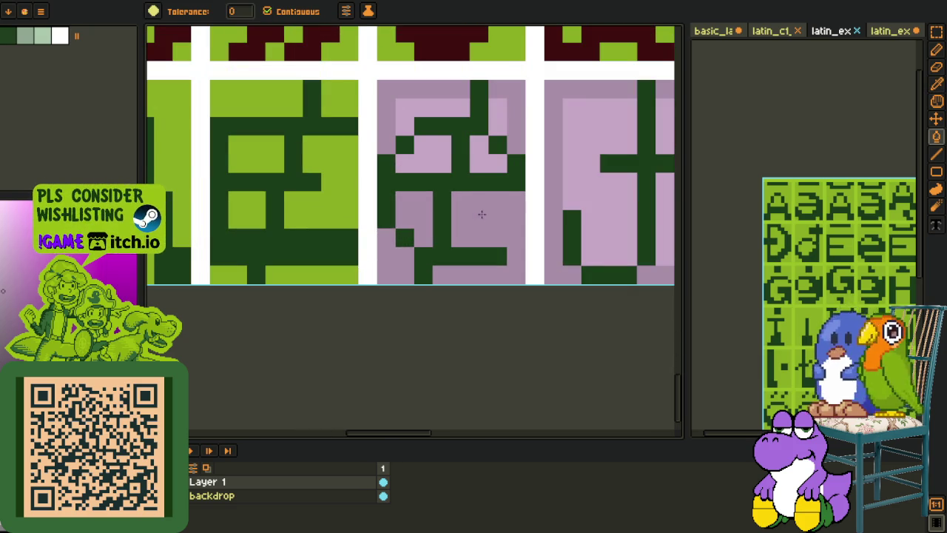
pyautogui.press('o')
pyautogui.scroll(-3, 488, 267)
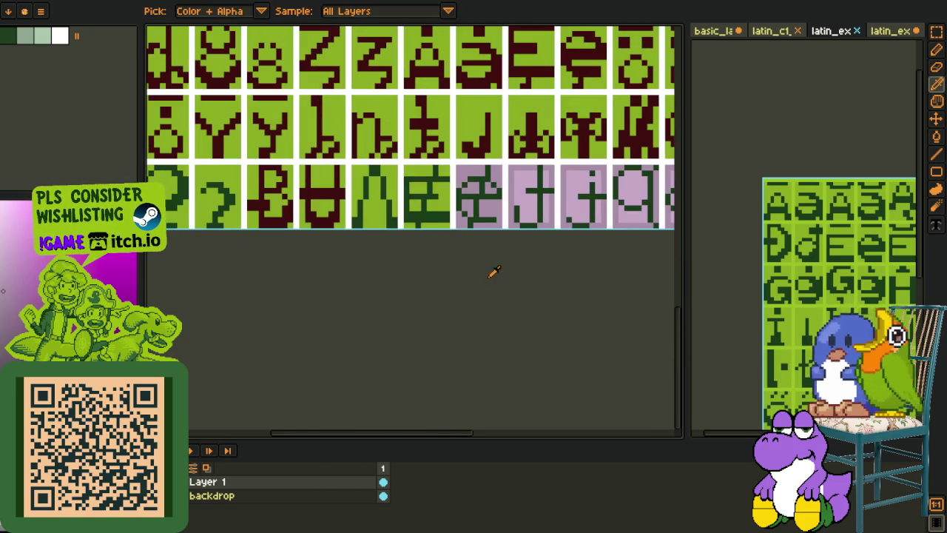
pyautogui.scroll(-2, 495, 237)
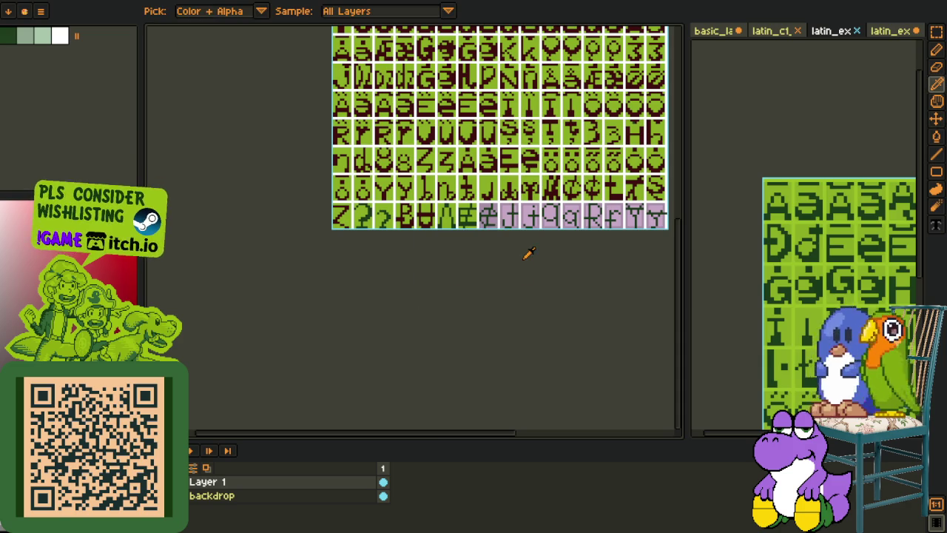
# Step: Marquee-select one maroon glyph cell on the glyph sheet
pyautogui.press('h')
pyautogui.moveTo(561, 207); pyautogui.dragTo(545, 207)
pyautogui.press('m')
pyautogui.scroll(3, 517, 192)
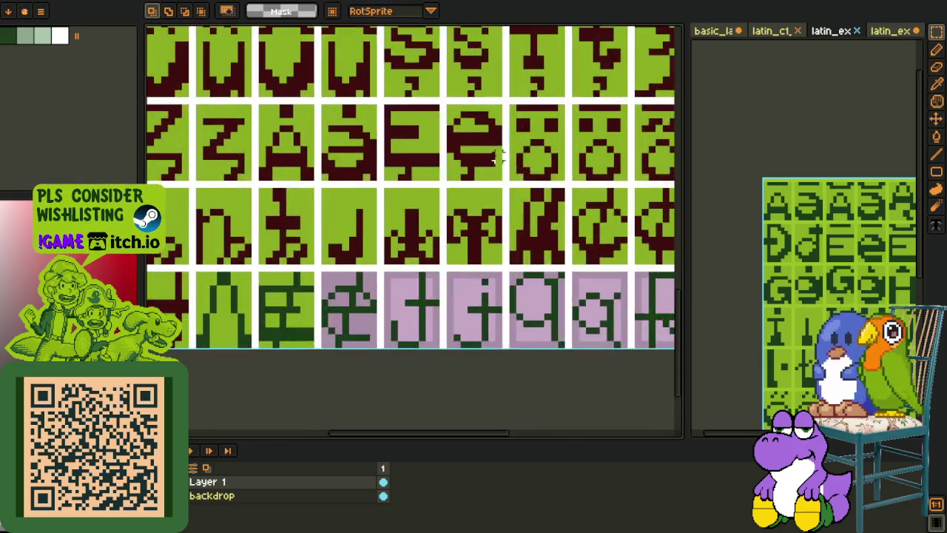
pyautogui.scroll(2, 467, 166)
pyautogui.moveTo(410, 183); pyautogui.dragTo(544, 57)
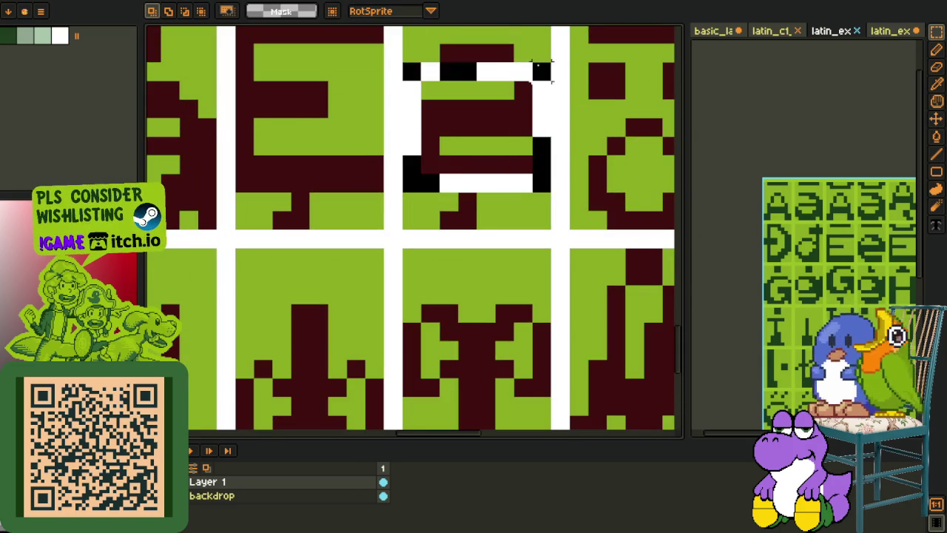
# Step: Trial-paste the maroon glyph over the pink glyph, then undo the paste
pyautogui.scroll(-2, 599, 77)
pyautogui.moveTo(444, 296); pyautogui.dragTo(444, 125)
pyautogui.scroll(4, 382, 156)
pyautogui.hotkey('ctrl', 'v')
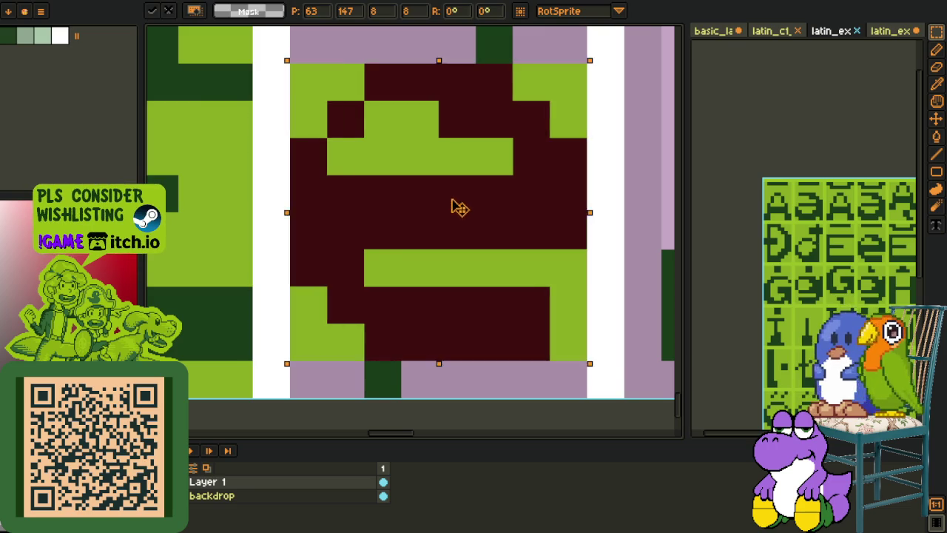
pyautogui.scroll(-2, 478, 205)
pyautogui.press('Return')
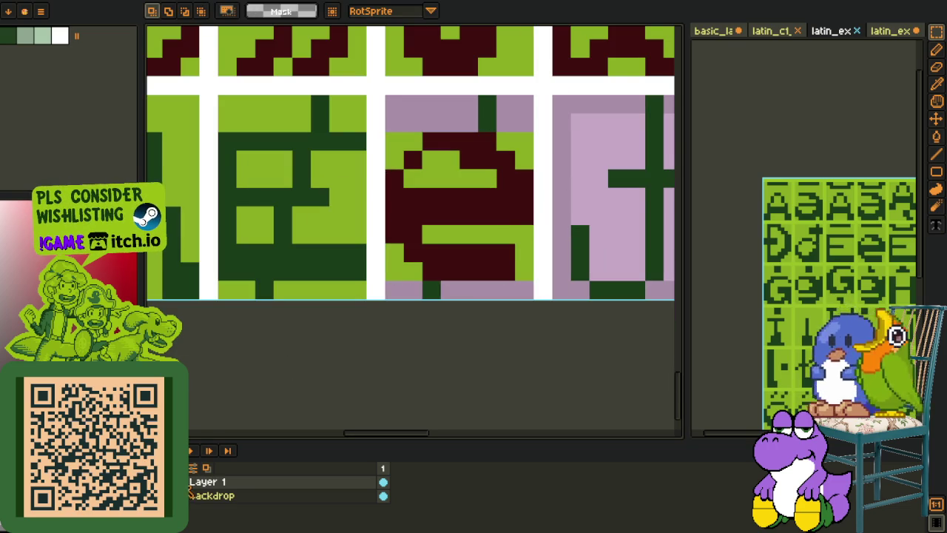
pyautogui.hotkey('ctrl', 'z')
# Step: Add a new Layer 2 above Layer 1 from the layer panel's context menu
pyautogui.rightClick(218, 488)
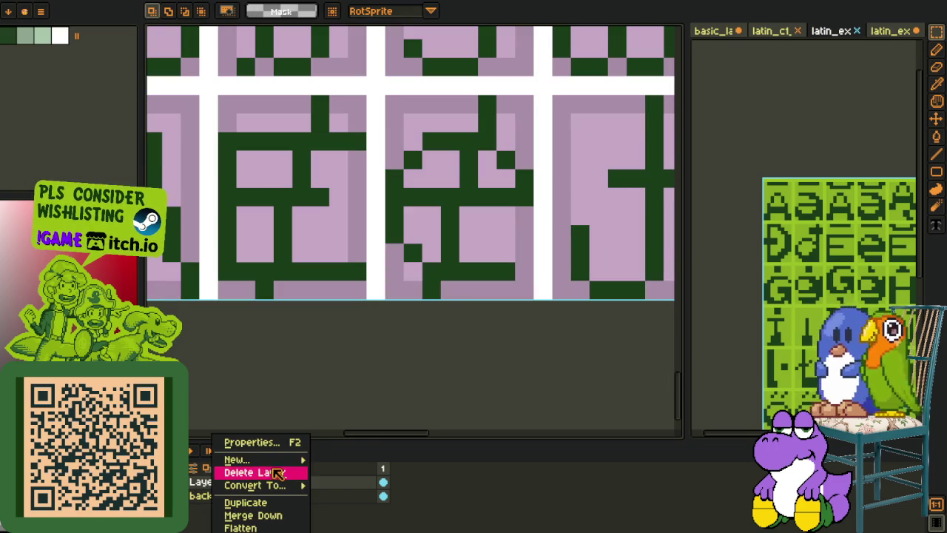
pyautogui.click(345, 453)
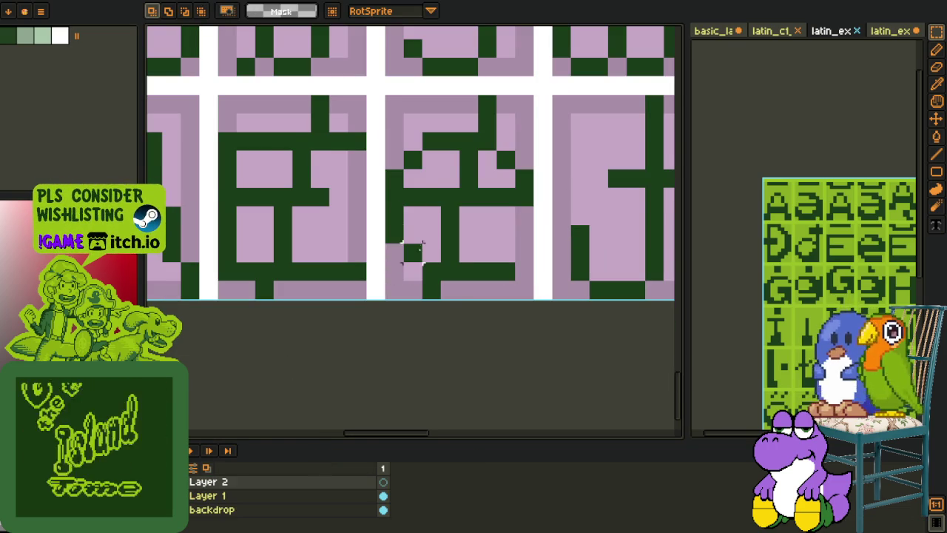
pyautogui.press('p')
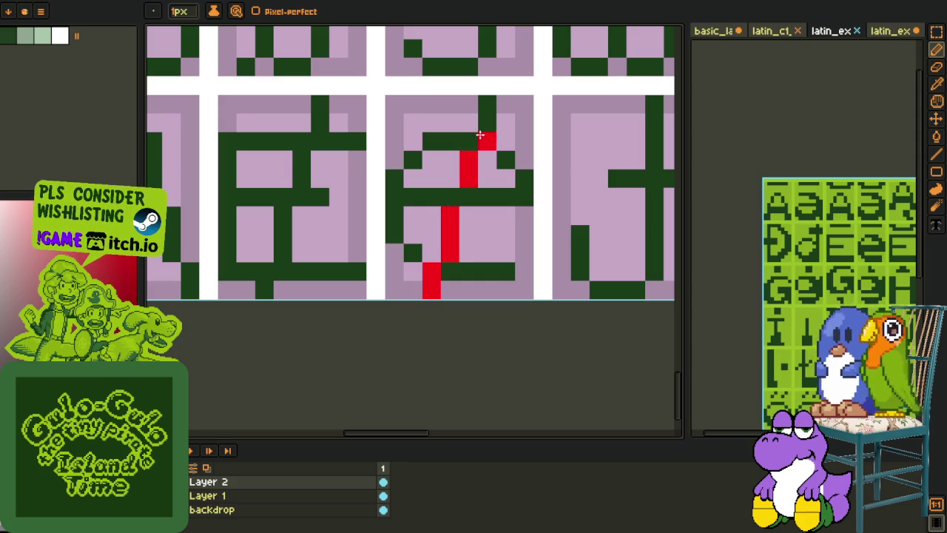
# Step: Sample the light green colour and fill the glyph tile with it
pyautogui.scroll(-3, 469, 196)
pyautogui.press('i')
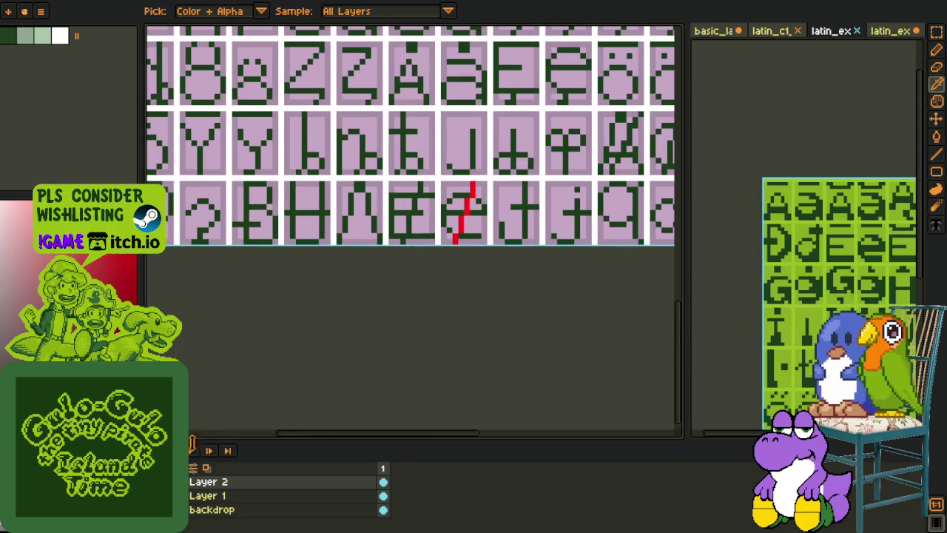
pyautogui.scroll(4, 422, 246)
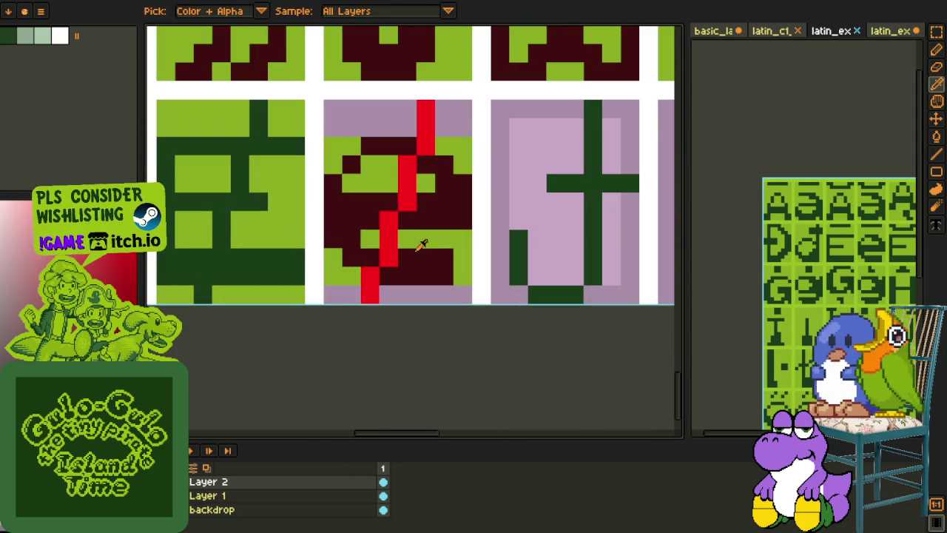
pyautogui.click(340, 264)
pyautogui.press('b')
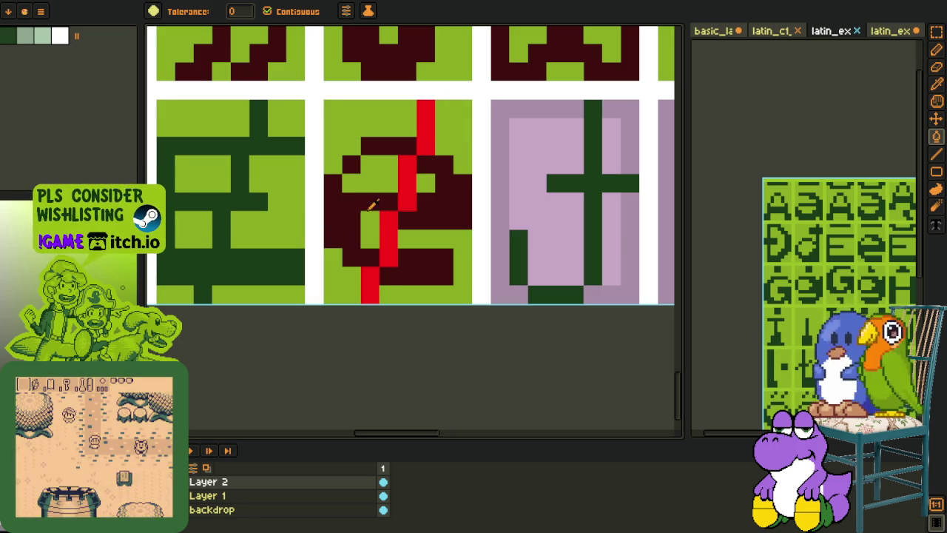
# Step: Replace the red strokes' #FF0000 with dark red #3F0606
pyautogui.press('o')
pyautogui.click(387, 214)
pyautogui.hotkey('shift', 'r')
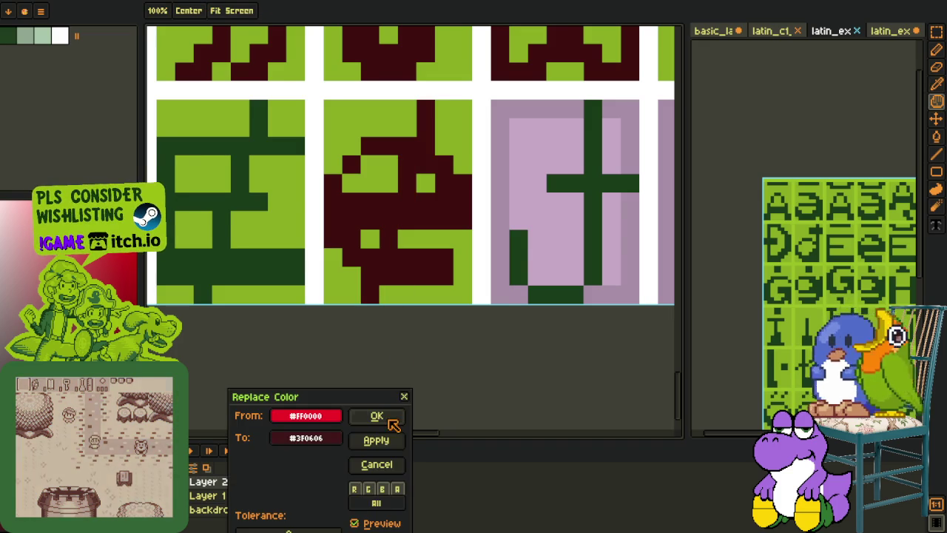
pyautogui.click(376, 415)
pyautogui.scroll(-2, 355, 348)
pyautogui.scroll(-1, 356, 348)
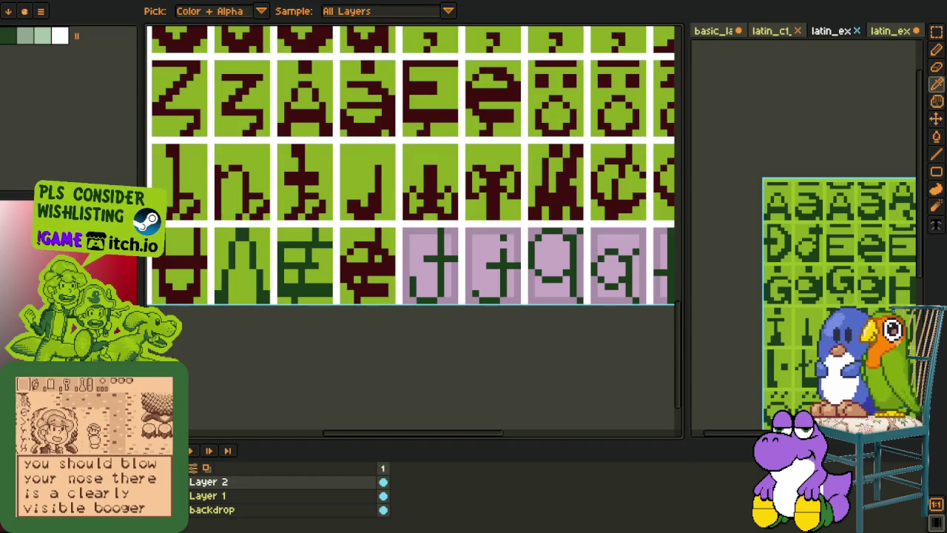
# Step: Fill the second and third tiles' glyph strokes dark red
pyautogui.press('h')
pyautogui.press('o')
pyautogui.scroll(1, 448, 238)
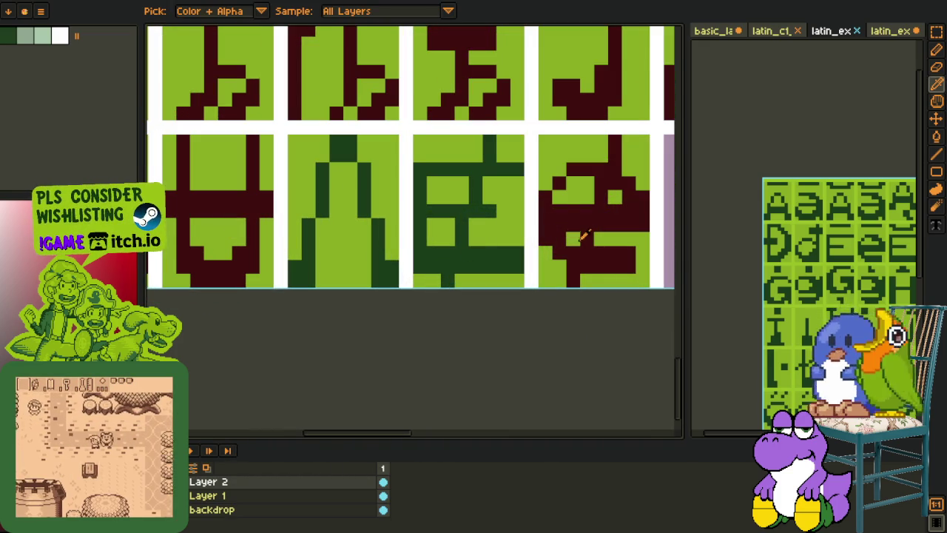
pyautogui.press('g')
pyautogui.click(469, 249)
pyautogui.click(382, 264)
pyautogui.click(365, 192)
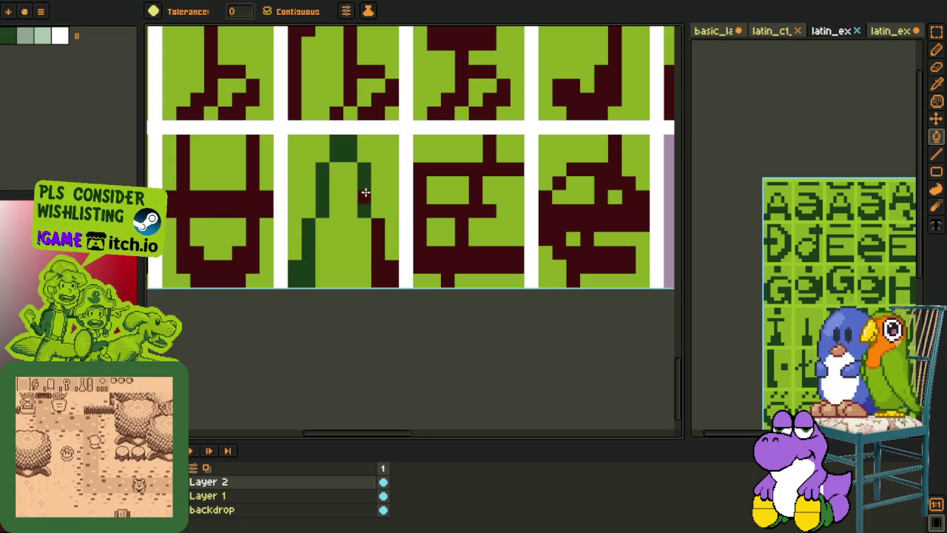
pyautogui.click(348, 151)
pyautogui.click(308, 239)
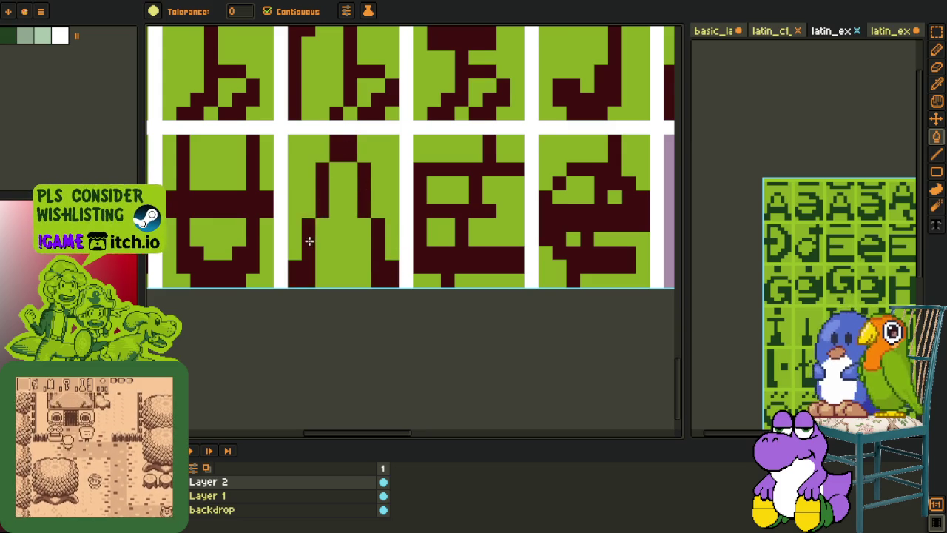
pyautogui.scroll(-2, 308, 239)
# Step: Fill the tile's three lilac regions with the sampled darker lavender
pyautogui.press('o')
pyautogui.scroll(2, 360, 260)
pyautogui.scroll(-1, 366, 274)
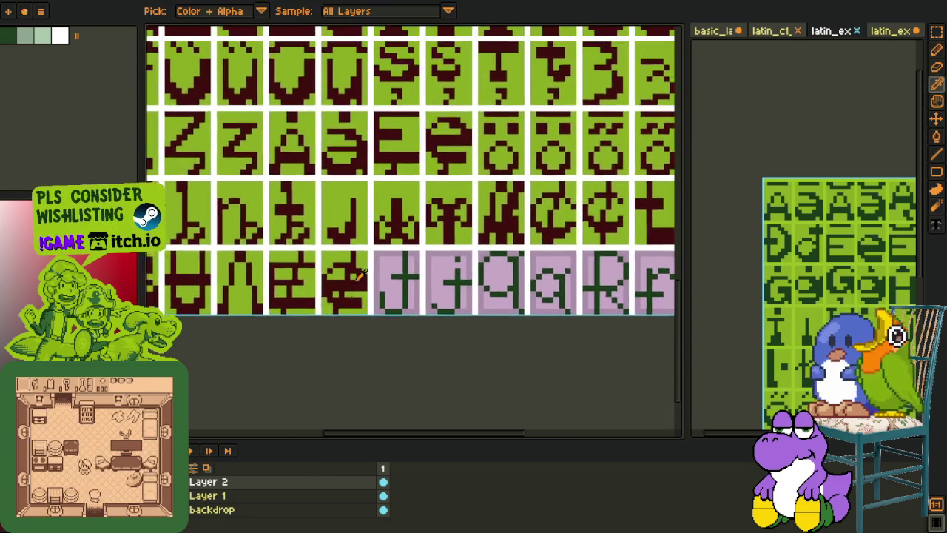
pyautogui.scroll(3, 370, 281)
pyautogui.scroll(-3, 372, 283)
pyautogui.scroll(-1, 372, 284)
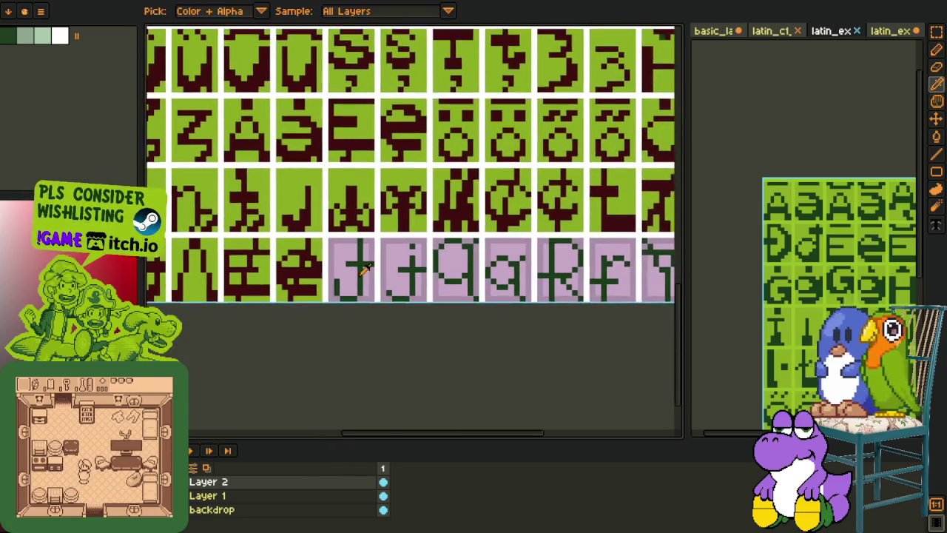
pyautogui.scroll(2, 334, 293)
pyautogui.scroll(2, 326, 288)
pyautogui.click(321, 264)
pyautogui.press('f')
pyautogui.click(355, 296)
pyautogui.click(425, 296)
pyautogui.click(416, 187)
# Step: Fill the left tile's lilac area light green and close the crossbar gap
pyautogui.press('o')
pyautogui.click(262, 184)
pyautogui.press('f')
pyautogui.click(320, 192)
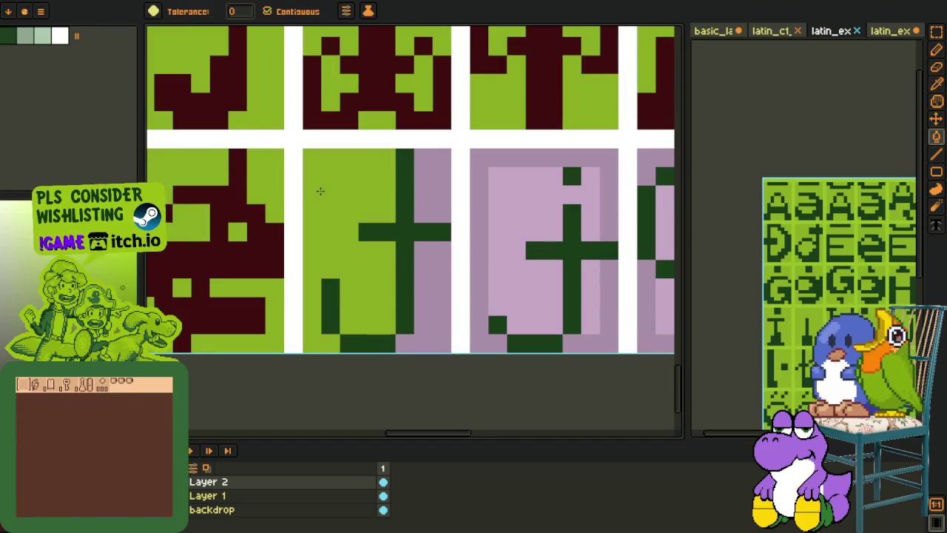
pyautogui.click(417, 228)
# Step: Recolour the glyph's cross stroke, L stroke and remaining green strokes maroon
pyautogui.press('o')
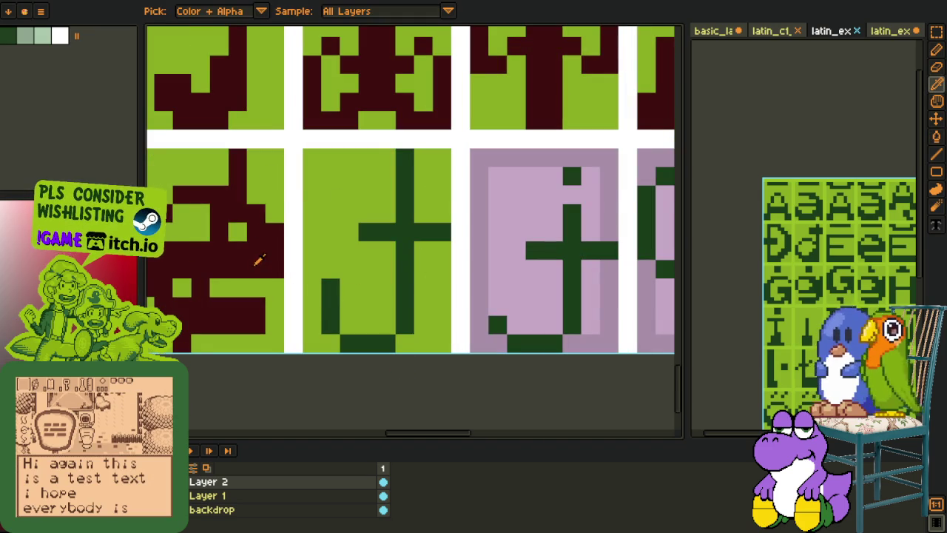
pyautogui.click(259, 259)
pyautogui.press('f')
pyautogui.click(329, 306)
pyautogui.click(352, 340)
pyautogui.click(403, 321)
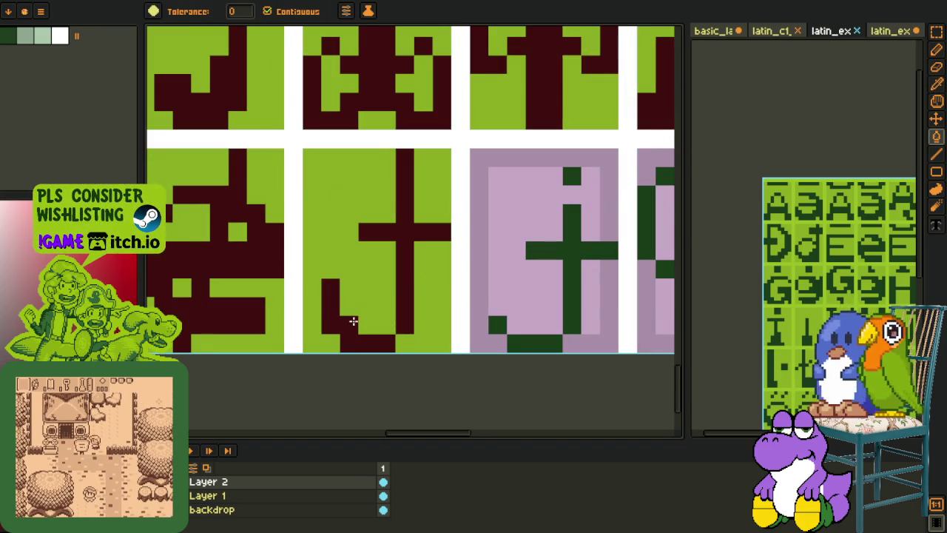
pyautogui.press('b')
pyautogui.click(309, 314)
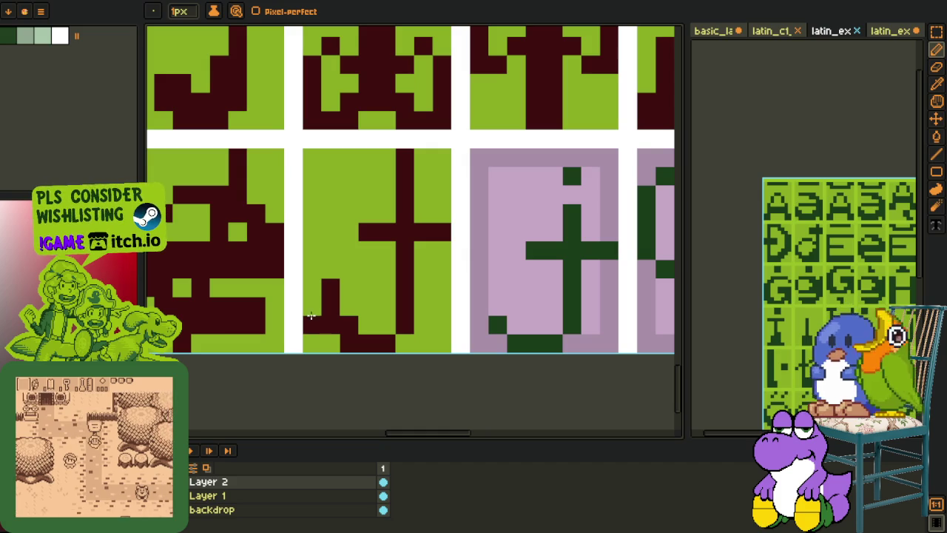
# Step: Paint the lower-left pixels green and add a maroon stroke above the crossbar
pyautogui.press('o')
pyautogui.click(329, 264)
pyautogui.press('b')
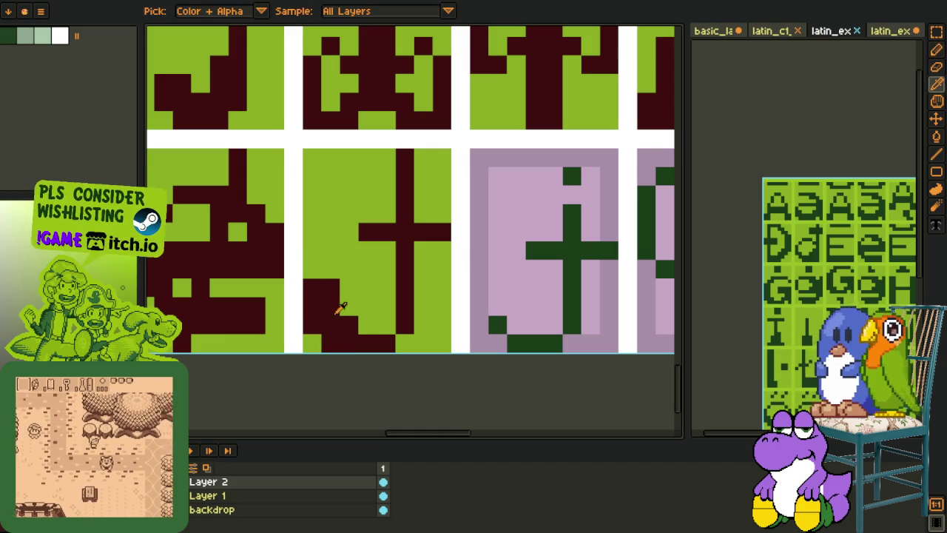
pyautogui.moveTo(313, 268); pyautogui.dragTo(385, 328)
pyautogui.moveTo(366, 214); pyautogui.dragTo(432, 216)
# Step: Fill the pink tile's interior, border and leftover patches light green
pyautogui.press('h')
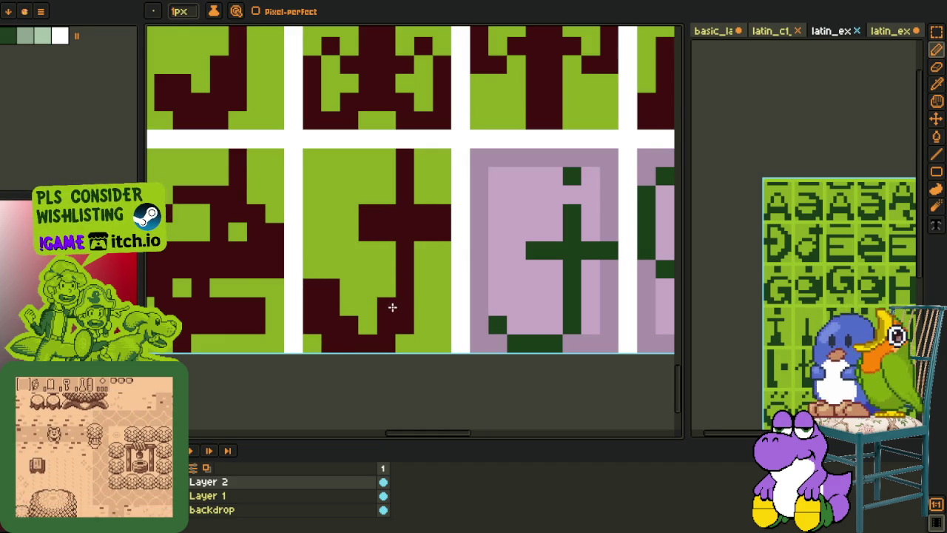
pyautogui.scroll(-4, 392, 308)
pyautogui.press('o')
pyautogui.scroll(2, 376, 308)
pyautogui.scroll(2, 378, 303)
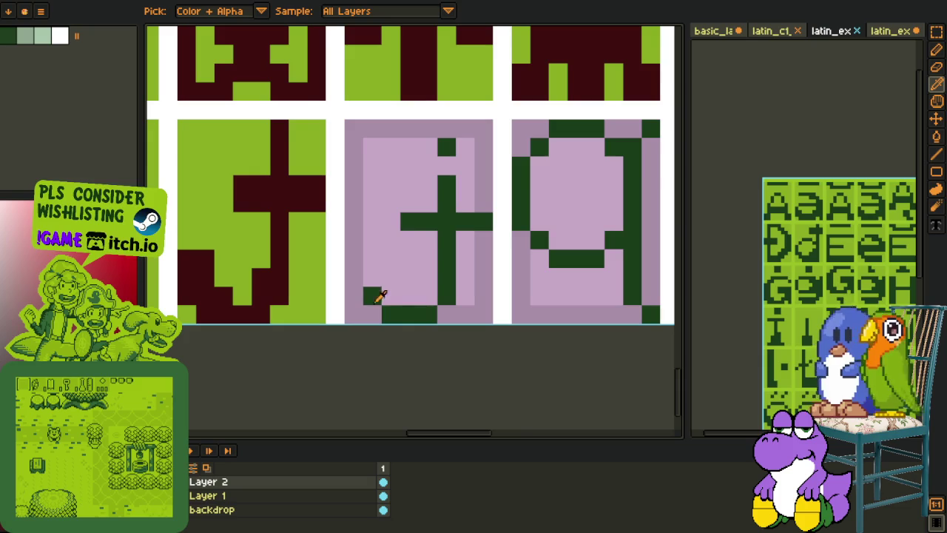
pyautogui.click(306, 265)
pyautogui.press('b')
pyautogui.click(384, 266)
pyautogui.click(465, 274)
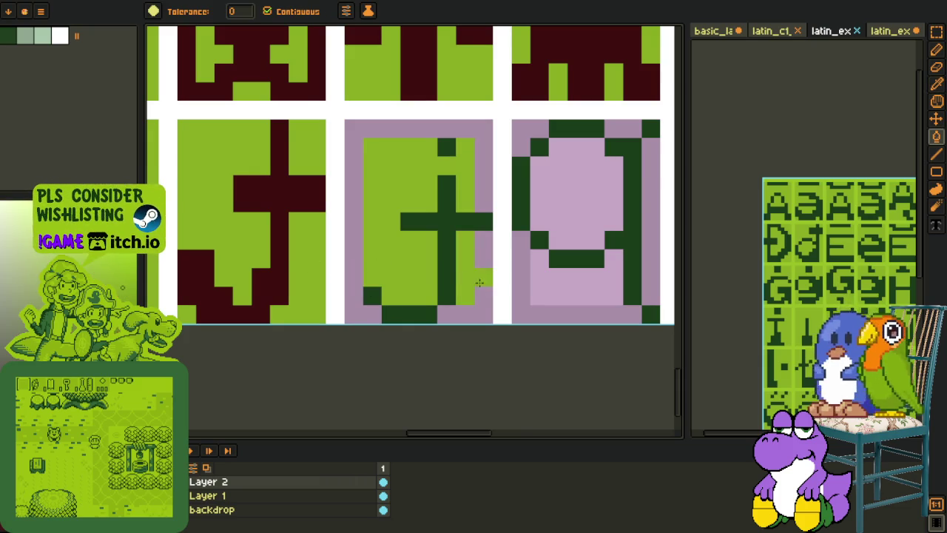
pyautogui.click(354, 289)
pyautogui.click(446, 203)
# Step: Draw a 2x2 maroon dot above the glyph
pyautogui.press('o')
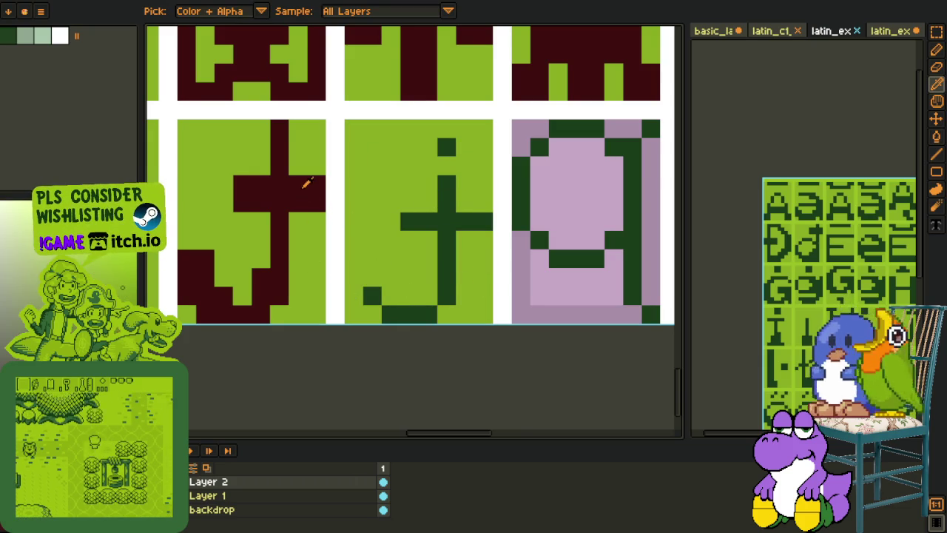
pyautogui.click(306, 184)
pyautogui.press('b')
pyautogui.moveTo(433, 143); pyautogui.dragTo(437, 136)
pyautogui.click(427, 130)
pyautogui.click(446, 148)
pyautogui.press('o')
pyautogui.click(430, 181)
pyautogui.press('b')
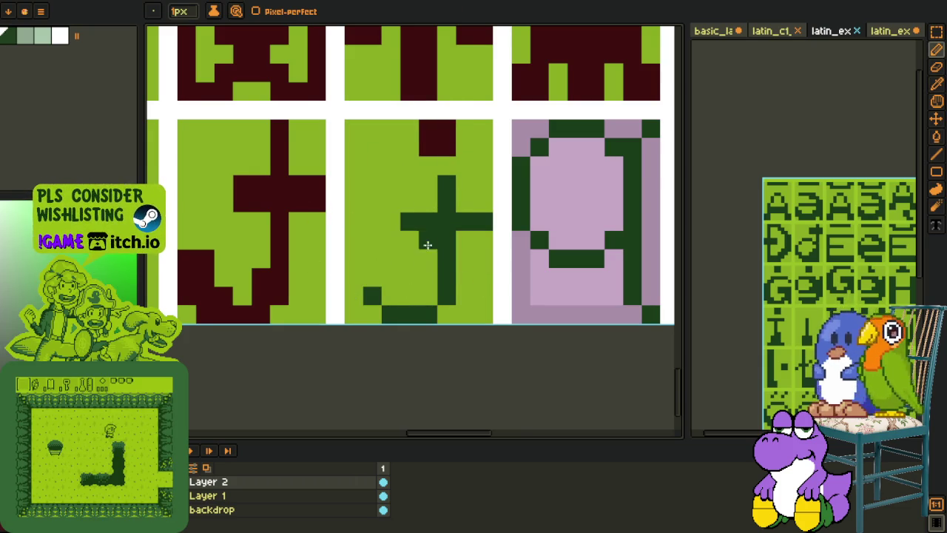
# Step: Extend the glyph's lower hook and thicken its crossbar in dark green
pyautogui.press('o')
pyautogui.click(372, 295)
pyautogui.press('b')
pyautogui.click(353, 276)
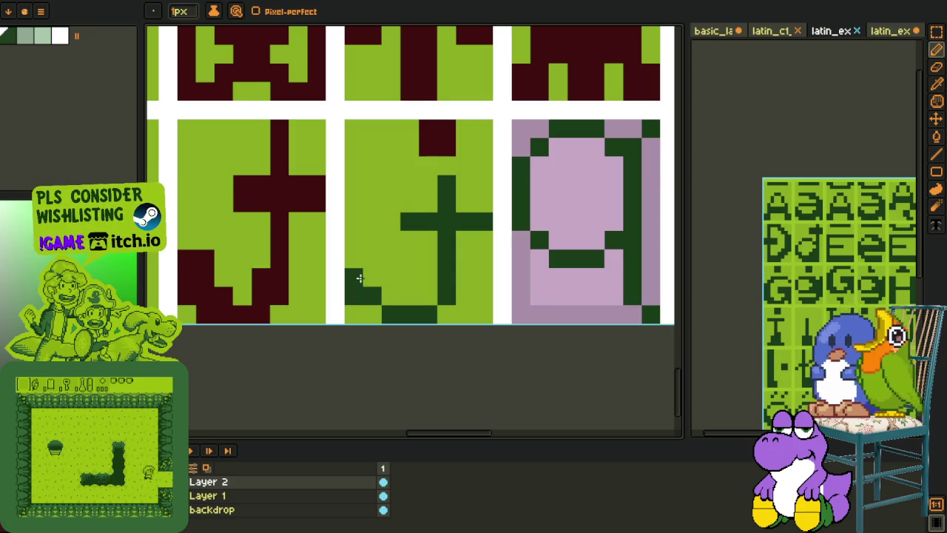
pyautogui.moveTo(384, 296); pyautogui.dragTo(423, 301)
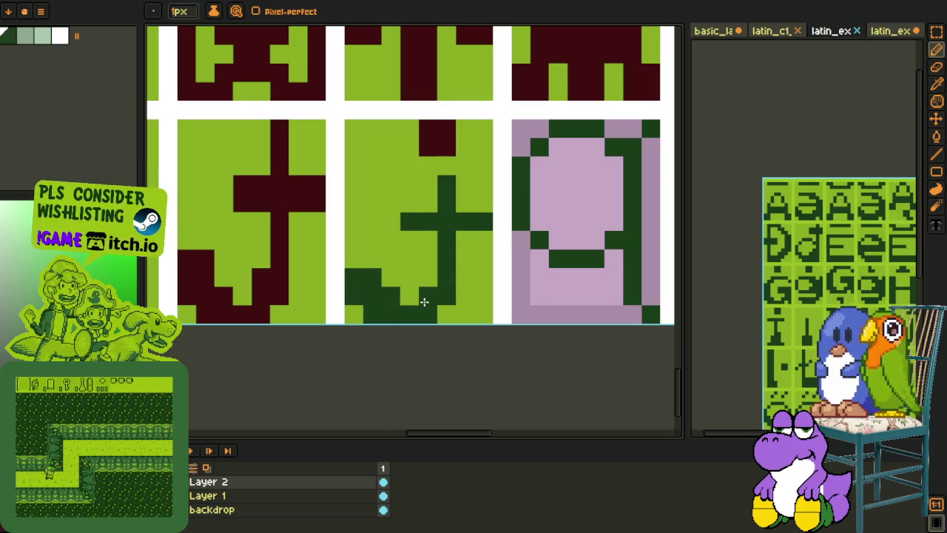
pyautogui.press('o')
pyautogui.press('b')
pyautogui.moveTo(415, 222); pyautogui.dragTo(470, 235)
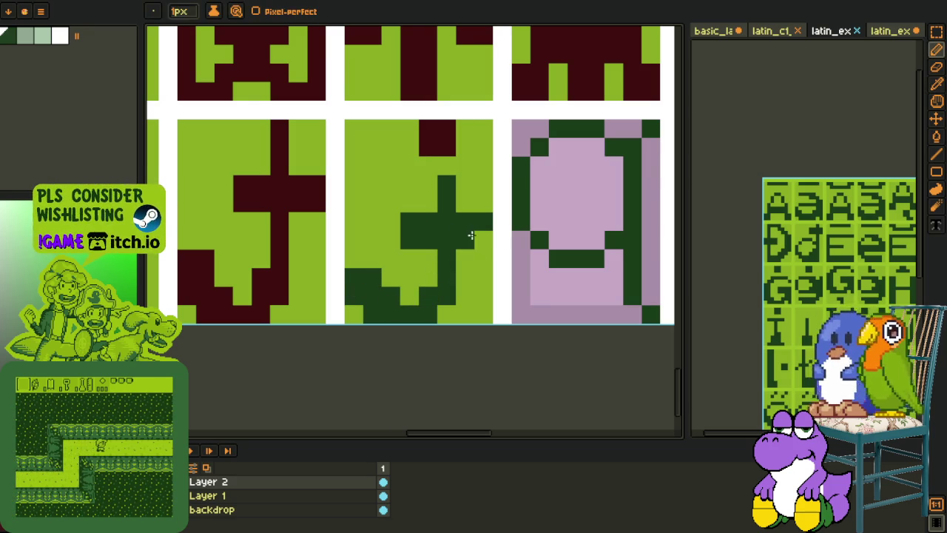
# Step: Recolour the whole dark-green glyph maroon to match its neighbours
pyautogui.press('o')
pyautogui.click(433, 144)
pyautogui.press('g')
pyautogui.click(443, 207)
pyautogui.scroll(-3, 459, 236)
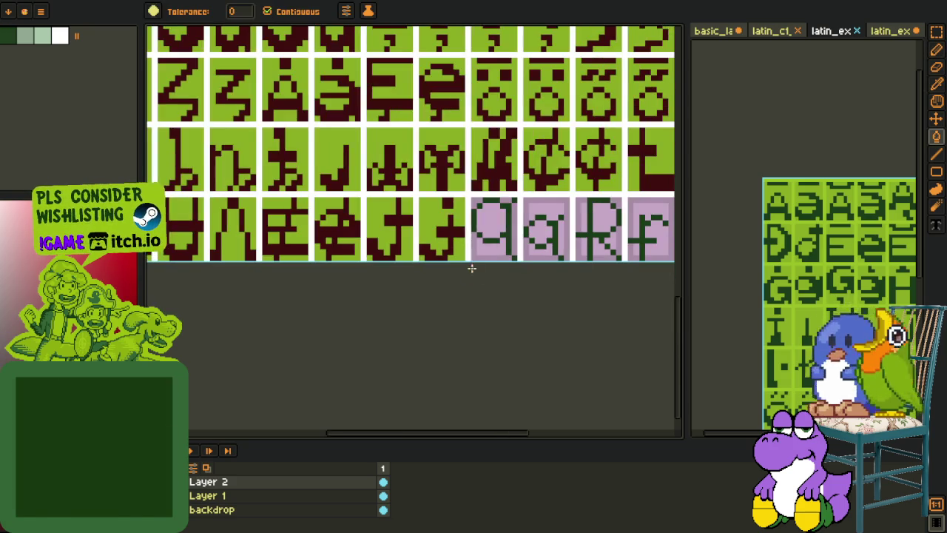
# Step: Recolour the q glyph's dark green strokes maroon with a flood fill
pyautogui.press('z')
pyautogui.scroll(-3, 387, 292)
pyautogui.moveTo(401, 301)
pyautogui.mouseDown()
pyautogui.moveTo(416, 279)
pyautogui.moveTo(386, 278)
pyautogui.mouseUp()
pyautogui.press('o')
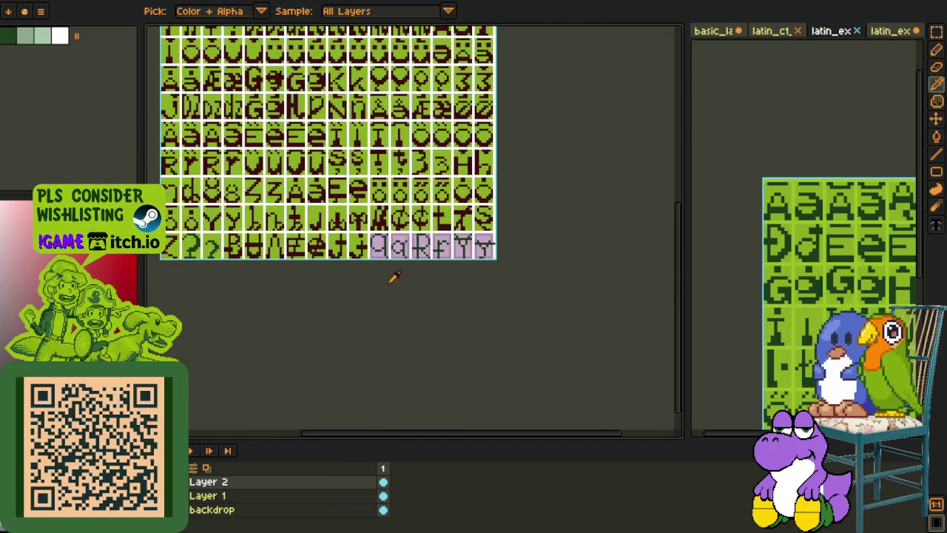
pyautogui.scroll(5, 350, 215)
pyautogui.scroll(2, 350, 214)
pyautogui.press('b')
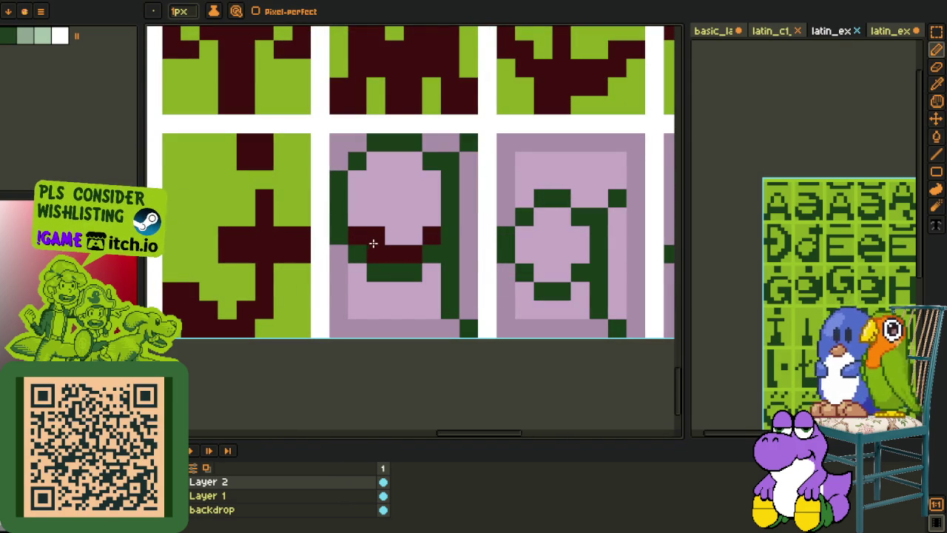
pyautogui.press('f')
pyautogui.moveTo(348, 223)
pyautogui.mouseDown()
pyautogui.moveTo(345, 239)
pyautogui.moveTo(392, 271)
pyautogui.moveTo(434, 245)
pyautogui.mouseUp()
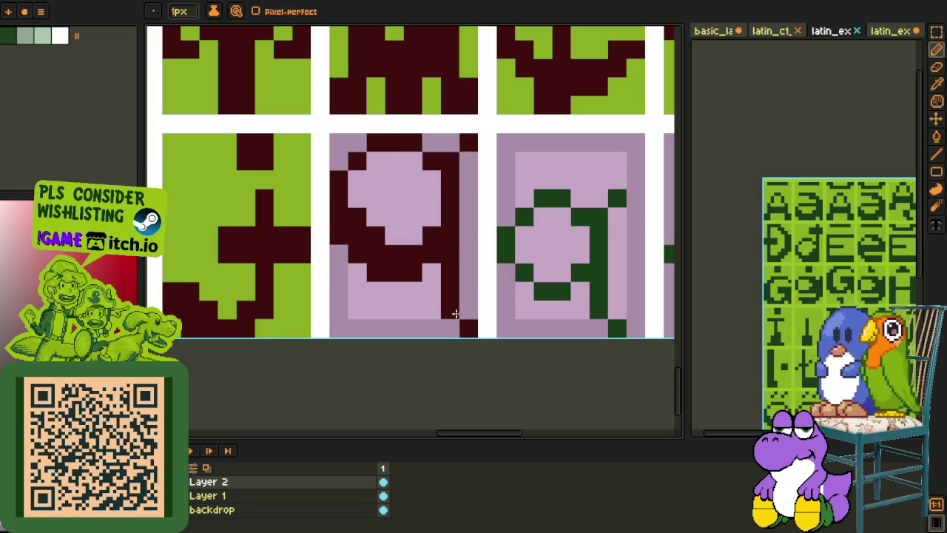
# Step: Redraw the a glyph's green strokes in maroon, undoing a mistaken interior fill
pyautogui.moveTo(449, 306); pyautogui.dragTo(402, 306)
pyautogui.click(431, 276)
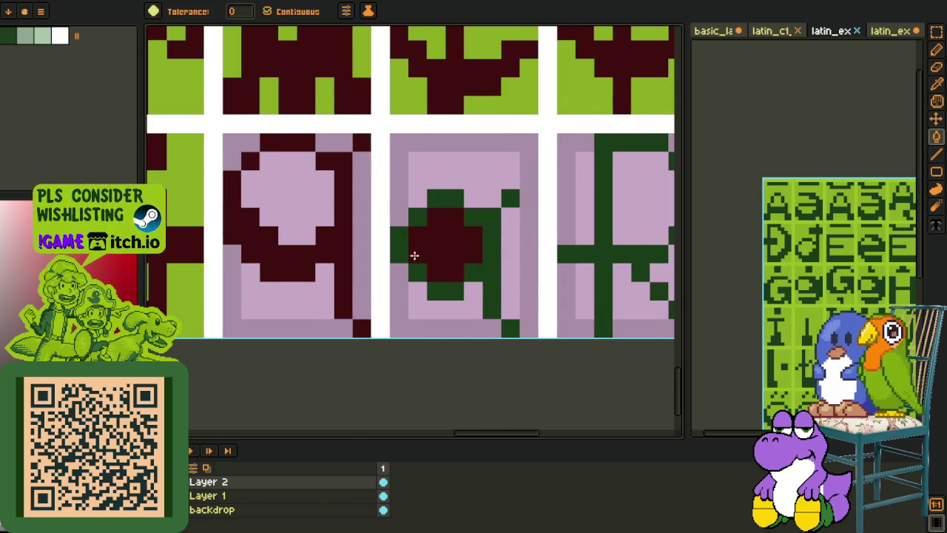
pyautogui.hotkey('ctrl', 'z')
pyautogui.press('b')
pyautogui.moveTo(417, 254); pyautogui.dragTo(427, 277)
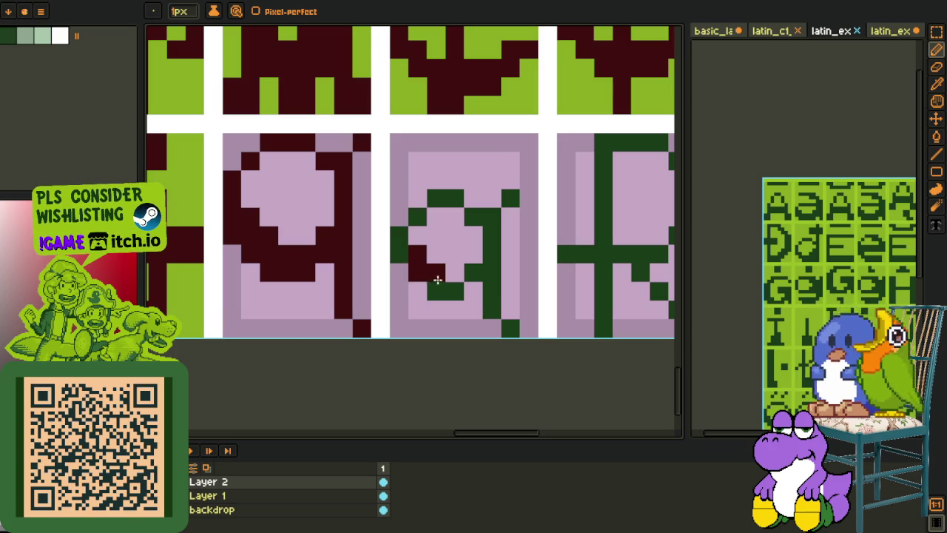
pyautogui.press('g')
pyautogui.click(409, 214)
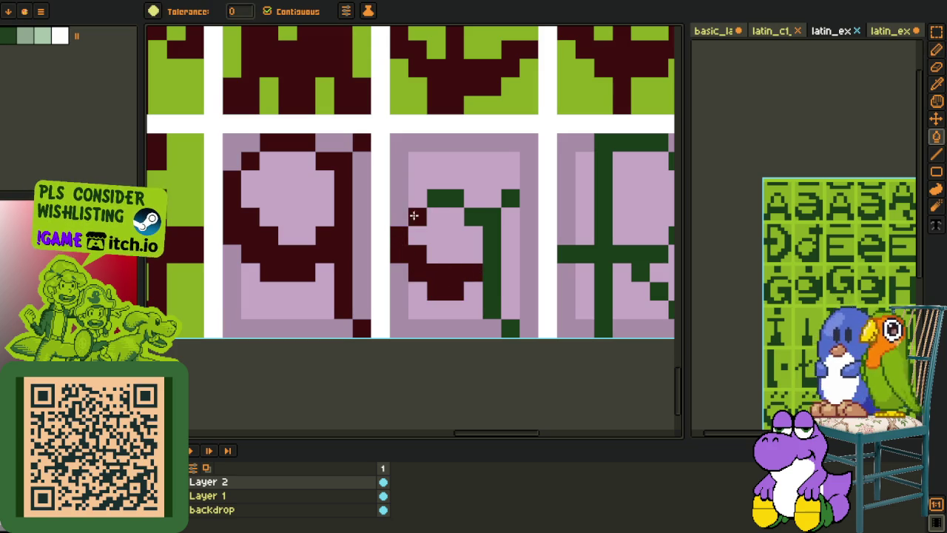
pyautogui.click(436, 197)
pyautogui.click(482, 229)
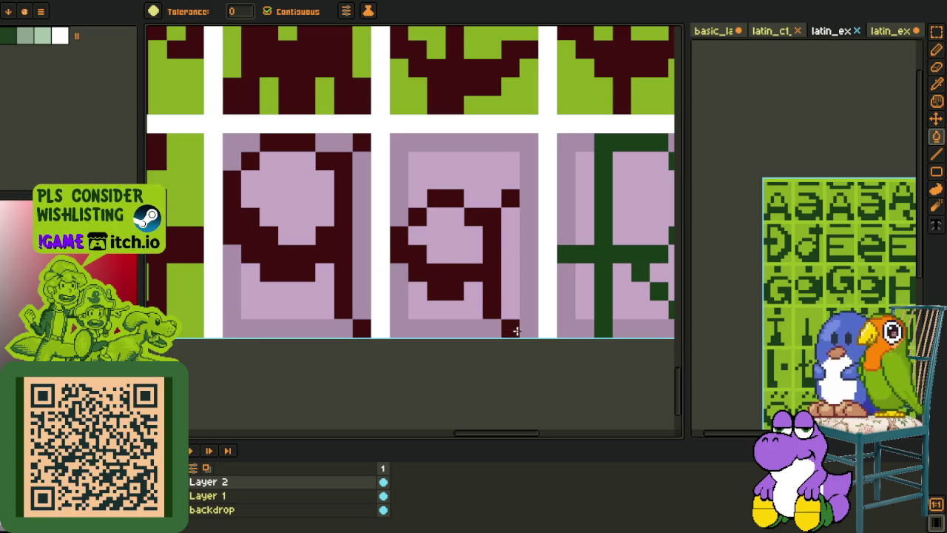
# Step: Zoom in on the q and a glyphs to check the recolouring
pyautogui.press('z')
pyautogui.scroll(-3, 478, 259)
pyautogui.press('o')
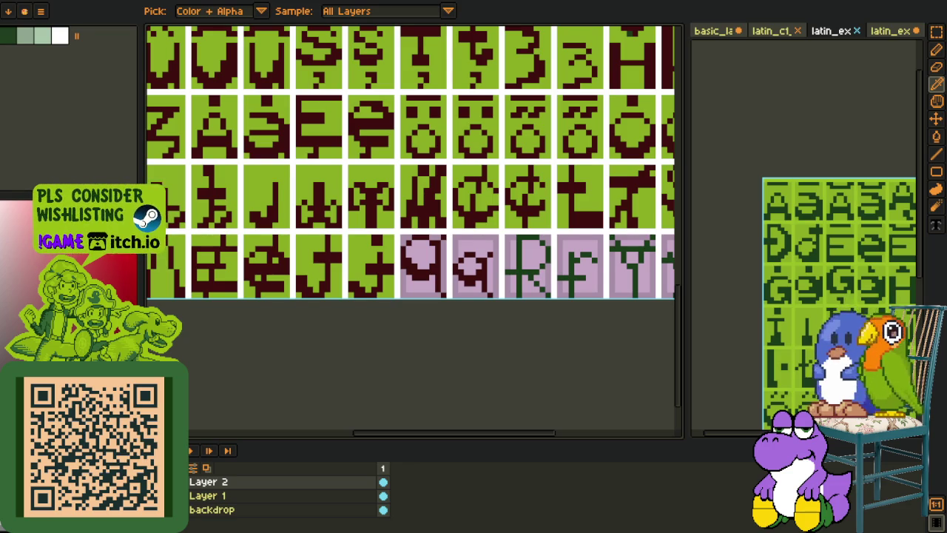
pyautogui.scroll(-1, 503, 292)
pyautogui.press('z')
pyautogui.click(503, 292)
pyautogui.press('o')
pyautogui.press('z')
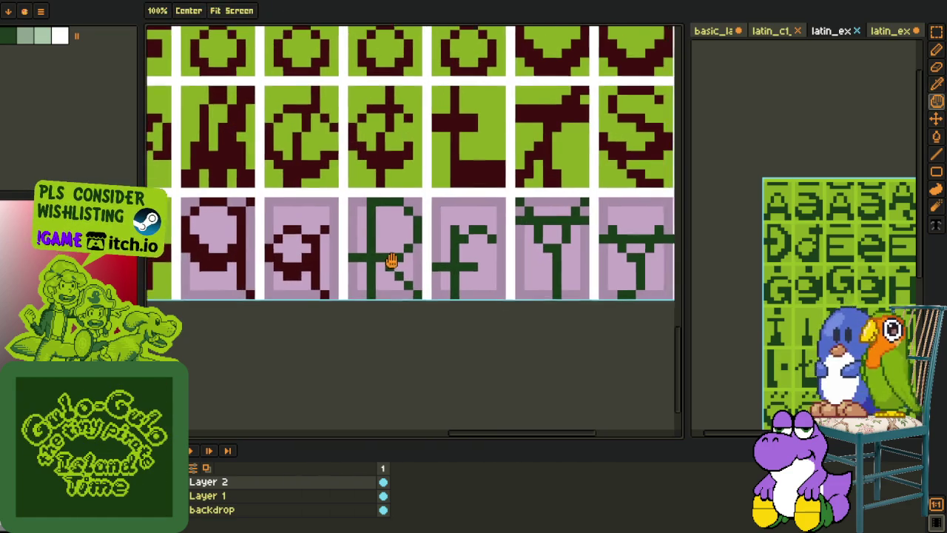
pyautogui.scroll(-2, 391, 258)
pyautogui.press('o')
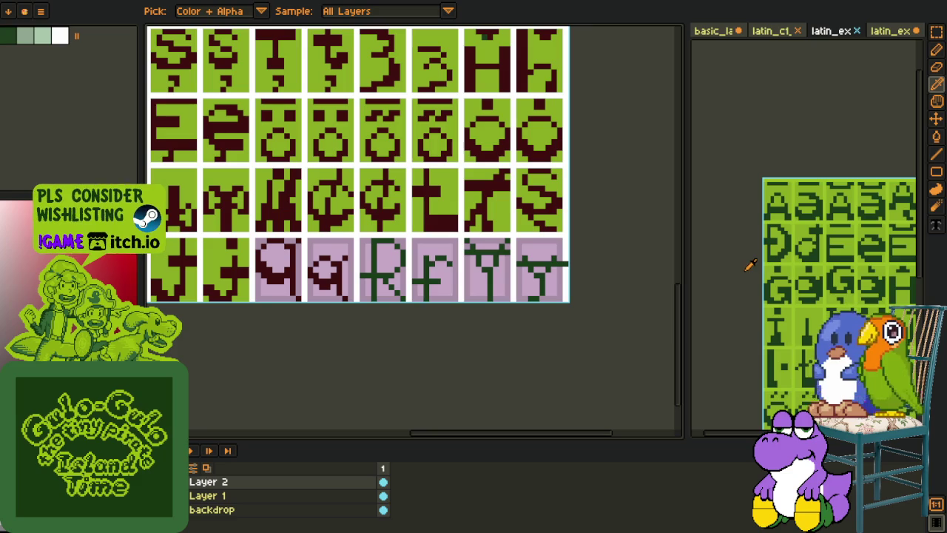
pyautogui.scroll(2, 387, 256)
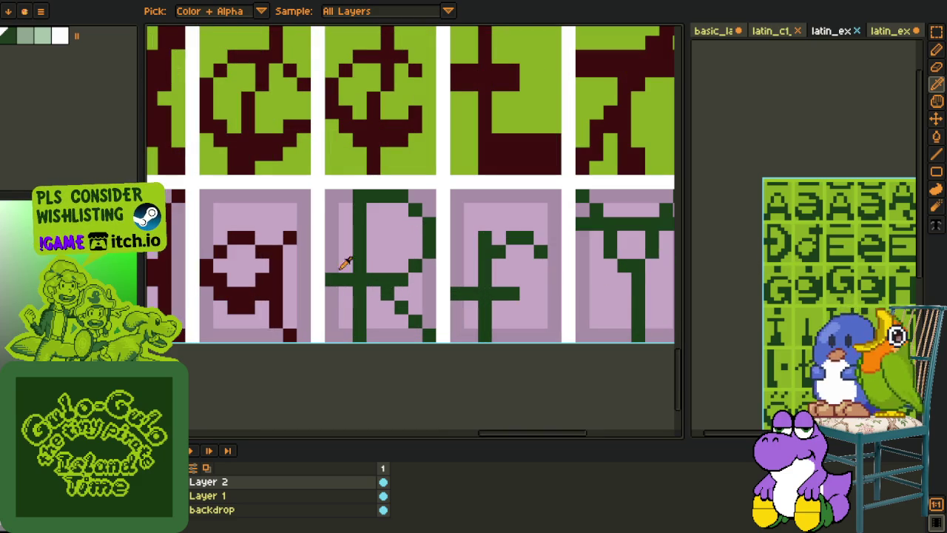
# Step: Fill all three green parts of the R glyph's stroke with the sampled maroon
pyautogui.press('b')
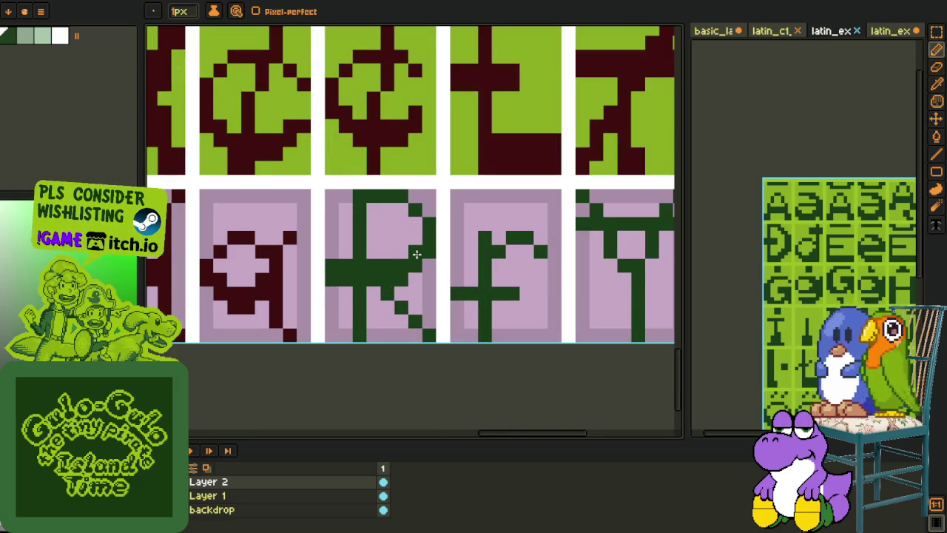
pyautogui.press('o')
pyautogui.scroll(1, 378, 272)
pyautogui.press('b')
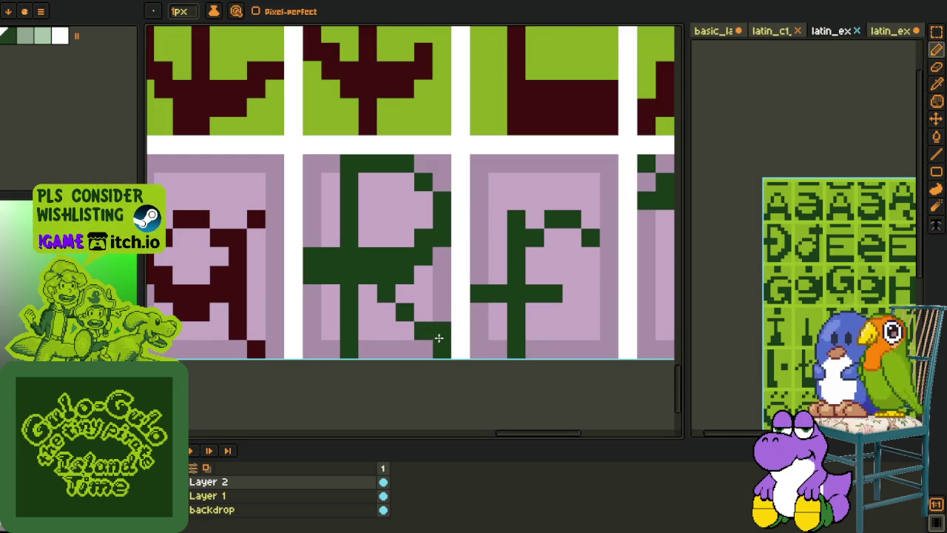
pyautogui.press('o')
pyautogui.click(268, 271)
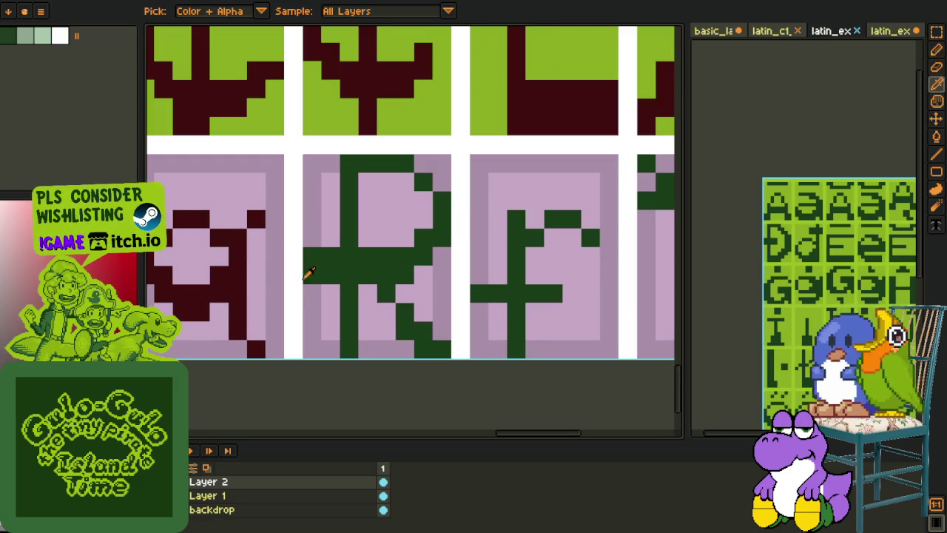
pyautogui.press('g')
pyautogui.click(386, 294)
pyautogui.click(405, 312)
pyautogui.click(417, 328)
# Step: Recolour the f glyph's stem and top maroon and tidy the pixels below its tail
pyautogui.scroll(-2, 422, 205)
pyautogui.press('o')
pyautogui.scroll(2, 378, 251)
pyautogui.click(373, 258)
pyautogui.press('b')
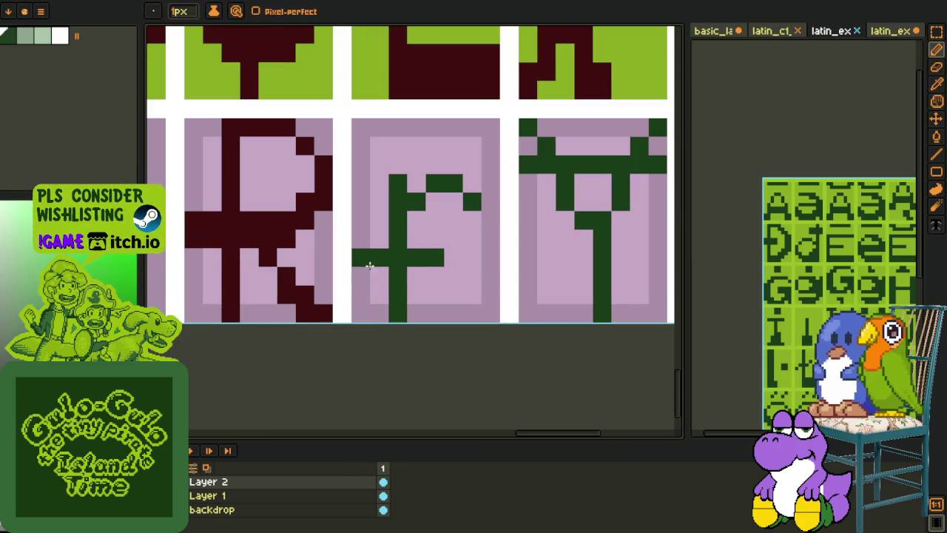
pyautogui.press('o')
pyautogui.click(244, 229)
pyautogui.press('g')
pyautogui.click(391, 275)
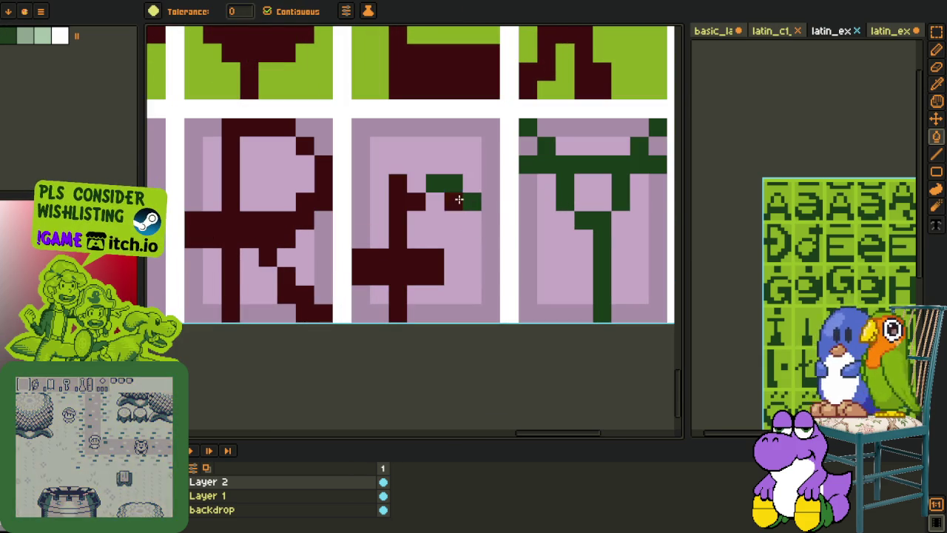
pyautogui.click(437, 183)
pyautogui.click(469, 201)
pyautogui.press('b')
pyautogui.click(473, 220)
pyautogui.rightClick(479, 216)
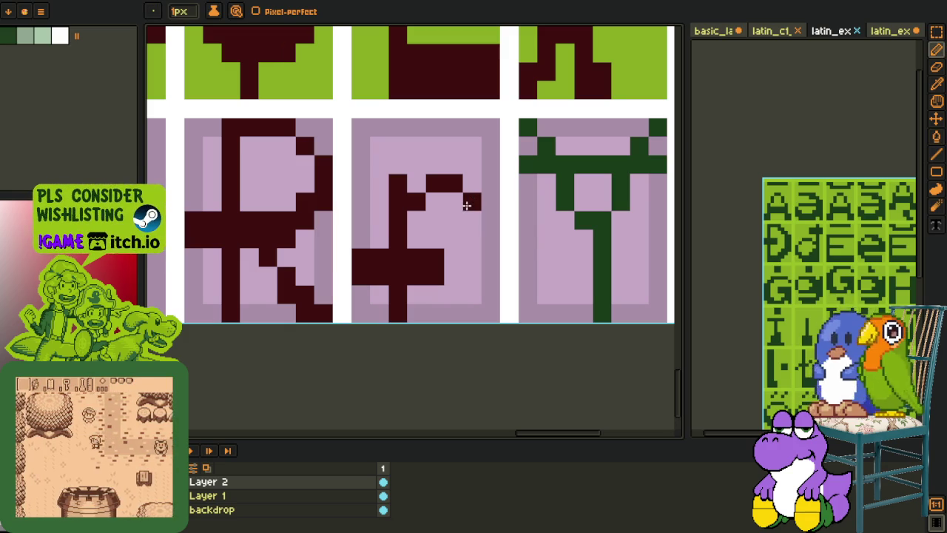
# Step: Fill the Y glyph's green stem, top and top-right pixel maroon
pyautogui.scroll(-5, 454, 200)
pyautogui.scroll(1, 492, 232)
pyautogui.press('o')
pyautogui.scroll(2, 474, 237)
pyautogui.scroll(2, 454, 245)
pyautogui.press('b')
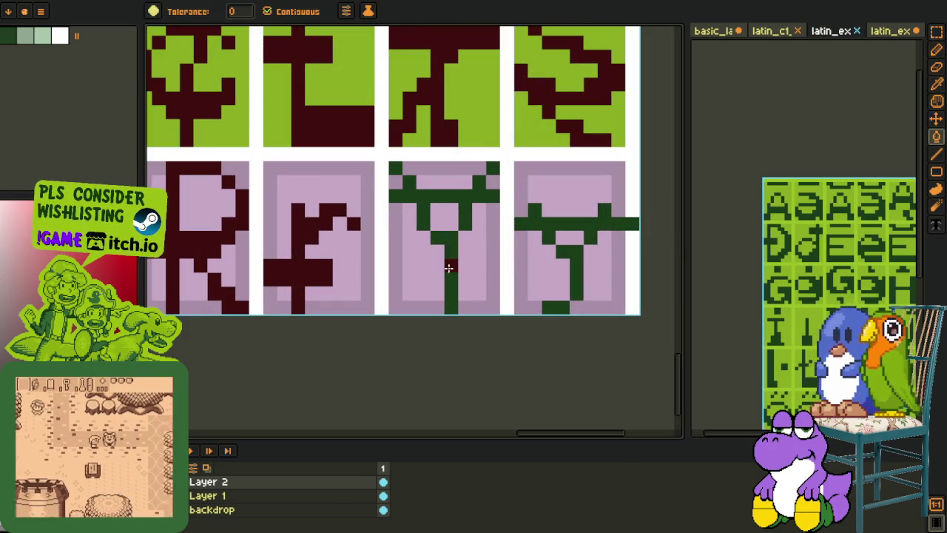
pyautogui.click(451, 285)
pyautogui.click(444, 193)
pyautogui.click(489, 168)
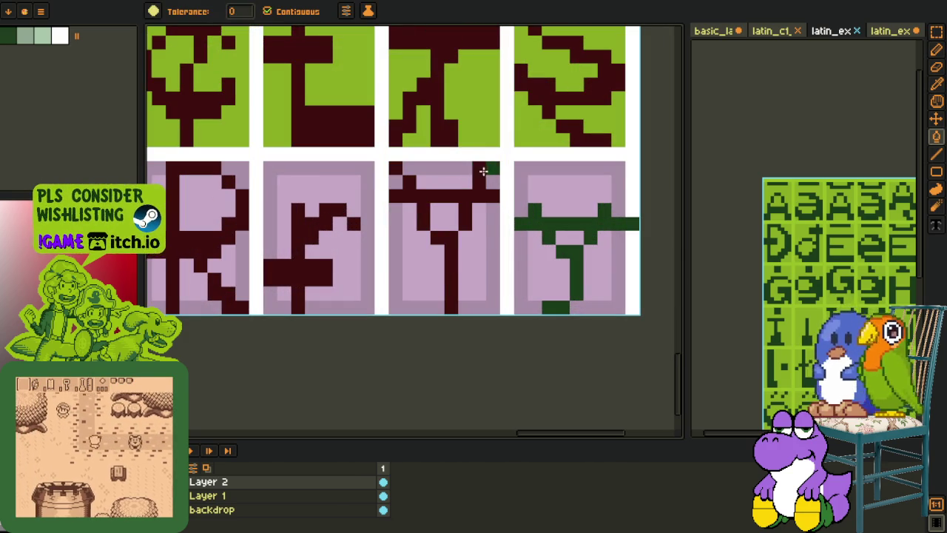
# Step: Add a maroon pixel to the last glyph's stem and paint a stray pixel light pink
pyautogui.press('p')
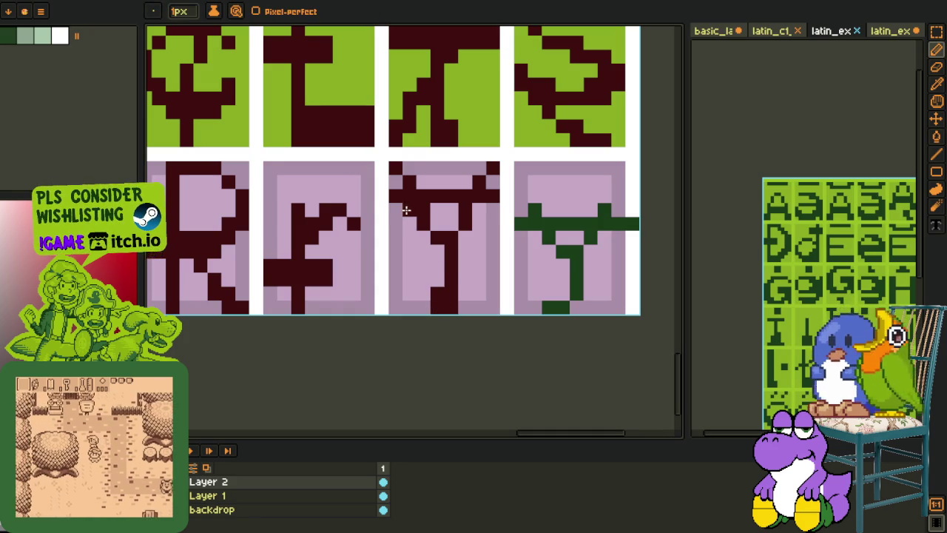
pyautogui.press('l')
pyautogui.moveTo(476, 213); pyautogui.dragTo(415, 216)
pyautogui.press('o')
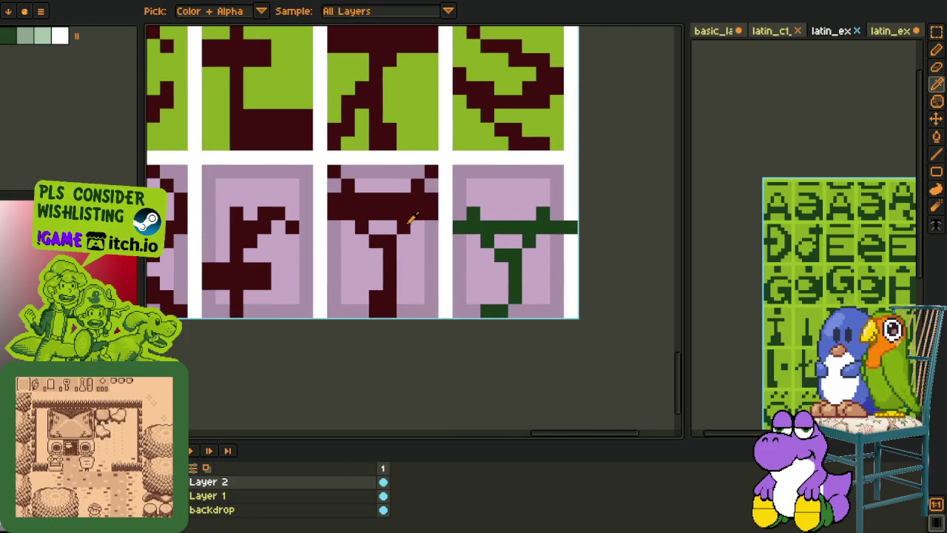
pyautogui.scroll(1, 413, 213)
pyautogui.scroll(1, 408, 224)
pyautogui.press('p')
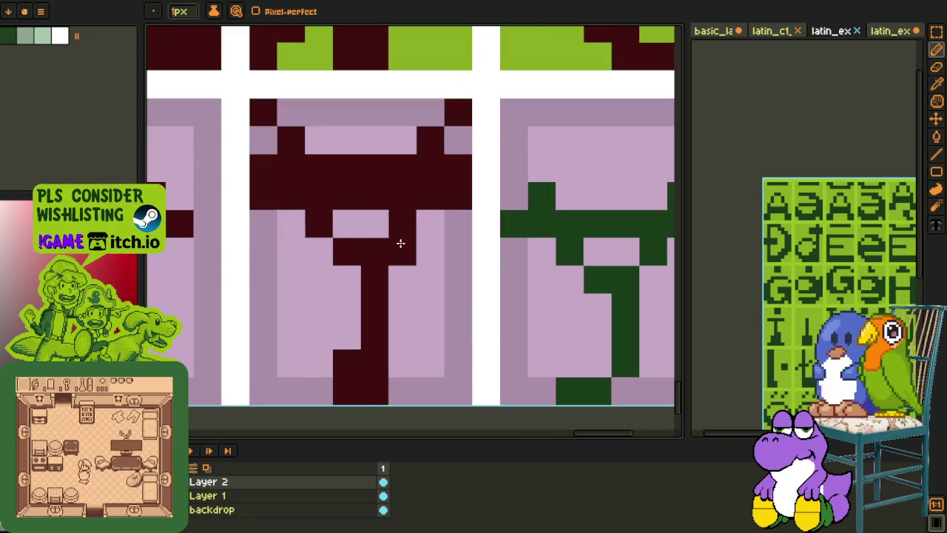
pyautogui.click(326, 253)
pyautogui.press('o')
pyautogui.click(365, 225)
pyautogui.press('p')
pyautogui.click(359, 241)
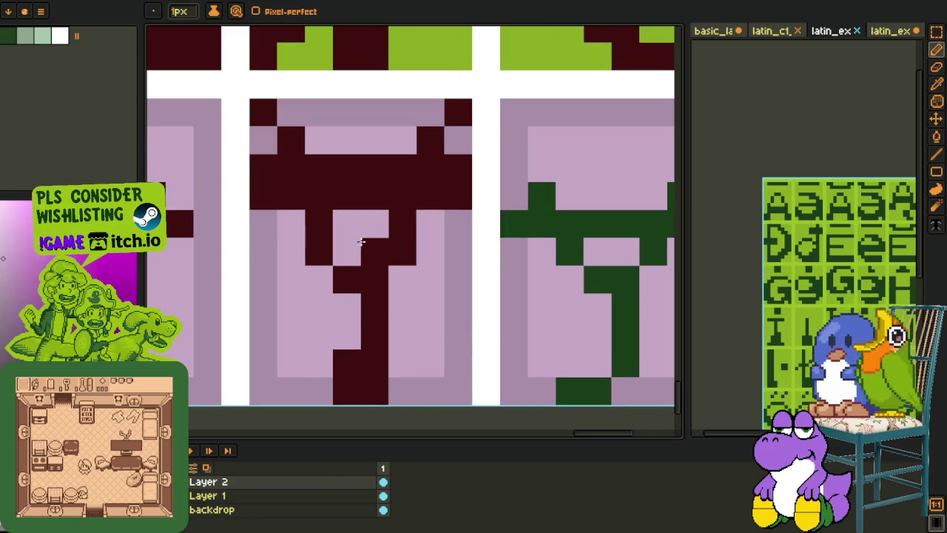
# Step: Fill the last glyph's green crossbar with the sampled maroon
pyautogui.scroll(-3, 365, 244)
pyautogui.press('o')
pyautogui.click(366, 261)
pyautogui.press('p')
pyautogui.scroll(-2, 382, 285)
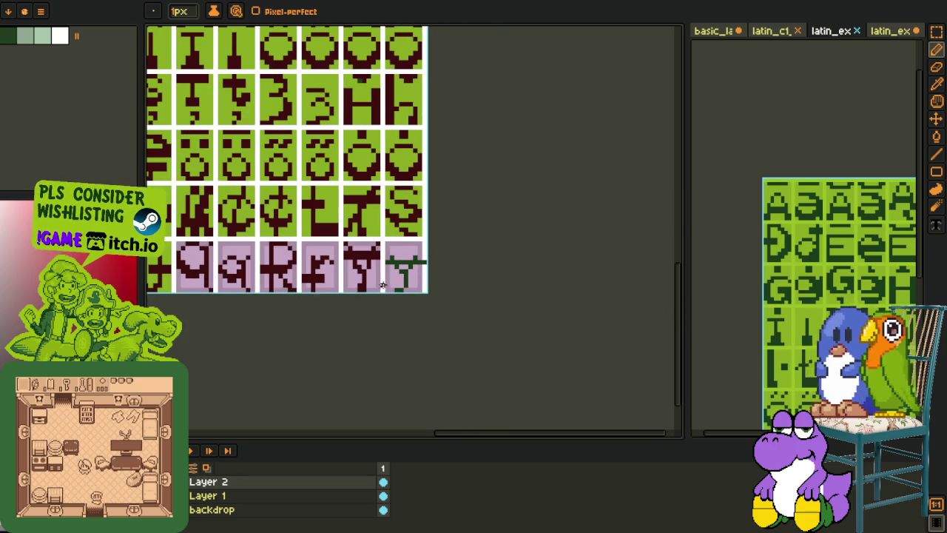
pyautogui.press('o')
pyautogui.scroll(1, 398, 292)
pyautogui.scroll(1, 397, 244)
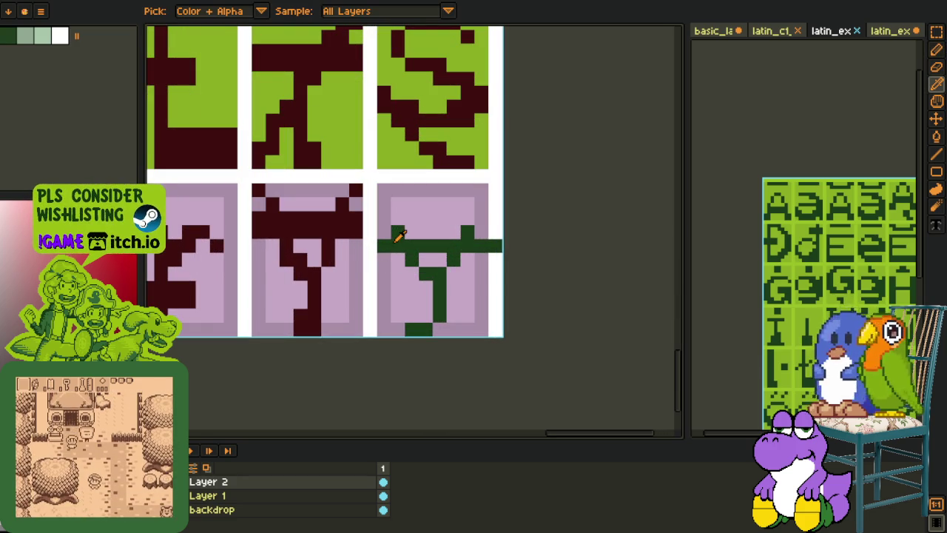
pyautogui.press('b')
pyautogui.click(398, 247)
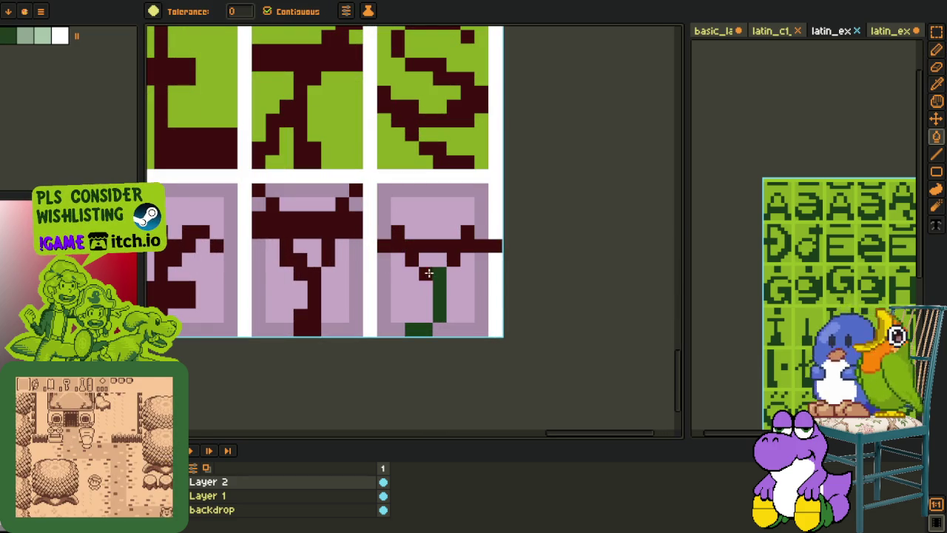
# Step: Paint a maroon row under the crossbar, turning its remaining green pixel maroon
pyautogui.scroll(1, 419, 275)
pyautogui.press('m')
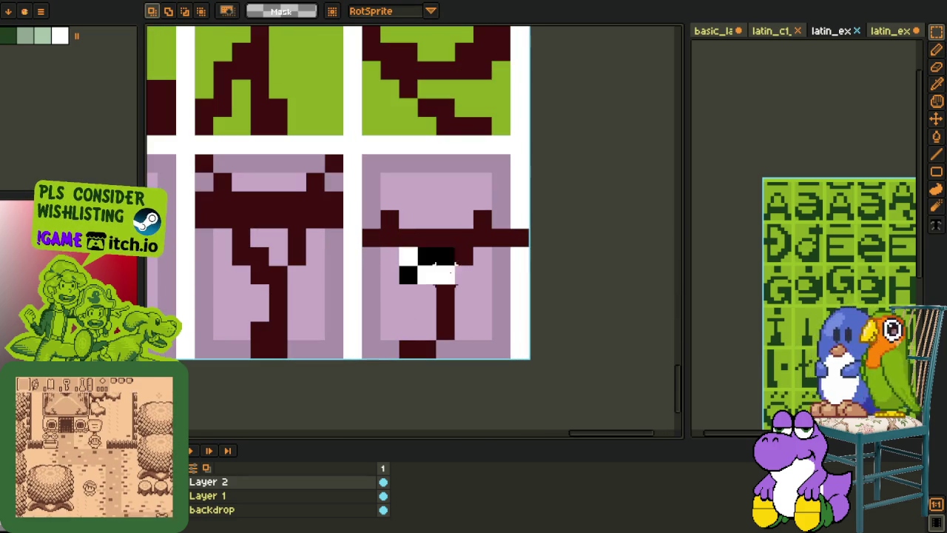
pyautogui.moveTo(403, 250); pyautogui.dragTo(466, 285)
pyautogui.hotkey('ctrl', 'd')
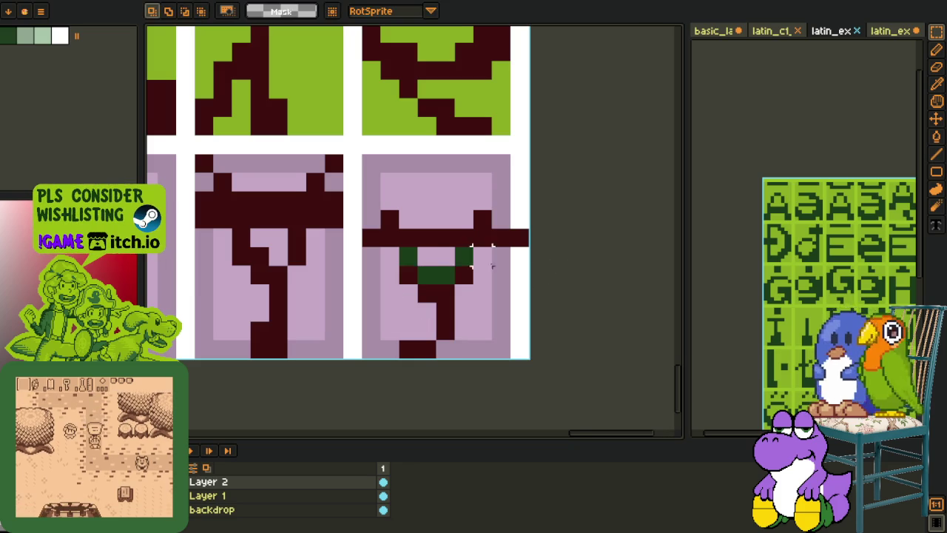
pyautogui.press('i')
pyautogui.press('b')
pyautogui.moveTo(380, 250); pyautogui.dragTo(515, 247)
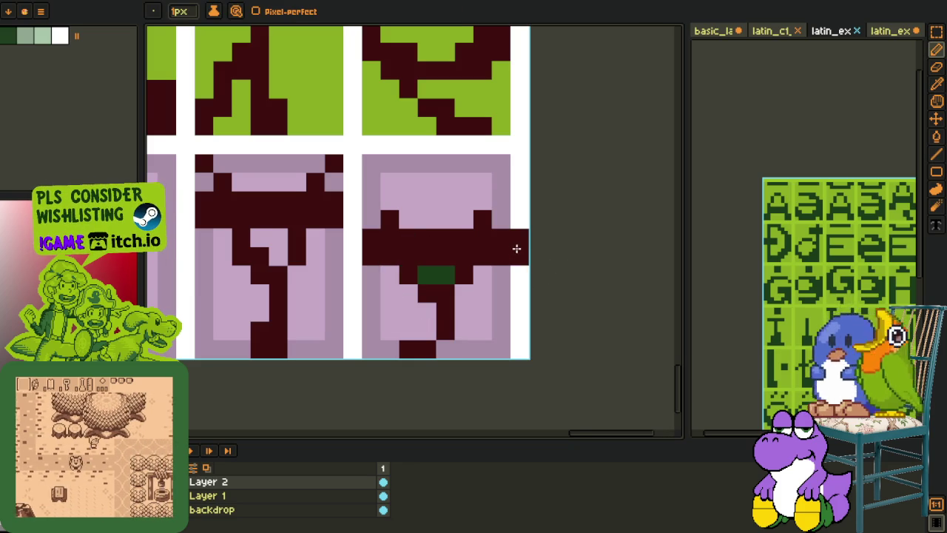
pyautogui.hotkey('ctrl', 'z')
pyautogui.press('i')
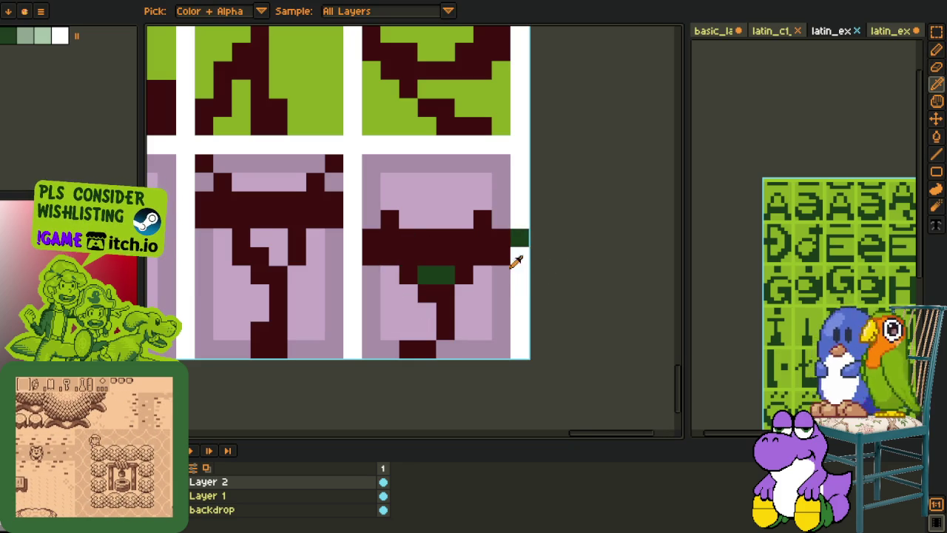
pyautogui.click(446, 225)
pyautogui.press('b')
pyautogui.click(439, 273)
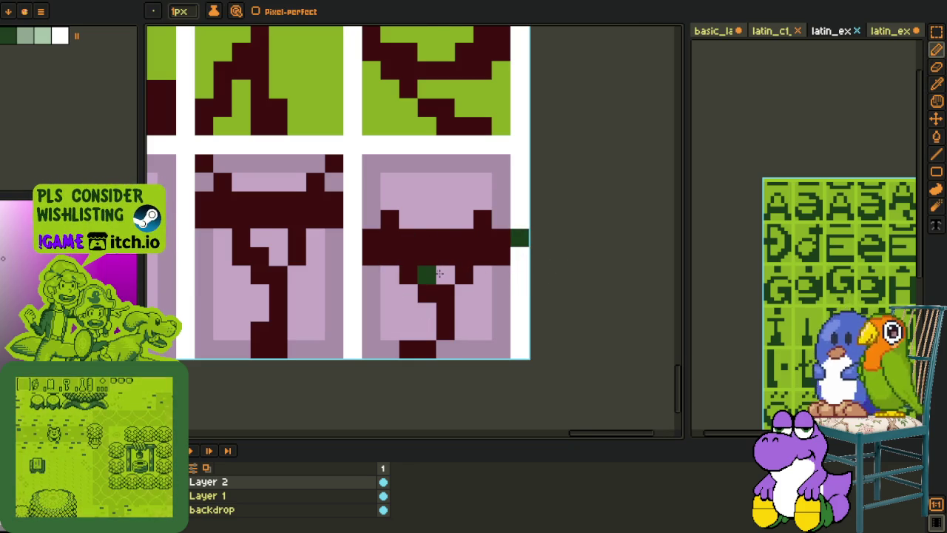
# Step: Fill the cell's three light pink interior areas with the darker border pink
pyautogui.keyDown('alt'); pyautogui.click(507, 285); pyautogui.keyUp('alt')
pyautogui.press('g')
pyautogui.click(474, 318)
pyautogui.click(436, 275)
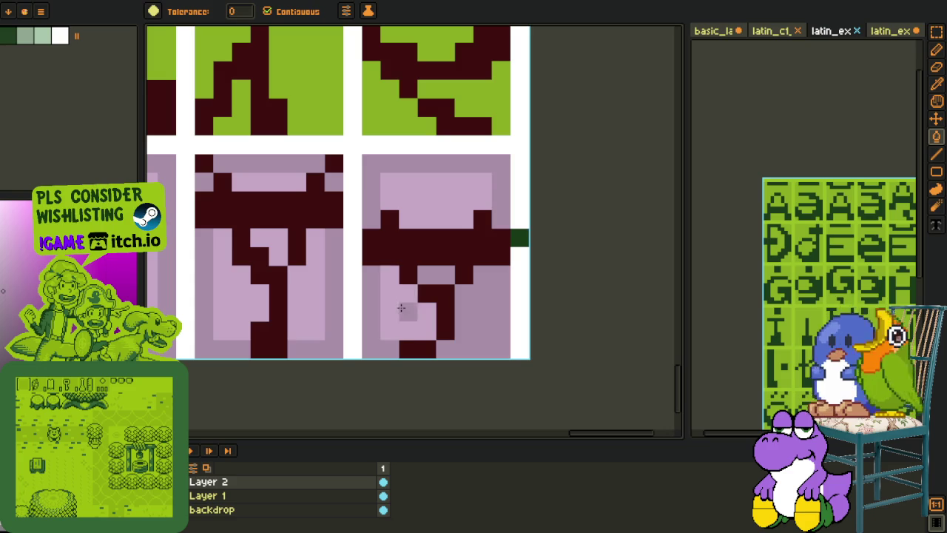
pyautogui.click(407, 314)
pyautogui.click(429, 200)
pyautogui.press('i')
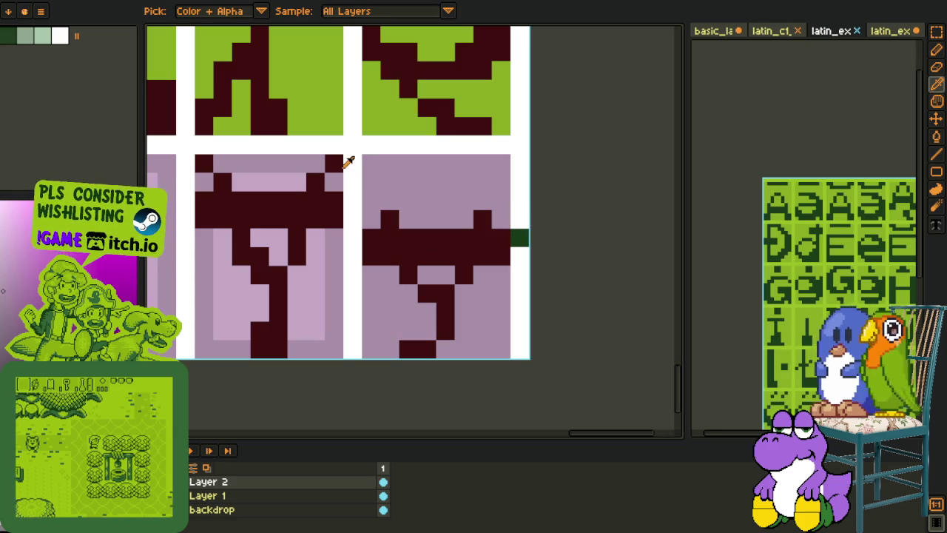
pyautogui.click(375, 119)
# Step: Bucket-fill the pink areas of the last bottom-row cells light green, undoing a fill that hit a glyph
pyautogui.press('g')
pyautogui.click(387, 179)
pyautogui.click(387, 292)
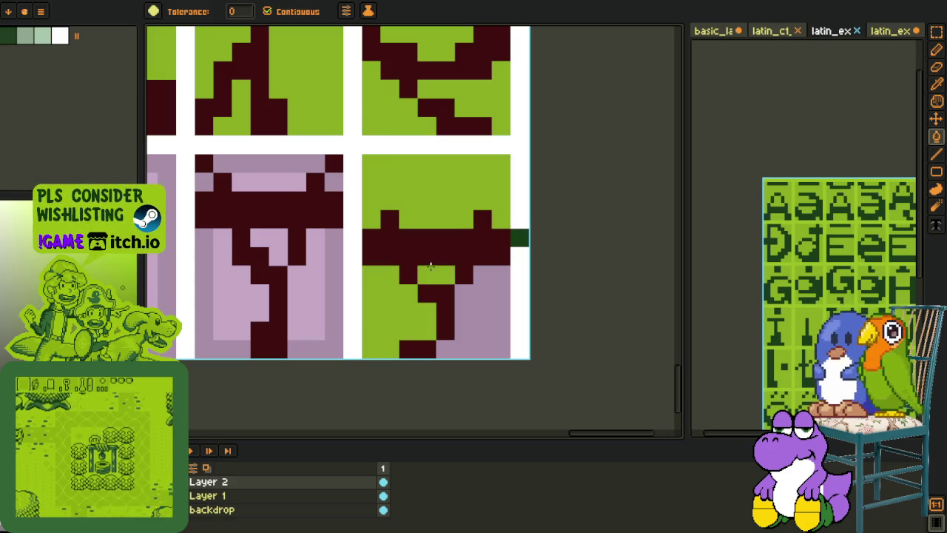
pyautogui.click(478, 304)
pyautogui.click(311, 296)
pyautogui.click(333, 310)
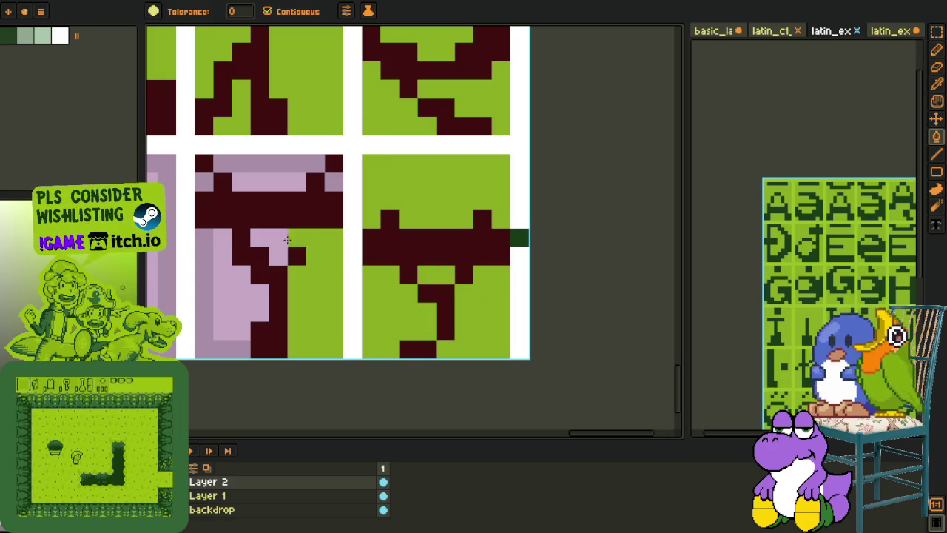
pyautogui.click(268, 237)
pyautogui.click(332, 183)
pyautogui.click(259, 182)
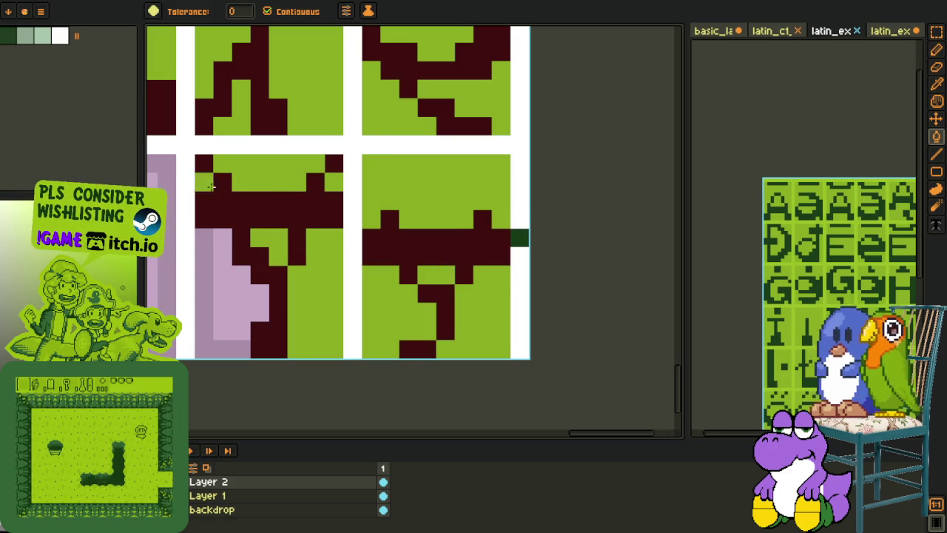
pyautogui.click(241, 251)
pyautogui.hotkey('ctrl', 'z')
pyautogui.hotkey('ctrl', 'z')
pyautogui.hotkey('ctrl', 'z')
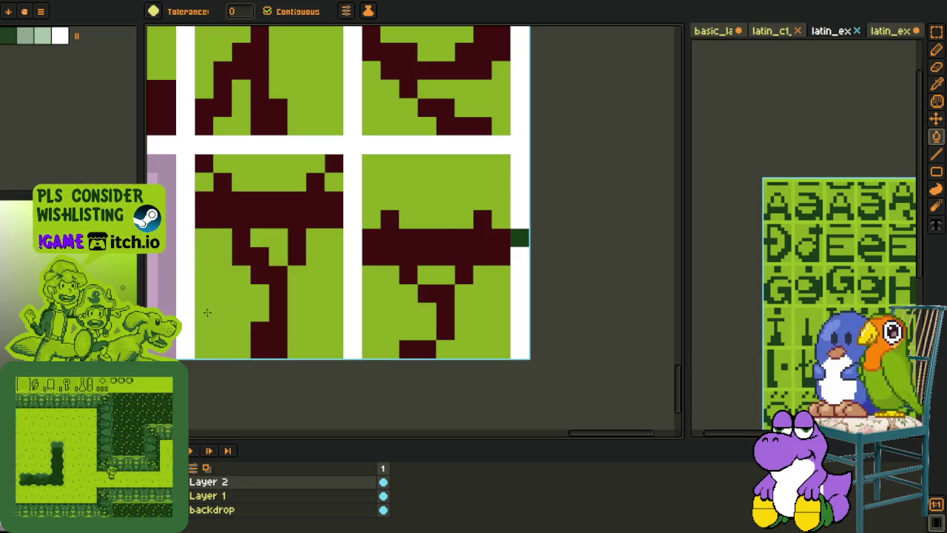
# Step: Fill the remaining pink areas of the middle and left cells light green
pyautogui.click(430, 327)
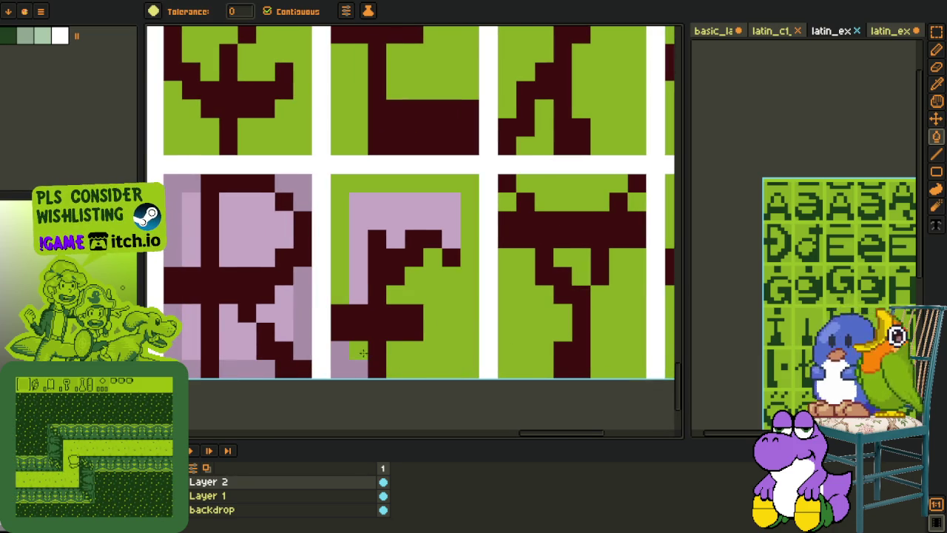
pyautogui.click(359, 293)
pyautogui.click(285, 318)
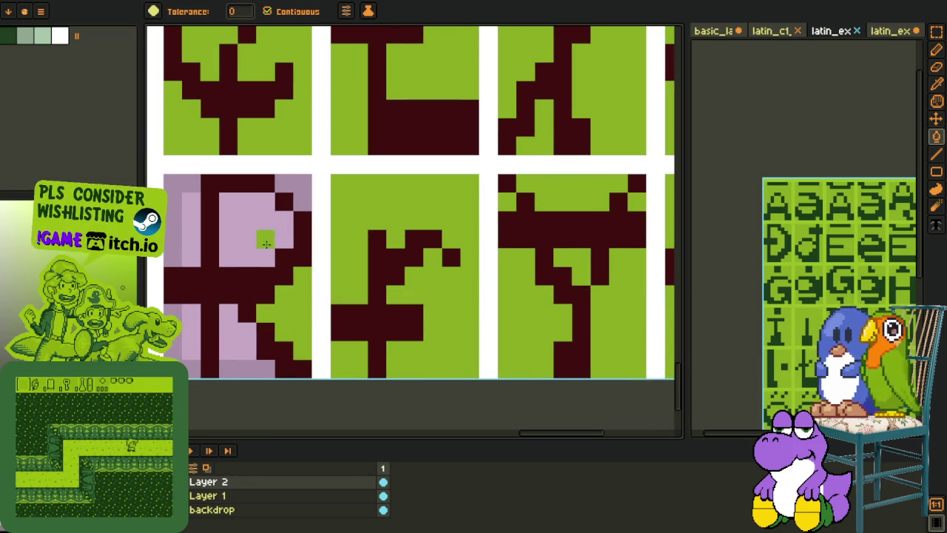
pyautogui.click(301, 185)
pyautogui.click(191, 244)
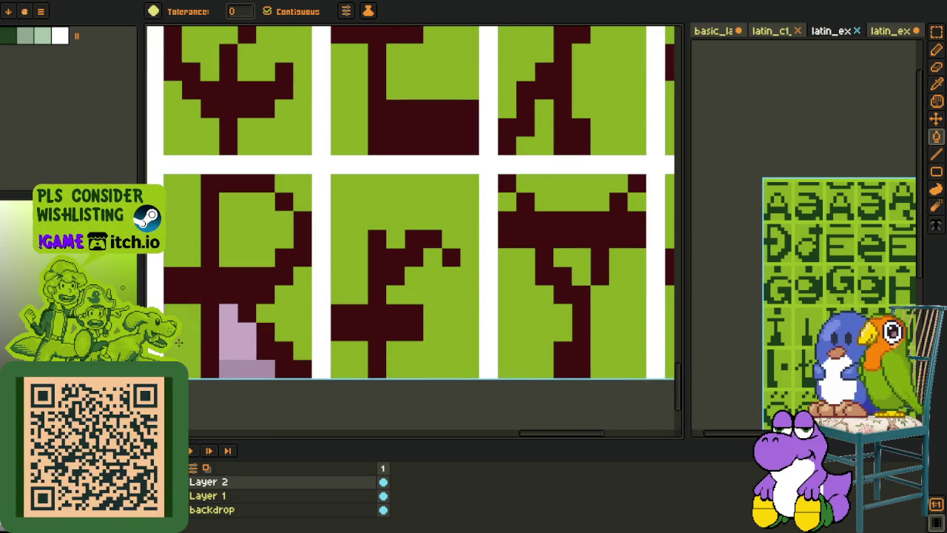
pyautogui.click(239, 346)
# Step: Fill the pink areas around the a glyph cells light green, including the top-left corner
pyautogui.moveTo(239, 347); pyautogui.dragTo(565, 315)
pyautogui.click(399, 247)
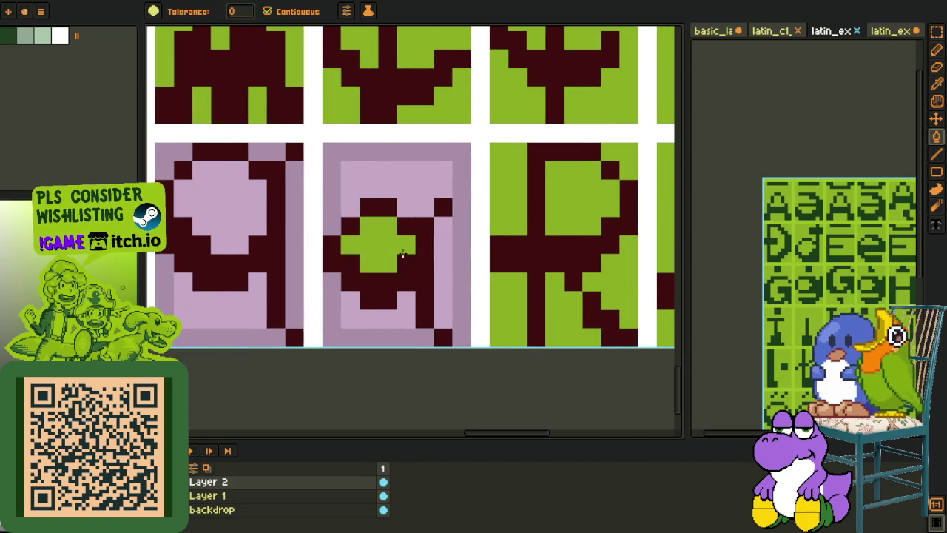
pyautogui.click(443, 263)
pyautogui.click(400, 181)
pyautogui.click(387, 317)
pyautogui.click(338, 331)
pyautogui.click(288, 297)
pyautogui.click(222, 303)
pyautogui.click(238, 263)
pyautogui.moveTo(174, 156); pyautogui.dragTo(449, 219)
pyautogui.click(449, 218)
# Step: Recolour both 2 glyphs maroon using the colour sampled from the B glyph
pyautogui.scroll(-3, 540, 212)
pyautogui.moveTo(455, 298); pyautogui.dragTo(592, 313)
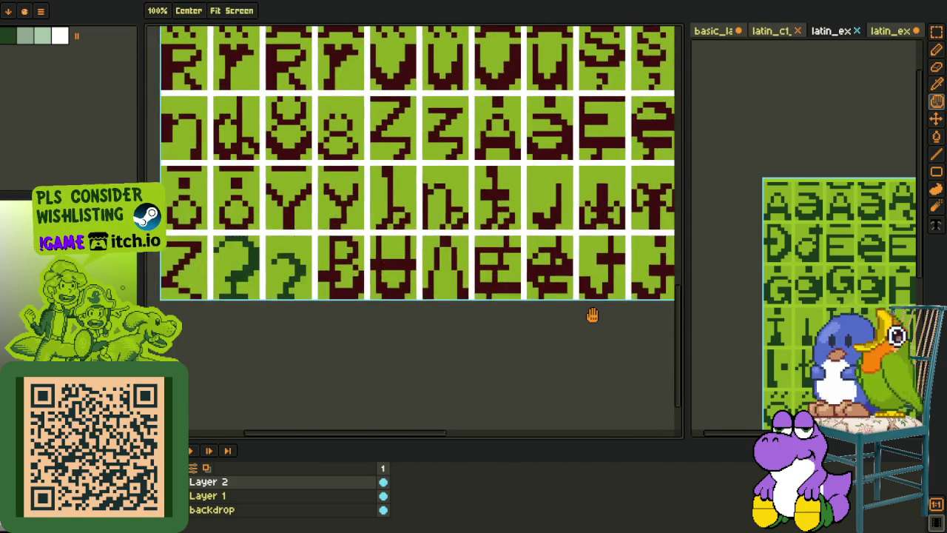
pyautogui.scroll(3, 344, 279)
pyautogui.keyDown('alt'); pyautogui.click(426, 275); pyautogui.keyUp('alt')
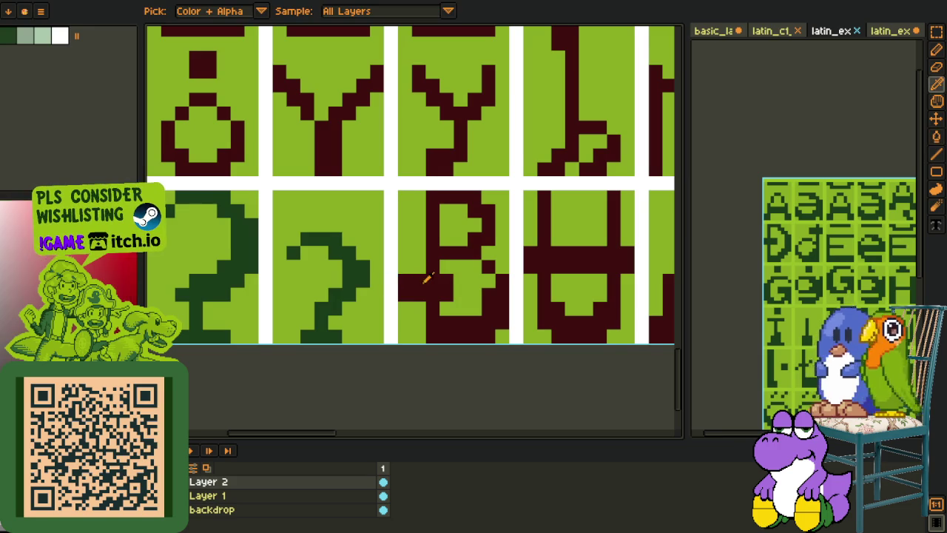
pyautogui.click(358, 274)
pyautogui.click(243, 260)
pyautogui.moveTo(293, 251); pyautogui.dragTo(396, 253)
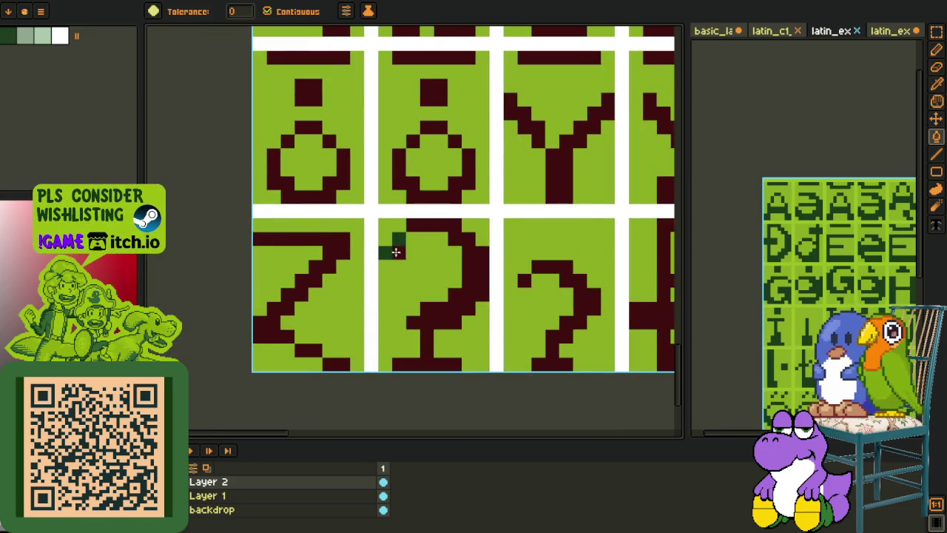
pyautogui.scroll(-2, 395, 242)
pyautogui.scroll(-2, 550, 300)
# Step: Choose a palette from the palette presets list
pyautogui.press('o')
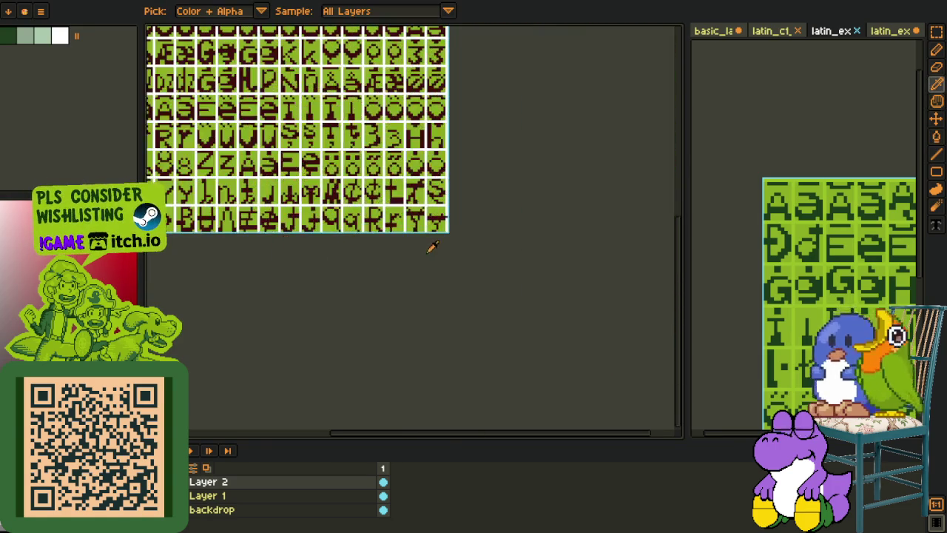
pyautogui.scroll(3, 449, 213)
pyautogui.scroll(3, 449, 213)
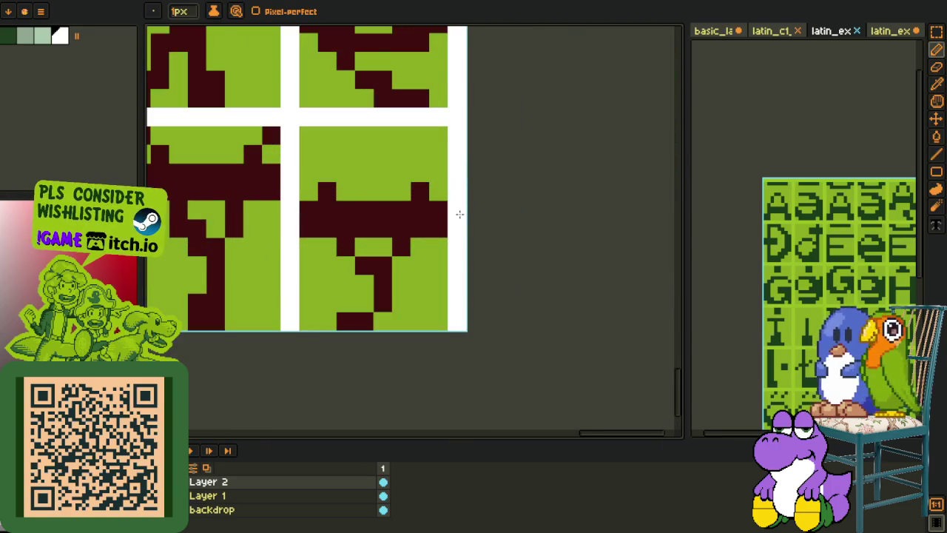
pyautogui.scroll(-2, 459, 197)
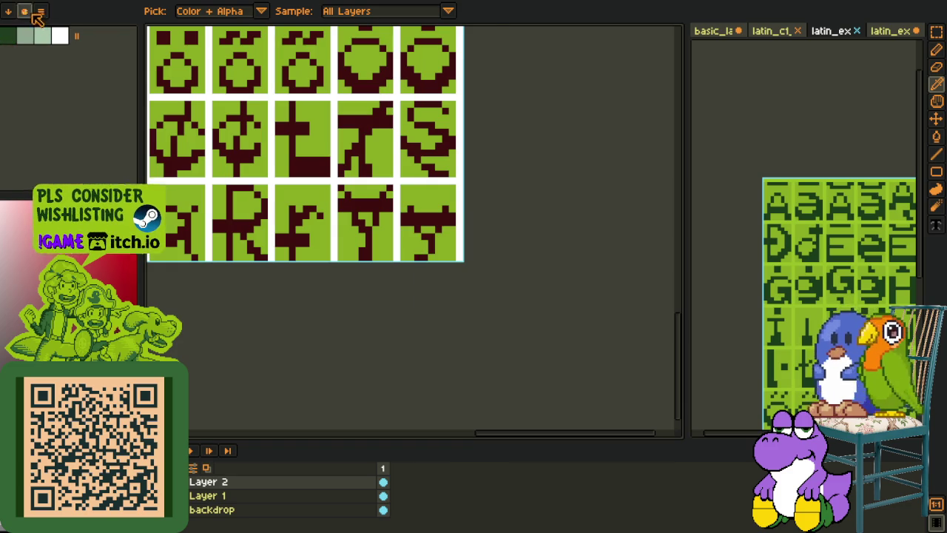
pyautogui.click(37, 35)
pyautogui.scroll(-5, 252, 222)
pyautogui.scroll(-5, 251, 222)
pyautogui.scroll(-3, 252, 222)
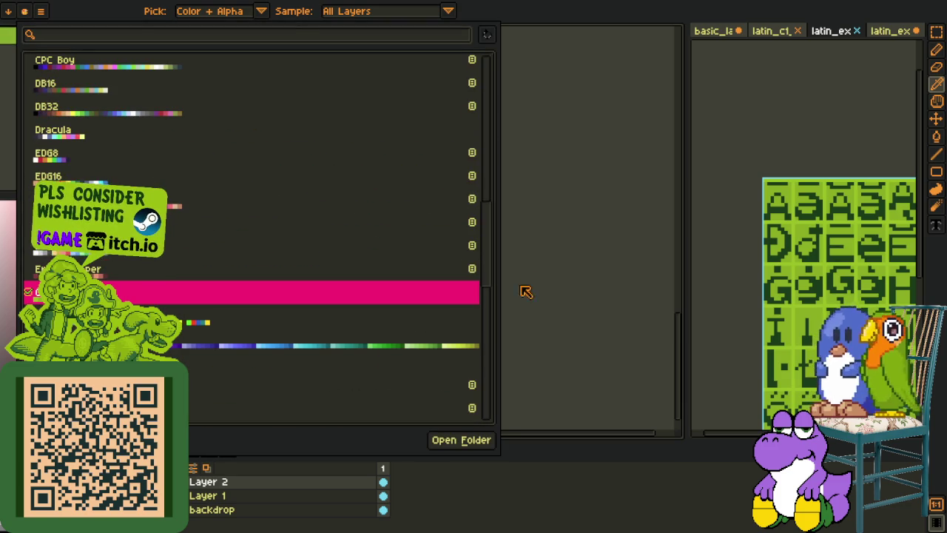
pyautogui.click(504, 303)
# Step: Fill the white gaps between glyphs light green and apply the colour replacement to the bottom glyphs
pyautogui.press('m')
pyautogui.press('g')
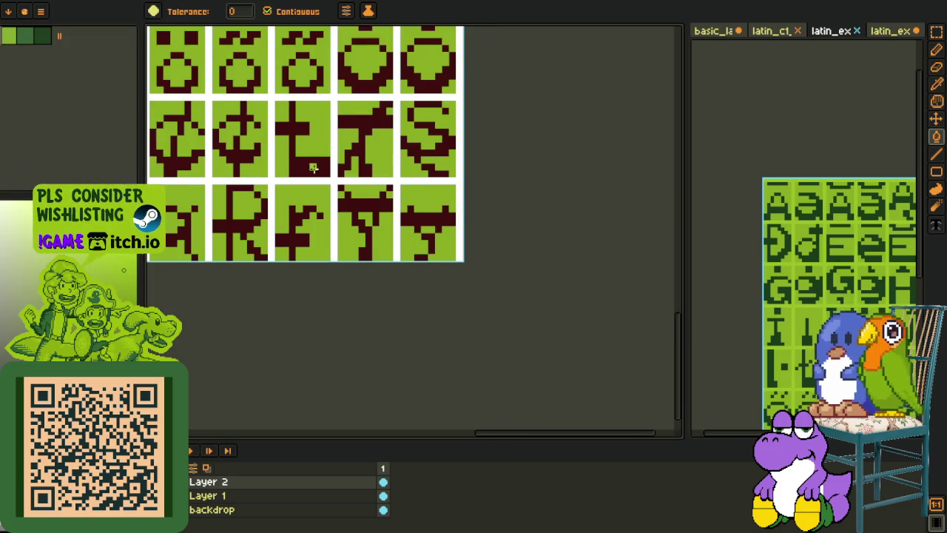
pyautogui.scroll(1, 254, 181)
pyautogui.click(253, 181)
pyautogui.press('o')
pyautogui.scroll(2, 229, 166)
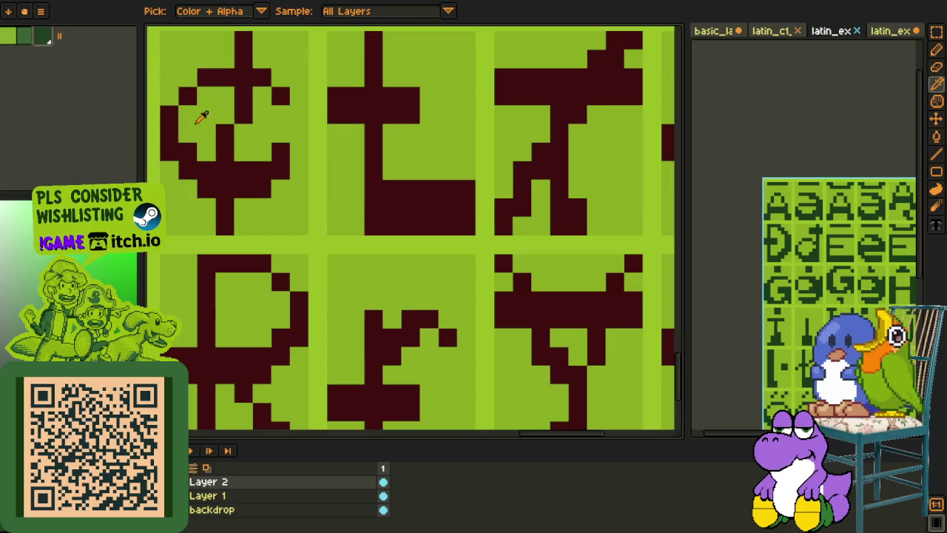
pyautogui.click(383, 443)
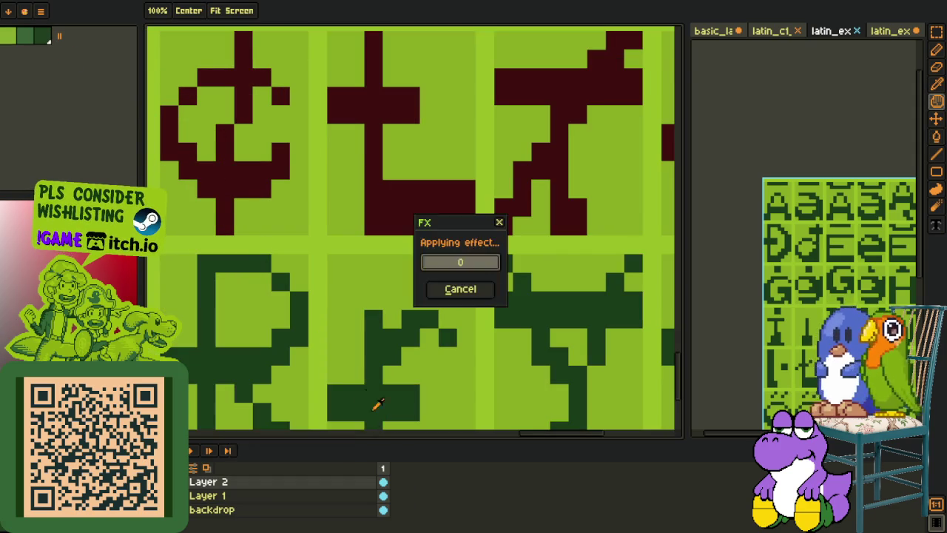
# Step: Merge the glyph layer down into Layer 1 and recolour the dark-red glyphs green
pyautogui.rightClick(211, 481)
pyautogui.click(246, 516)
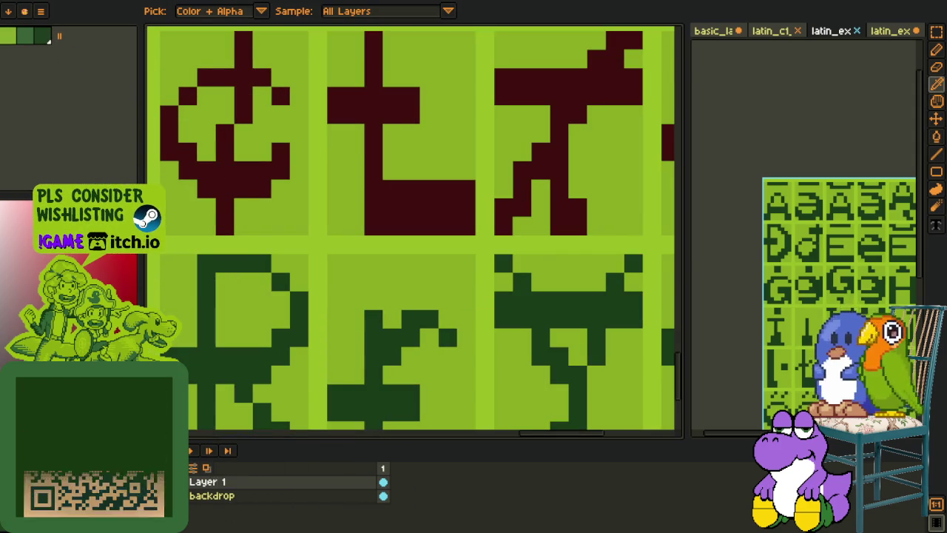
pyautogui.hotkey('shift', 'r')
pyautogui.click(381, 418)
pyautogui.scroll(-2, 414, 385)
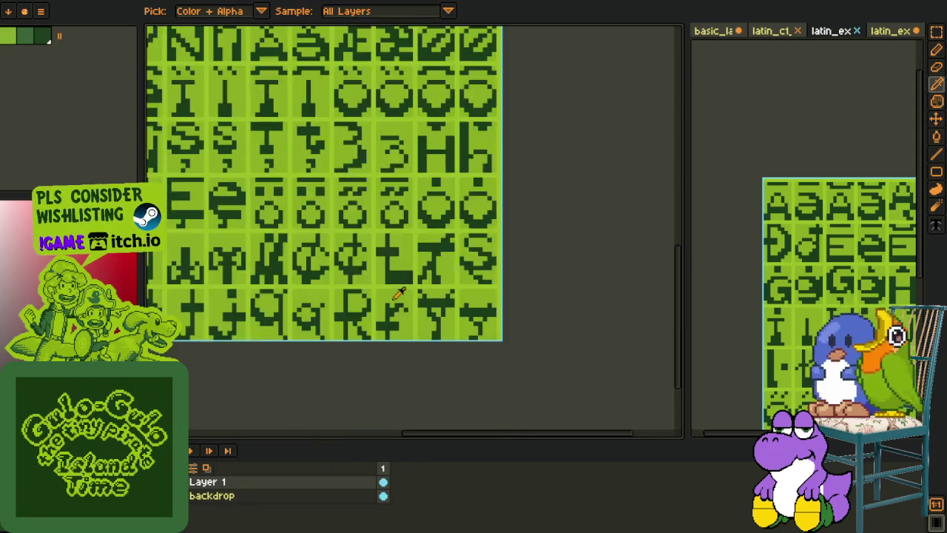
pyautogui.scroll(-2, 433, 365)
pyautogui.scroll(-1, 414, 340)
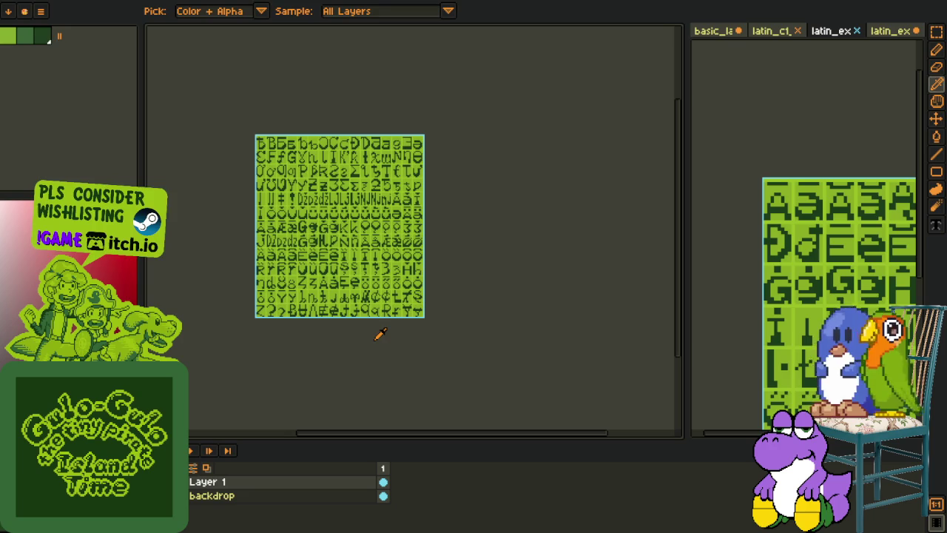
pyautogui.click(23, 2)
pyautogui.moveTo(30, 90)
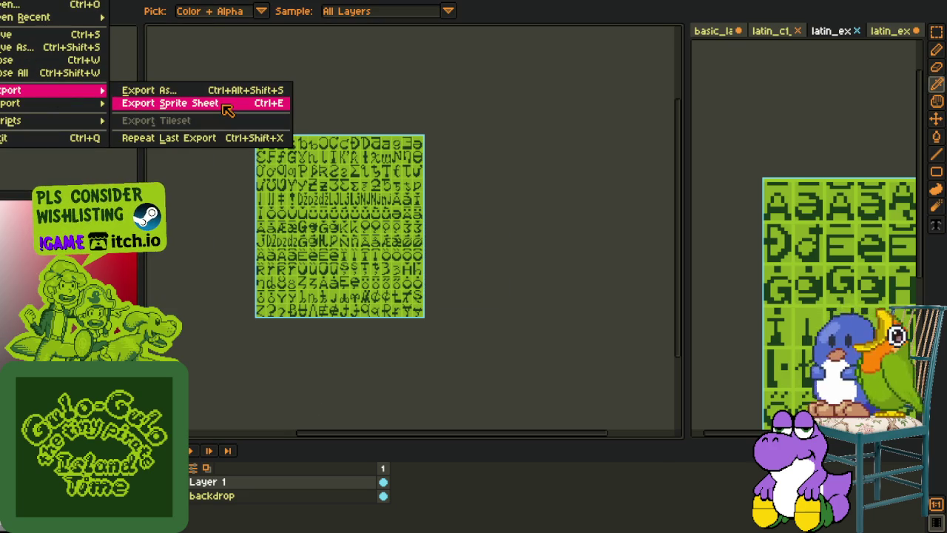
# Step: Export the sheet as latin_extended_b_dyslexic.png, accepting the PNG layers warning
pyautogui.click(220, 92)
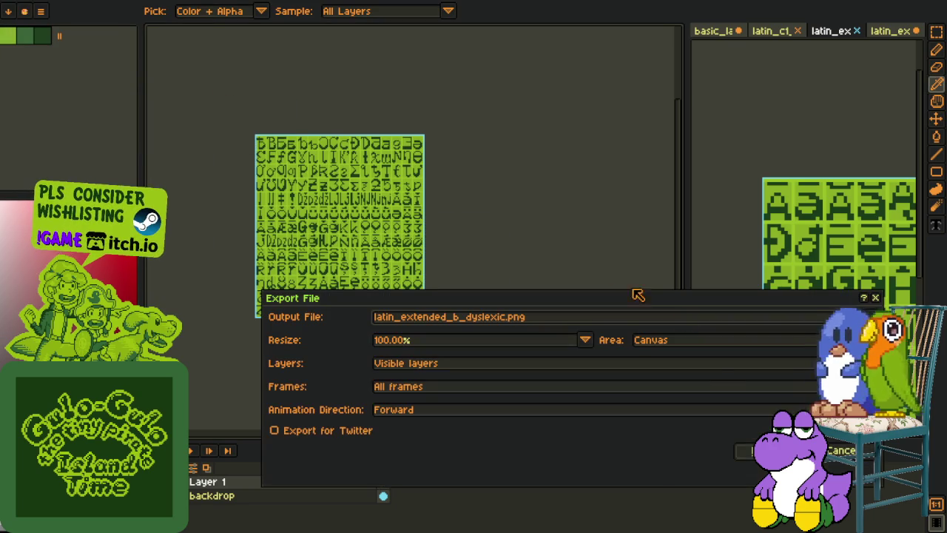
pyautogui.click(744, 450)
pyautogui.click(429, 324)
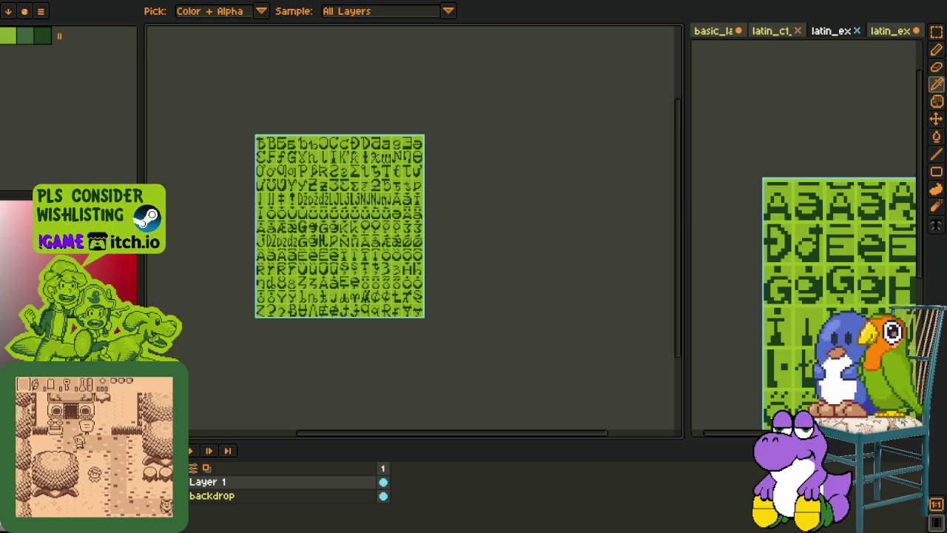
# Step: Marquee a blank cell-sized area beside the glyphs, then clear the selection
pyautogui.scroll(2, 333, 311)
pyautogui.scroll(2, 270, 295)
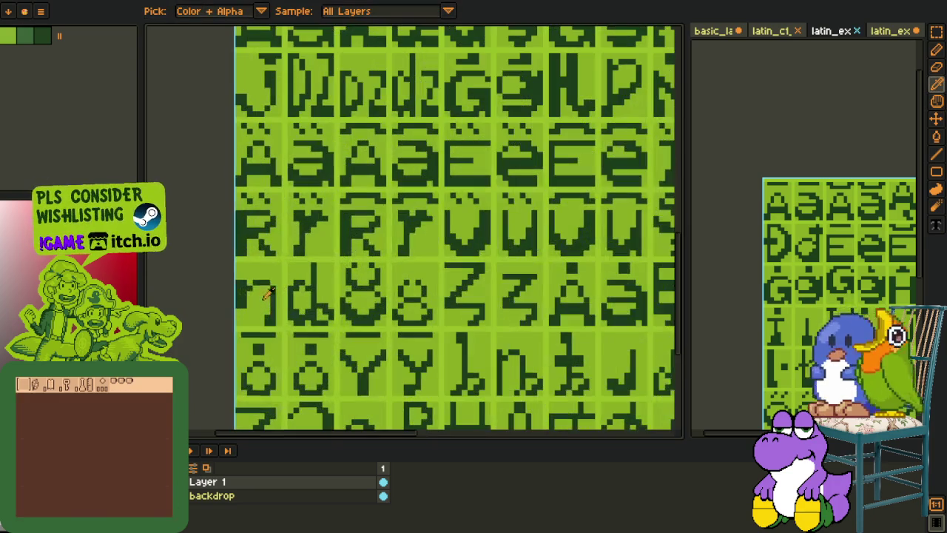
pyautogui.scroll(2, 241, 280)
pyautogui.moveTo(240, 275); pyautogui.dragTo(361, 237)
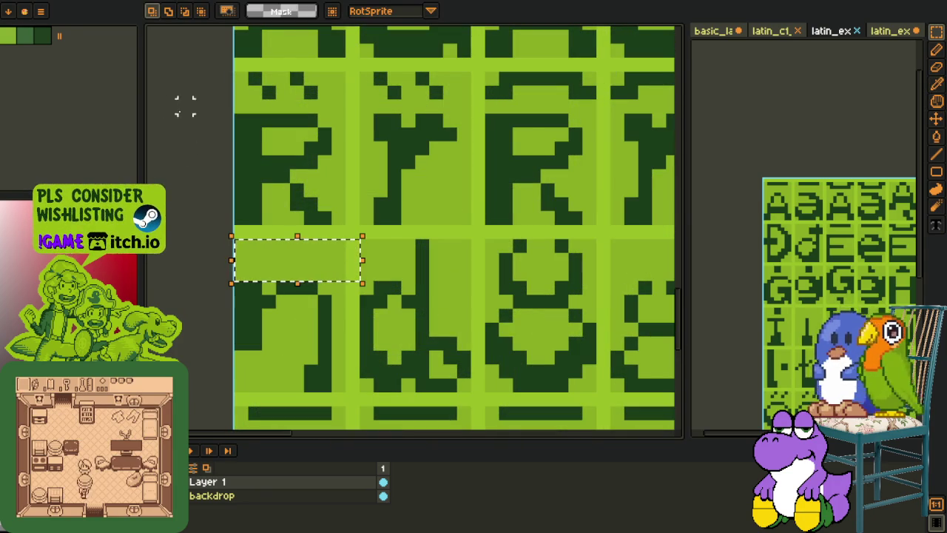
pyautogui.click(222, 63)
# Step: Close the latin_c1, latin_extended and basic_latin sheets without saving
pyautogui.click(773, 31)
pyautogui.click(798, 31)
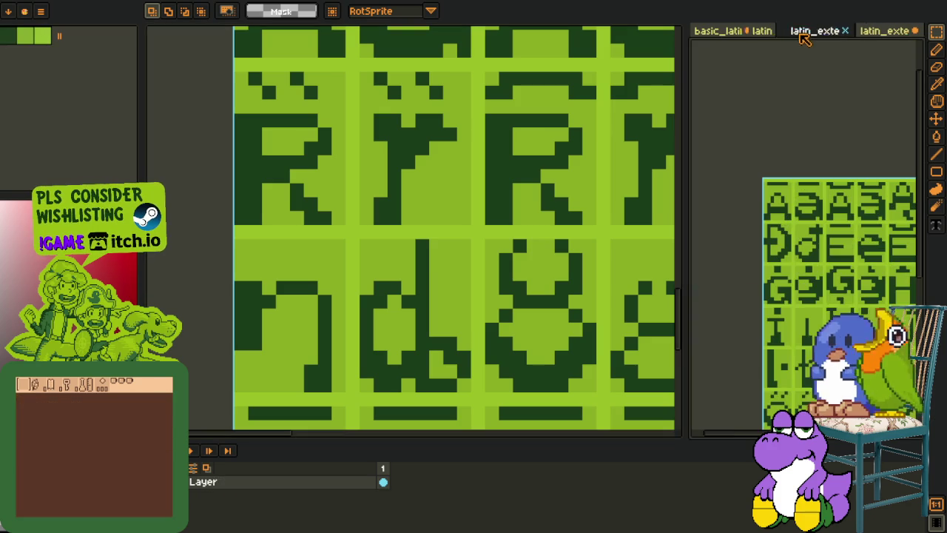
pyautogui.click(836, 31)
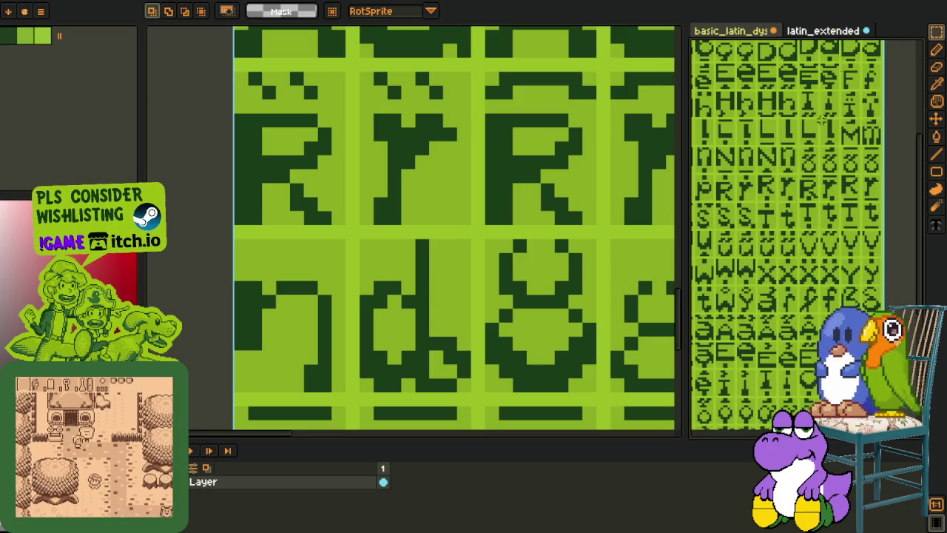
pyautogui.click(865, 30)
pyautogui.click(495, 286)
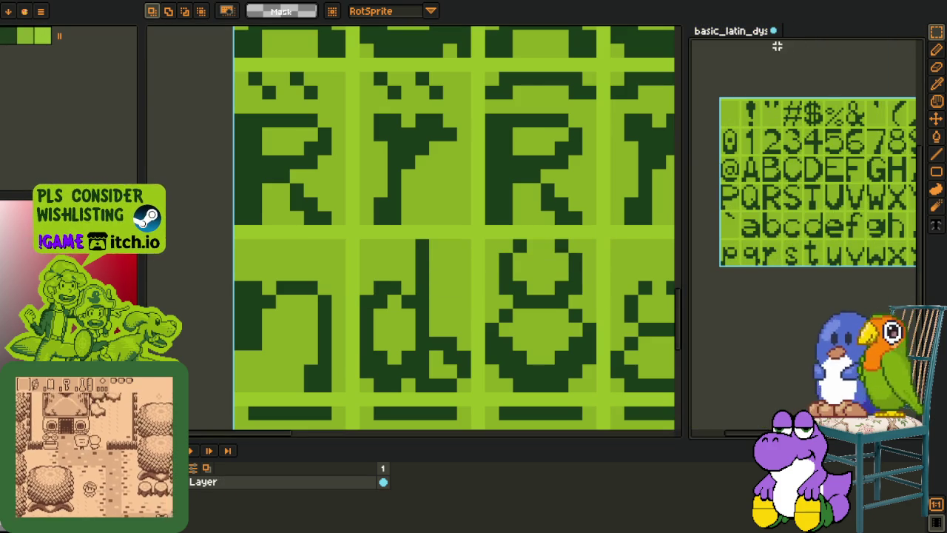
pyautogui.click(773, 31)
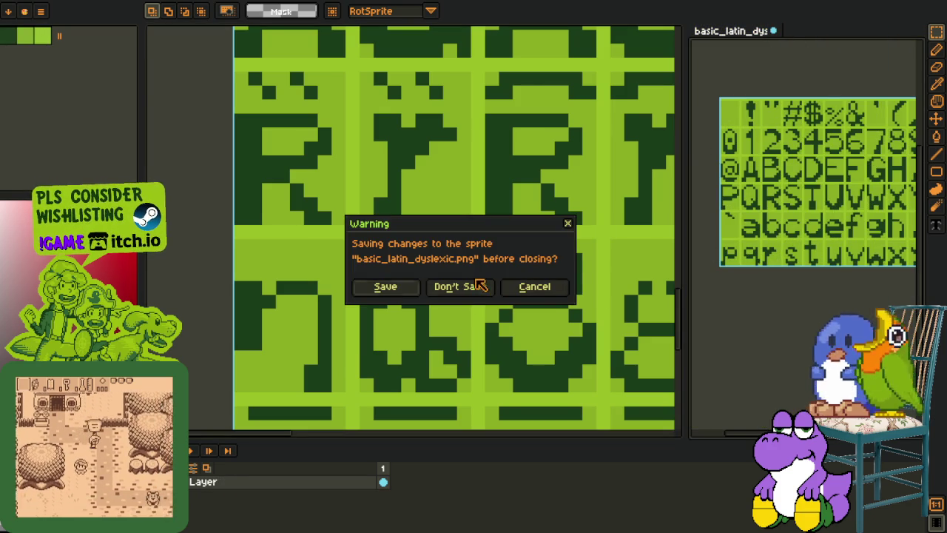
pyautogui.click(466, 287)
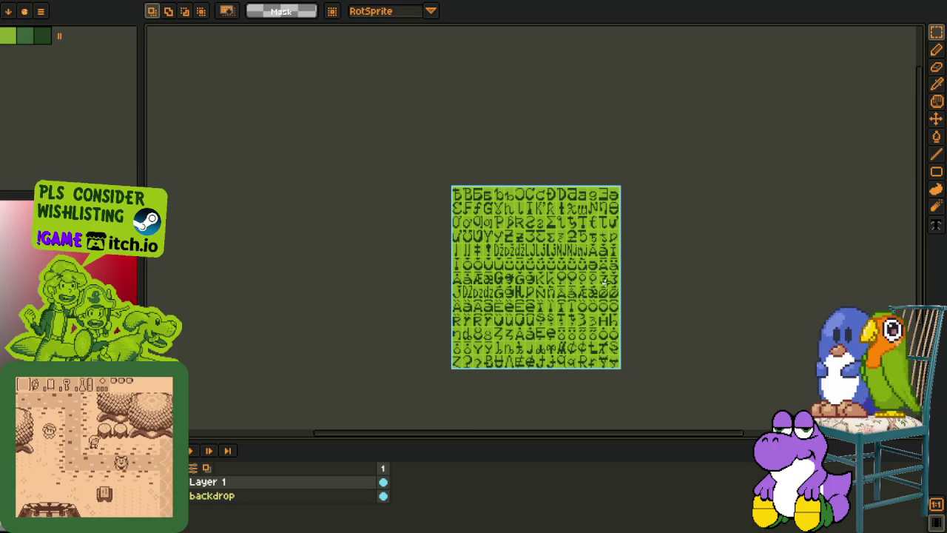
# Step: Cycle through the open documents to reach the accented-letter font sheet
pyautogui.scroll(2, 619, 348)
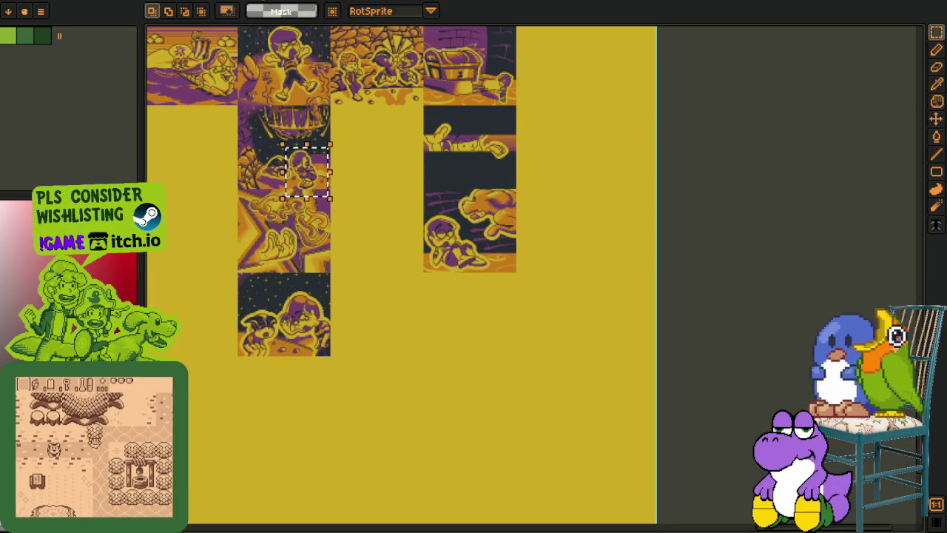
pyautogui.scroll(-2, 358, 148)
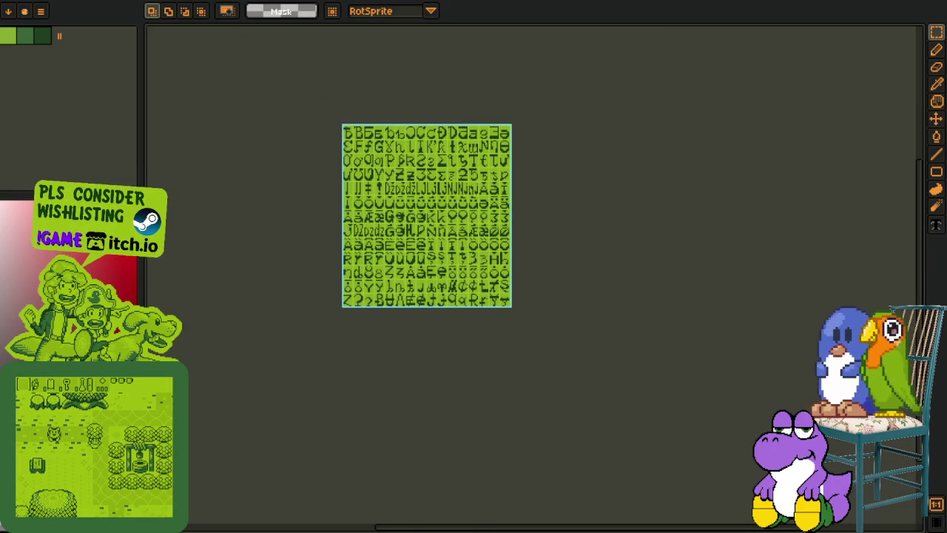
pyautogui.hotkey('ctrl', 'Tab')
pyautogui.hotkey('ctrl', 'Tab')
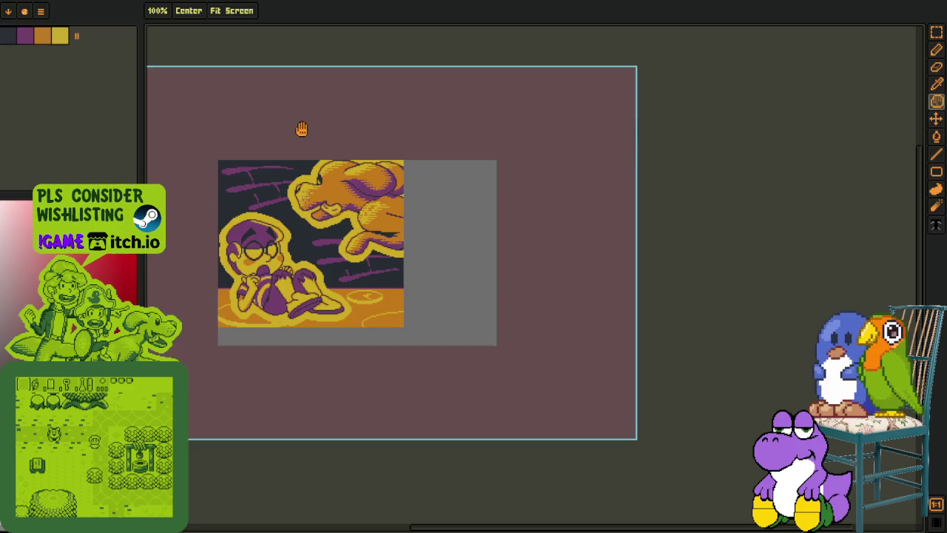
pyautogui.press('Tab')
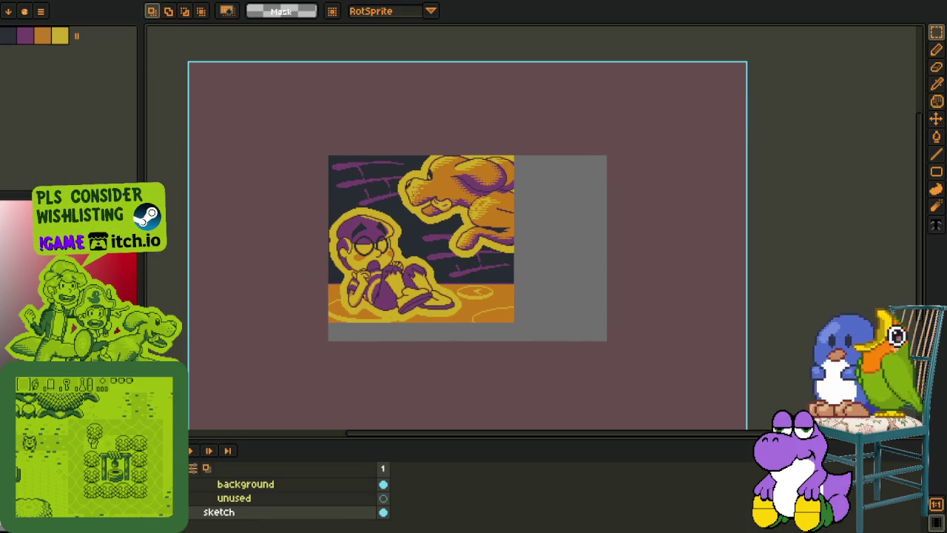
pyautogui.scroll(2, 289, 497)
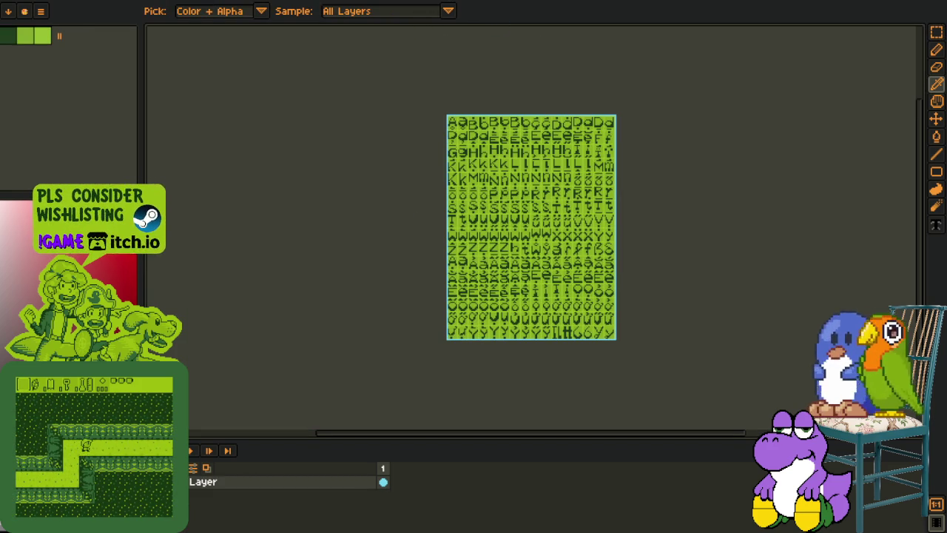
# Step: On the olive ASCII sheet, select the exclamation mark's stem and first glyph cell, then deselect
pyautogui.scroll(3, 519, 208)
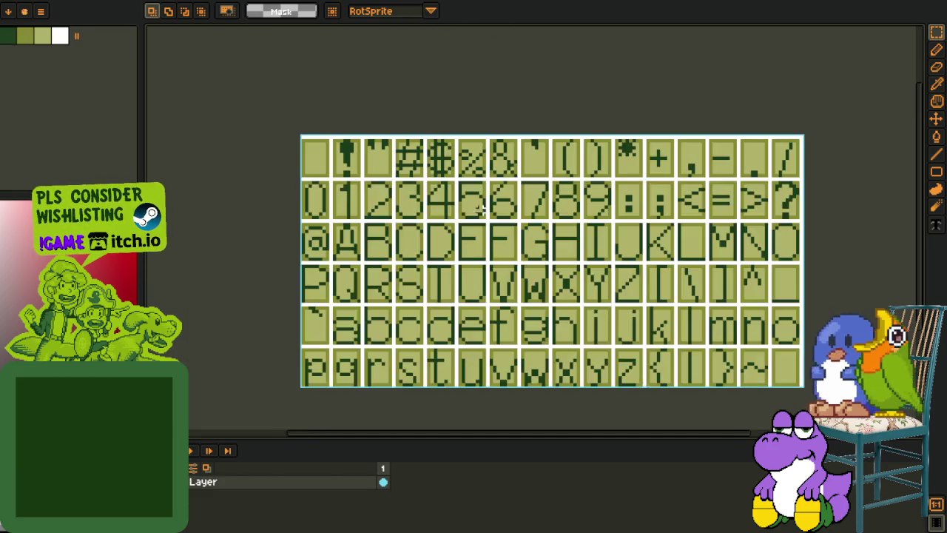
pyautogui.scroll(2, 342, 177)
pyautogui.scroll(3, 354, 112)
pyautogui.scroll(1, 354, 112)
pyautogui.moveTo(297, 55)
pyautogui.mouseDown()
pyautogui.moveTo(377, 96)
pyautogui.moveTo(414, 246)
pyautogui.mouseUp()
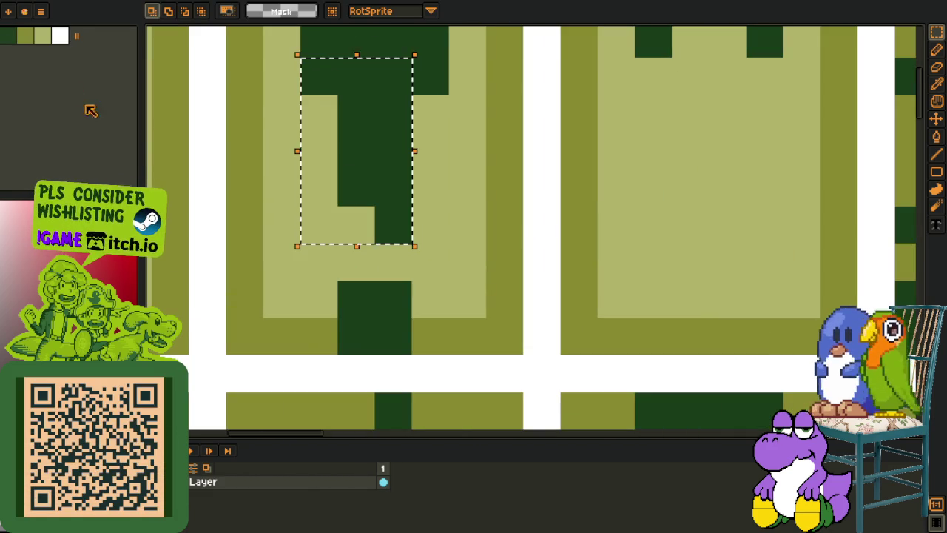
pyautogui.scroll(-4, 481, 148)
pyautogui.moveTo(380, 119); pyautogui.dragTo(427, 212)
pyautogui.hotkey('ctrl', 'd')
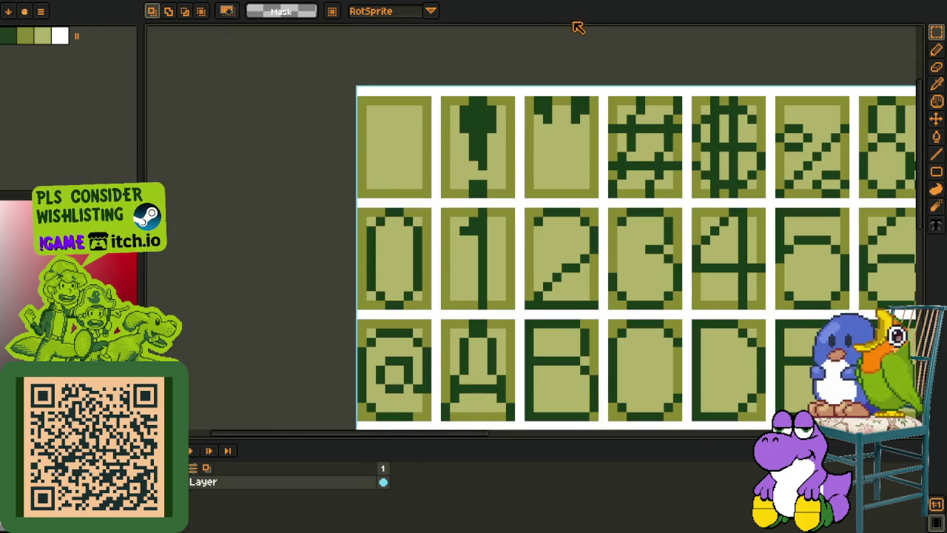
# Step: Select a top-left glyph area on the green sheet and the exclamation stem on the olive sheet
pyautogui.click(574, 3)
pyautogui.scroll(4, 570, 99)
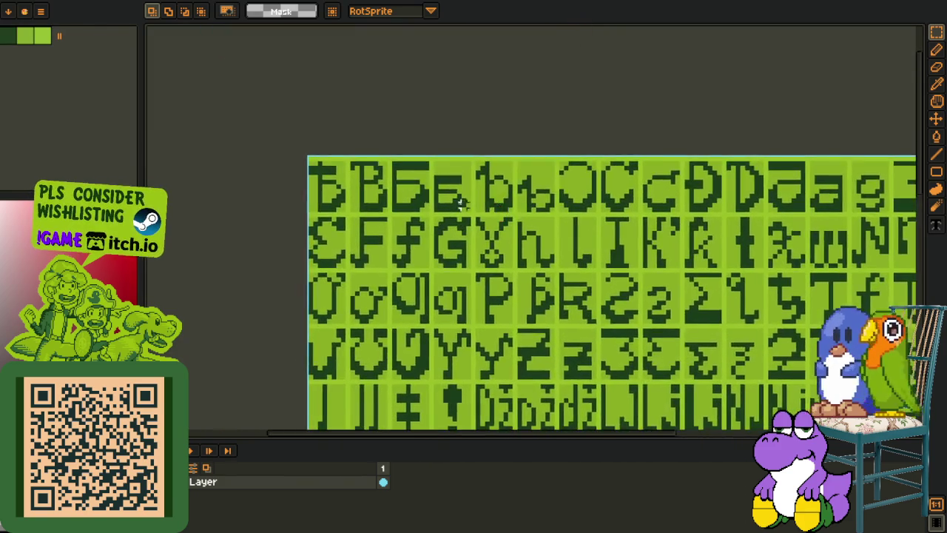
pyautogui.scroll(1, 337, 143)
pyautogui.scroll(3, 337, 143)
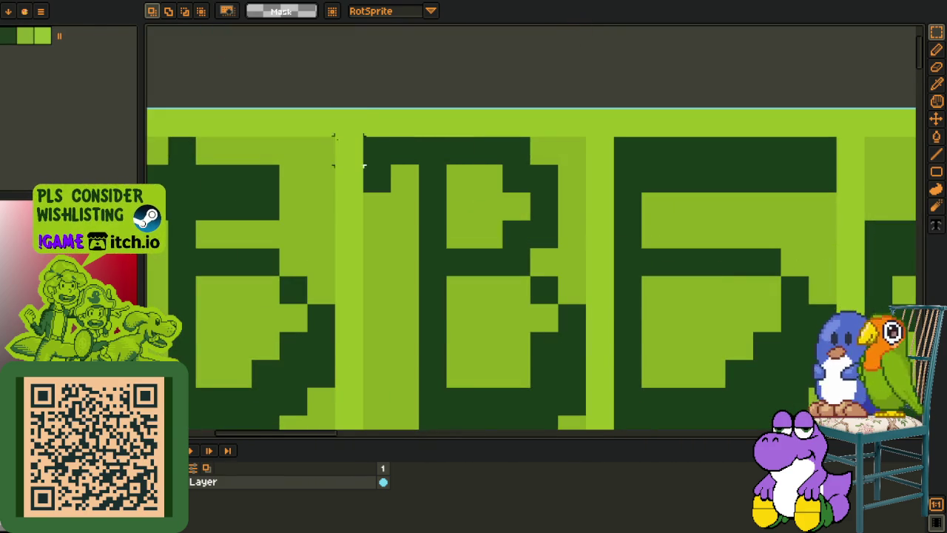
pyautogui.scroll(1, 348, 150)
pyautogui.moveTo(259, 96); pyautogui.dragTo(374, 285)
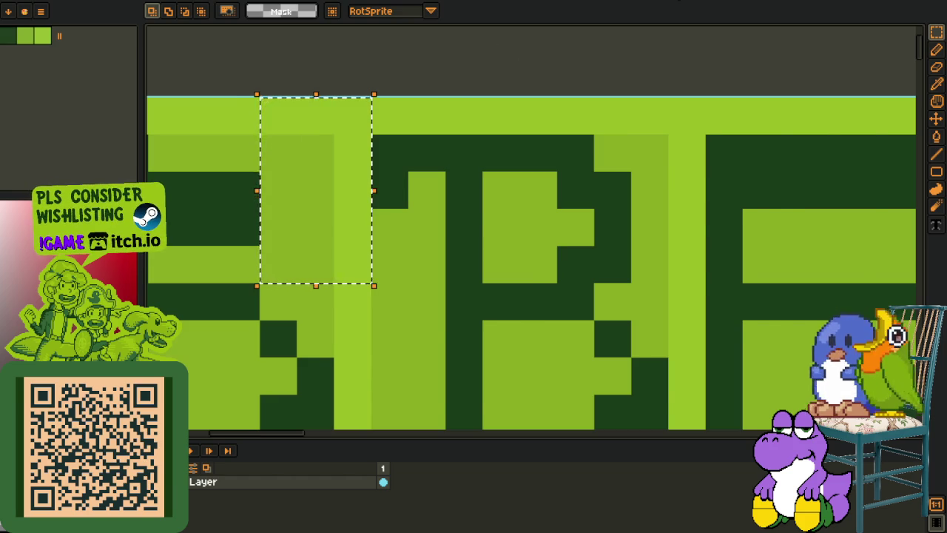
pyautogui.hotkey('ctrl', 'Tab')
pyautogui.scroll(3, 385, 139)
pyautogui.moveTo(343, 148); pyautogui.dragTo(432, 263)
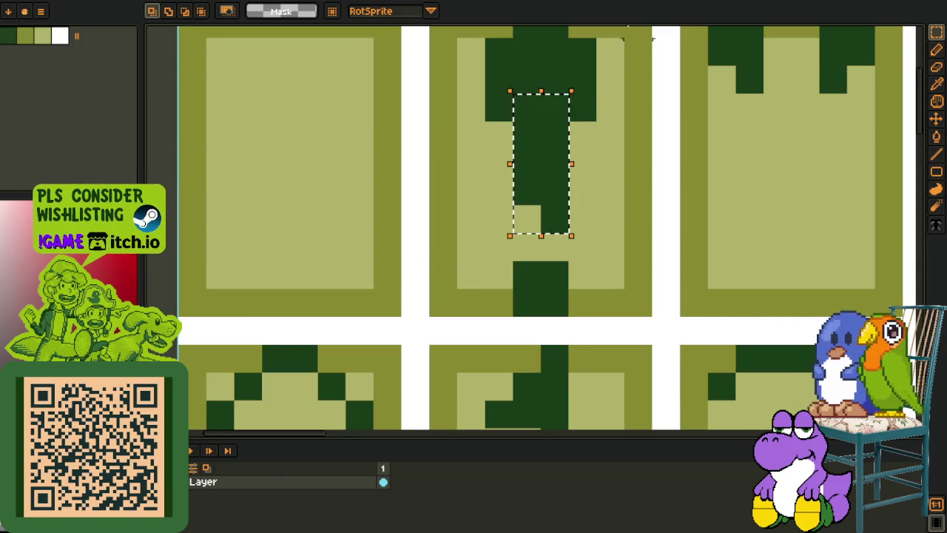
# Step: On the green sheet, select part of the first letter, then open and close the palette presets
pyautogui.hotkey('ctrl', 'Tab')
pyautogui.moveTo(462, 147); pyautogui.dragTo(513, 94)
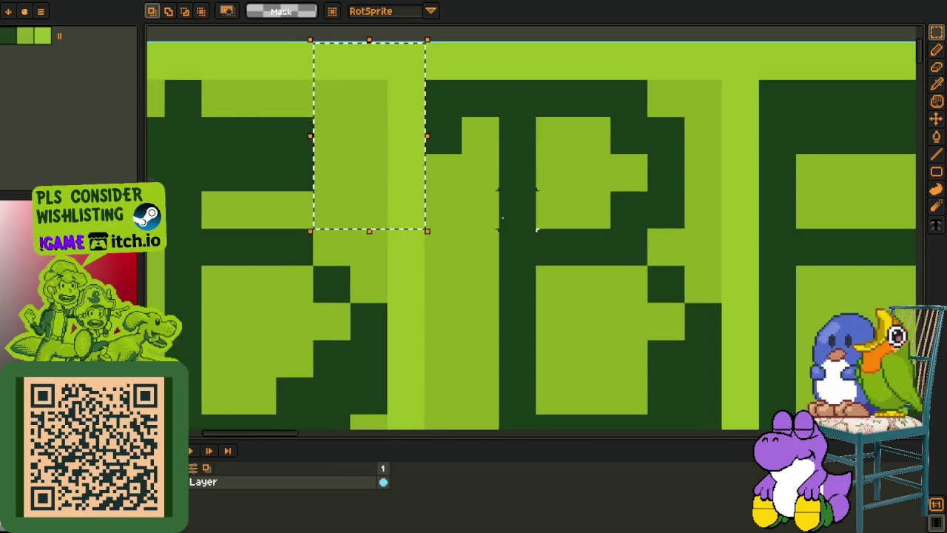
pyautogui.scroll(-2, 507, 263)
pyautogui.click(422, 185)
pyautogui.scroll(2, 412, 156)
pyautogui.moveTo(393, 135); pyautogui.dragTo(509, 287)
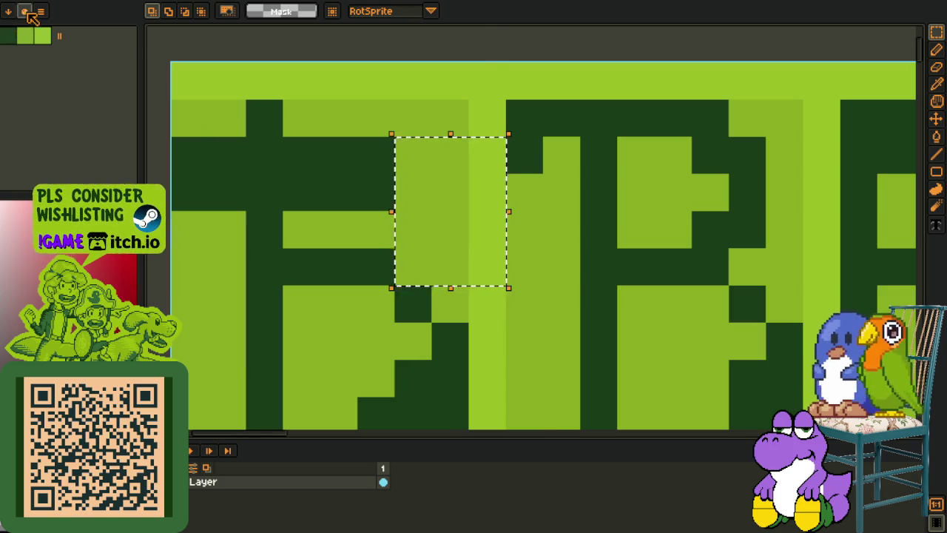
pyautogui.click(33, 34)
pyautogui.click(531, 72)
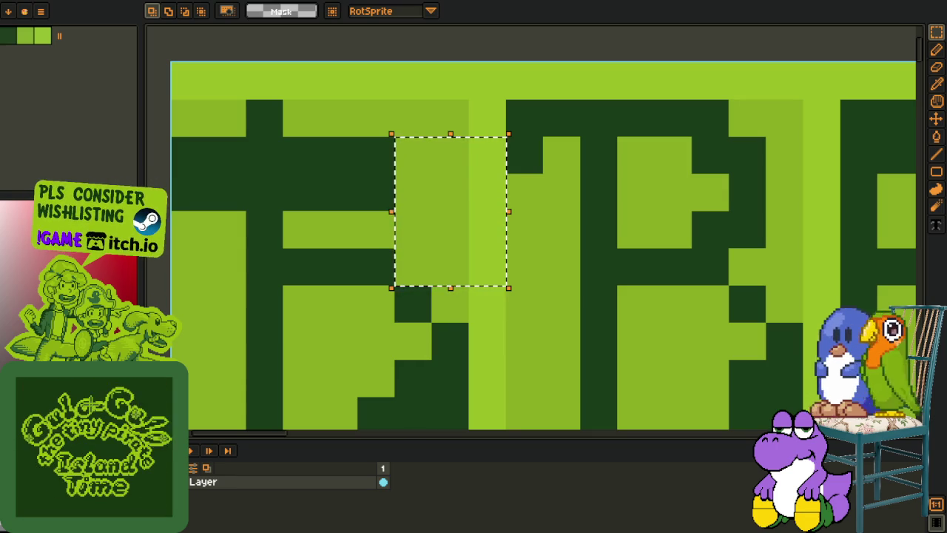
pyautogui.scroll(-2, 470, 186)
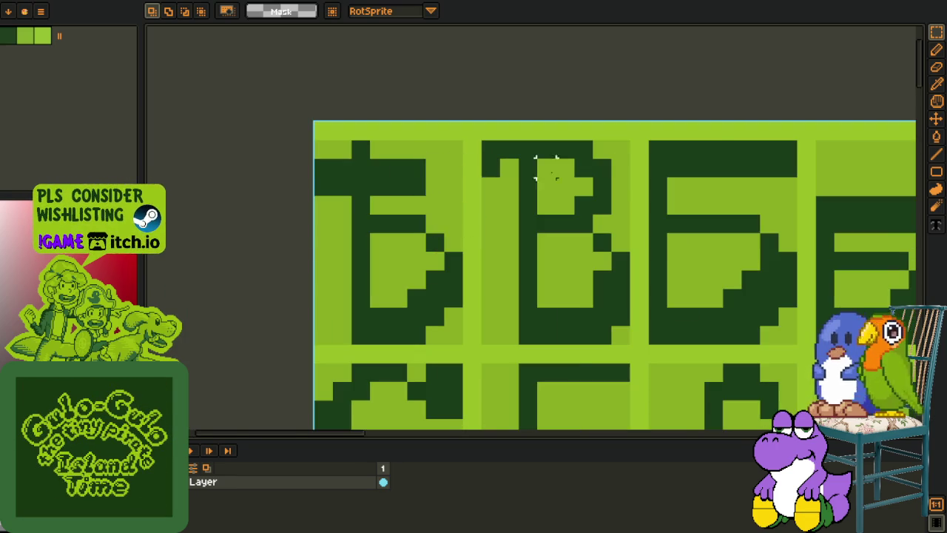
# Step: Marquee the top-left glyph cell, then zoom out and pan across the sheet
pyautogui.moveTo(424, 139); pyautogui.dragTo(492, 250)
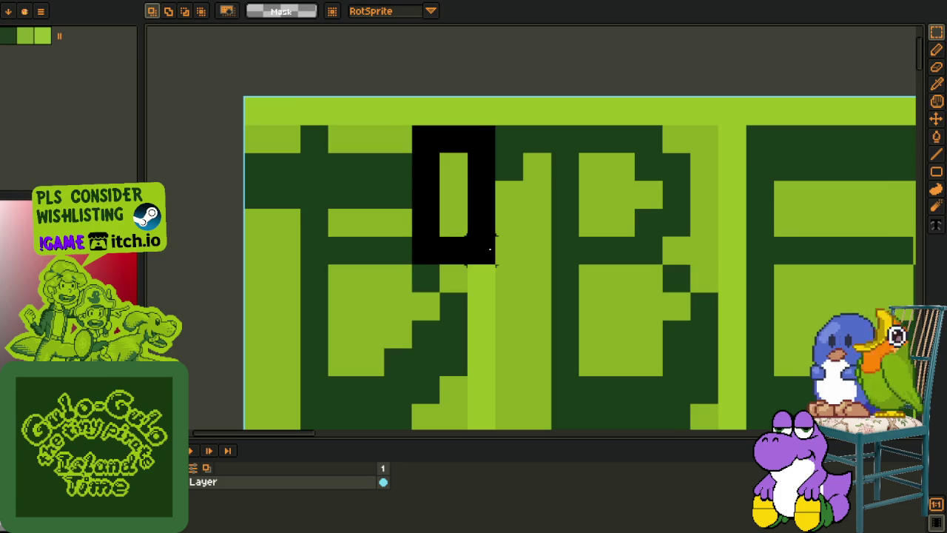
pyautogui.scroll(-2, 586, 200)
pyautogui.moveTo(586, 220); pyautogui.dragTo(501, 184)
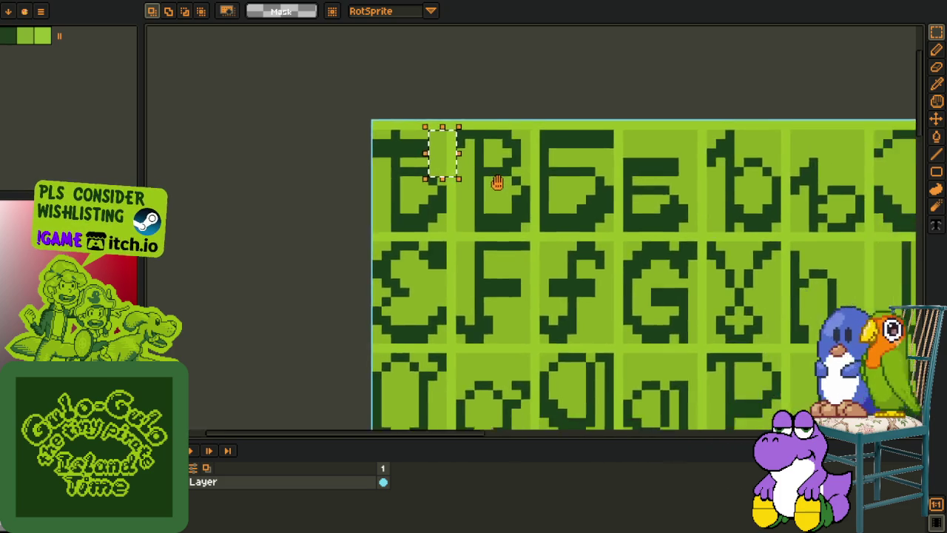
pyautogui.scroll(-1, 503, 185)
pyautogui.scroll(-1, 510, 188)
pyautogui.scroll(-1, 521, 192)
pyautogui.scroll(-1, 530, 196)
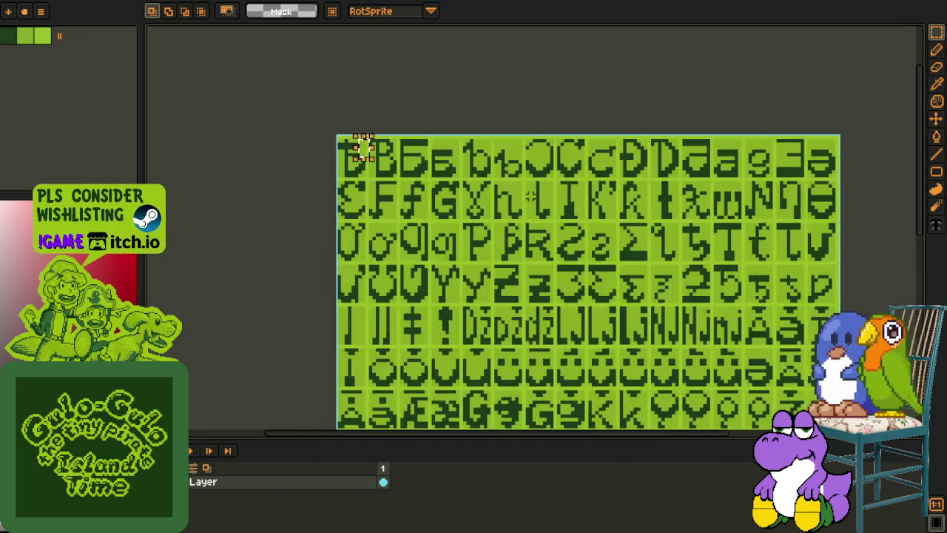
pyautogui.scroll(-1, 530, 196)
pyautogui.moveTo(570, 265)
pyautogui.mouseDown()
pyautogui.moveTo(554, 191)
pyautogui.moveTo(562, 215)
pyautogui.mouseUp()
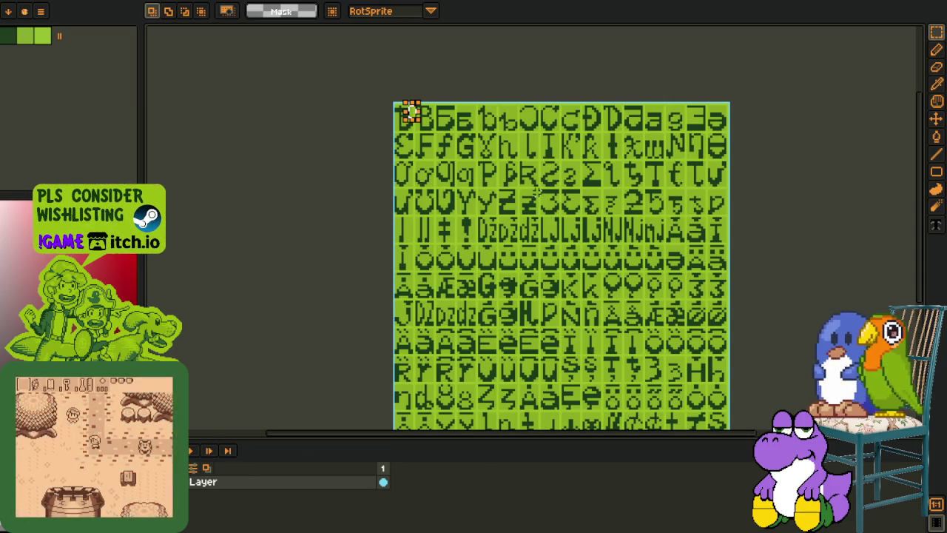
# Step: Apply a trial Replace Color on the light green #9bbc0f
pyautogui.press('i')
pyautogui.scroll(5, 542, 276)
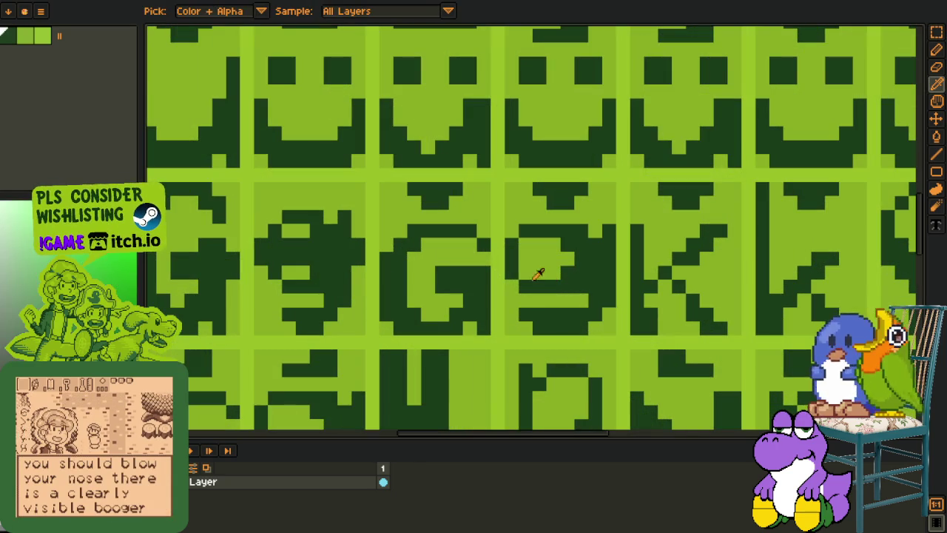
pyautogui.scroll(-4, 522, 268)
pyautogui.scroll(-2, 523, 268)
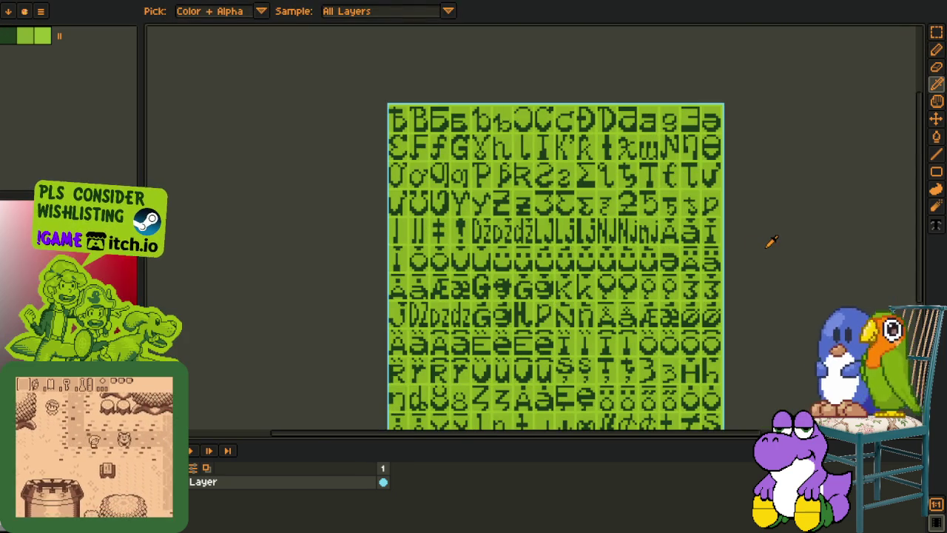
pyautogui.scroll(-2, 507, 185)
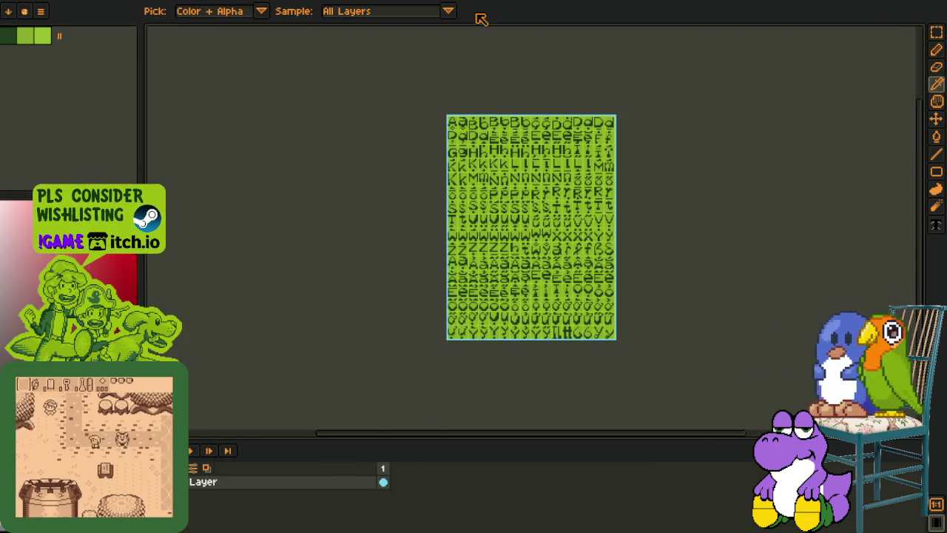
pyautogui.scroll(3, 434, 126)
pyautogui.scroll(1, 425, 148)
pyautogui.scroll(1, 429, 185)
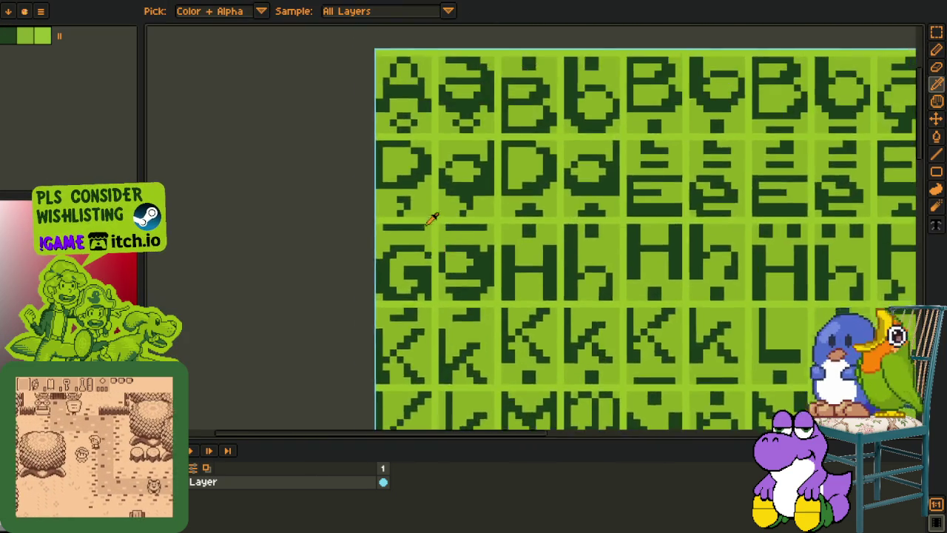
pyautogui.scroll(2, 434, 195)
pyautogui.hotkey('shift', 'r')
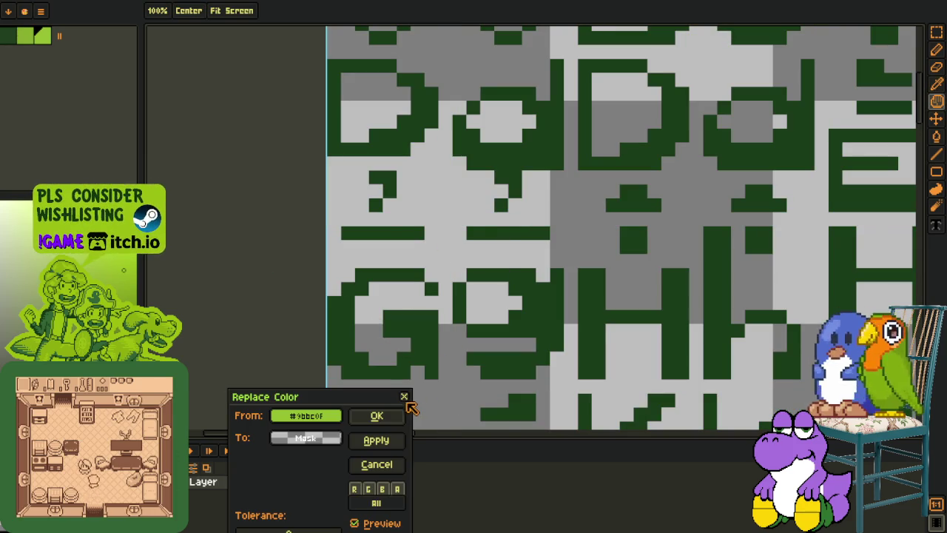
pyautogui.click(378, 416)
# Step: Undo the colour replacement so the light-green background is restored
pyautogui.press('i')
pyautogui.scroll(-3, 298, 279)
pyautogui.scroll(-1, 297, 276)
pyautogui.scroll(-1, 297, 276)
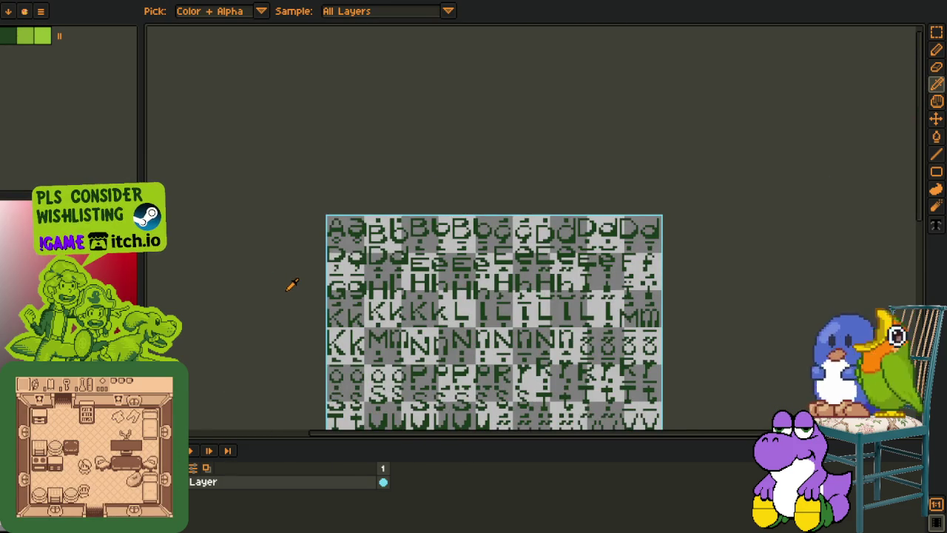
pyautogui.moveTo(291, 285); pyautogui.dragTo(317, 212)
pyautogui.press('v')
pyautogui.hotkey('ctrl', 'z')
# Step: Draw a rectangular selection over the glyphs, then clear it
pyautogui.press('i')
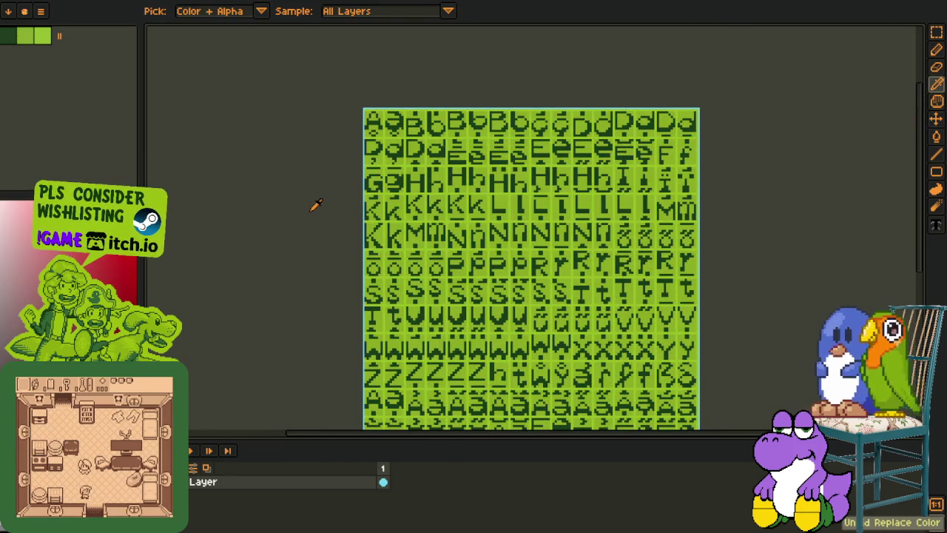
pyautogui.press('r')
pyautogui.scroll(2, 380, 87)
pyautogui.scroll(1, 323, 108)
pyautogui.moveTo(324, 108); pyautogui.dragTo(624, 374)
pyautogui.click(623, 374)
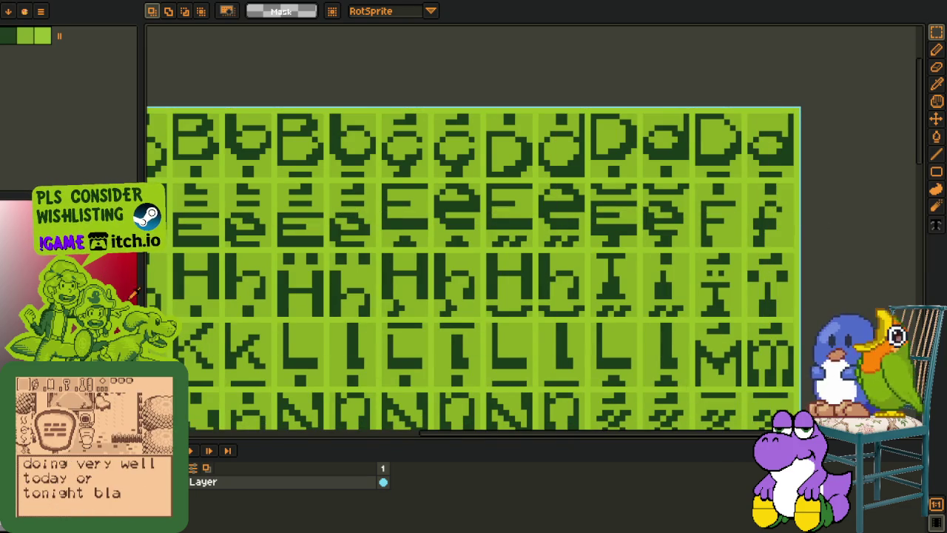
# Step: Zoom out on the accented-letter sheet and bring the green Extended-Latin glyph sheet back
pyautogui.hscroll(-5, 187, 285)
pyautogui.scroll(-1, 300, 280)
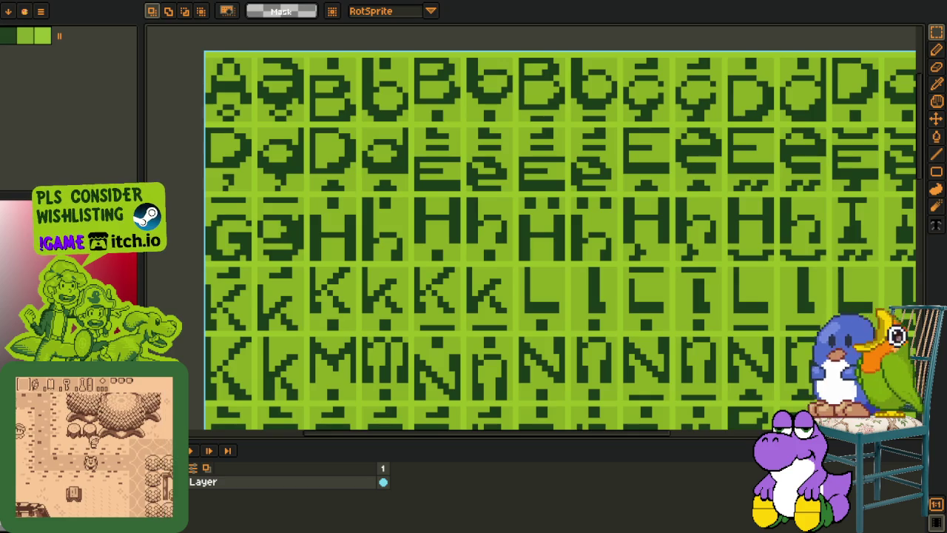
pyautogui.scroll(-5, 340, 246)
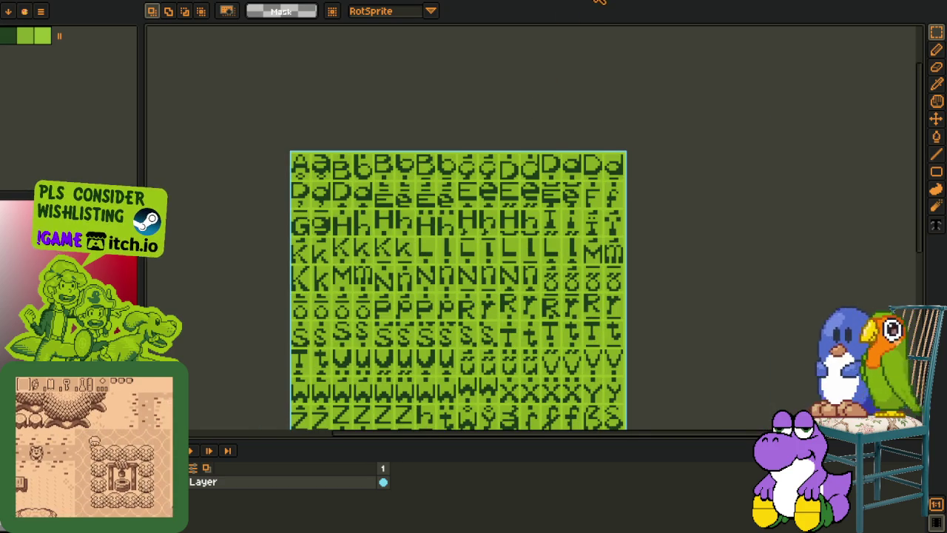
pyautogui.click(598, 0)
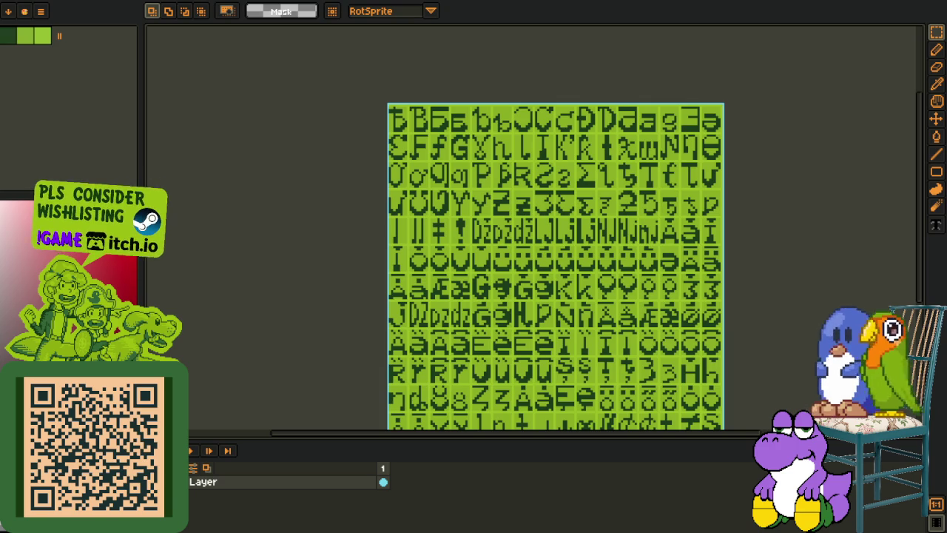
# Step: Cycle through the ASCII, glyph-tile, Extended-Latin and accented font sheets to the accented-symbols sheet
pyautogui.hotkey('ctrl', 'w')
pyautogui.scroll(5, 516, 244)
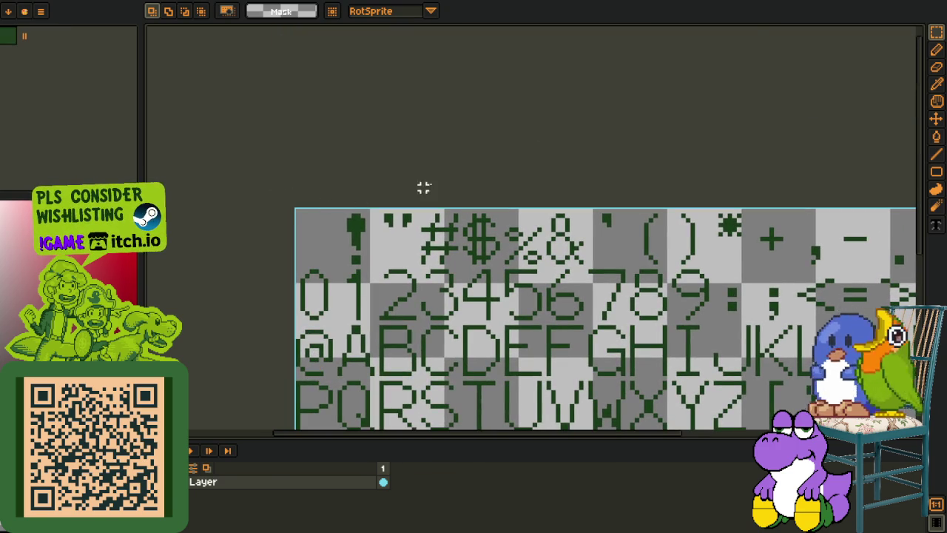
pyautogui.hotkey('ctrl', 'w')
pyautogui.scroll(-1, 543, 148)
pyautogui.scroll(-2, 651, 150)
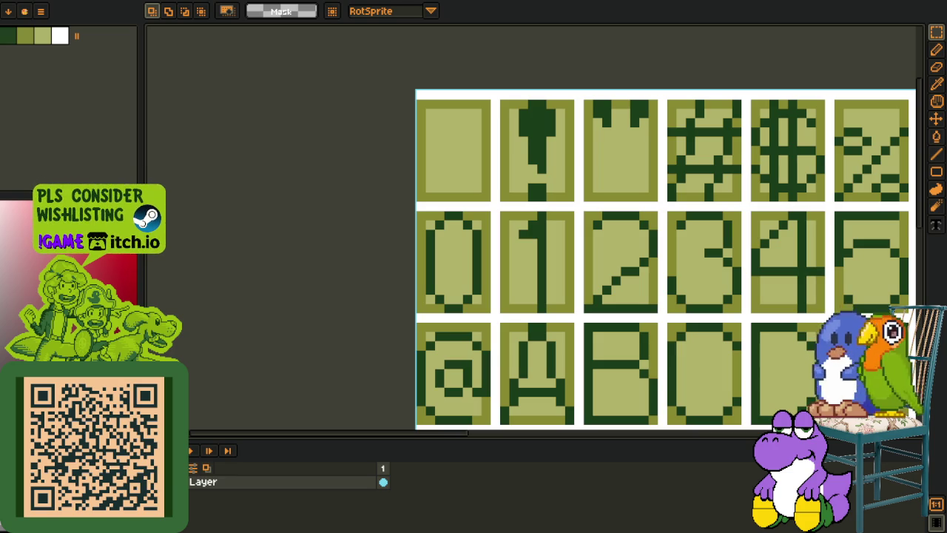
pyautogui.hotkey('ctrl', 'w')
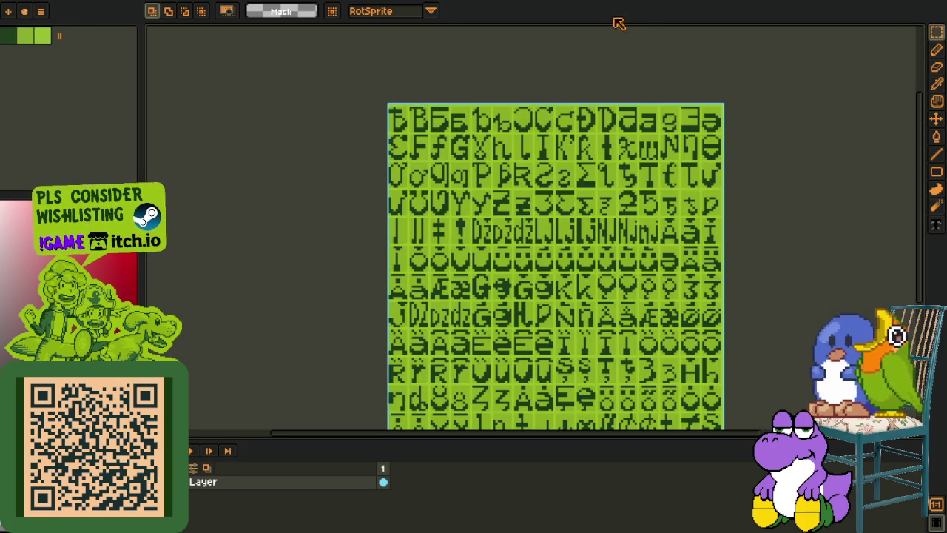
pyautogui.hotkey('ctrl', 'w')
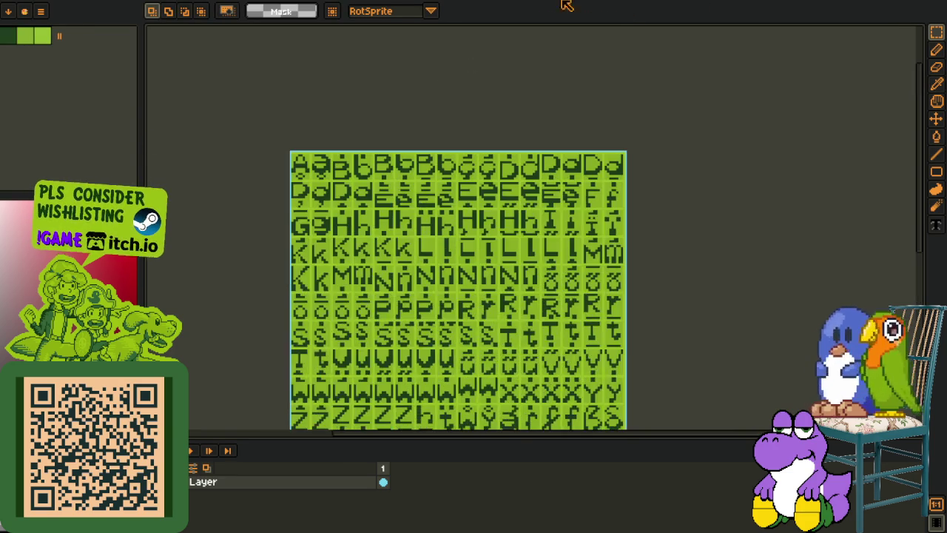
pyautogui.hotkey('ctrl', 'w')
pyautogui.hotkey('ctrl', 'w')
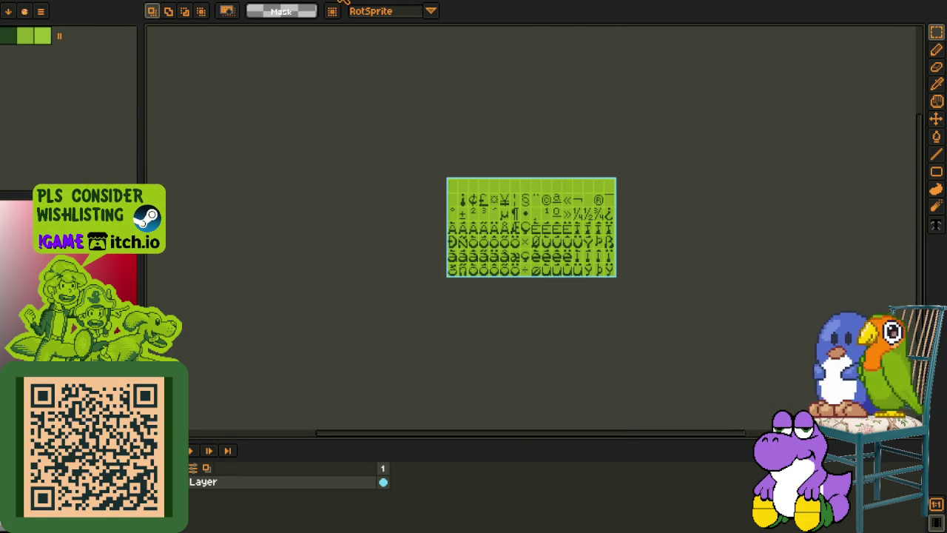
pyautogui.hotkey('ctrl', 'w')
pyautogui.hotkey('ctrl', 'w')
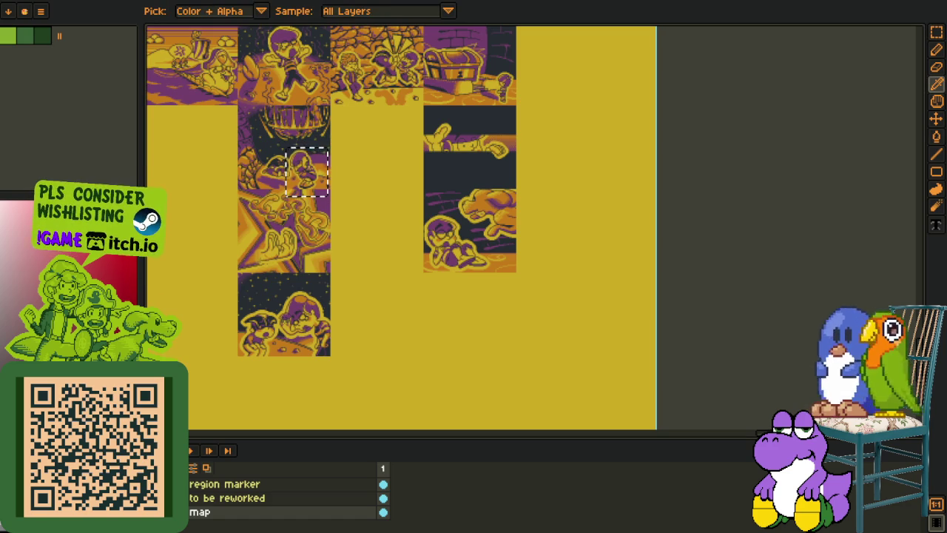
pyautogui.press('v')
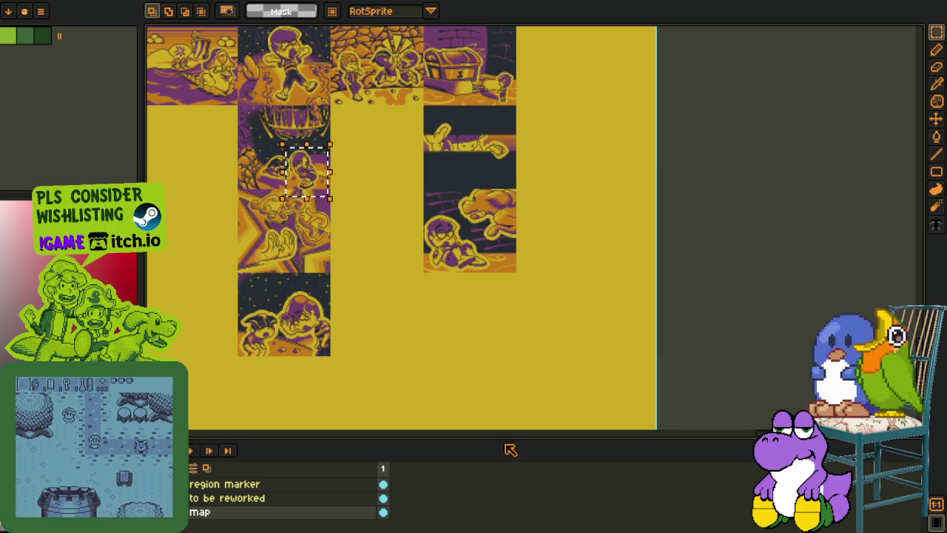
pyautogui.press('i')
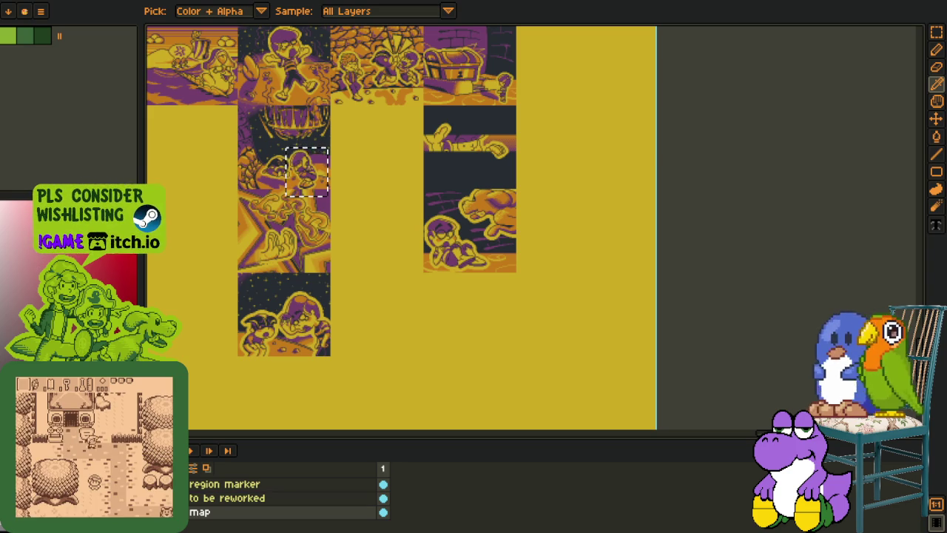
pyautogui.press('m')
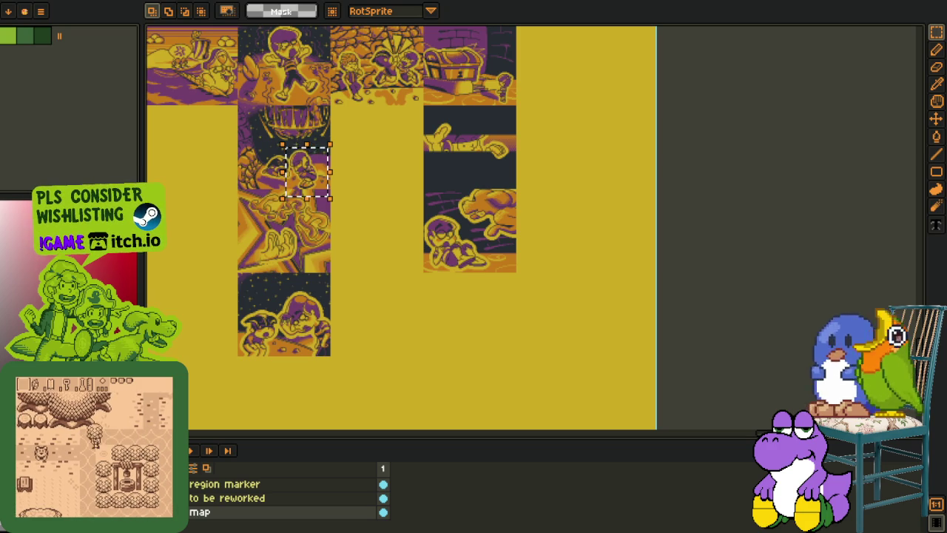
pyautogui.scroll(-3, 433, 232)
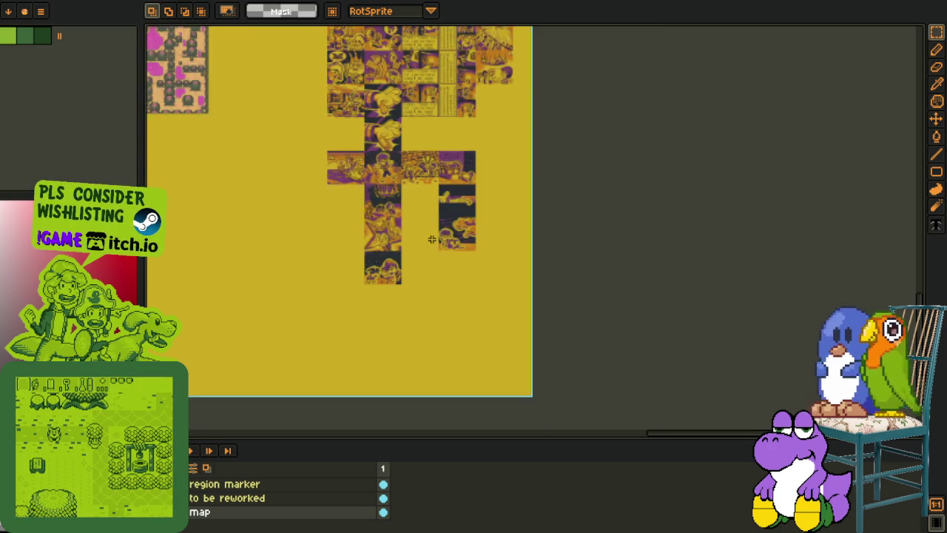
pyautogui.scroll(-2, 433, 232)
pyautogui.scroll(3, 597, 302)
pyautogui.scroll(1, 570, 296)
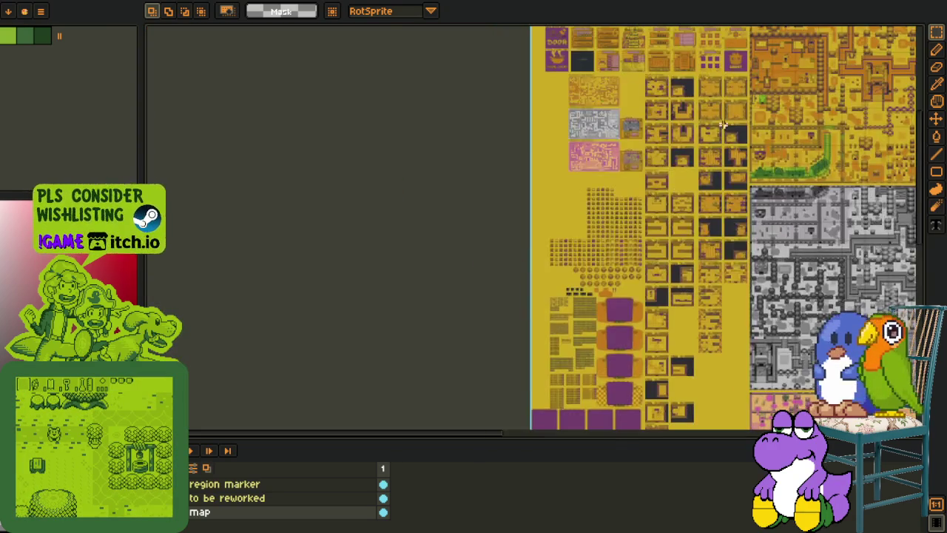
pyautogui.scroll(2, 570, 295)
pyautogui.scroll(2, 570, 295)
pyautogui.scroll(-1, 571, 295)
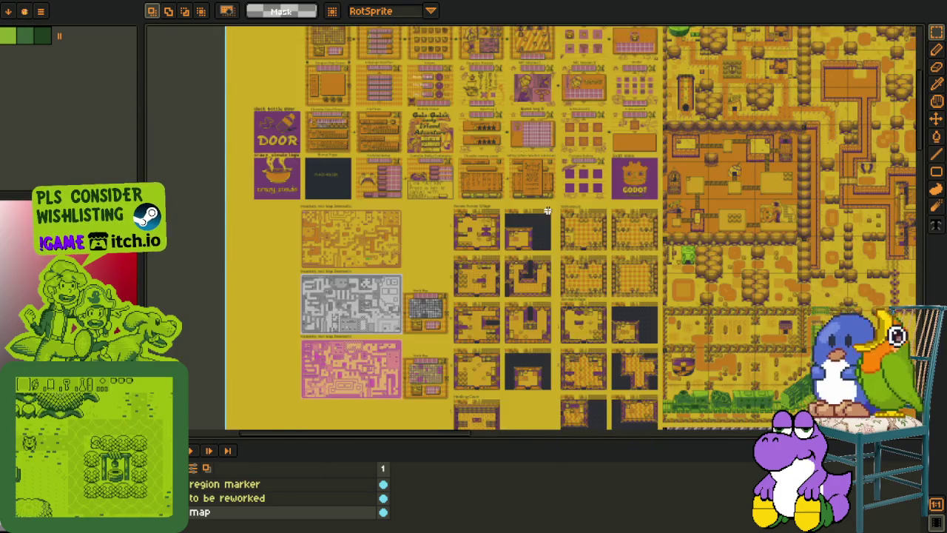
pyautogui.scroll(3, 389, 278)
pyautogui.moveTo(343, 292)
pyautogui.mouseDown()
pyautogui.moveTo(308, 283)
pyautogui.moveTo(148, 104)
pyautogui.mouseUp()
pyautogui.scroll(3, 399, 204)
pyautogui.scroll(1, 398, 204)
pyautogui.moveTo(322, 173); pyautogui.dragTo(528, 342)
pyautogui.hotkey('ctrl', 'd')
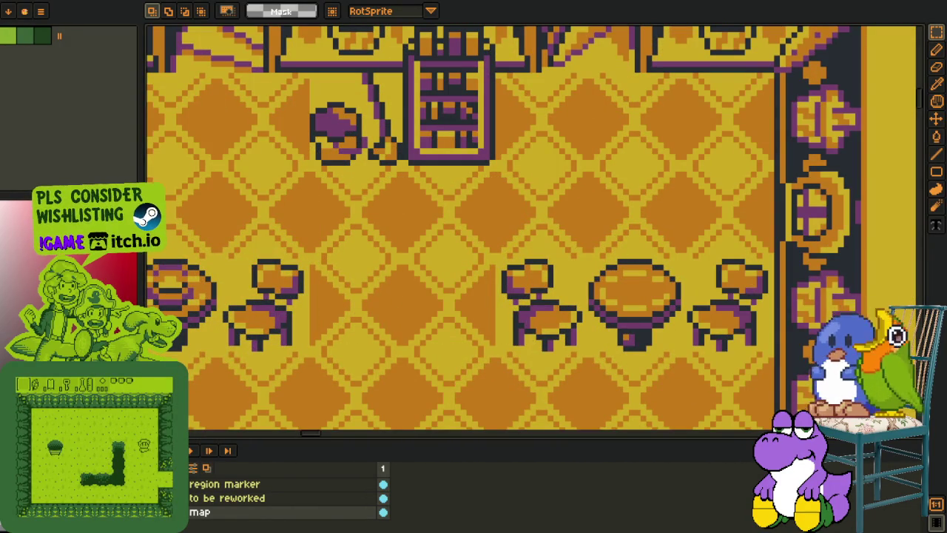